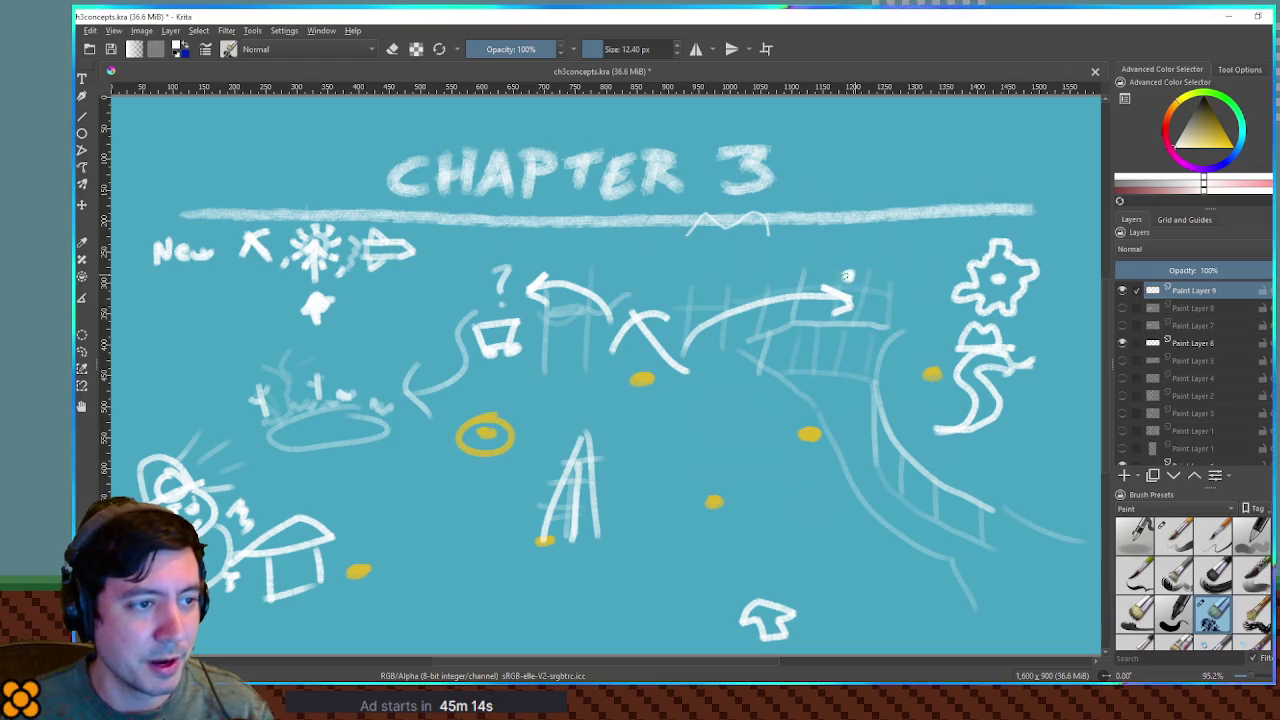
# Draw two steam squiggles above the blobs and toggle Paint Layer 6's sketches off and on
pyautogui.moveTo(856, 245); pyautogui.dragTo(846, 268)
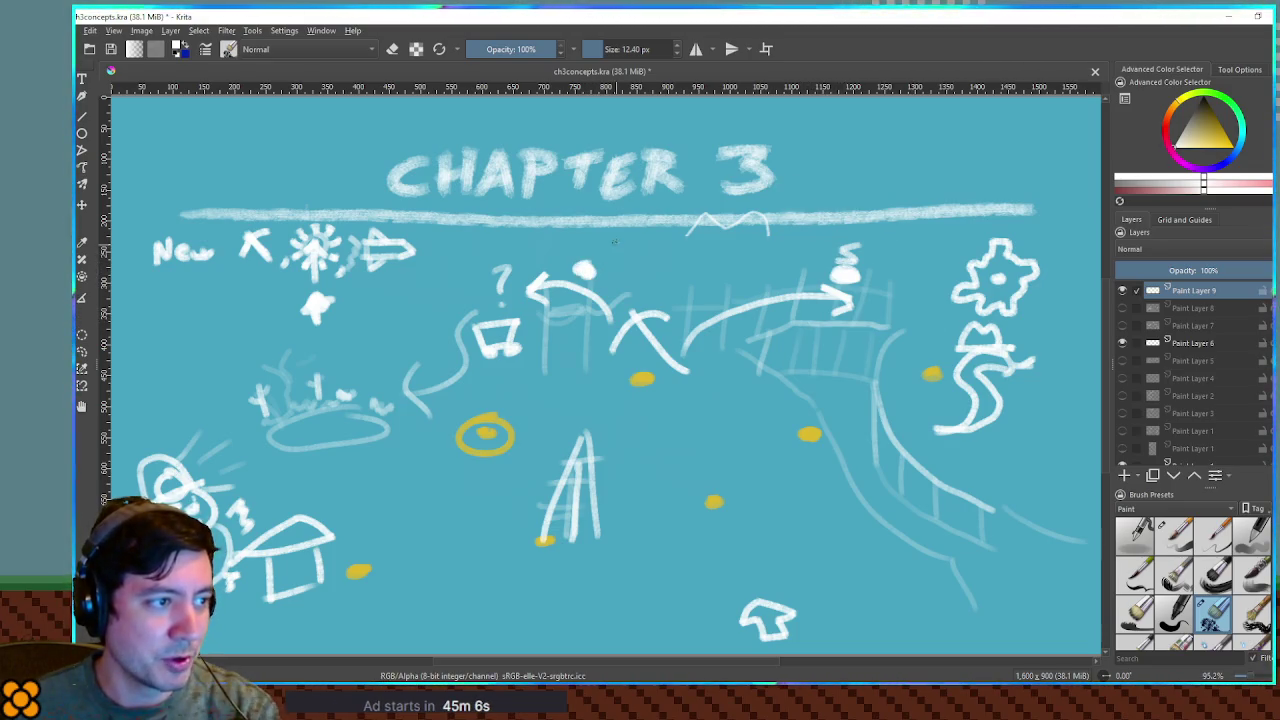
pyautogui.moveTo(614, 241); pyautogui.dragTo(594, 262)
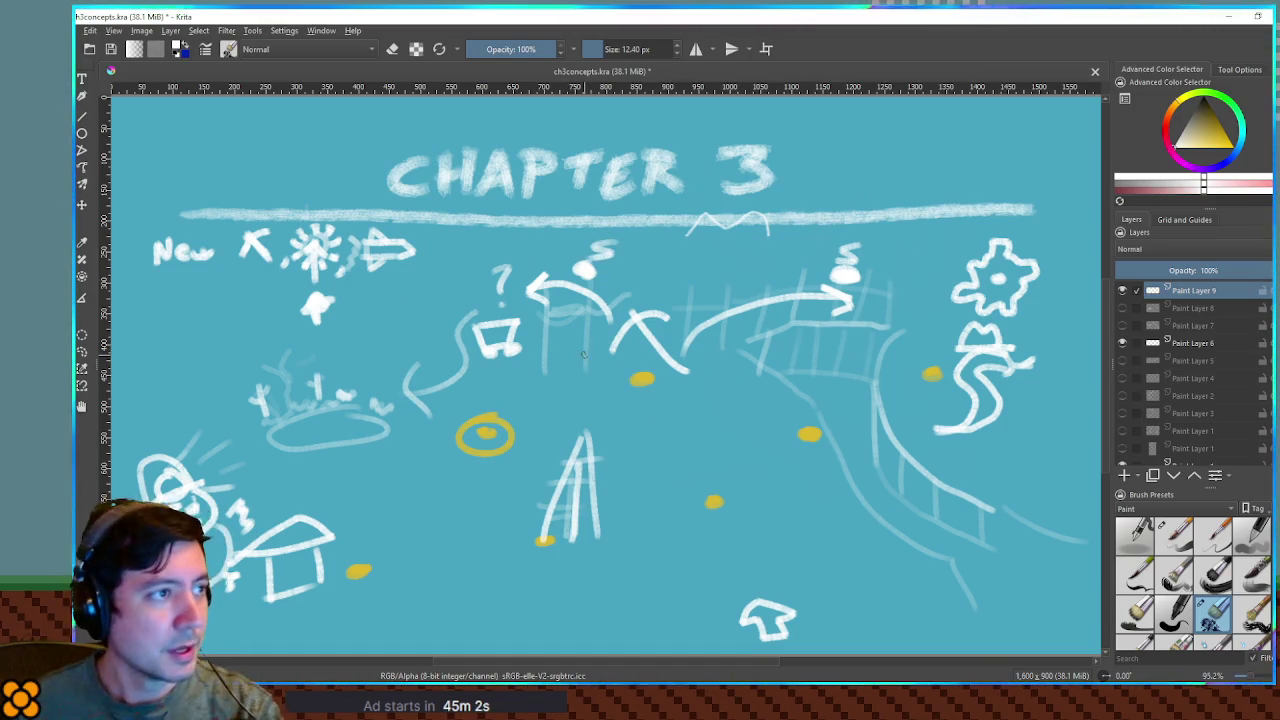
pyautogui.click(1122, 343)
pyautogui.click(1122, 343)
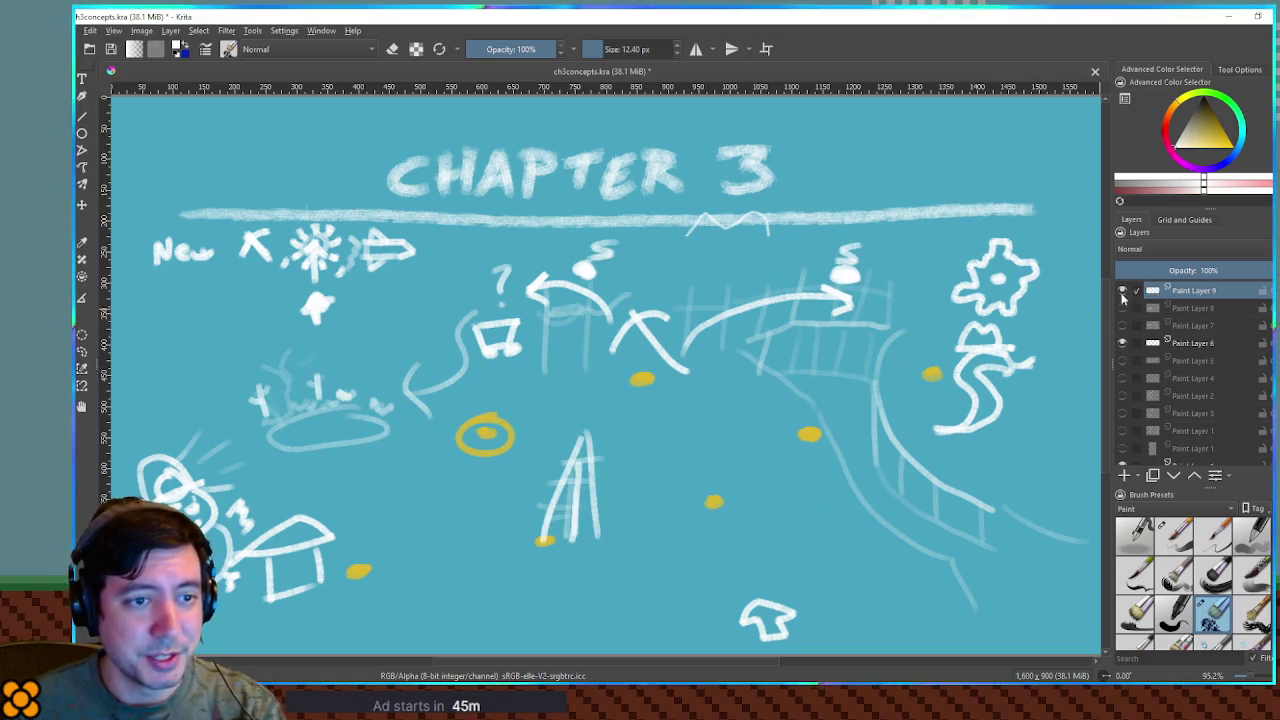
pyautogui.click(1121, 343)
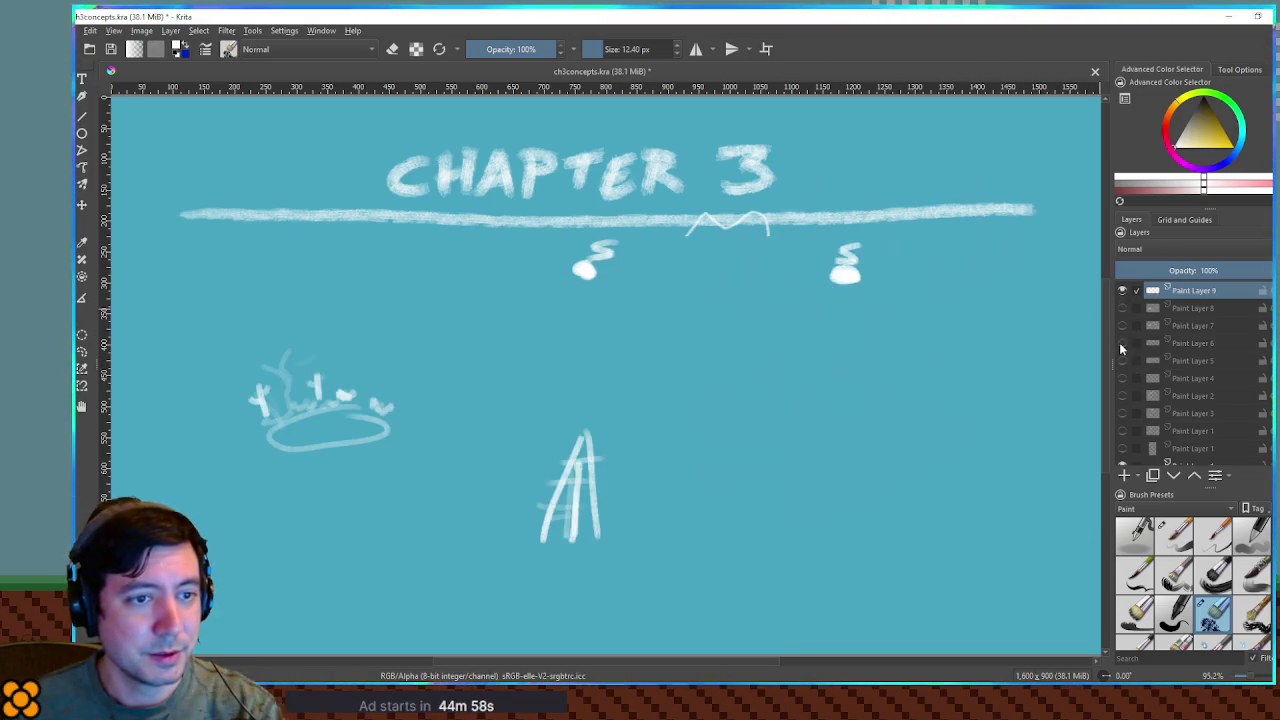
pyautogui.click(1121, 344)
# Reorder Paint Layers 9 and 10, delete Paint Layer 9, and add a fresh empty layer on top
pyautogui.click(1133, 478)
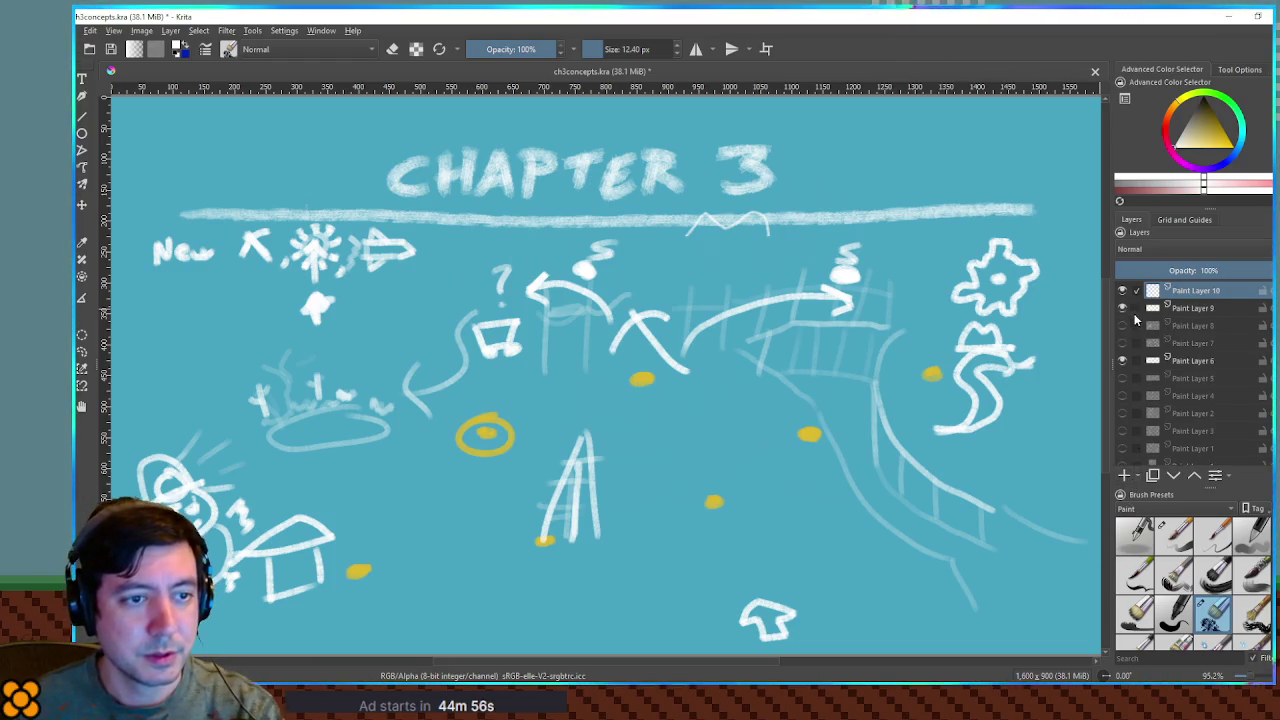
pyautogui.moveTo(1180, 290); pyautogui.dragTo(1179, 354)
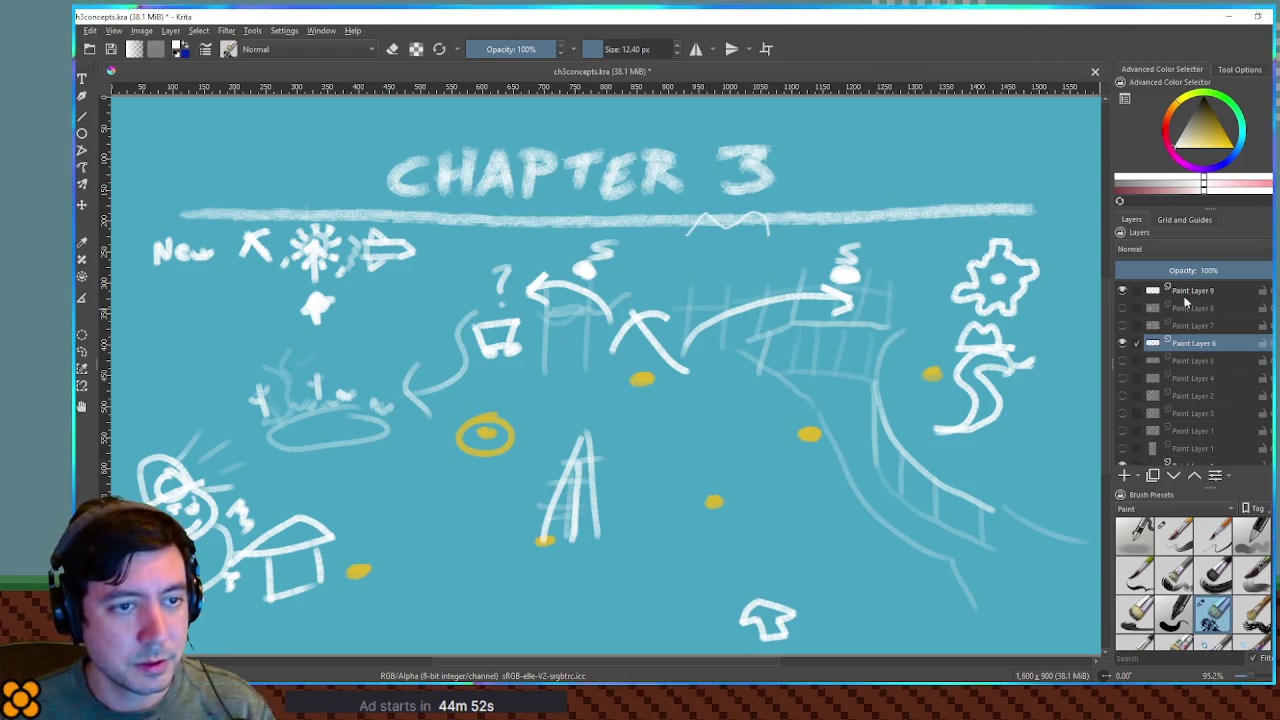
pyautogui.click(1192, 290)
pyautogui.click(1121, 343)
pyautogui.click(1121, 343)
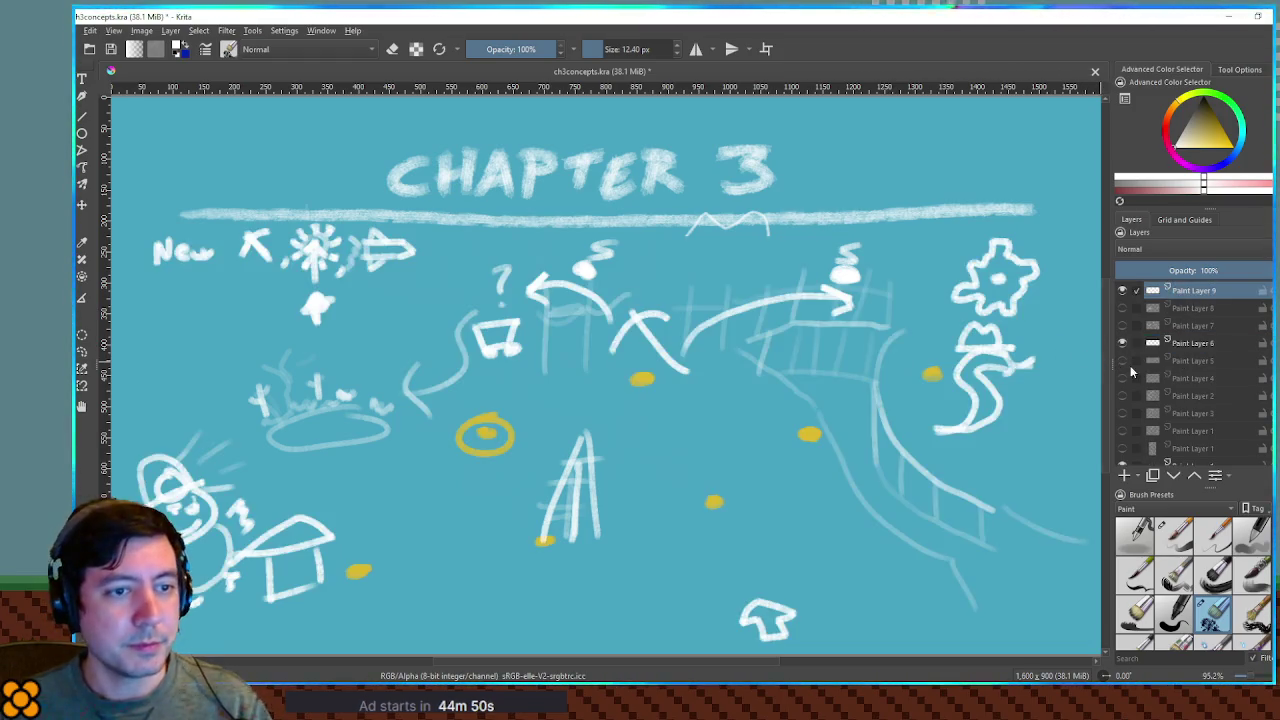
pyautogui.moveTo(1194, 291); pyautogui.dragTo(1195, 345)
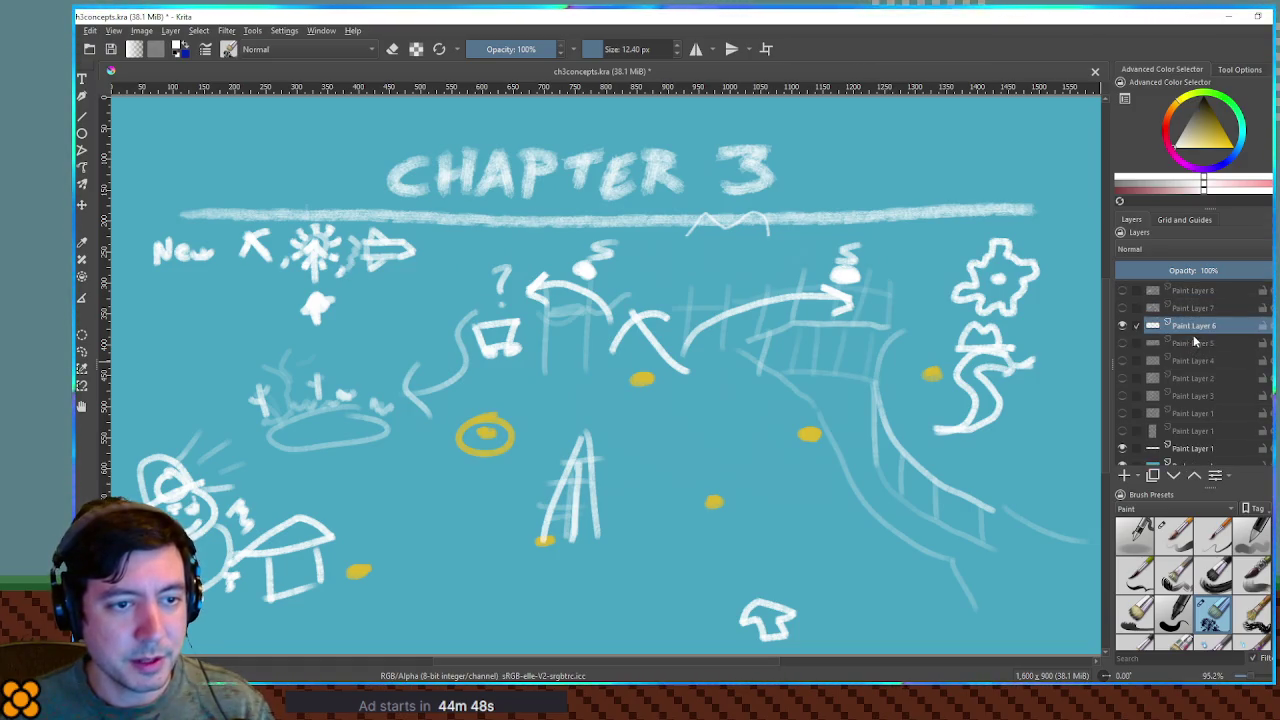
pyautogui.click(1182, 308)
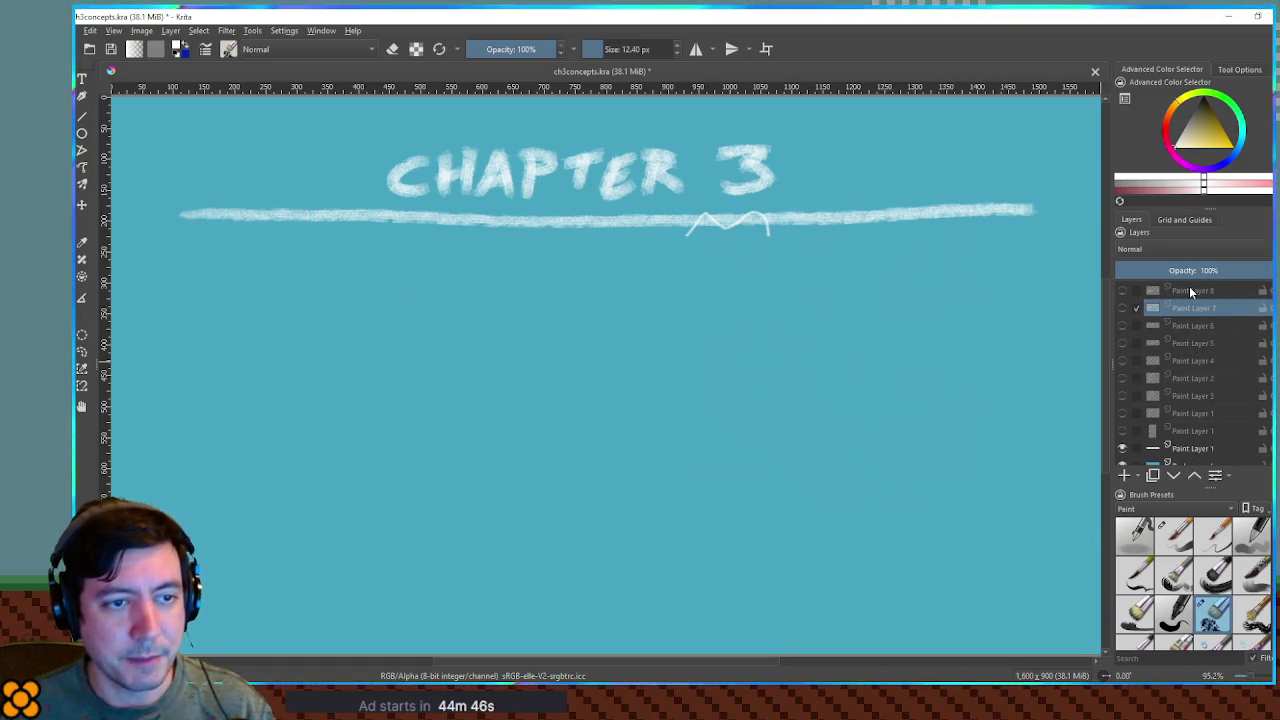
pyautogui.click(1123, 475)
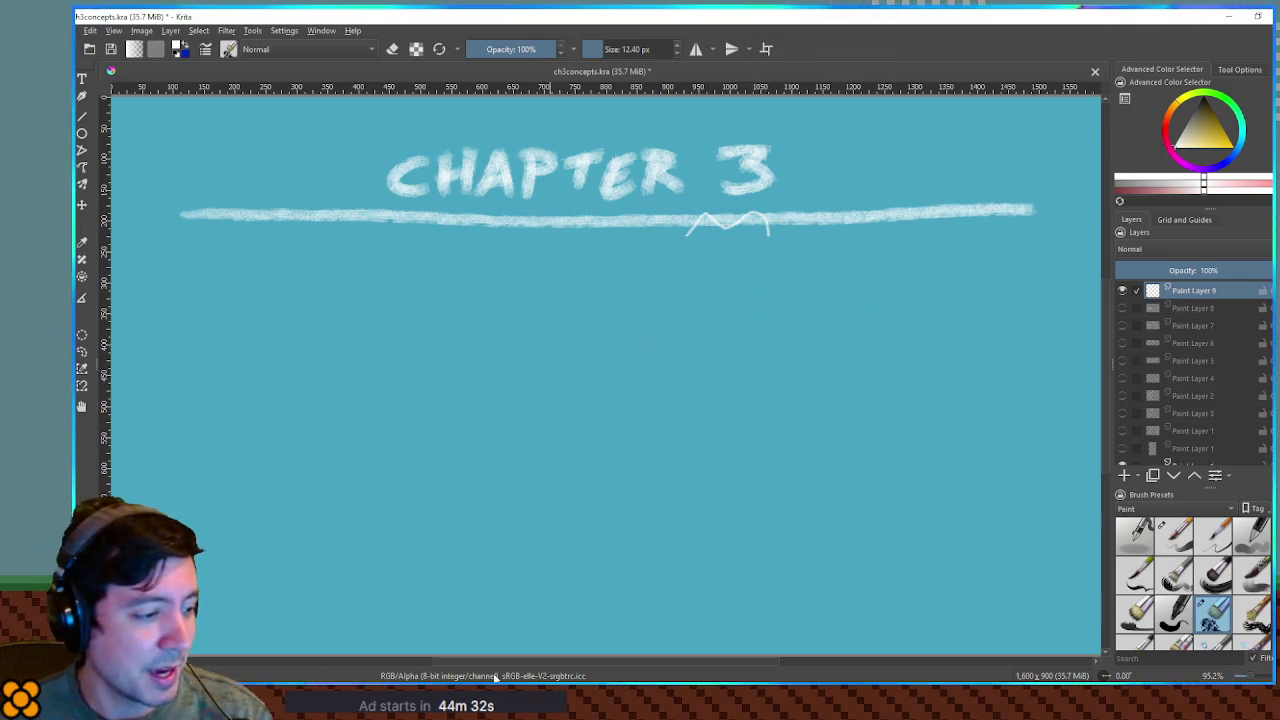
# In Godot, filter files for 'tro 1' and open desert_intro_room_1 in the 3D view
pyautogui.hotkey('alt', 'Tab')
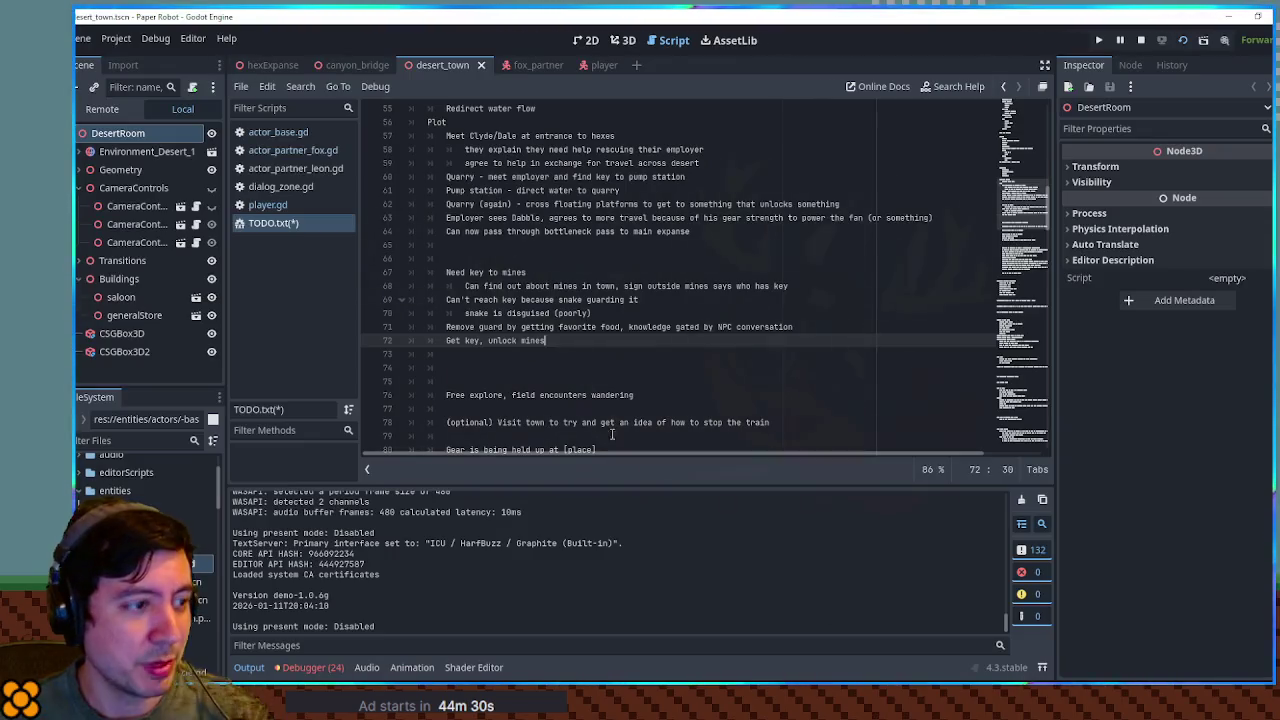
pyautogui.click(134, 440)
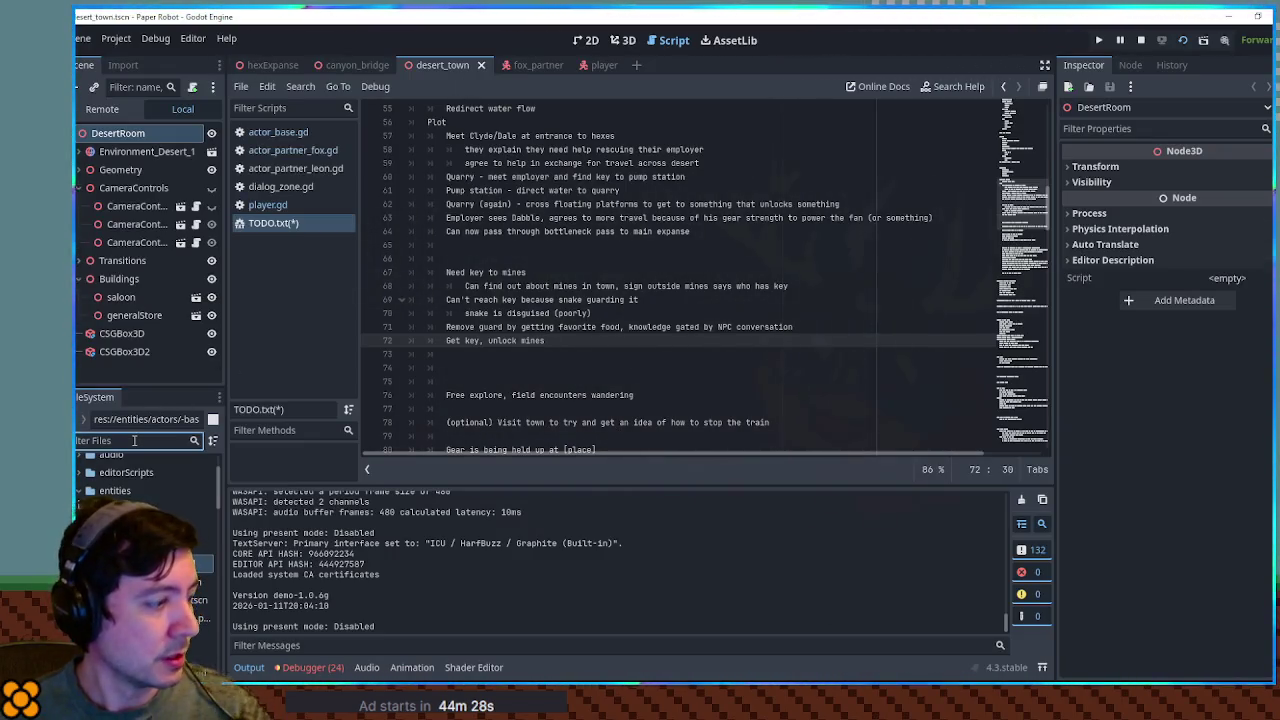
pyautogui.write('set')
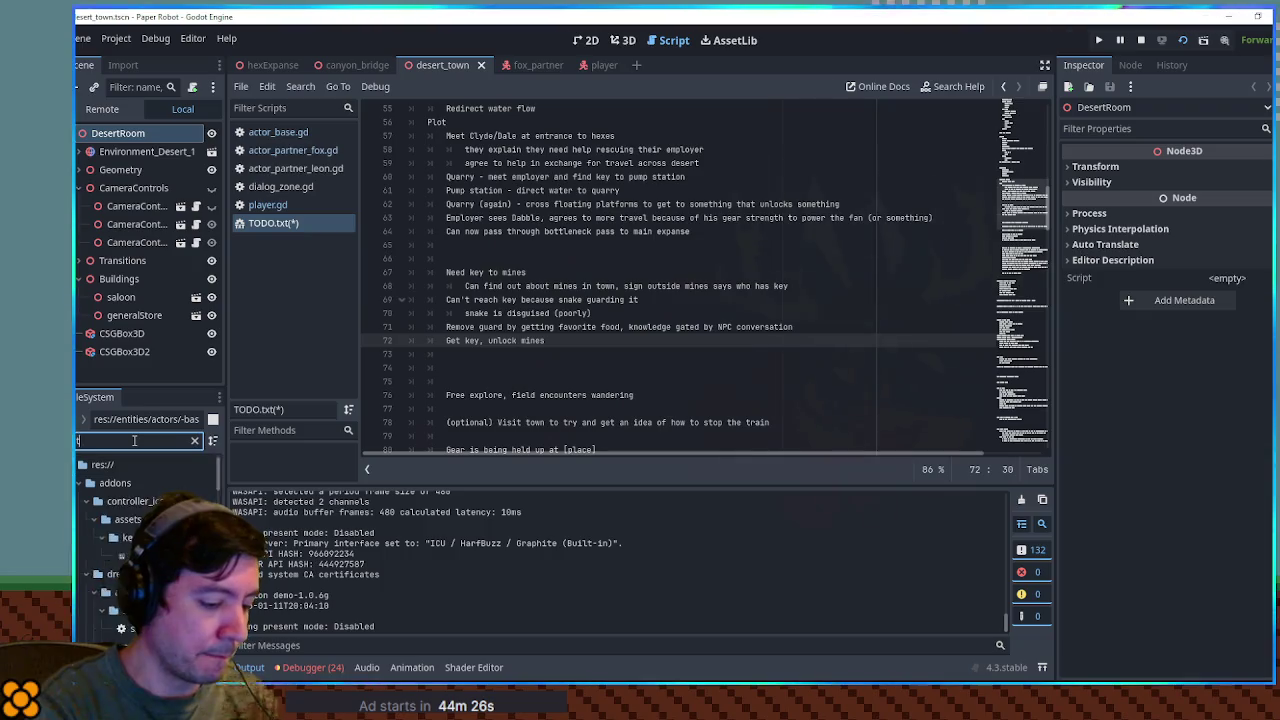
pyautogui.write('ro')
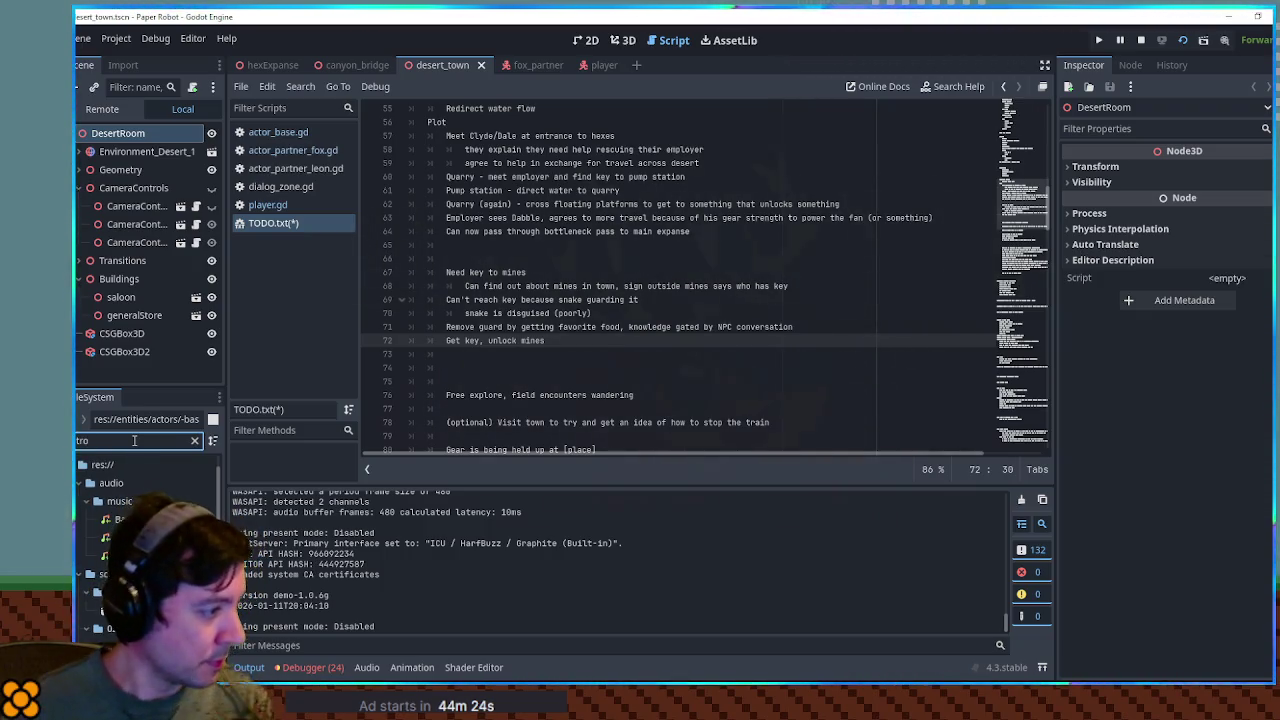
pyautogui.write(' 1')
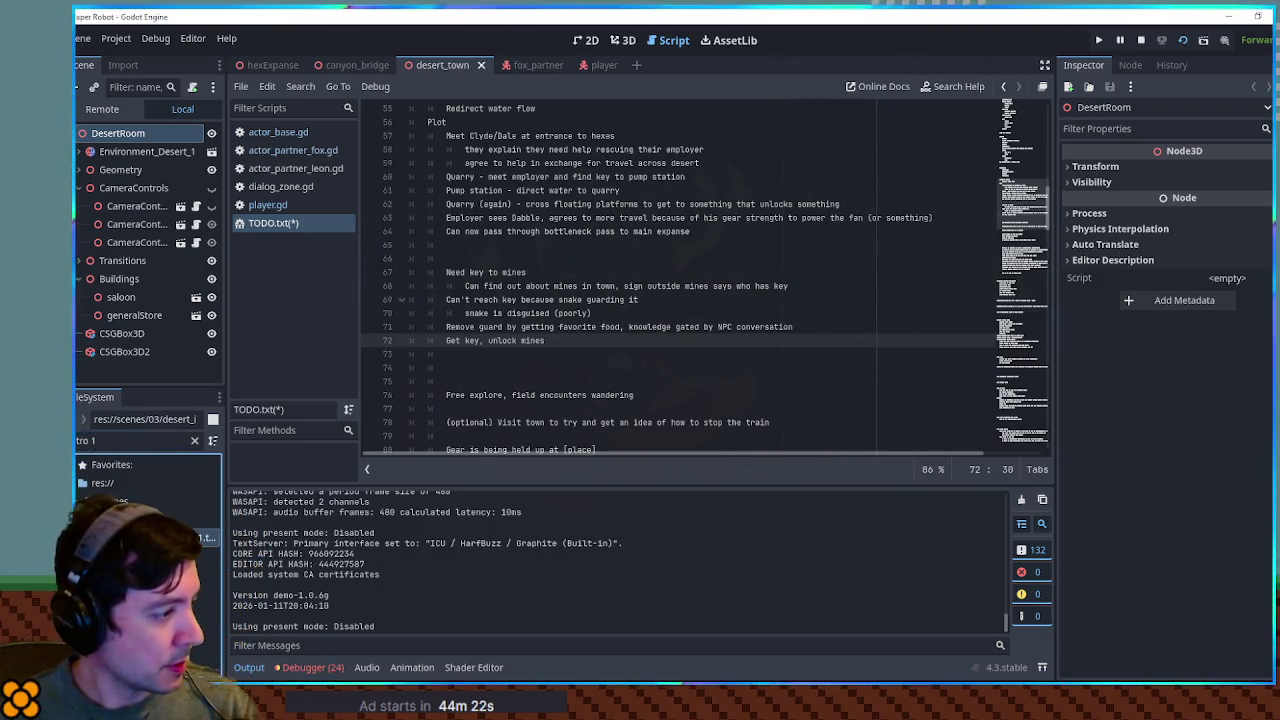
pyautogui.doubleClick(200, 537)
pyautogui.click(622, 40)
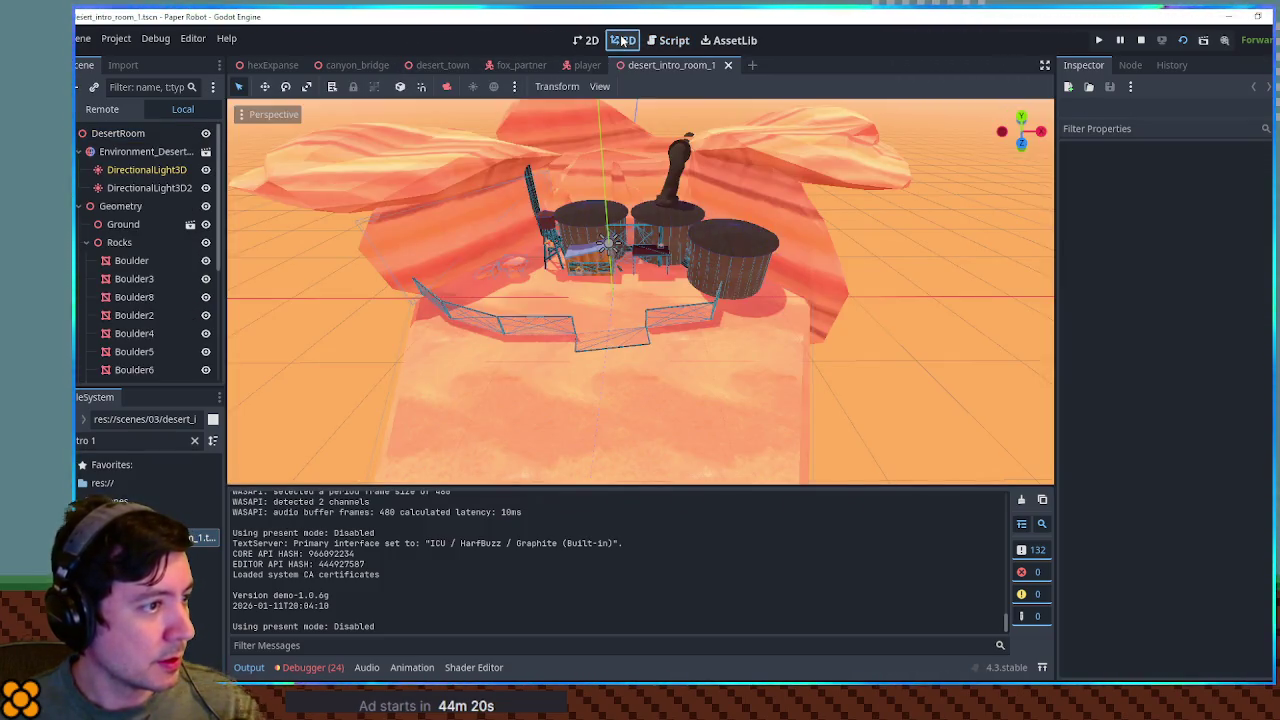
# Change the filter to 'tro 2' and open the desert_intro_room_2 scene
pyautogui.click(150, 441)
pyautogui.press('BackSpace')
pyautogui.write('2')
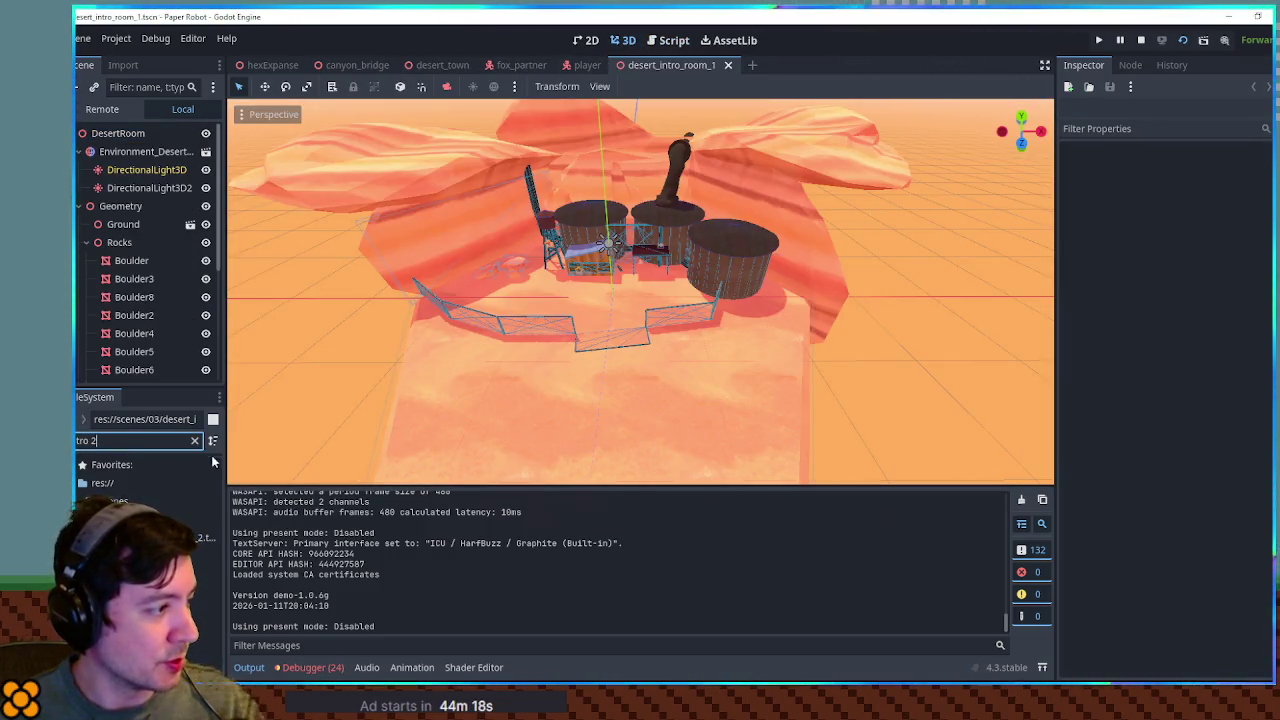
pyautogui.doubleClick(200, 537)
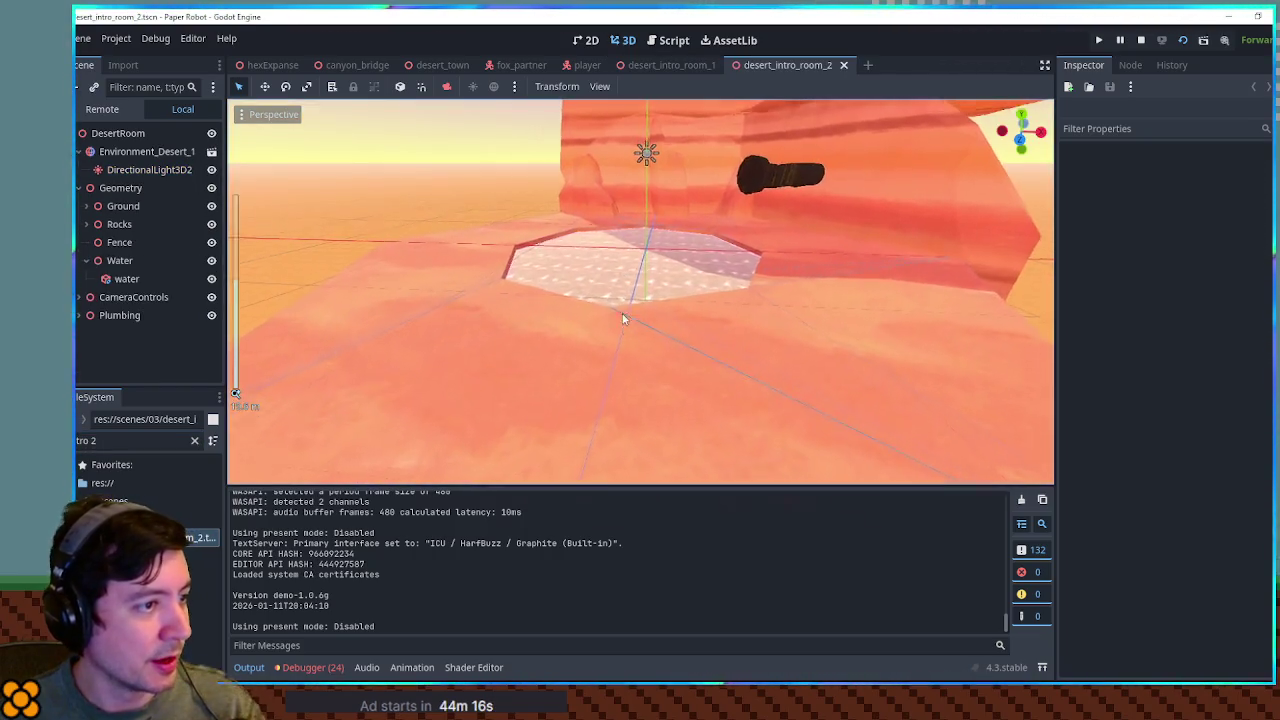
# Select the Water node and raise it along Y until the water sits near the basin rim
pyautogui.scroll(5, 622, 318)
pyautogui.click(615, 325)
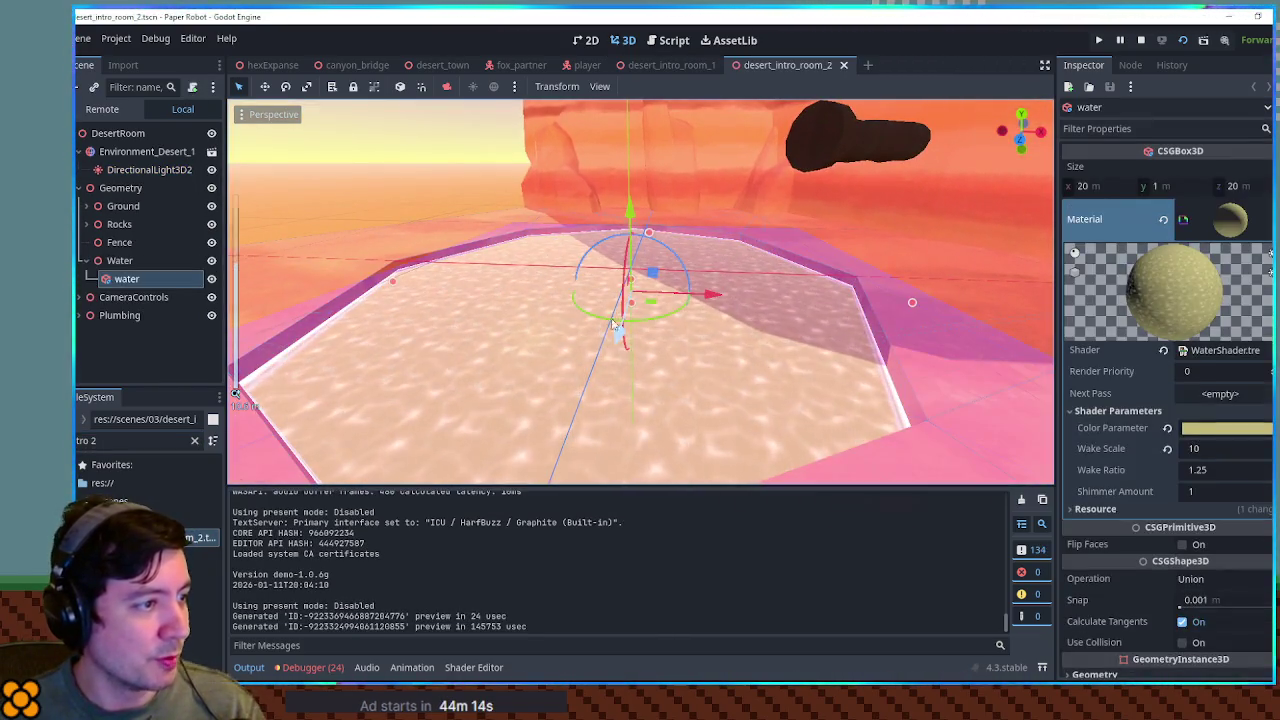
pyautogui.click(628, 262)
pyautogui.moveTo(626, 215); pyautogui.dragTo(636, 378)
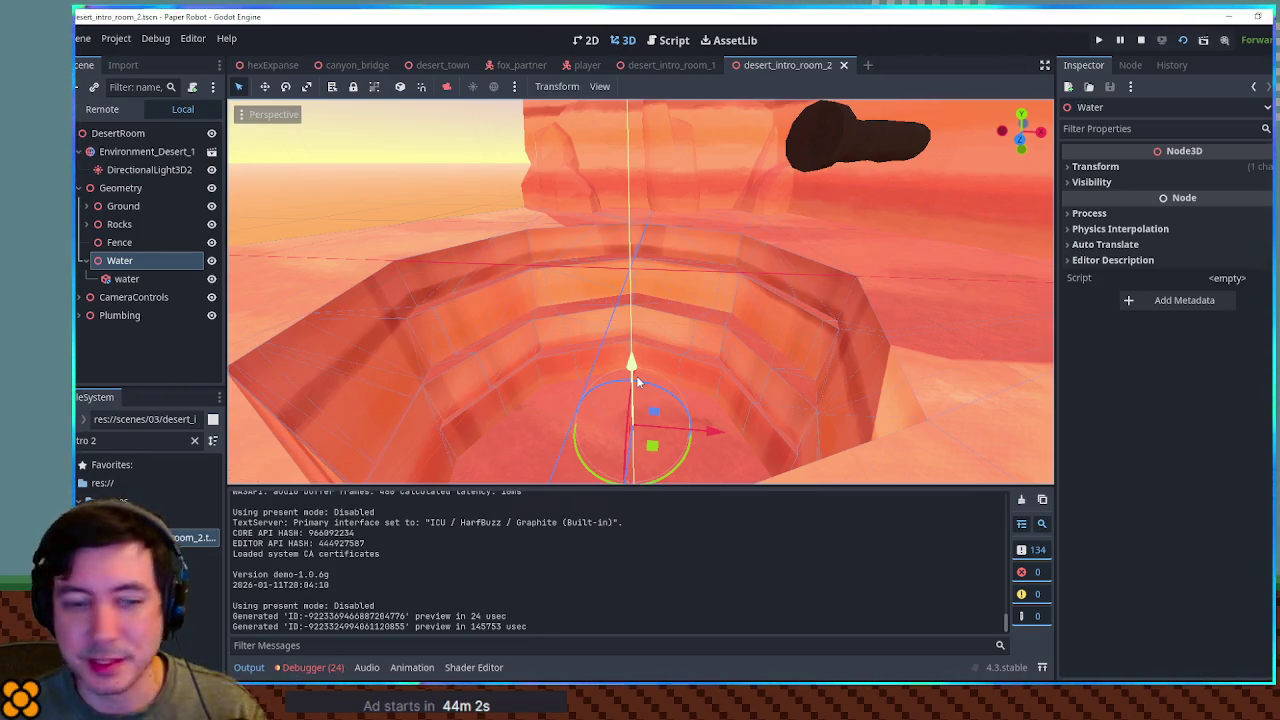
pyautogui.moveTo(636, 375); pyautogui.dragTo(635, 188)
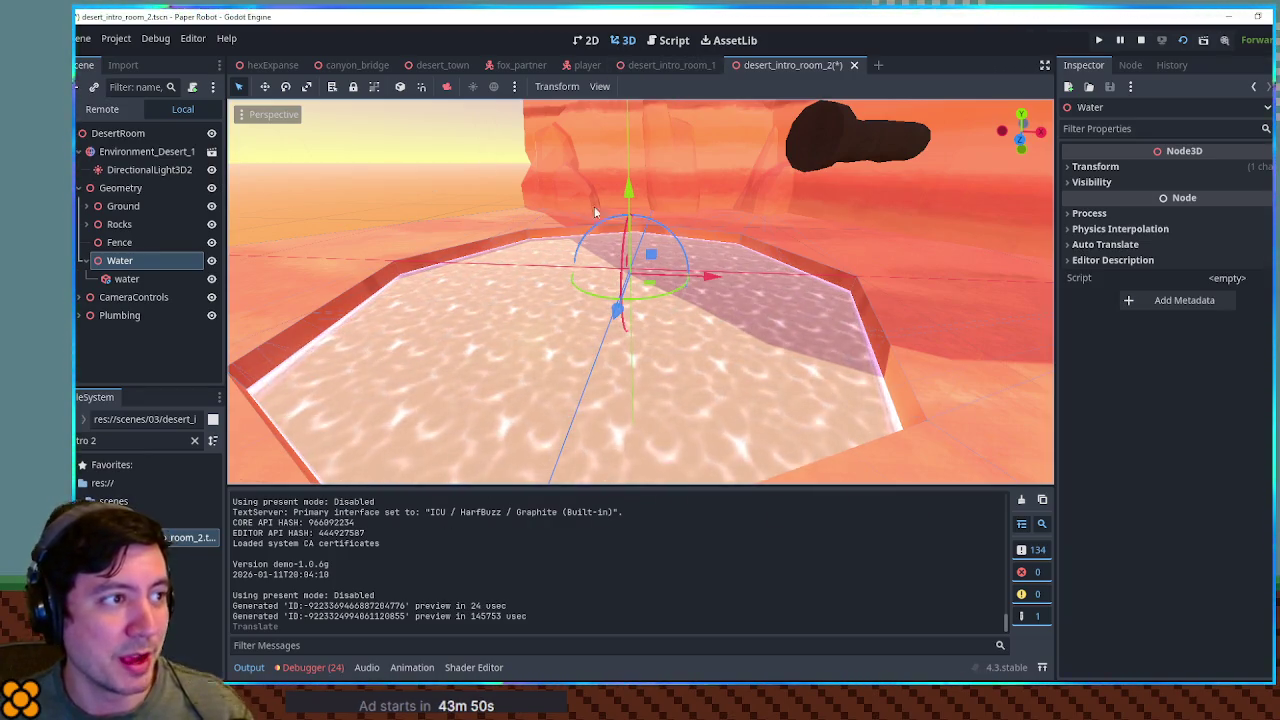
# Close the desert_intro_room_2, desert_intro_room_1 and player scenes, then return to Krita
pyautogui.middleClick(733, 70)
pyautogui.middleClick(692, 68)
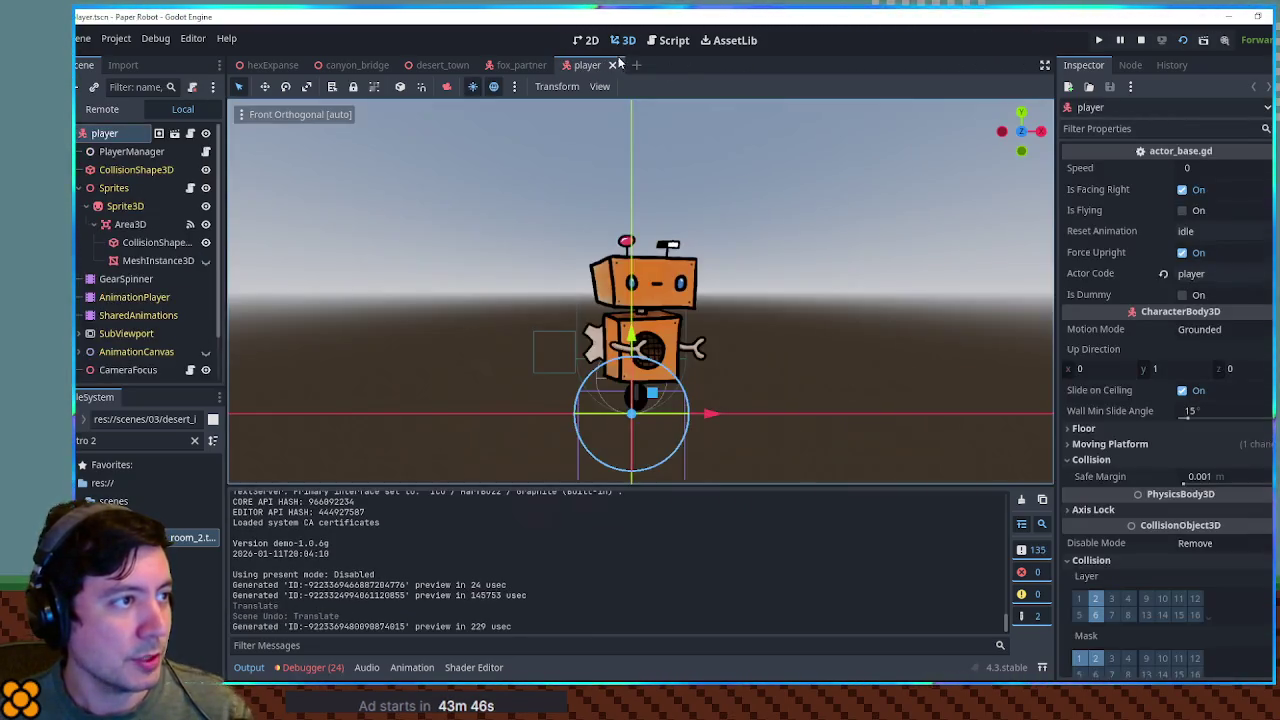
pyautogui.click(613, 65)
pyautogui.hotkey('alt', 'Tab')
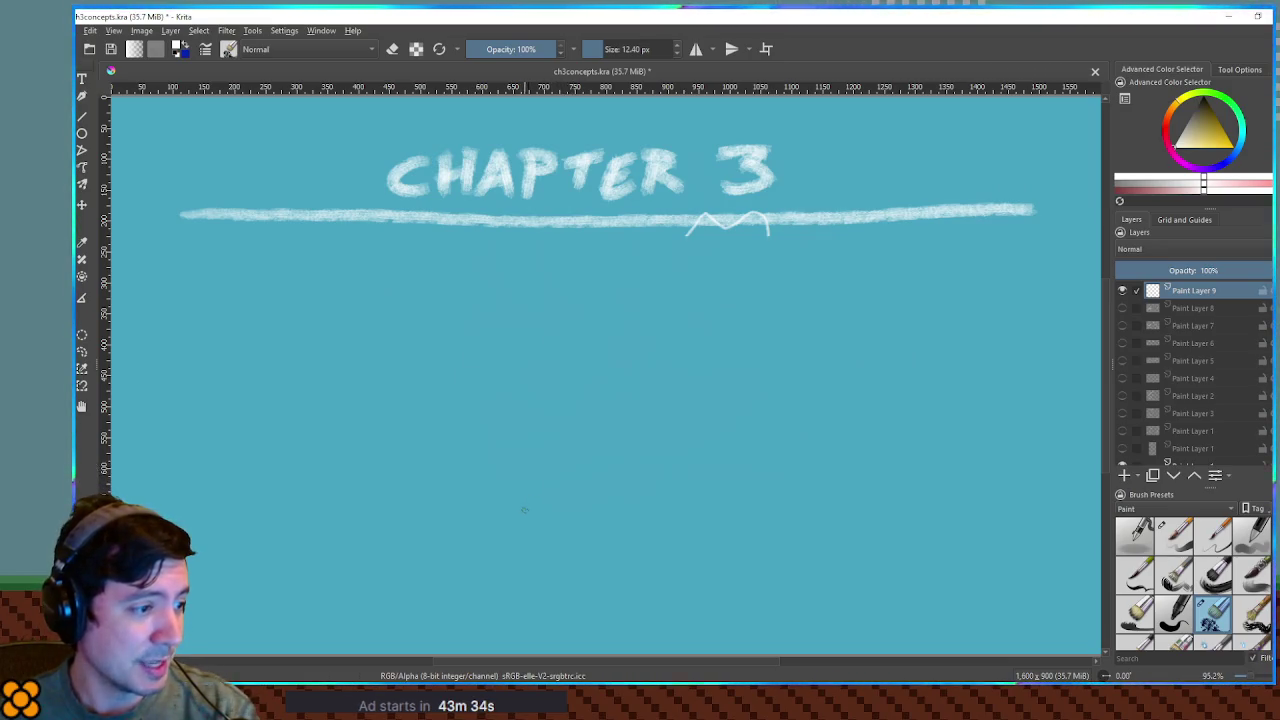
pyautogui.moveTo(527, 517)
pyautogui.mouseDown()
pyautogui.moveTo(527, 538)
pyautogui.moveTo(517, 334)
pyautogui.mouseUp()
pyautogui.moveTo(483, 508); pyautogui.dragTo(514, 540)
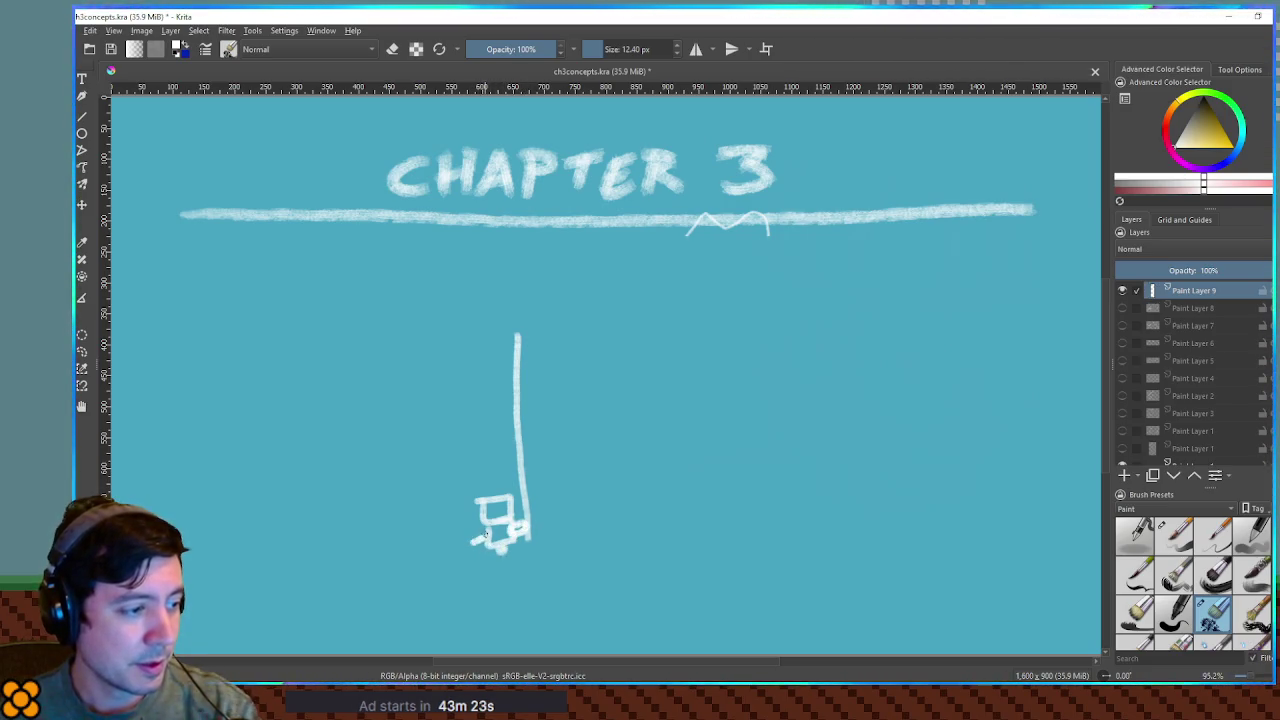
pyautogui.moveTo(447, 487)
pyautogui.mouseDown()
pyautogui.moveTo(528, 556)
pyautogui.moveTo(527, 570)
pyautogui.moveTo(491, 511)
pyautogui.moveTo(490, 341)
pyautogui.mouseUp()
pyautogui.press('t')
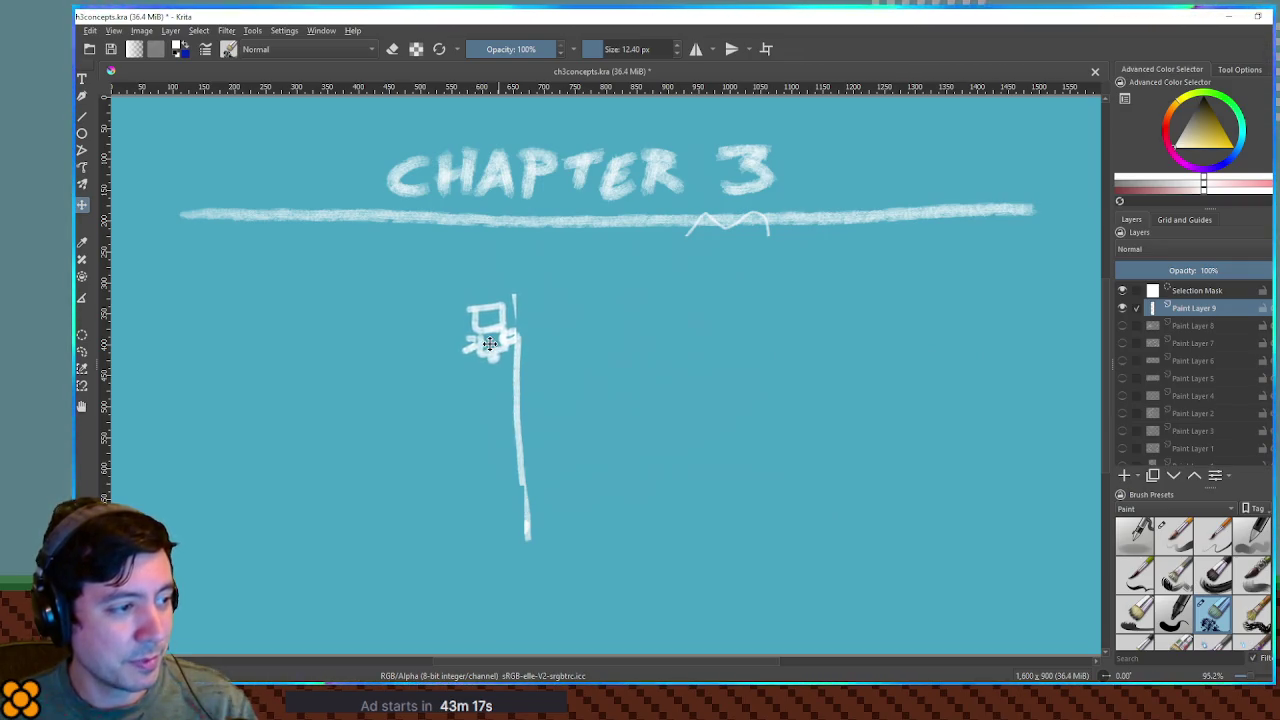
pyautogui.hotkey('ctrl', 'z')
pyautogui.hotkey('ctrl', 'z')
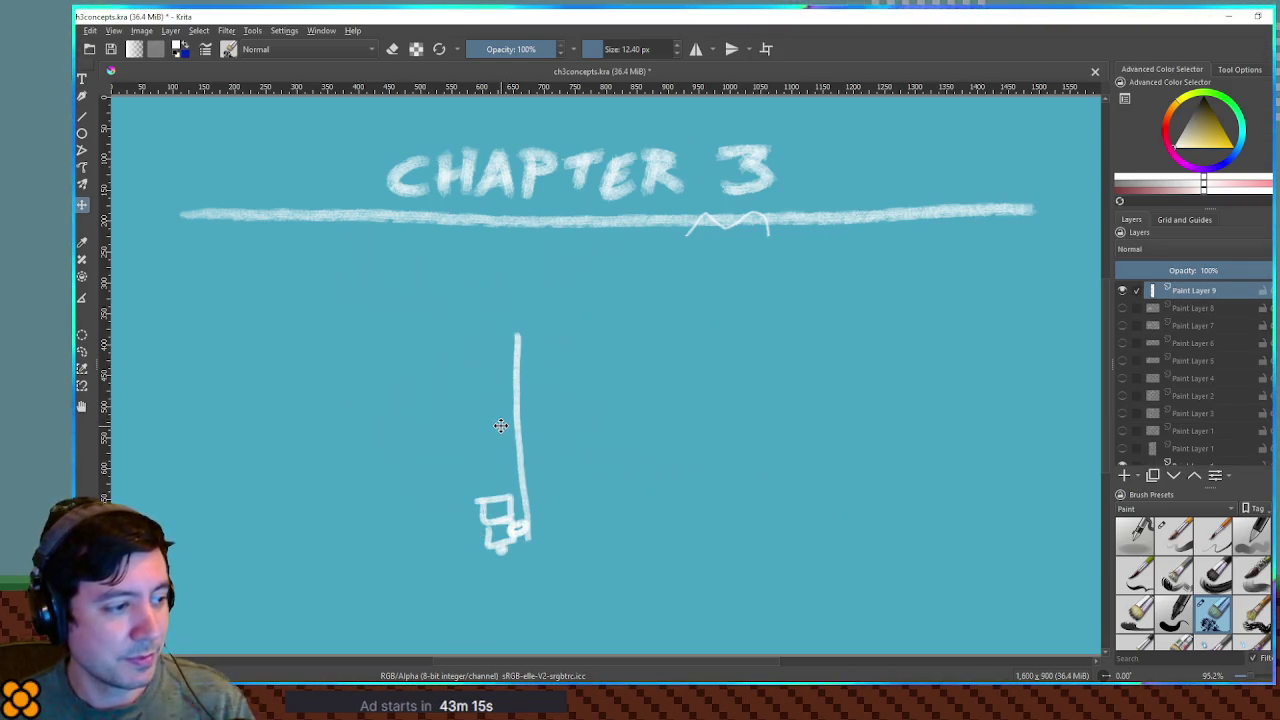
pyautogui.hotkey('ctrl', 'z')
pyautogui.hotkey('ctrl', 'z')
pyautogui.hotkey('ctrl', 'z')
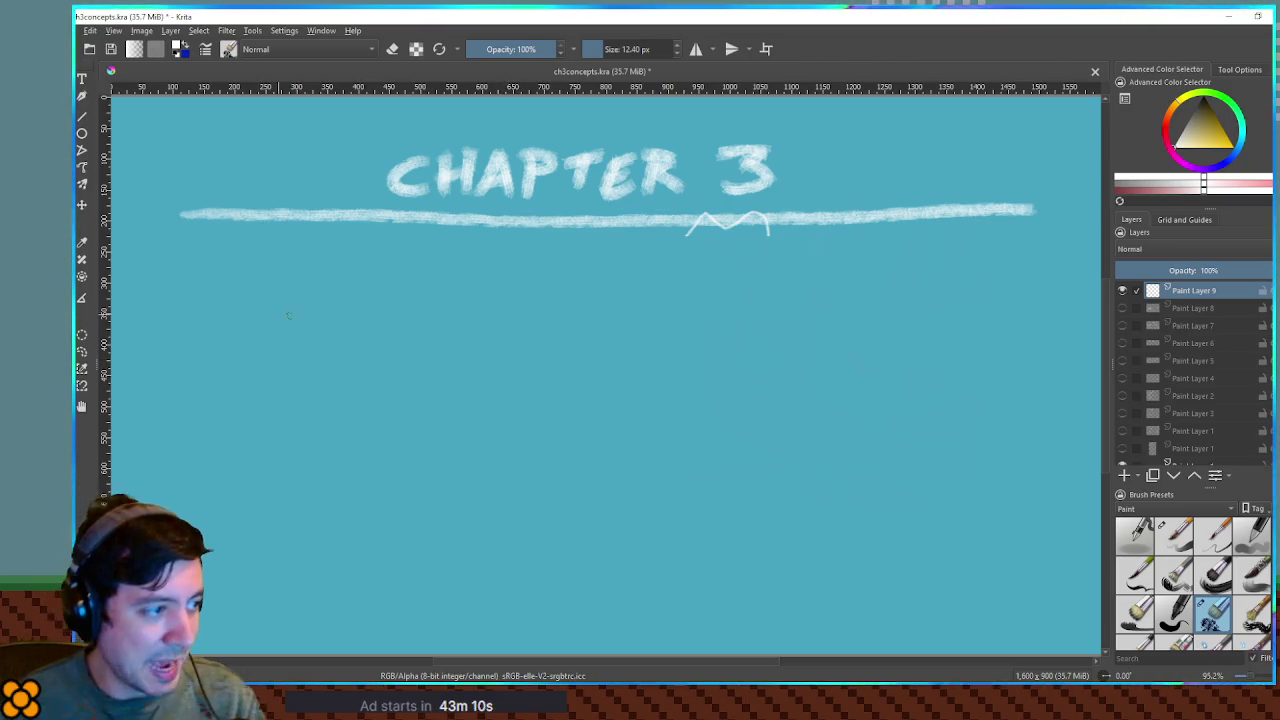
pyautogui.moveTo(540, 488)
pyautogui.mouseDown()
pyautogui.moveTo(474, 371)
pyautogui.moveTo(362, 357)
pyautogui.moveTo(386, 382)
pyautogui.mouseUp()
# Undo the curved arrow, then sketch and clear right- and left-curving replacement arrows on Paint Layer 9
pyautogui.hotkey('ctrl', 'z')
pyautogui.hotkey('ctrl', 'z')
pyautogui.moveTo(661, 467)
pyautogui.mouseDown()
pyautogui.moveTo(863, 364)
pyautogui.moveTo(840, 386)
pyautogui.mouseUp()
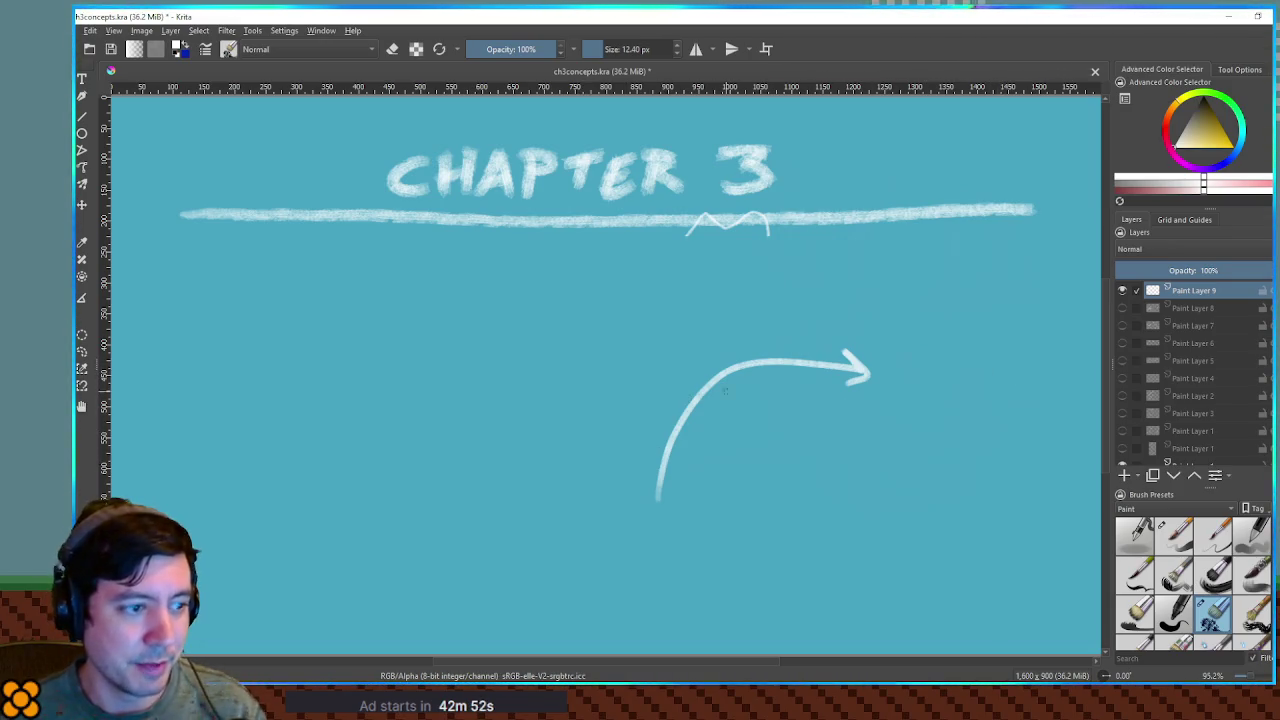
pyautogui.press('Delete')
pyautogui.moveTo(590, 505)
pyautogui.mouseDown()
pyautogui.moveTo(589, 472)
pyautogui.moveTo(440, 337)
pyautogui.moveTo(456, 352)
pyautogui.mouseUp()
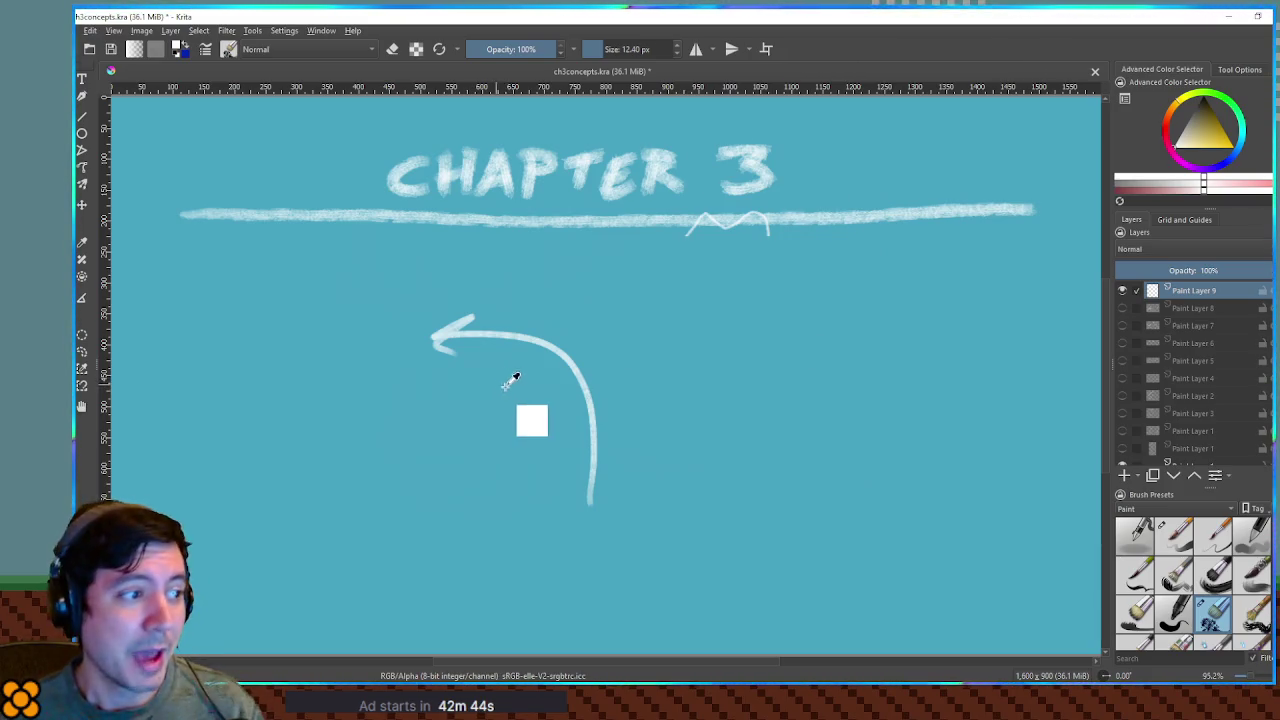
pyautogui.press('Delete')
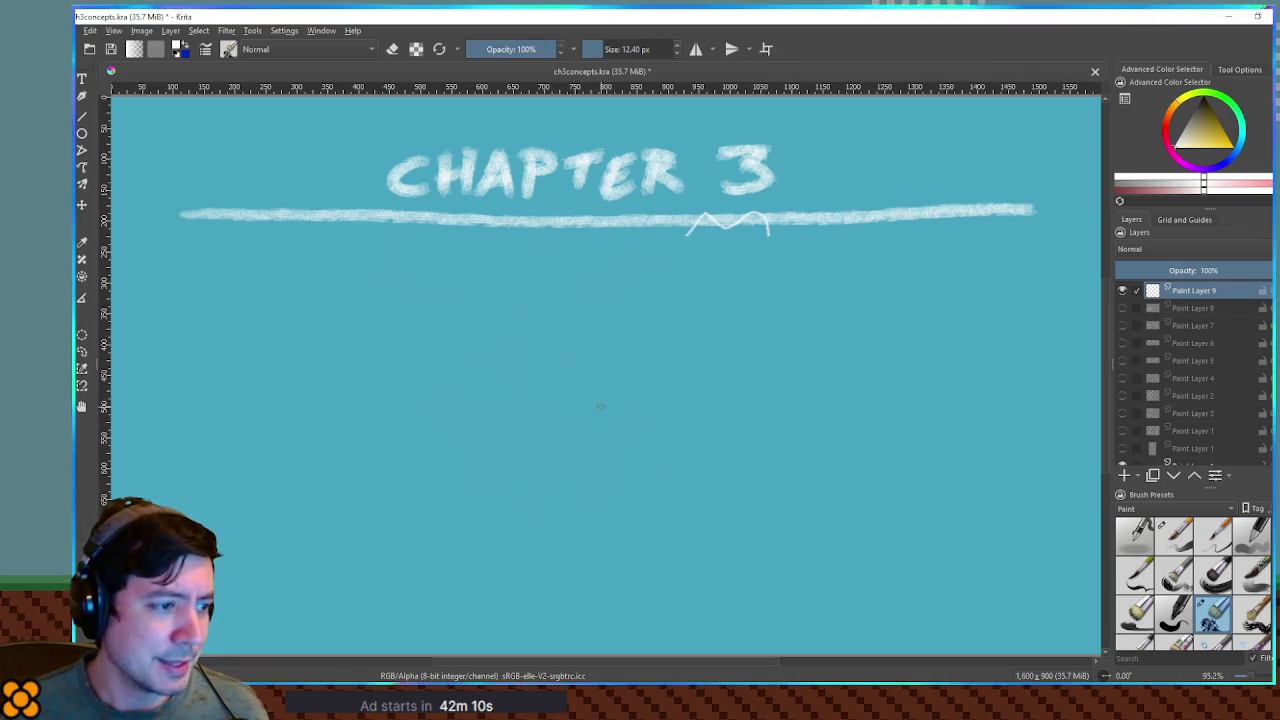
# Try a downward arrow and a wavy line below the title, undoing both
pyautogui.moveTo(597, 334); pyautogui.dragTo(597, 520)
pyautogui.moveTo(582, 488); pyautogui.dragTo(599, 520)
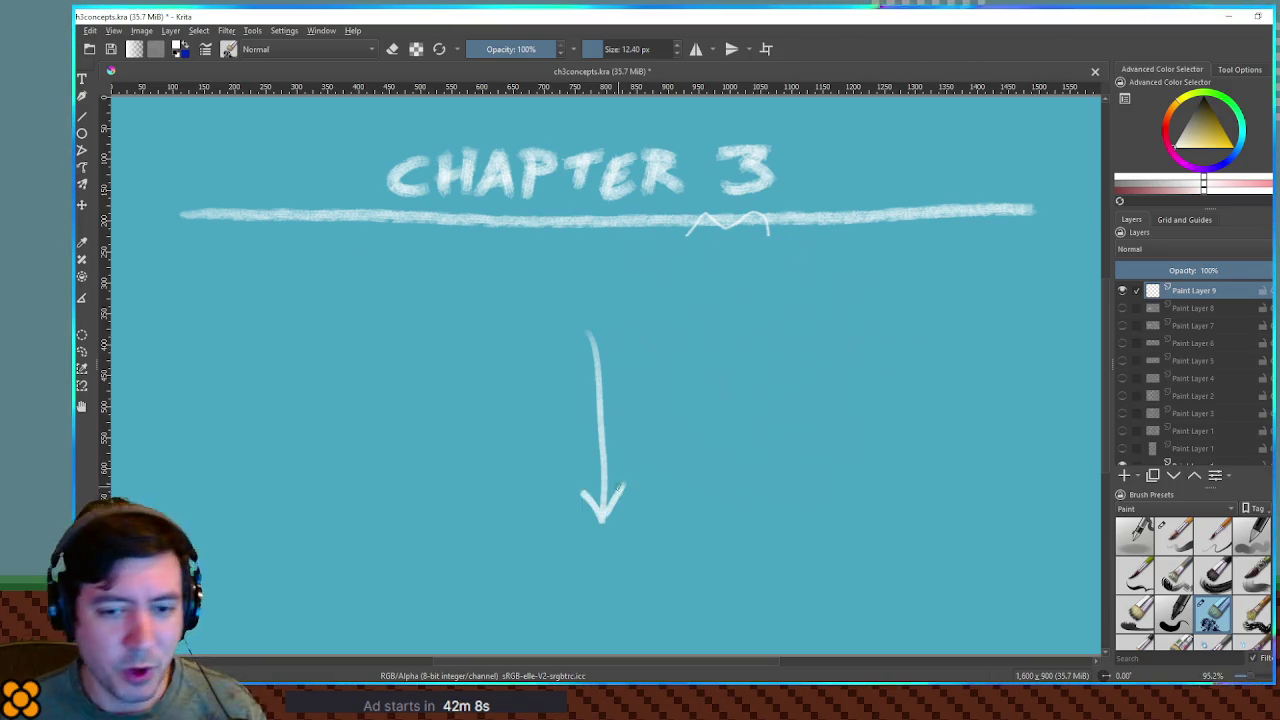
pyautogui.hotkey('ctrl', 'z')
pyautogui.hotkey('ctrl', 'z')
pyautogui.hotkey('ctrl', 'z')
pyautogui.moveTo(512, 503)
pyautogui.mouseDown()
pyautogui.moveTo(600, 490)
pyautogui.moveTo(652, 520)
pyautogui.mouseUp()
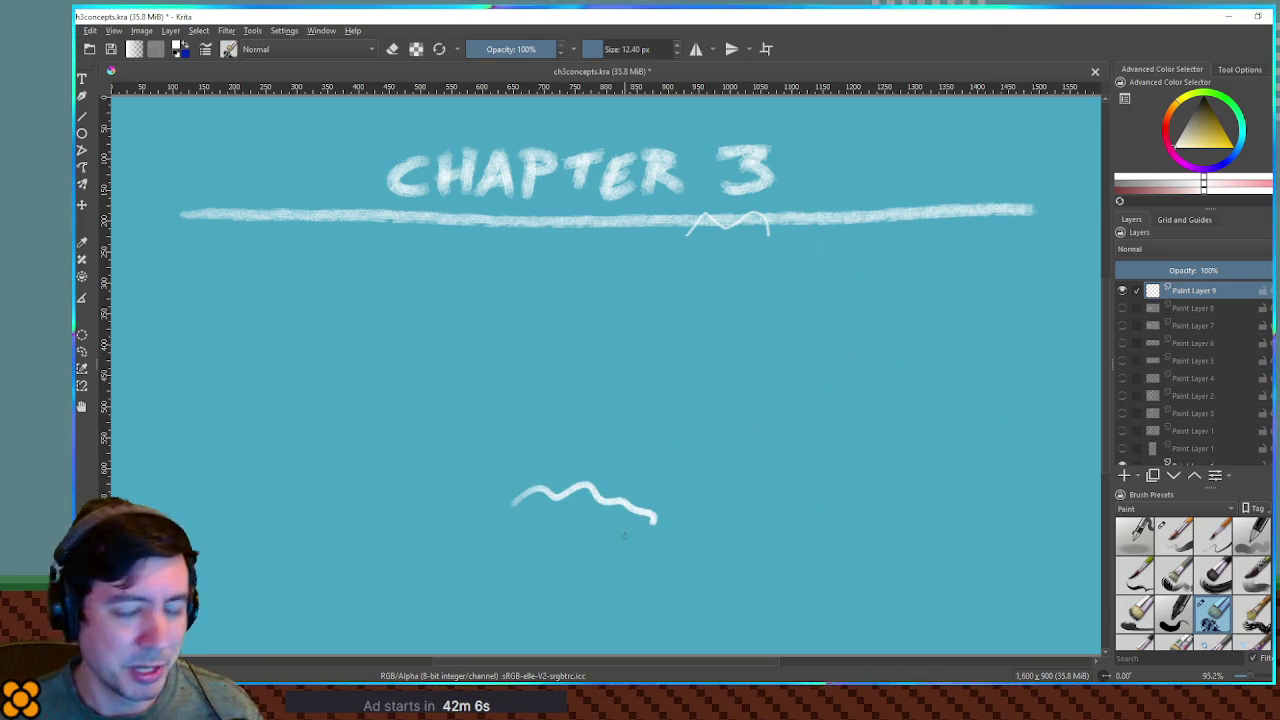
pyautogui.hotkey('ctrl', 'z')
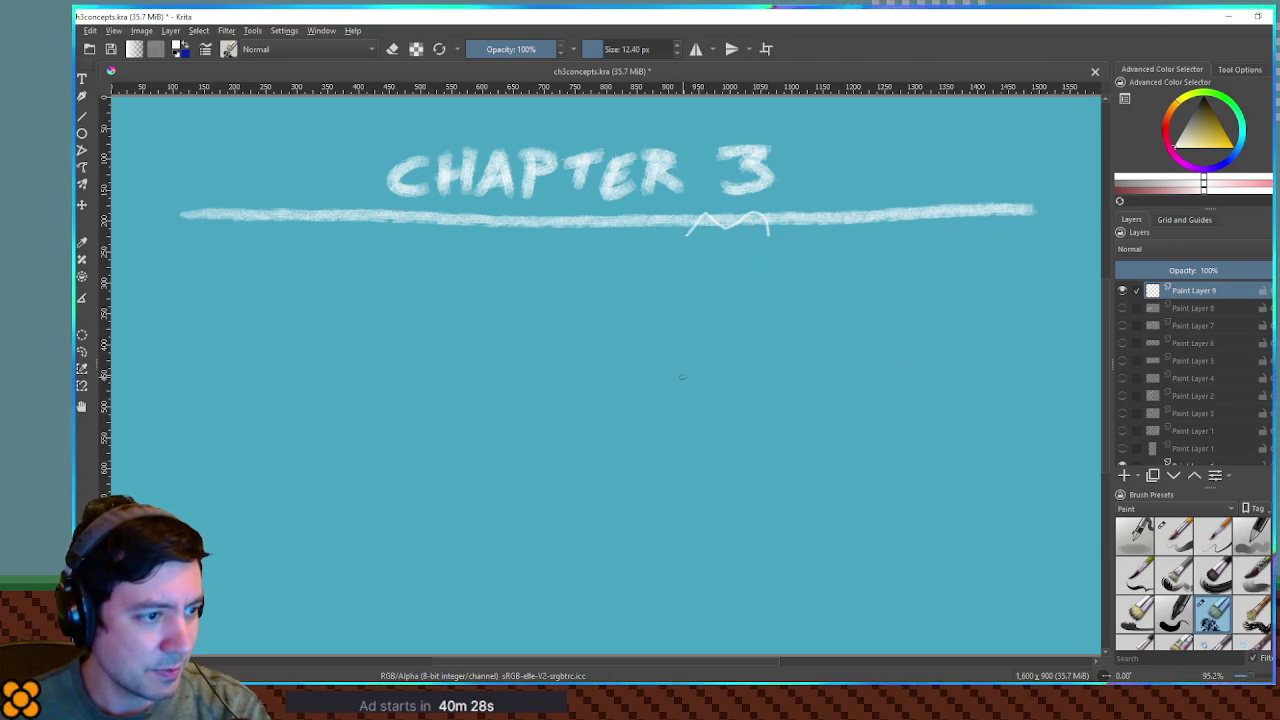
# Draw the pillar's two vertical legs and two horizontal top lines, extending the lower one with hatching
pyautogui.moveTo(684, 354); pyautogui.dragTo(685, 477)
pyautogui.moveTo(725, 345); pyautogui.dragTo(727, 468)
pyautogui.moveTo(726, 345); pyautogui.dragTo(728, 482)
pyautogui.moveTo(684, 349); pyautogui.dragTo(694, 488)
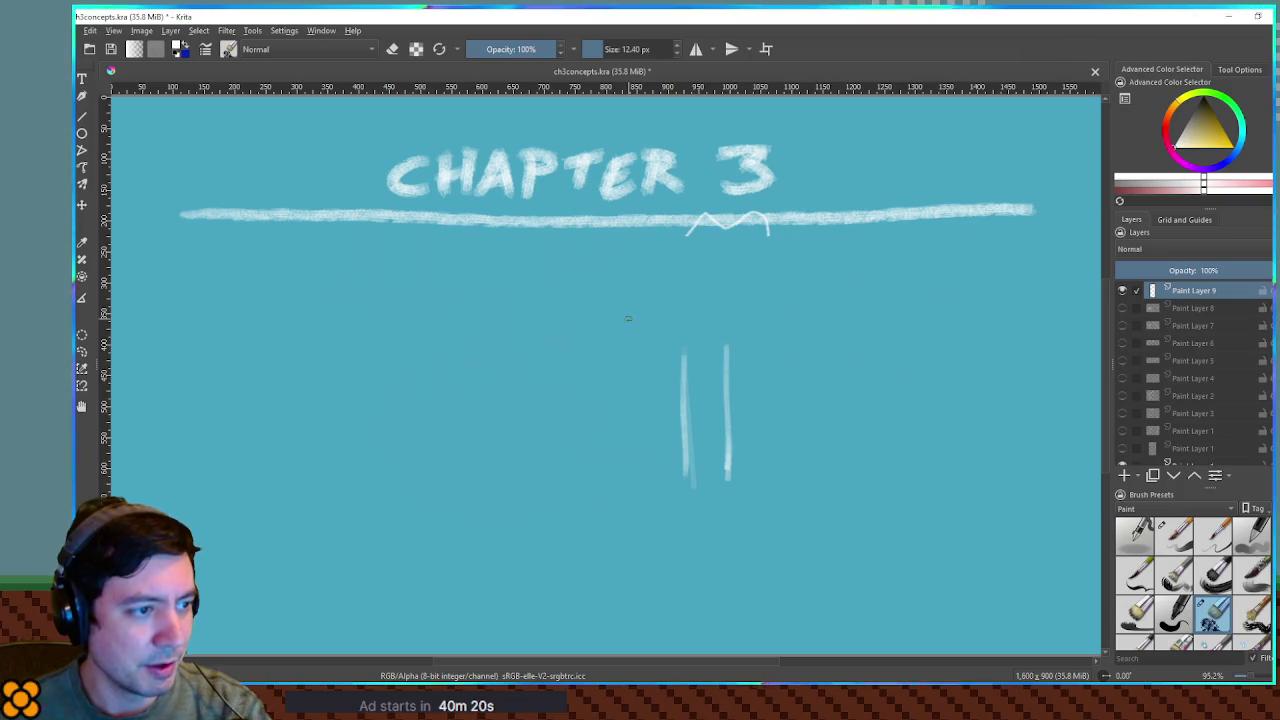
pyautogui.moveTo(624, 319); pyautogui.dragTo(692, 317)
pyautogui.moveTo(622, 350)
pyautogui.mouseDown()
pyautogui.moveTo(688, 349)
pyautogui.moveTo(748, 313)
pyautogui.mouseUp()
pyautogui.moveTo(694, 348)
pyautogui.mouseDown()
pyautogui.moveTo(758, 347)
pyautogui.moveTo(788, 309)
pyautogui.moveTo(788, 346)
pyautogui.mouseUp()
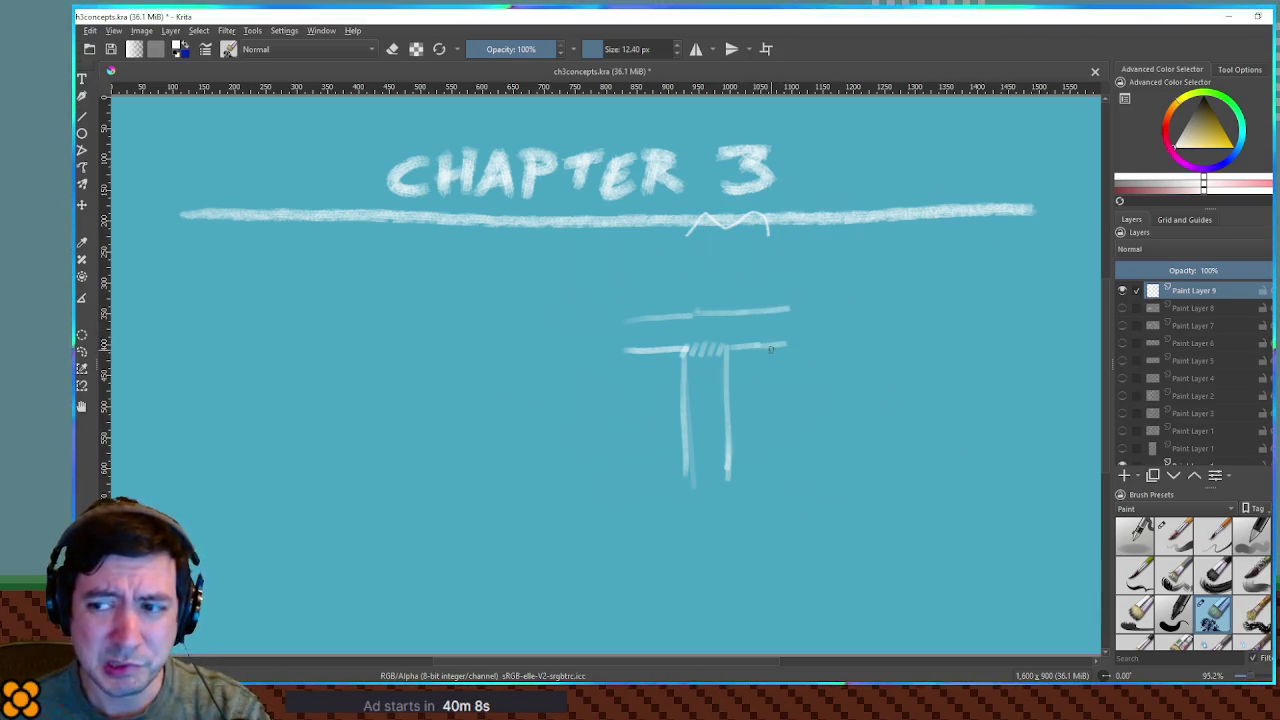
# Close the top box's right end, drop a trial stem arrow, and brush a wavy line under the pillar
pyautogui.moveTo(790, 308)
pyautogui.mouseDown()
pyautogui.moveTo(788, 346)
pyautogui.moveTo(752, 342)
pyautogui.moveTo(776, 336)
pyautogui.moveTo(760, 324)
pyautogui.moveTo(782, 338)
pyautogui.mouseUp()
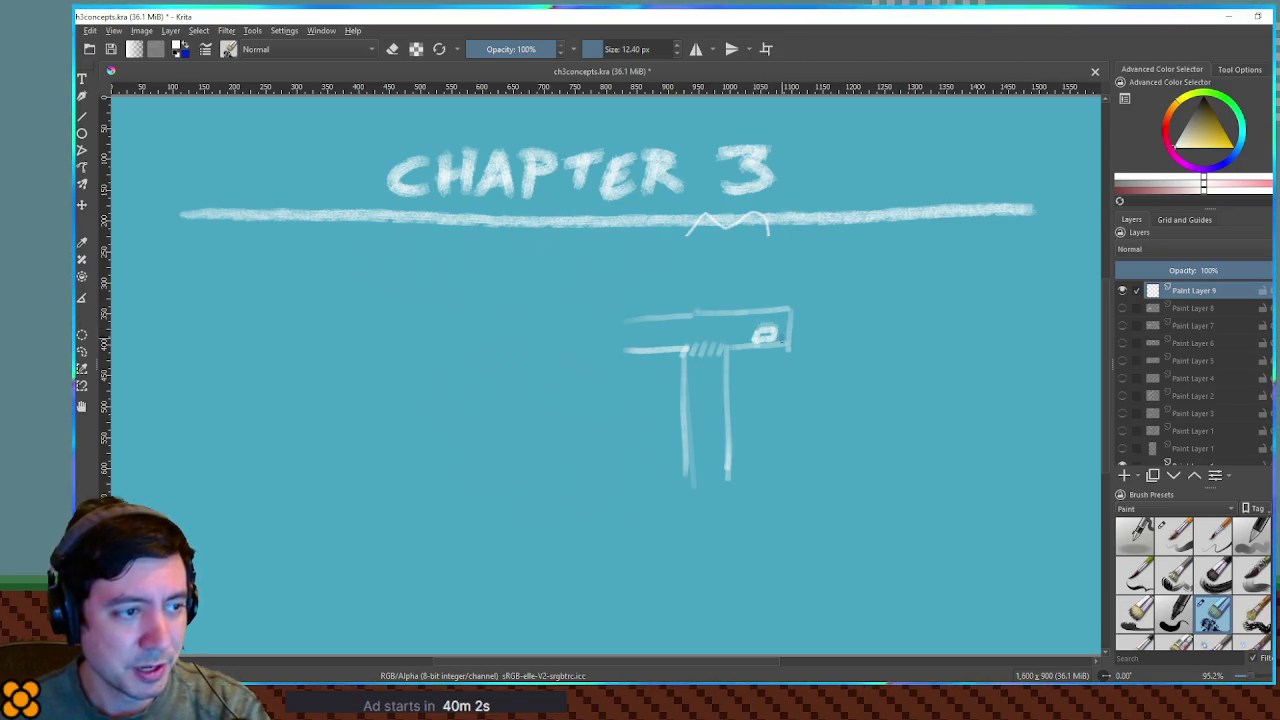
pyautogui.moveTo(702, 332)
pyautogui.mouseDown()
pyautogui.moveTo(704, 432)
pyautogui.moveTo(712, 422)
pyautogui.mouseUp()
pyautogui.hotkey('ctrl', 'z')
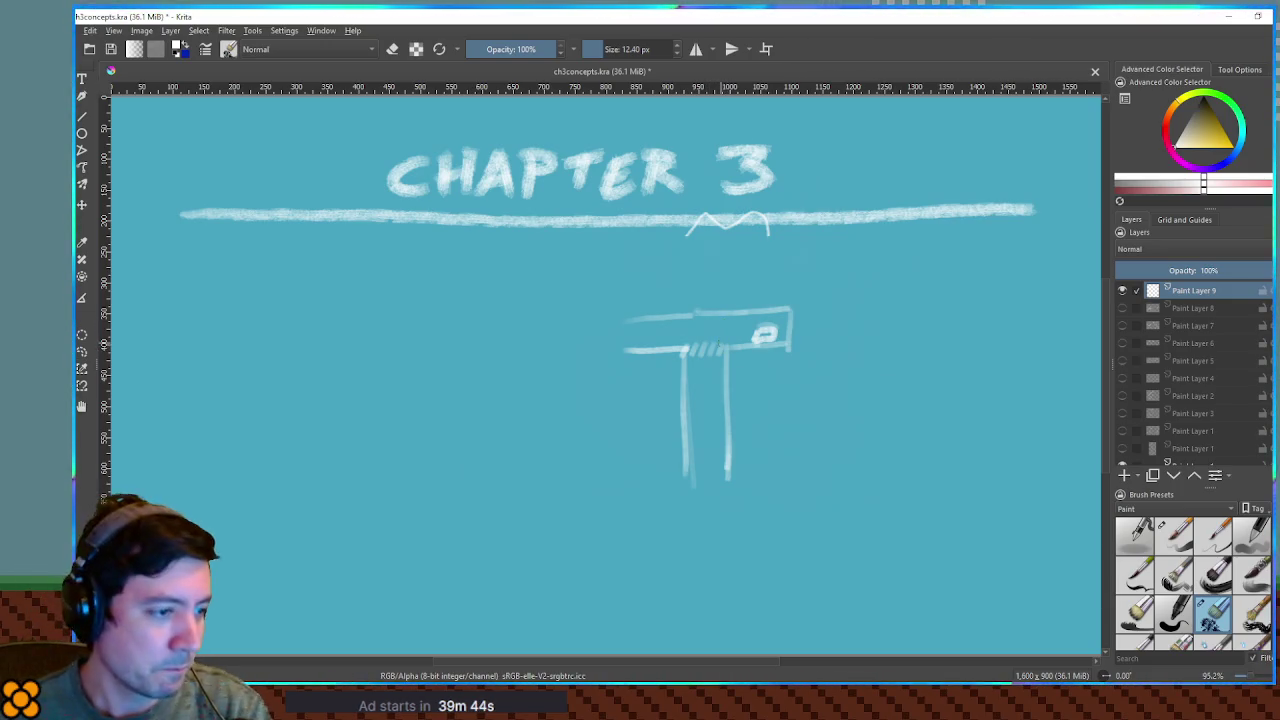
pyautogui.moveTo(682, 518); pyautogui.dragTo(732, 516)
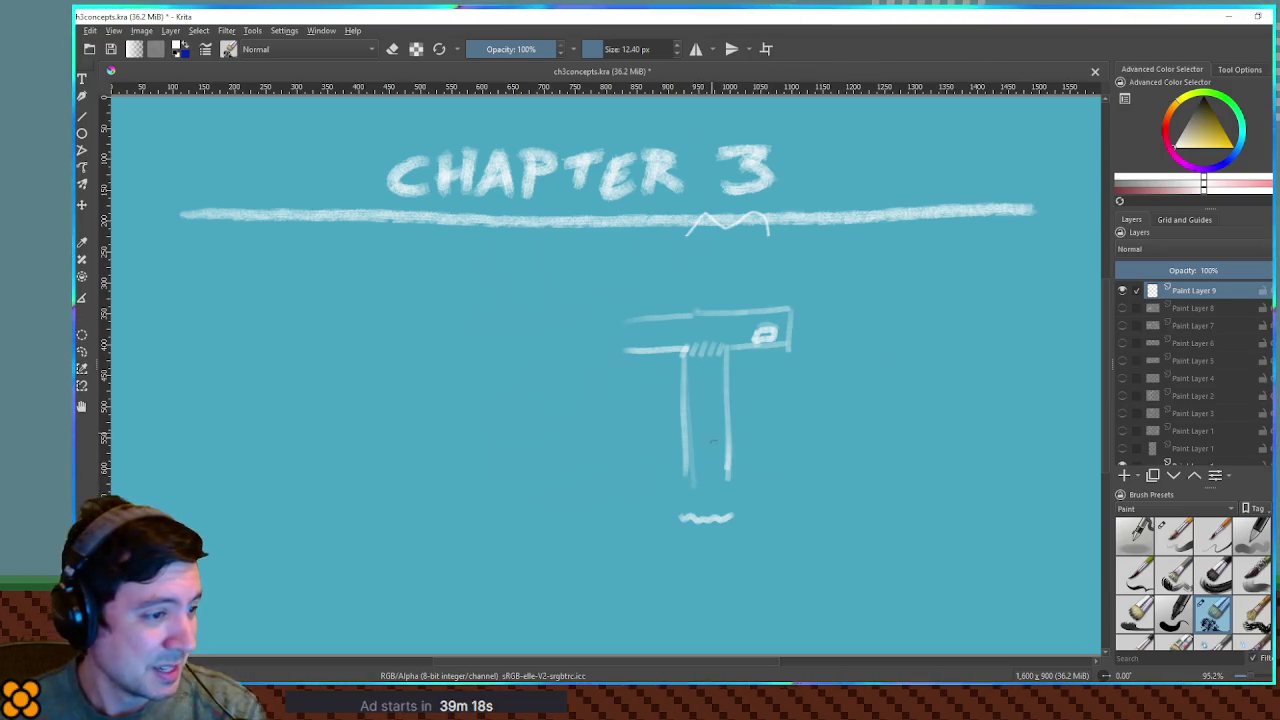
pyautogui.moveTo(681, 517)
pyautogui.mouseDown()
pyautogui.moveTo(614, 519)
pyautogui.moveTo(763, 519)
pyautogui.mouseUp()
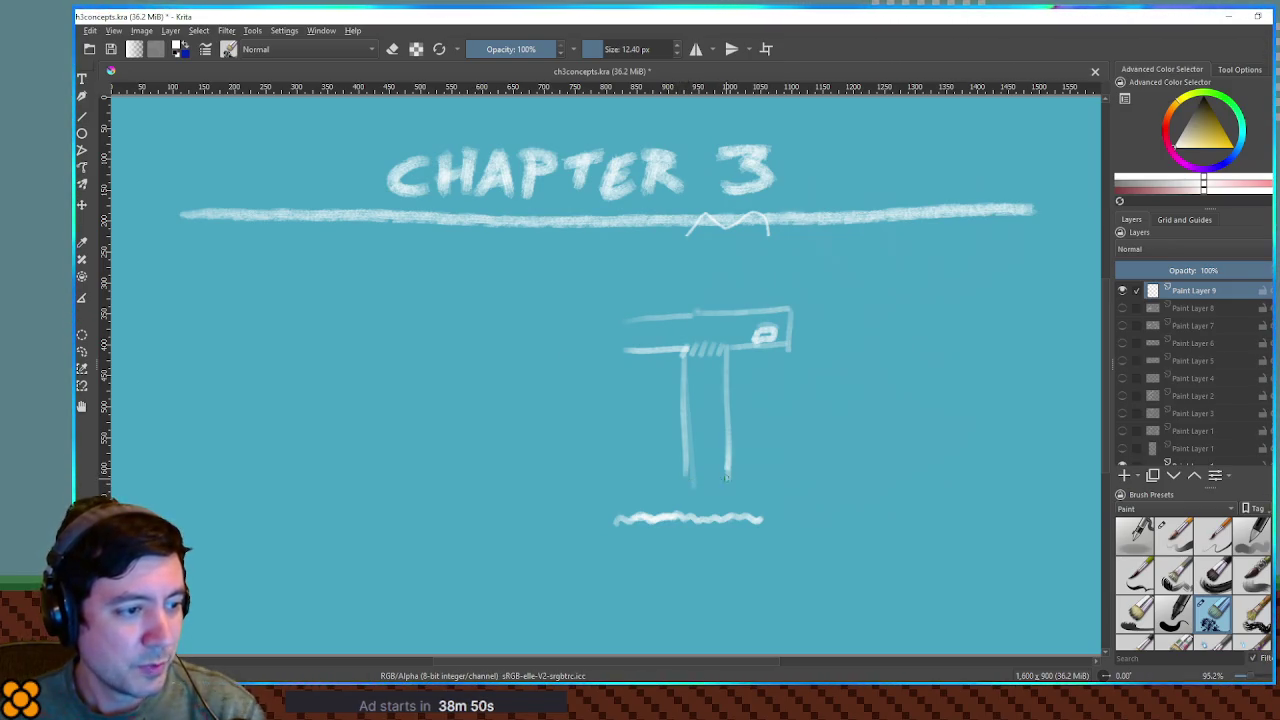
# Brush short horizontal feet onto the pillar's right and left legs
pyautogui.moveTo(726, 478)
pyautogui.mouseDown()
pyautogui.moveTo(760, 480)
pyautogui.moveTo(760, 516)
pyautogui.moveTo(797, 515)
pyautogui.mouseUp()
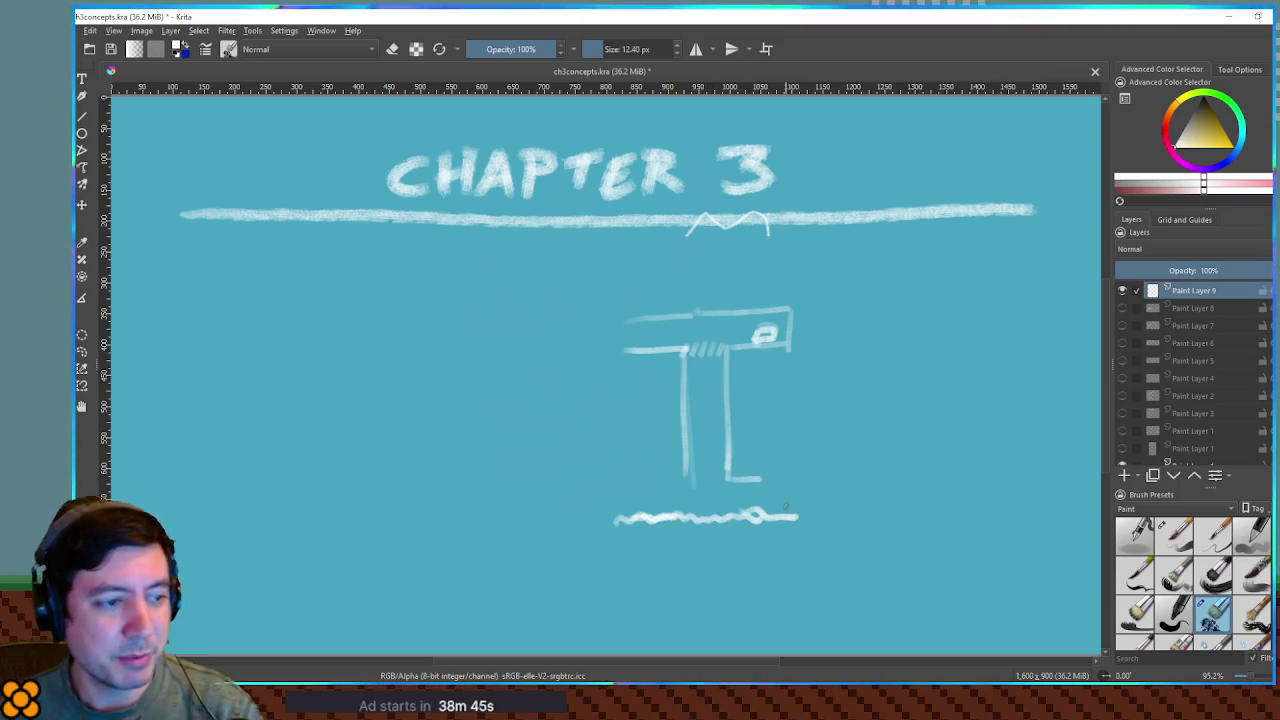
pyautogui.hotkey('ctrl', 'z')
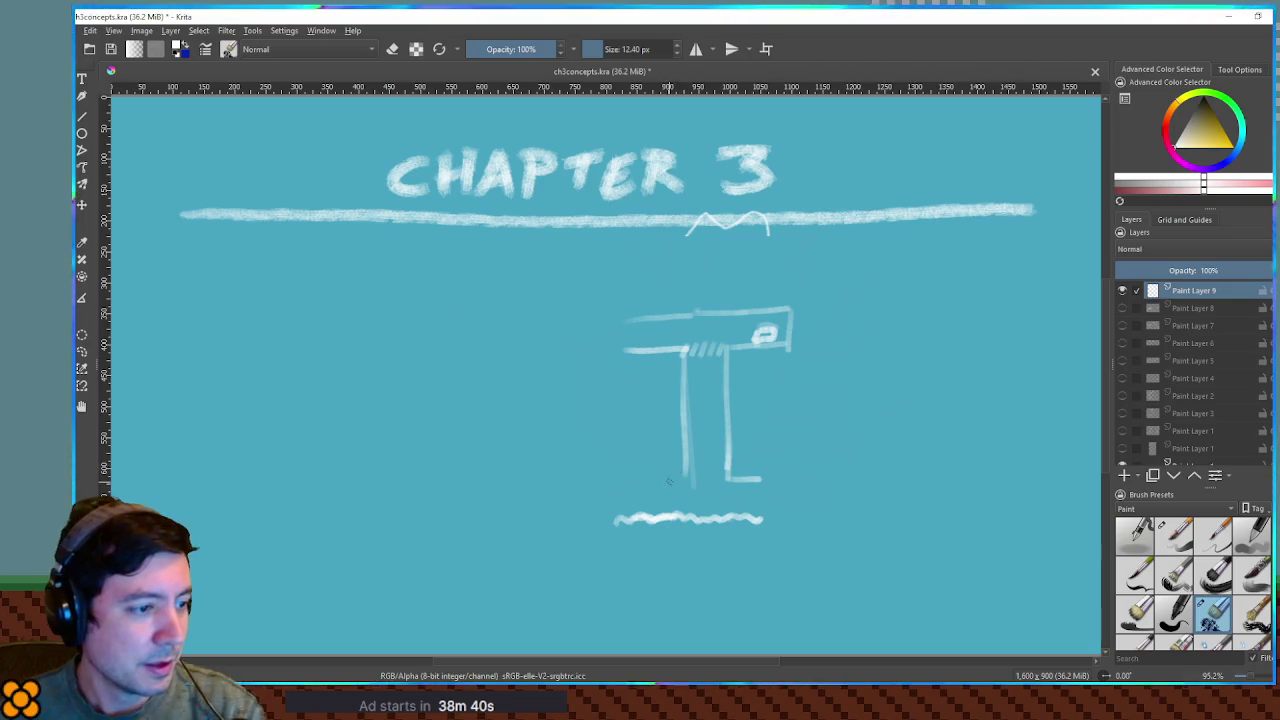
pyautogui.moveTo(688, 477); pyautogui.dragTo(657, 476)
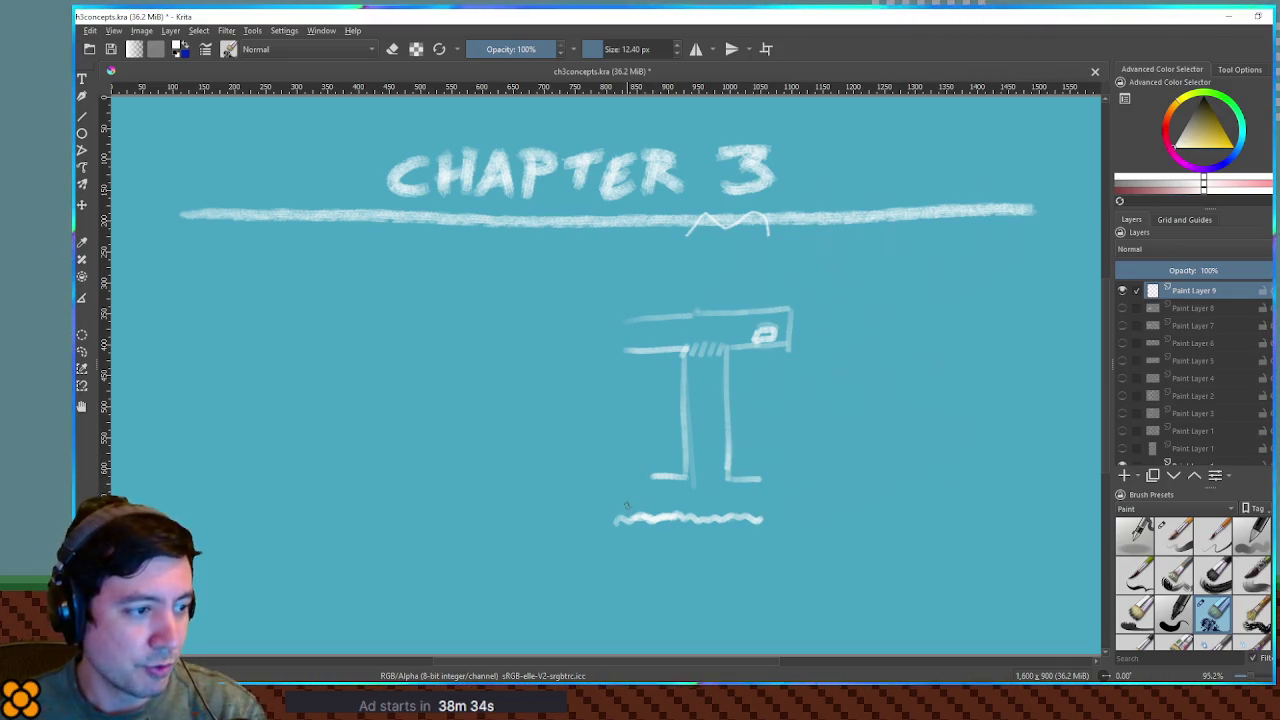
# Try several vertical strokes left of the pillar, settling on an upward arrow
pyautogui.moveTo(624, 516); pyautogui.dragTo(620, 436)
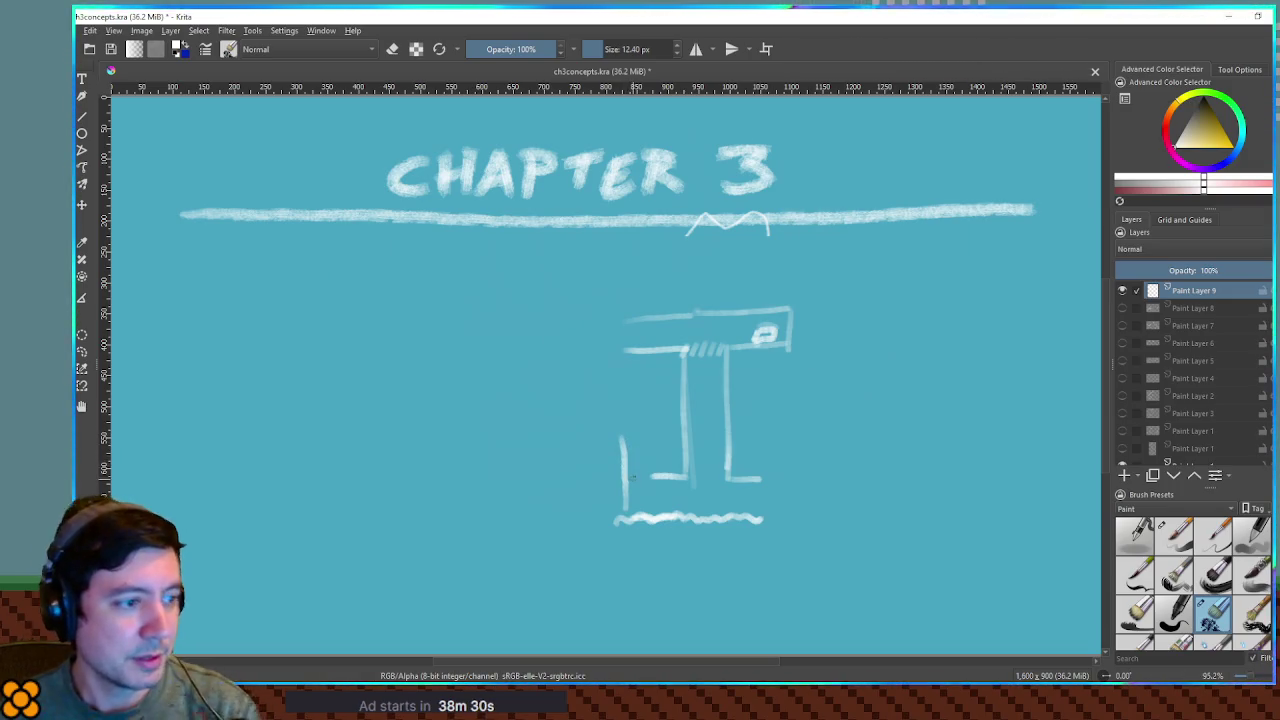
pyautogui.hotkey('ctrl', 'z')
pyautogui.moveTo(618, 510); pyautogui.dragTo(614, 434)
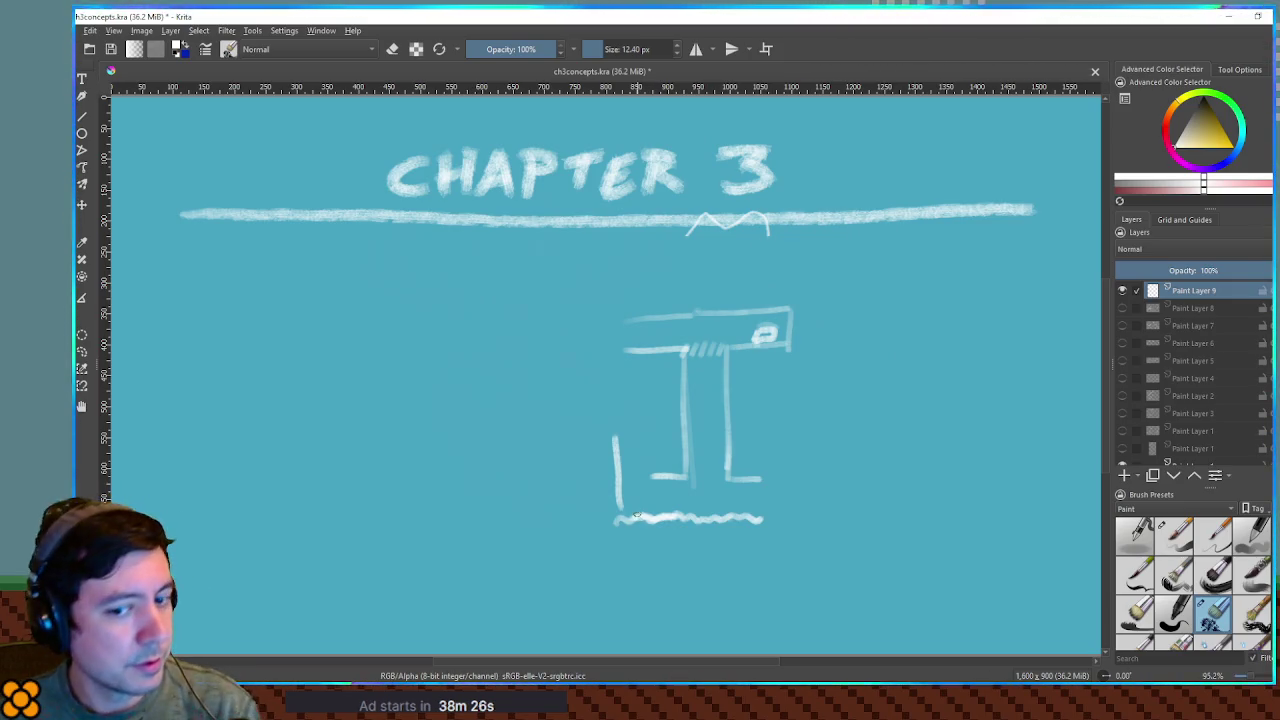
pyautogui.hotkey('ctrl', 'z')
pyautogui.moveTo(617, 480); pyautogui.dragTo(613, 416)
pyautogui.hotkey('ctrl', 'z')
pyautogui.moveTo(621, 505); pyautogui.dragTo(621, 410)
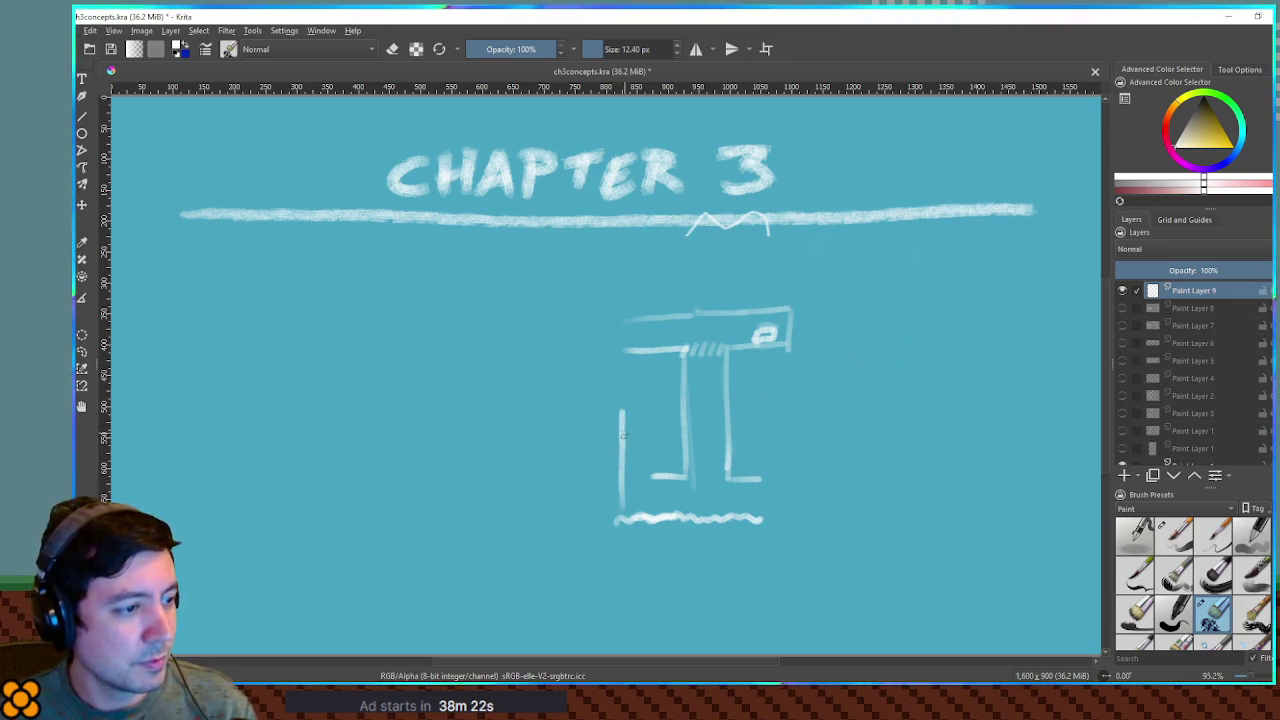
pyautogui.hotkey('ctrl', 'z')
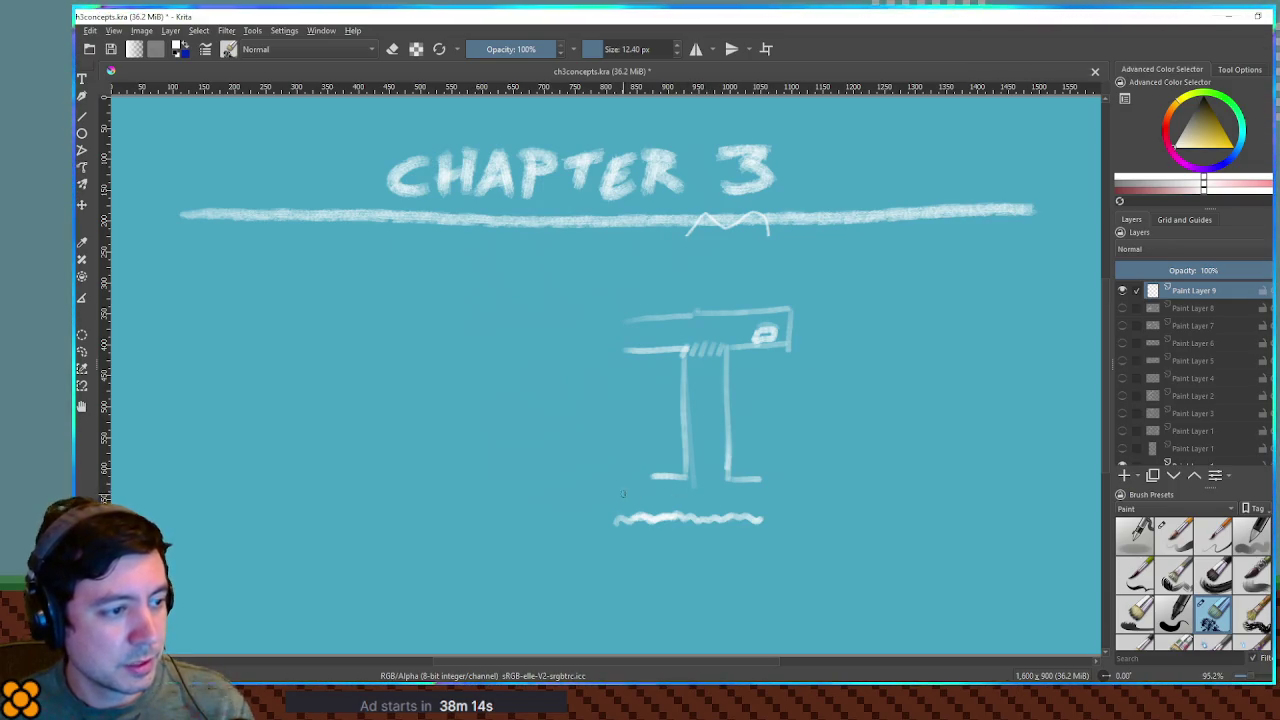
pyautogui.moveTo(620, 502)
pyautogui.mouseDown()
pyautogui.moveTo(611, 427)
pyautogui.moveTo(622, 440)
pyautogui.mouseUp()
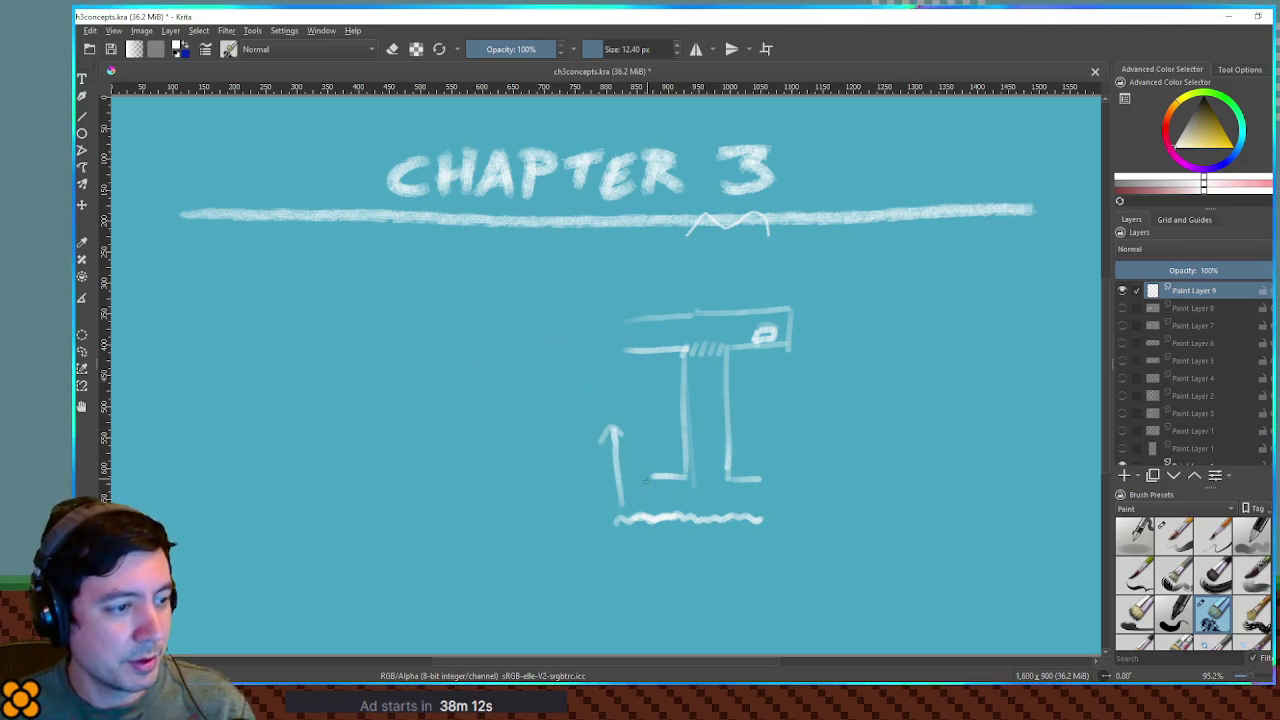
# Replace the upward arrow with trial vertical strokes left of the pillar, undoing each
pyautogui.hotkey('ctrl', 'z')
pyautogui.hotkey('ctrl', 'z')
pyautogui.hotkey('ctrl', 'z')
pyautogui.moveTo(622, 500); pyautogui.dragTo(624, 461)
pyautogui.hotkey('ctrl', 'z')
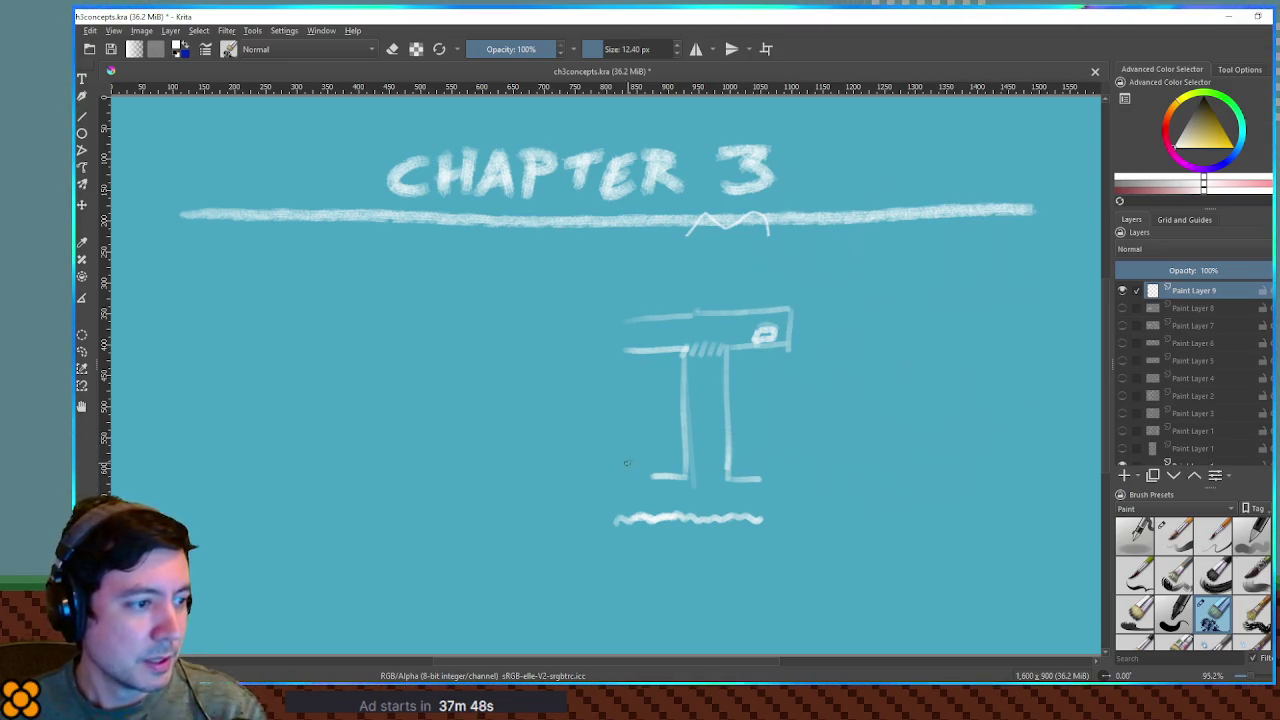
pyautogui.moveTo(628, 508)
pyautogui.mouseDown()
pyautogui.moveTo(622, 435)
pyautogui.moveTo(593, 392)
pyautogui.mouseUp()
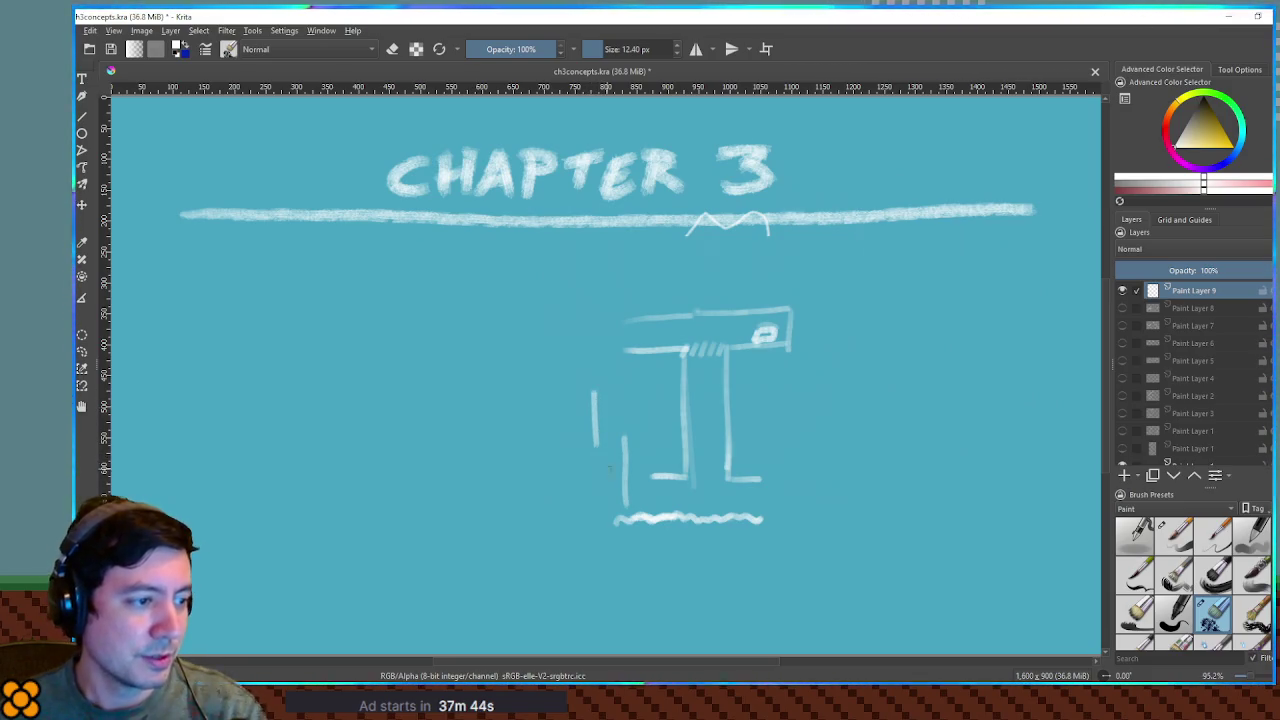
pyautogui.hotkey('ctrl', 'z')
pyautogui.hotkey('ctrl', 'z')
# Draw a hooked stroke curving up-left beside the pillar base and set layer opacity to 22%
pyautogui.moveTo(640, 505)
pyautogui.mouseDown()
pyautogui.moveTo(639, 460)
pyautogui.moveTo(616, 431)
pyautogui.mouseUp()
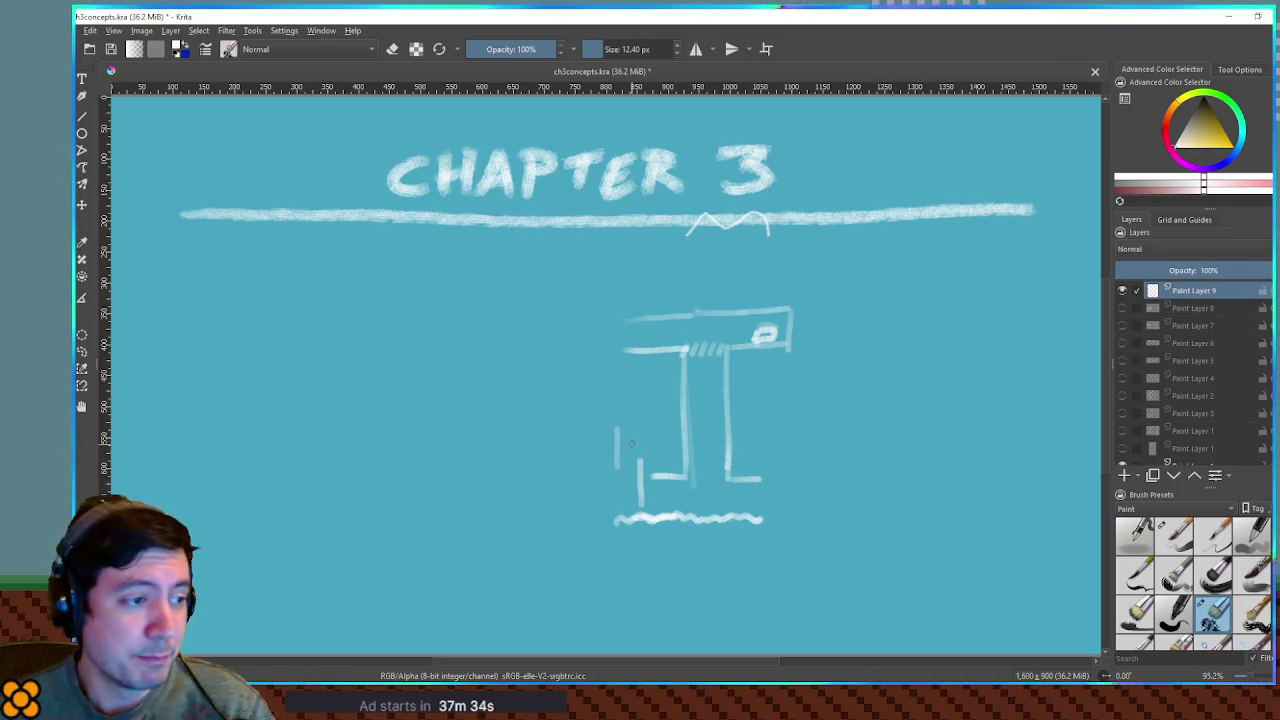
pyautogui.moveTo(617, 433); pyautogui.dragTo(576, 405)
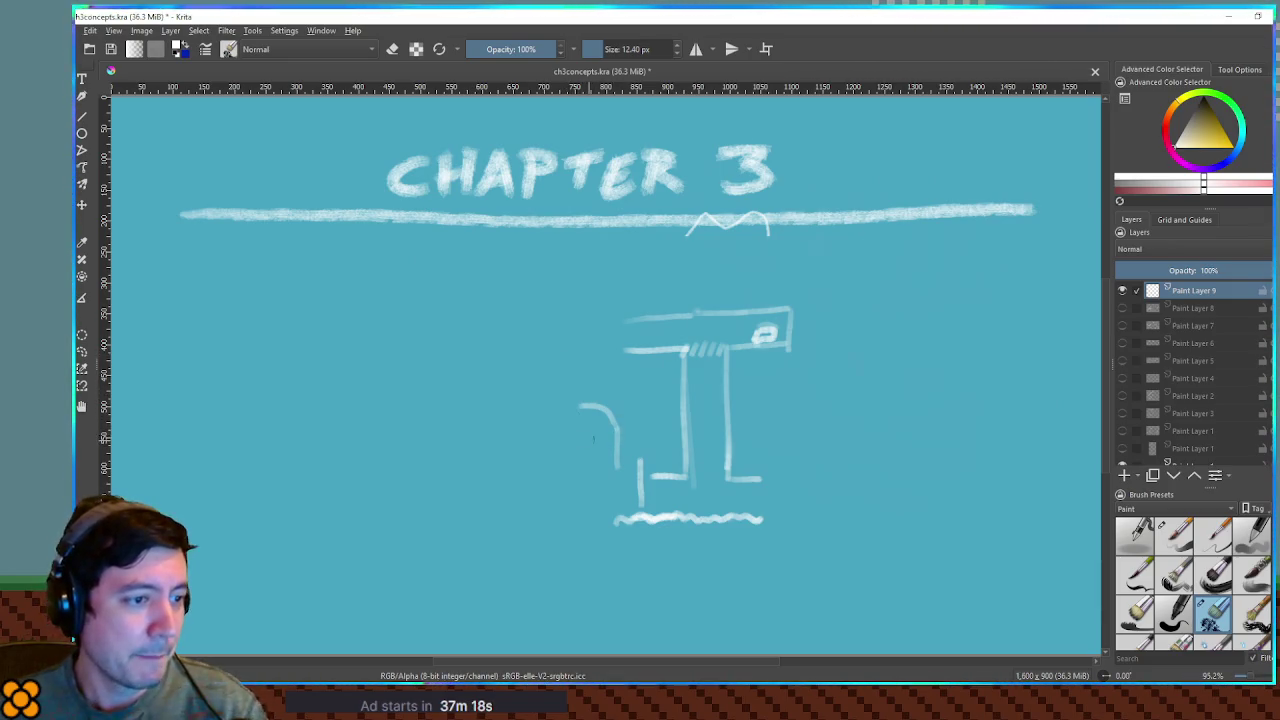
pyautogui.click(1150, 270)
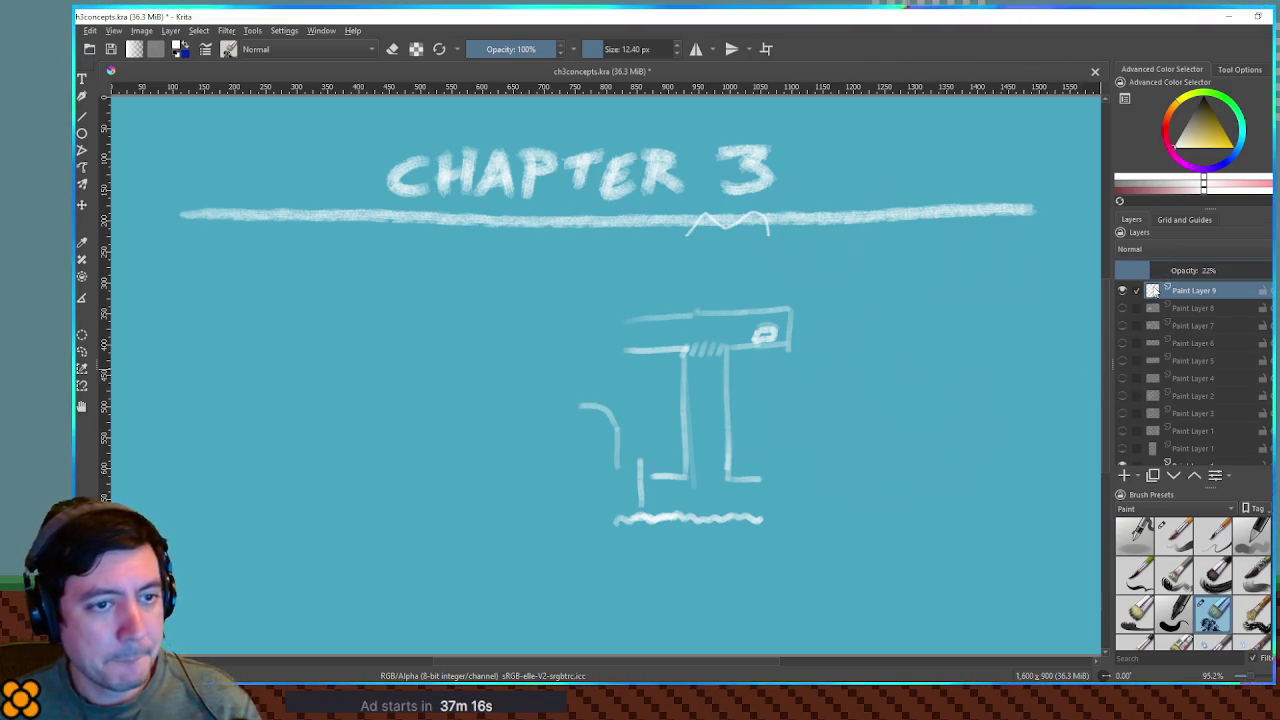
# Add Paint Layer 10 and brush two slanted strokes at the lower left, trimming the lower one
pyautogui.click(1124, 475)
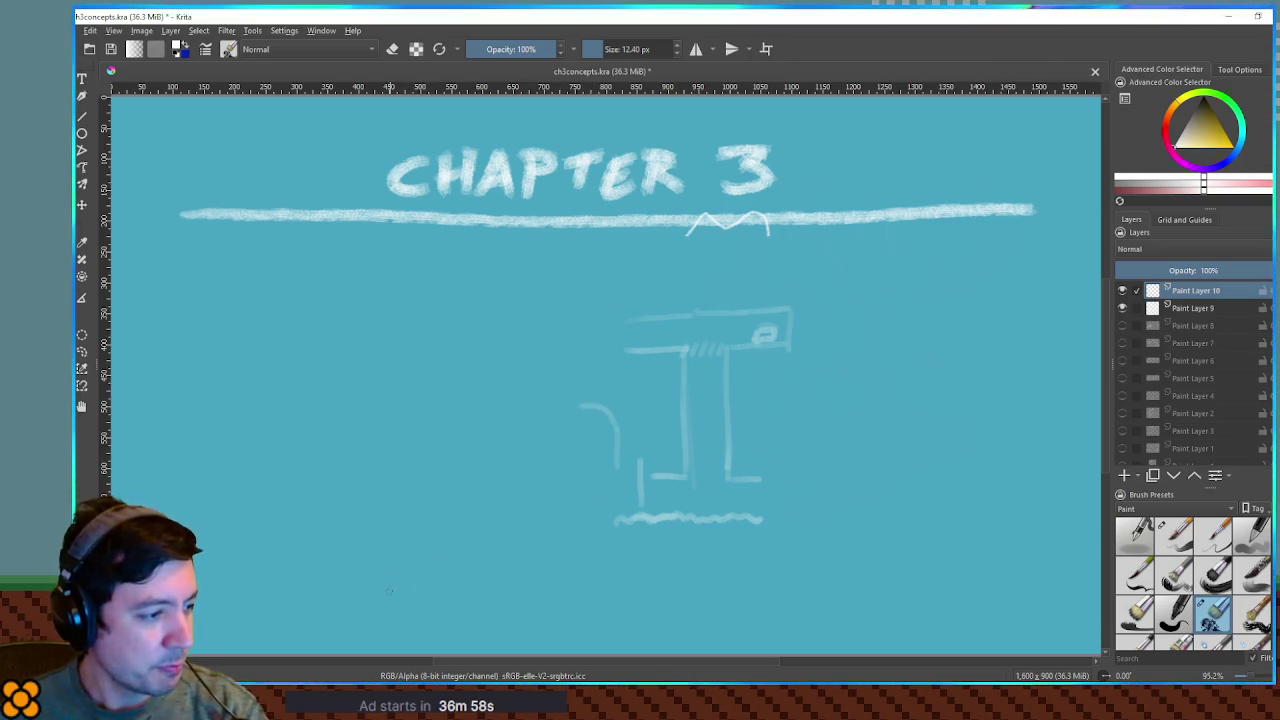
pyautogui.moveTo(341, 541); pyautogui.dragTo(408, 522)
pyautogui.moveTo(345, 575); pyautogui.dragTo(412, 552)
pyautogui.hotkey('ctrl', 'z')
# Paint and undo a few trial slanted strokes at the lower left
pyautogui.hotkey('ctrl', 'z')
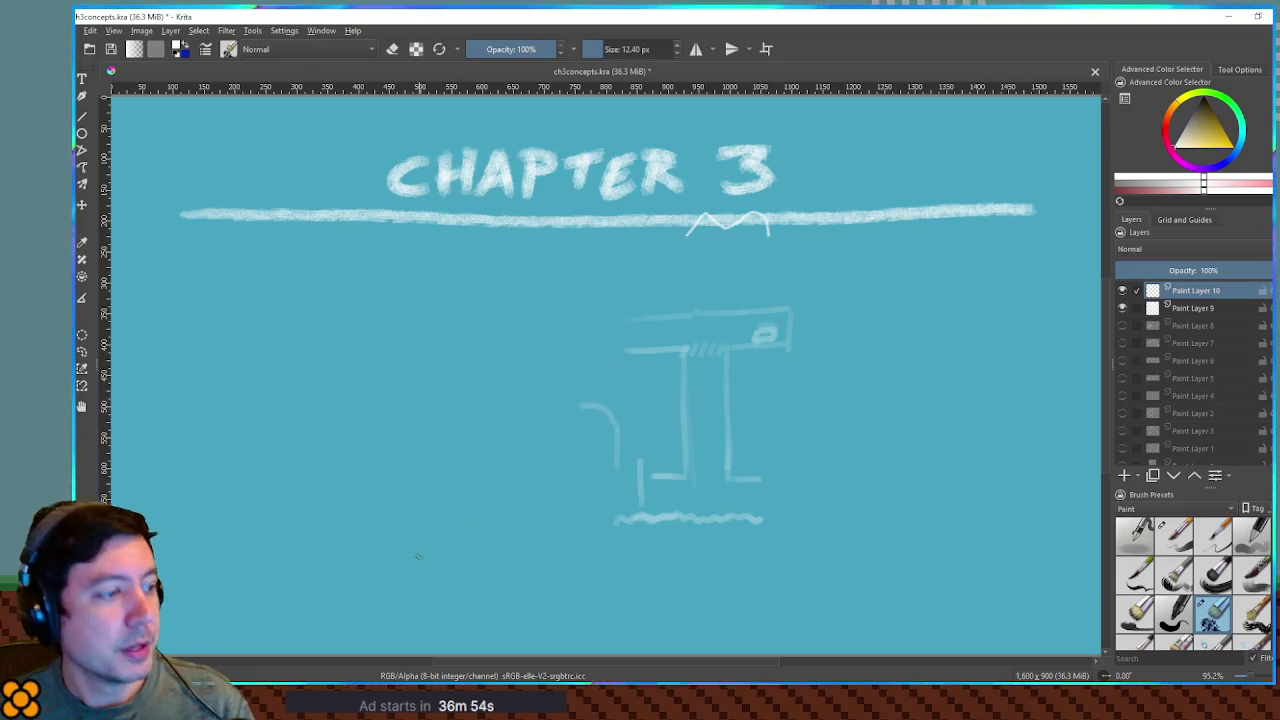
pyautogui.moveTo(356, 606)
pyautogui.mouseDown()
pyautogui.moveTo(375, 563)
pyautogui.moveTo(427, 597)
pyautogui.mouseUp()
pyautogui.hotkey('ctrl', 'z')
pyautogui.hotkey('ctrl', 'z')
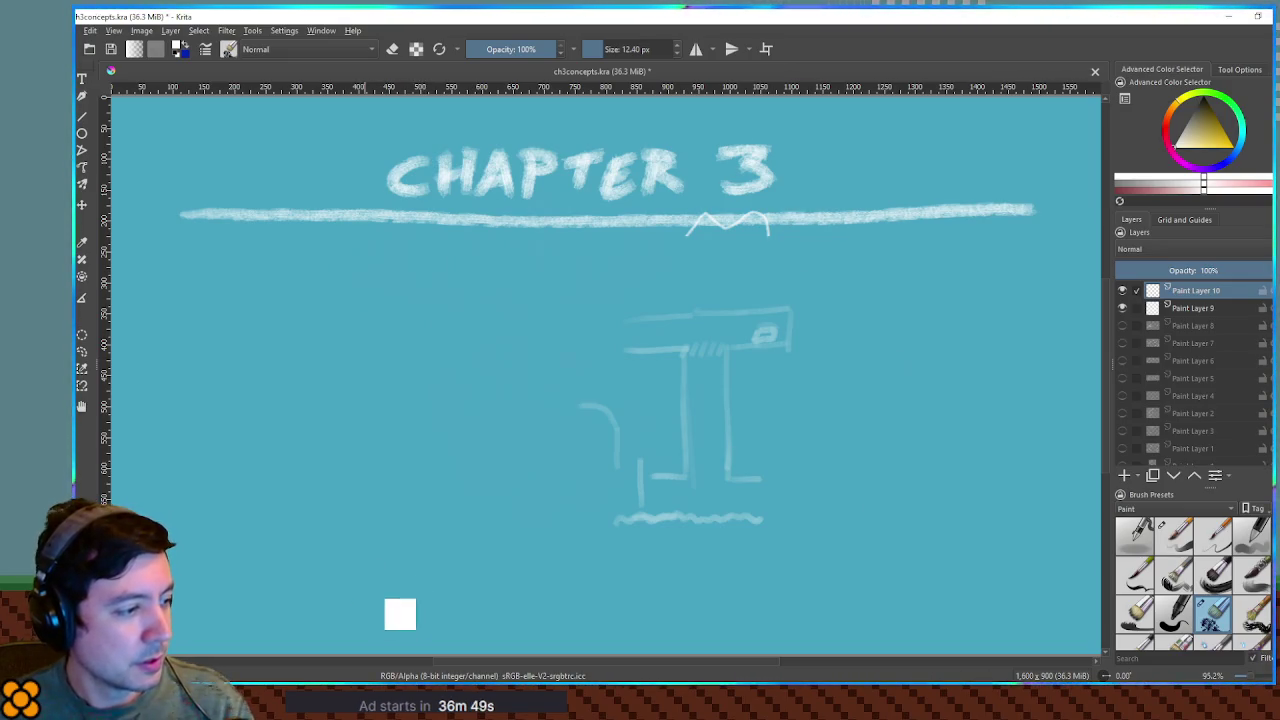
pyautogui.moveTo(355, 575)
pyautogui.mouseDown()
pyautogui.moveTo(382, 561)
pyautogui.moveTo(431, 578)
pyautogui.moveTo(410, 562)
pyautogui.moveTo(416, 574)
pyautogui.mouseUp()
pyautogui.hotkey('ctrl', 'z')
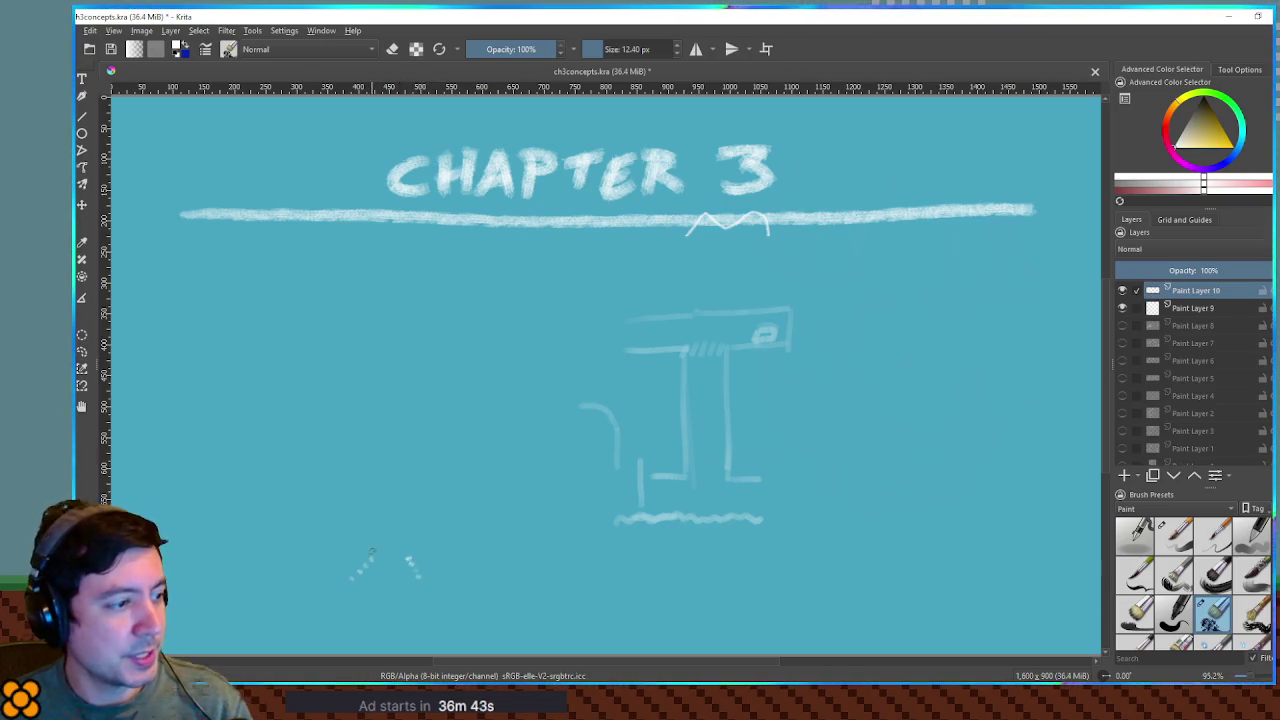
# Sample white, paint a short stroke for the small ledge glyph, and shift it left with the Move tool
pyautogui.keyDown('ctrl'); pyautogui.click(317, 512); pyautogui.keyUp('ctrl')
pyautogui.moveTo(310, 507)
pyautogui.mouseDown()
pyautogui.moveTo(312, 540)
pyautogui.moveTo(364, 552)
pyautogui.moveTo(324, 515)
pyautogui.moveTo(320, 541)
pyautogui.moveTo(300, 540)
pyautogui.moveTo(371, 510)
pyautogui.moveTo(452, 506)
pyautogui.moveTo(264, 517)
pyautogui.mouseUp()
pyautogui.hotkey('ctrl', 'z')
pyautogui.hotkey('ctrl', 'z')
pyautogui.hotkey('ctrl', 'z')
pyautogui.press('t')
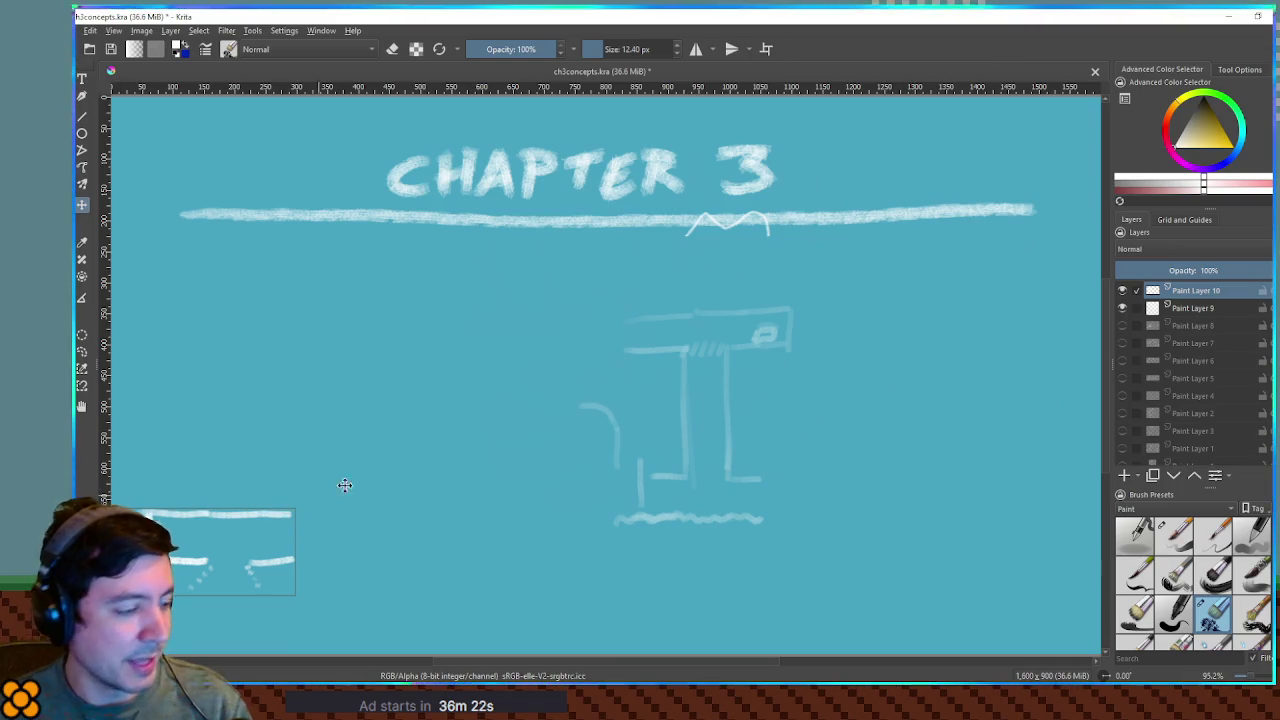
# Move the small lower-left sketch up to sit just under the heading line
pyautogui.press('b')
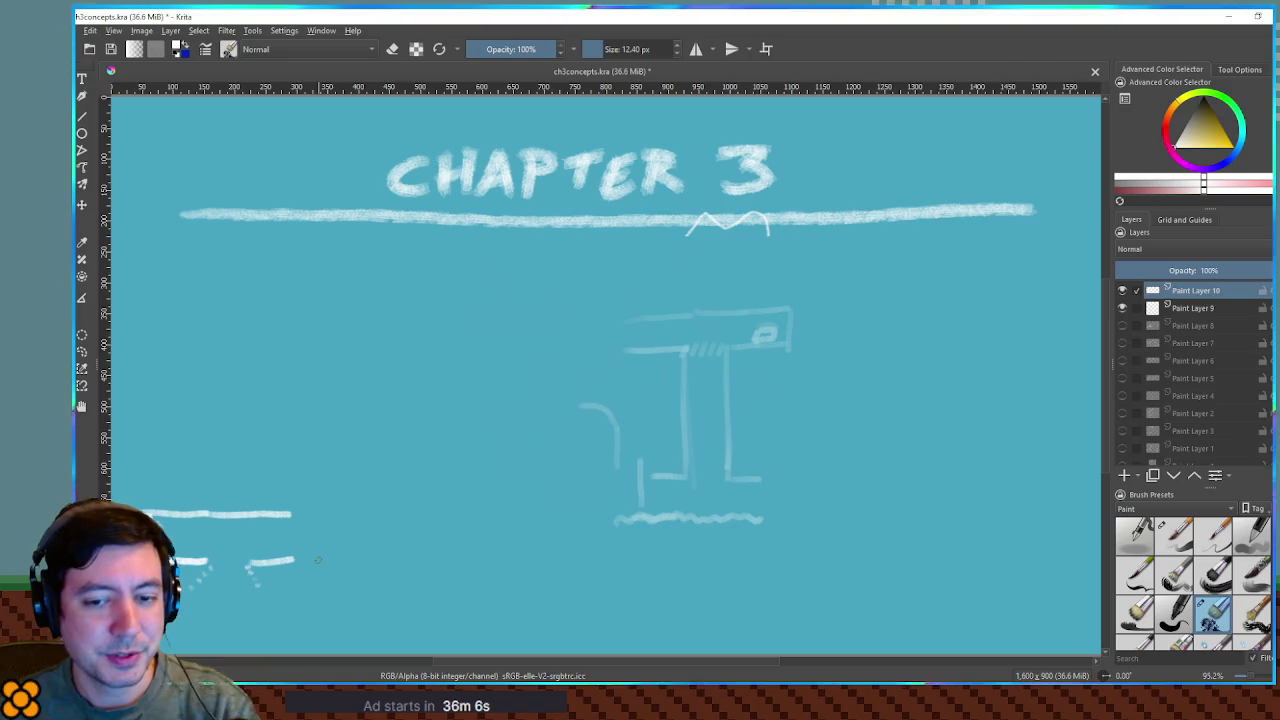
pyautogui.press('t')
pyautogui.moveTo(278, 510)
pyautogui.mouseDown()
pyautogui.moveTo(270, 336)
pyautogui.moveTo(274, 321)
pyautogui.moveTo(330, 302)
pyautogui.moveTo(522, 575)
pyautogui.moveTo(500, 592)
pyautogui.mouseUp()
# Paint small spark marks above the left sketch and a short horizontal line left of the pillar
pyautogui.press('b')
pyautogui.hotkey('ctrl', 'z')
pyautogui.moveTo(182, 270)
pyautogui.mouseDown()
pyautogui.moveTo(165, 148)
pyautogui.moveTo(132, 146)
pyautogui.mouseUp()
pyautogui.hotkey('ctrl', 'z')
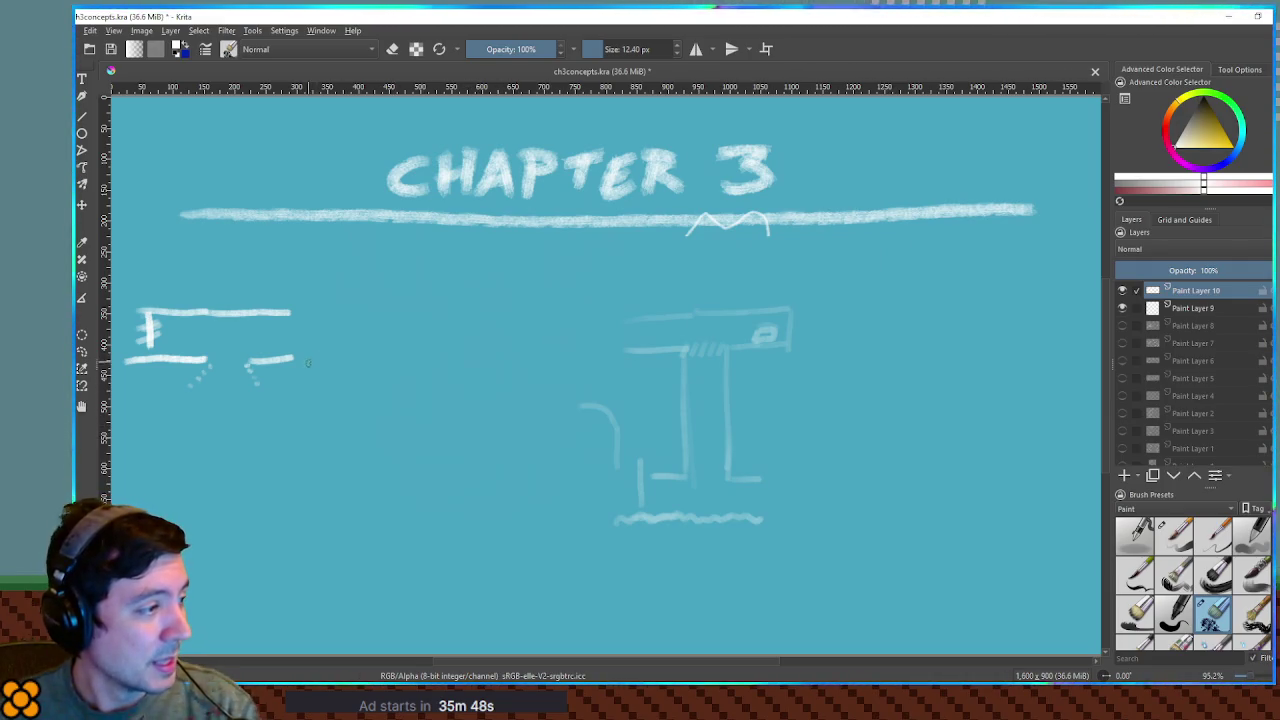
pyautogui.moveTo(196, 290); pyautogui.dragTo(264, 302)
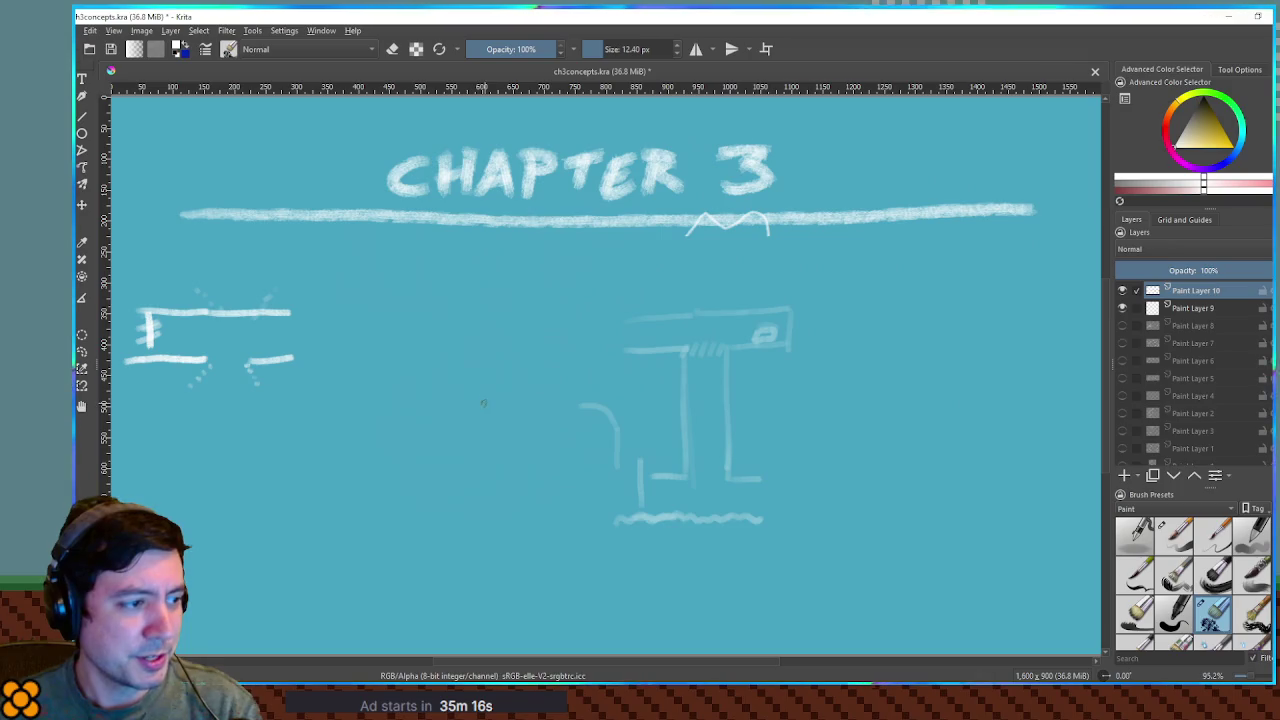
pyautogui.moveTo(434, 417); pyautogui.dragTo(528, 418)
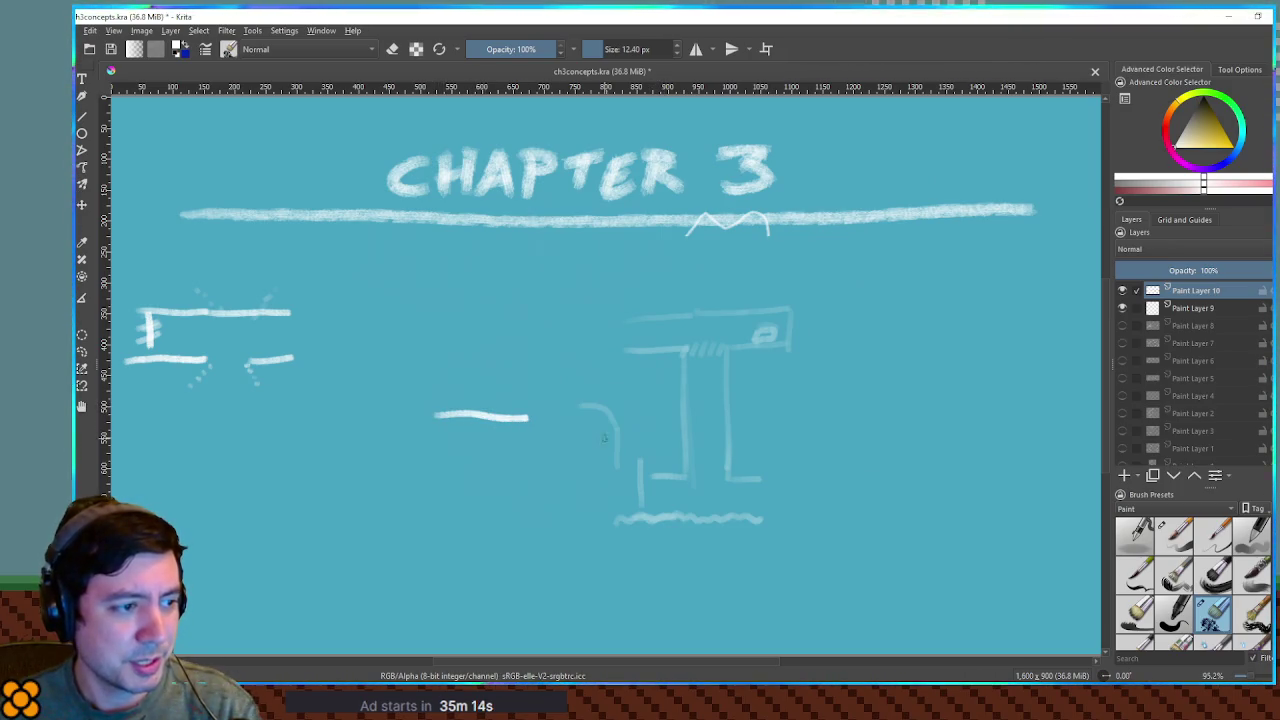
pyautogui.moveTo(588, 494)
pyautogui.mouseDown()
pyautogui.moveTo(567, 509)
pyautogui.moveTo(652, 500)
pyautogui.mouseUp()
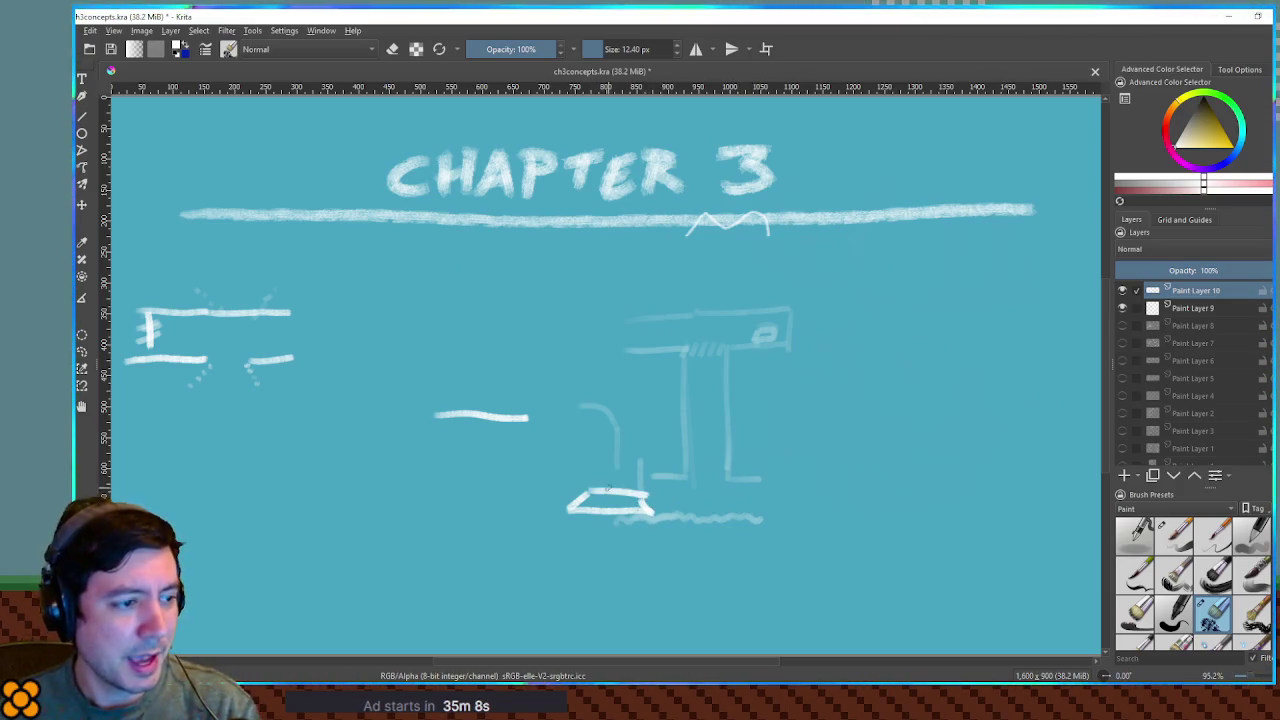
pyautogui.moveTo(527, 417)
pyautogui.mouseDown()
pyautogui.moveTo(524, 514)
pyautogui.moveTo(628, 515)
pyautogui.mouseUp()
pyautogui.moveTo(554, 492)
pyautogui.mouseDown()
pyautogui.moveTo(567, 478)
pyautogui.moveTo(712, 518)
pyautogui.mouseUp()
pyautogui.hotkey('ctrl', 'z')
pyautogui.moveTo(599, 500)
pyautogui.mouseDown()
pyautogui.moveTo(592, 418)
pyautogui.moveTo(572, 424)
pyautogui.moveTo(764, 428)
pyautogui.mouseUp()
pyautogui.hotkey('ctrl', 'z')
pyautogui.moveTo(576, 432)
pyautogui.mouseDown()
pyautogui.moveTo(604, 412)
pyautogui.moveTo(660, 432)
pyautogui.moveTo(588, 412)
pyautogui.mouseUp()
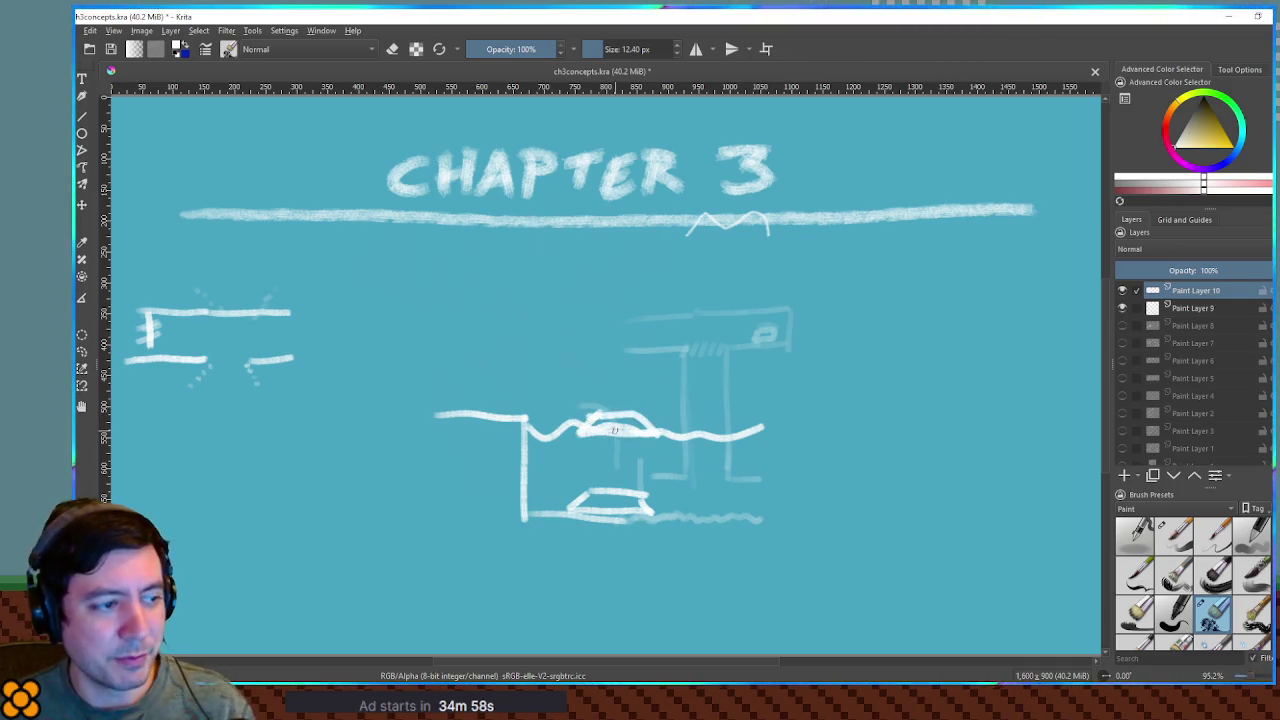
pyautogui.hotkey('ctrl', 'z')
pyautogui.hotkey('ctrl', 'z')
pyautogui.hotkey('ctrl', 'z')
pyautogui.hotkey('ctrl', 'z')
pyautogui.hotkey('ctrl', 'z')
pyautogui.hotkey('ctrl', 'z')
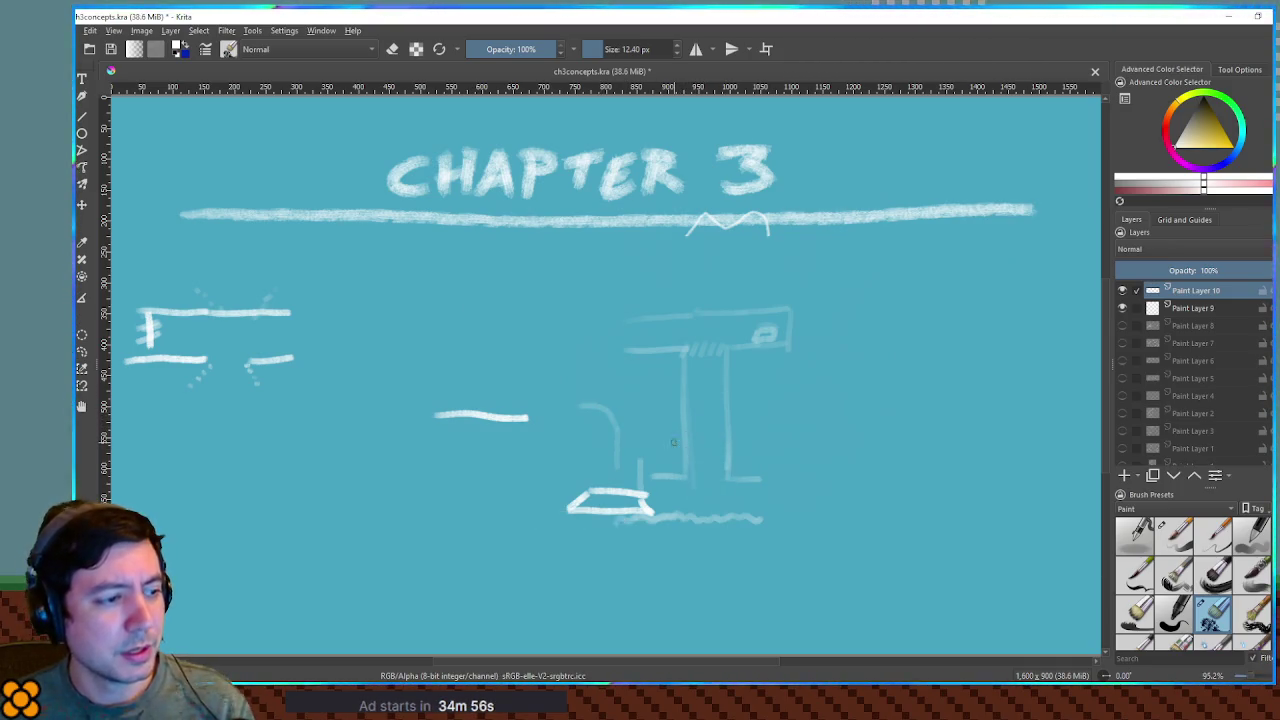
pyautogui.hotkey('ctrl', 'z')
pyautogui.hotkey('ctrl', 'z')
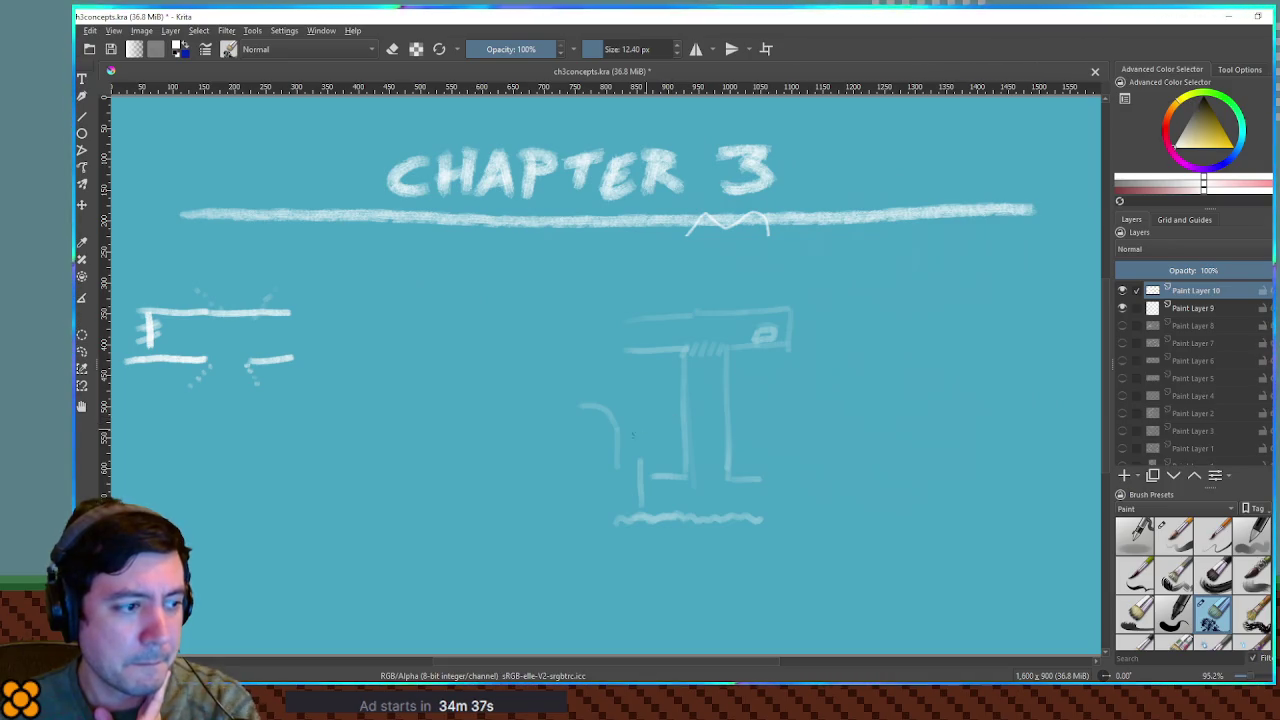
pyautogui.moveTo(545, 541); pyautogui.dragTo(576, 522)
pyautogui.moveTo(556, 547); pyautogui.dragTo(596, 527)
pyautogui.moveTo(566, 551); pyautogui.dragTo(611, 531)
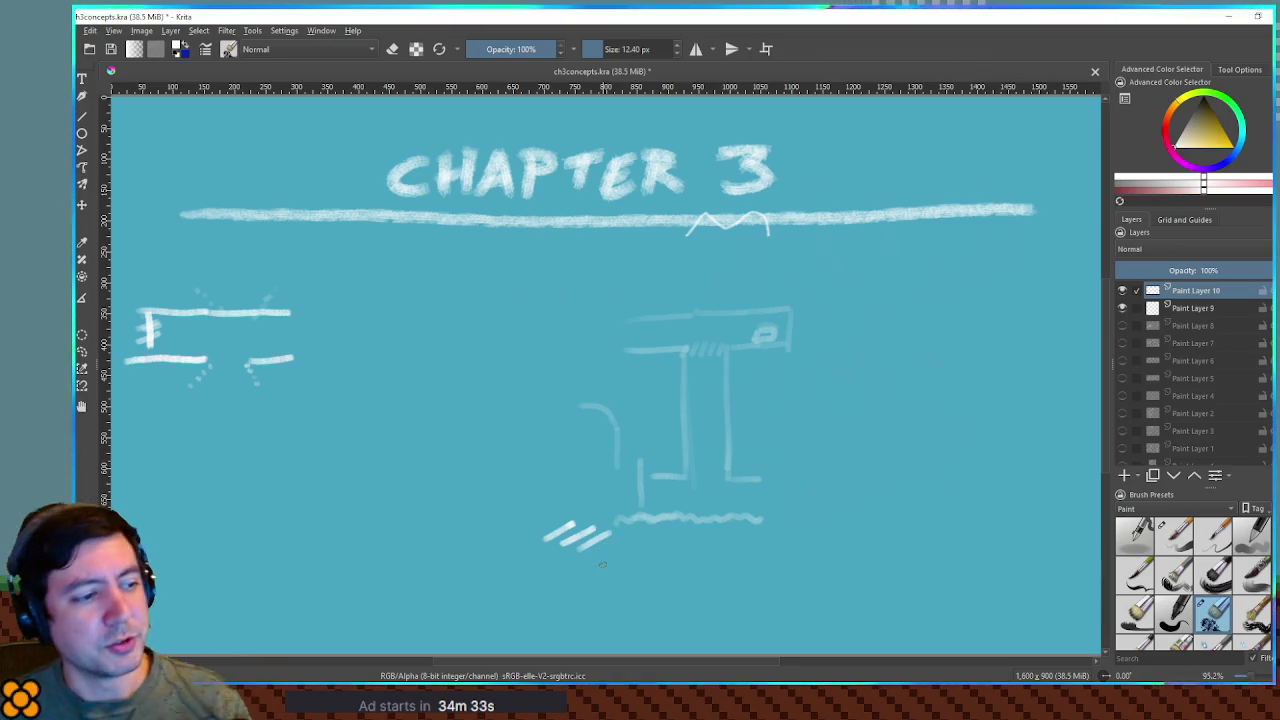
pyautogui.hotkey('ctrl', 'z')
pyautogui.hotkey('ctrl', 'z')
pyautogui.hotkey('ctrl', 'z')
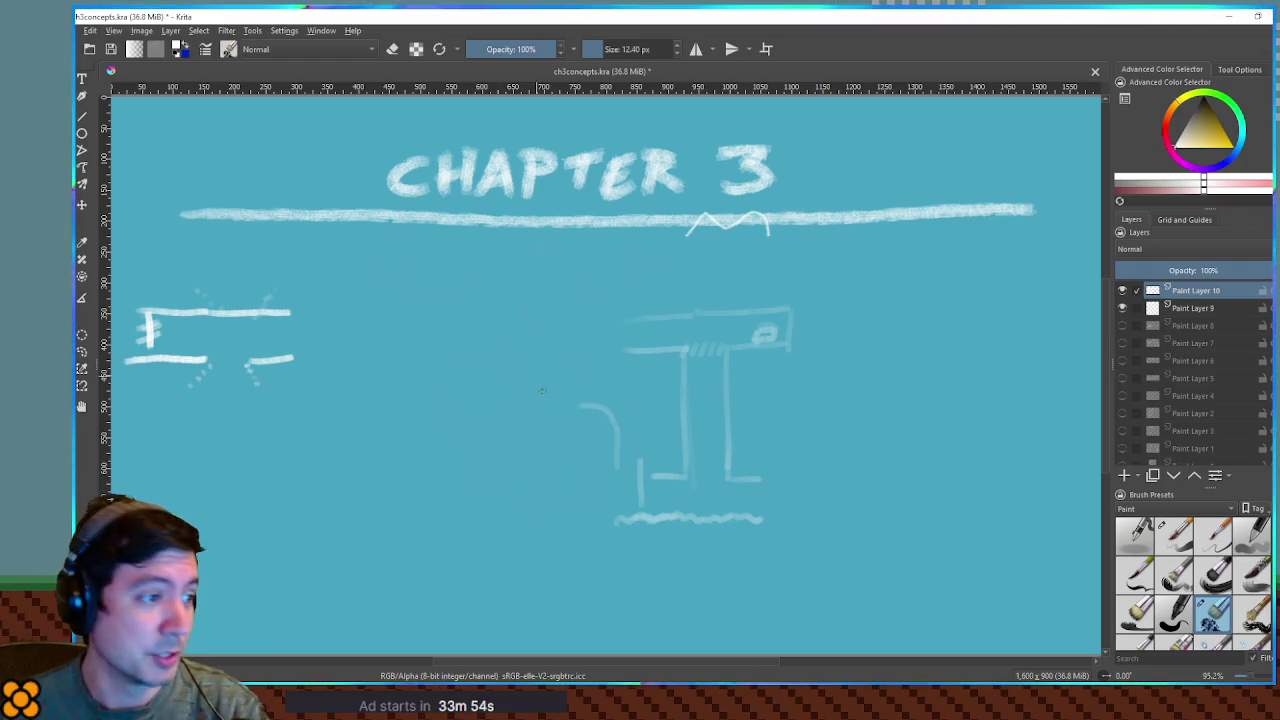
# Dab two white dots left of the pillar after discarding a trial arrow
pyautogui.moveTo(476, 380)
pyautogui.mouseDown()
pyautogui.moveTo(616, 371)
pyautogui.moveTo(585, 381)
pyautogui.mouseUp()
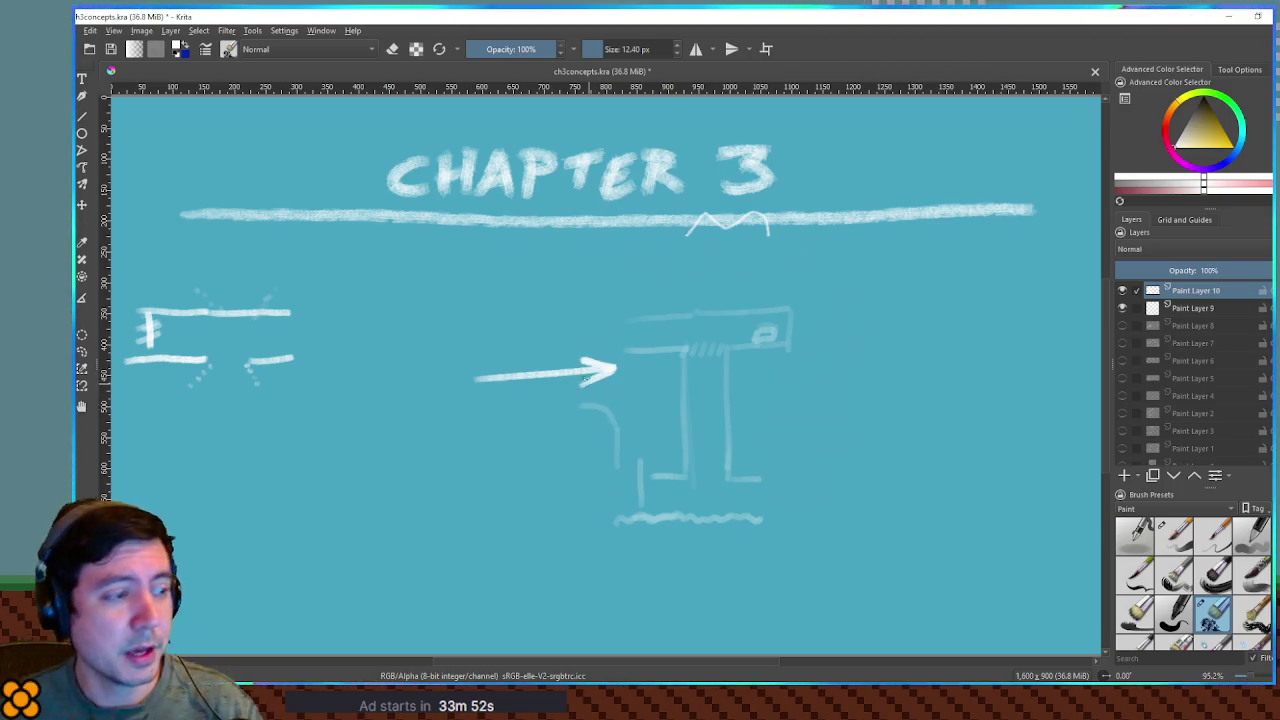
pyautogui.hotkey('ctrl', 'z')
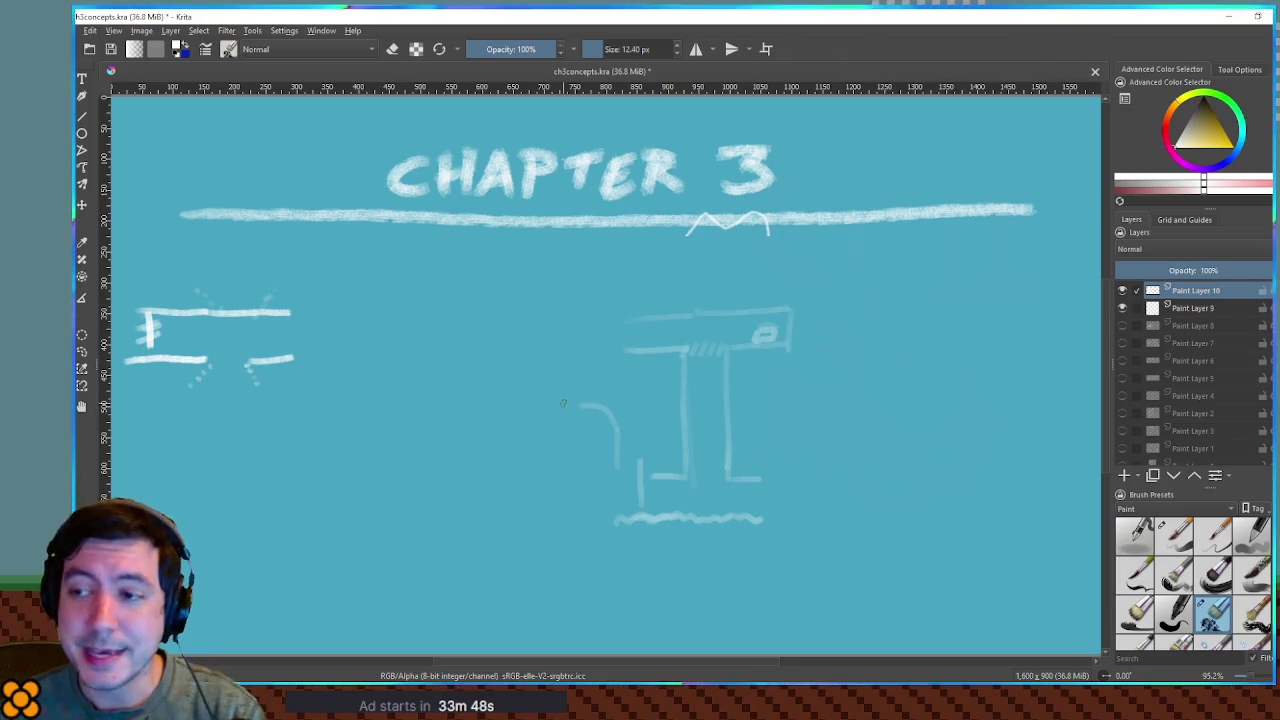
pyautogui.click(552, 377)
pyautogui.click(664, 378)
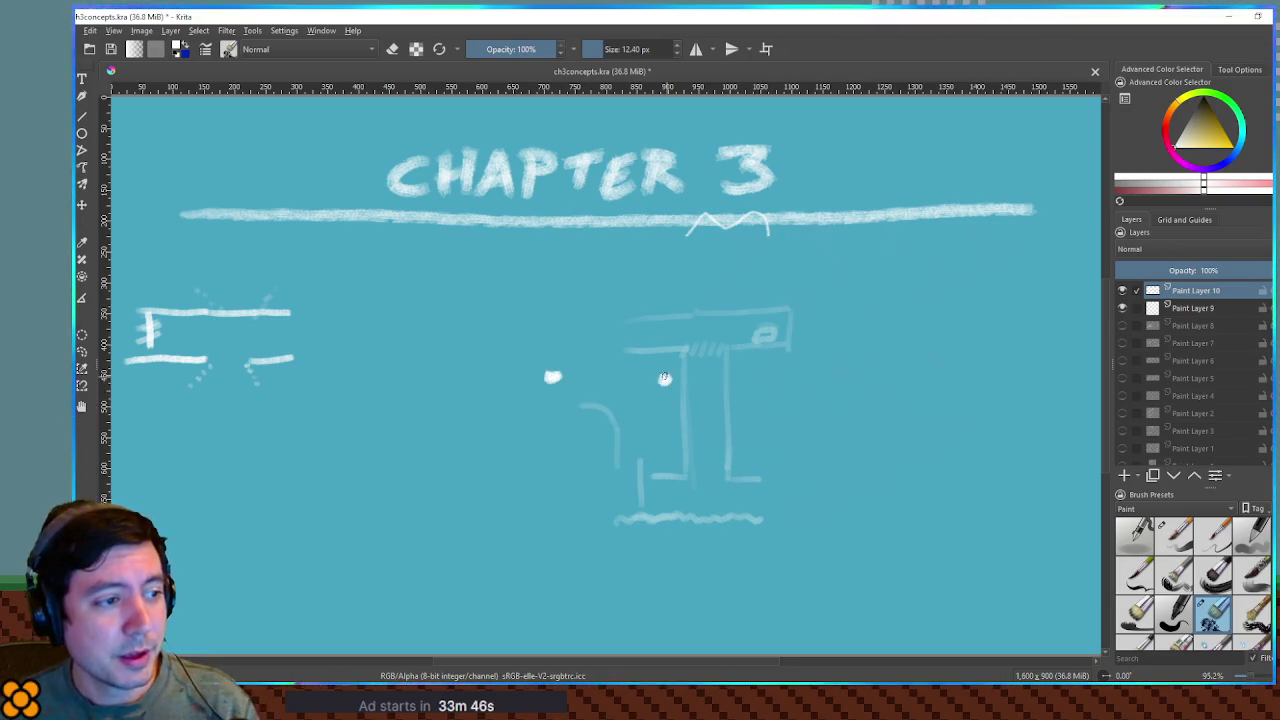
# Replace the dots with two new white dots and a diagonal line rising to the left one
pyautogui.hotkey('ctrl', 'z')
pyautogui.hotkey('ctrl', 'z')
pyautogui.click(521, 372)
pyautogui.click(626, 372)
pyautogui.moveTo(447, 410)
pyautogui.mouseDown()
pyautogui.moveTo(519, 378)
pyautogui.moveTo(548, 410)
pyautogui.moveTo(600, 405)
pyautogui.moveTo(621, 380)
pyautogui.moveTo(697, 427)
pyautogui.moveTo(633, 456)
pyautogui.mouseUp()
# Sketch trial table shapes with legs, then undo those strokes
pyautogui.moveTo(692, 428); pyautogui.dragTo(703, 456)
pyautogui.moveTo(411, 454)
pyautogui.mouseDown()
pyautogui.moveTo(412, 426)
pyautogui.moveTo(466, 440)
pyautogui.moveTo(468, 460)
pyautogui.mouseUp()
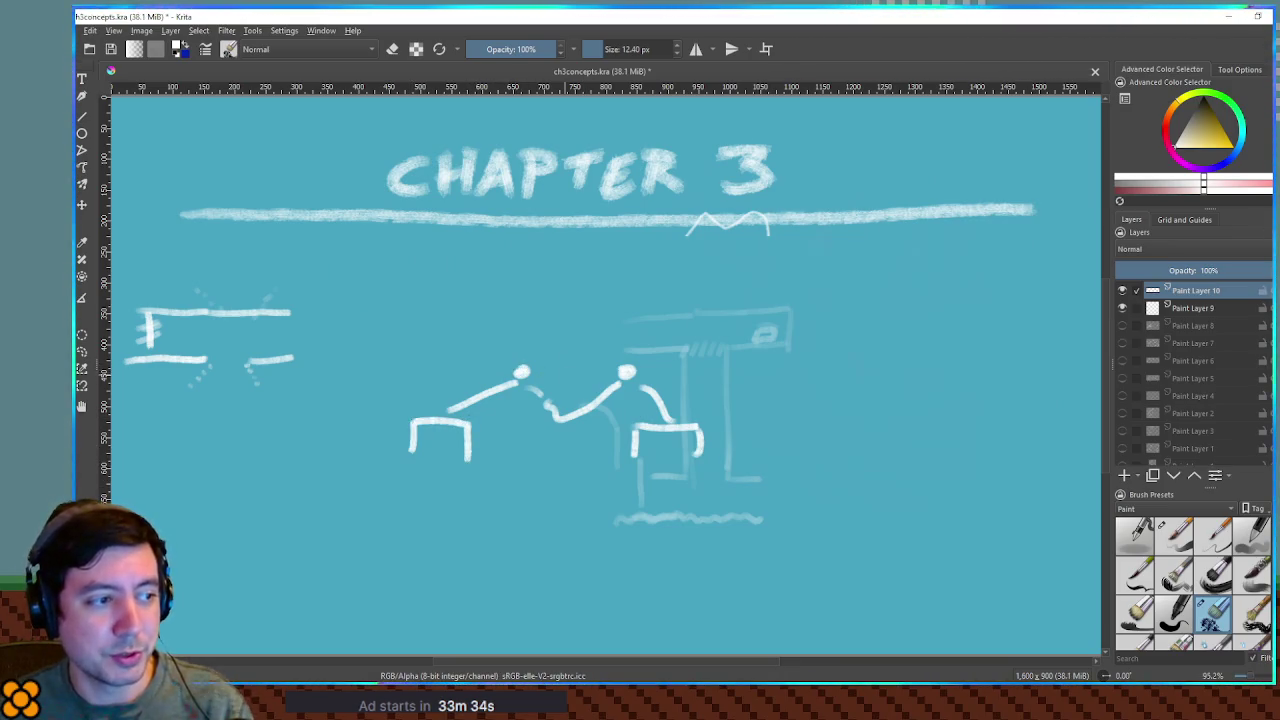
pyautogui.hotkey('ctrl', 'z')
pyautogui.hotkey('ctrl', 'z')
pyautogui.hotkey('ctrl', 'z')
pyautogui.hotkey('ctrl', 'z')
pyautogui.hotkey('ctrl', 'z')
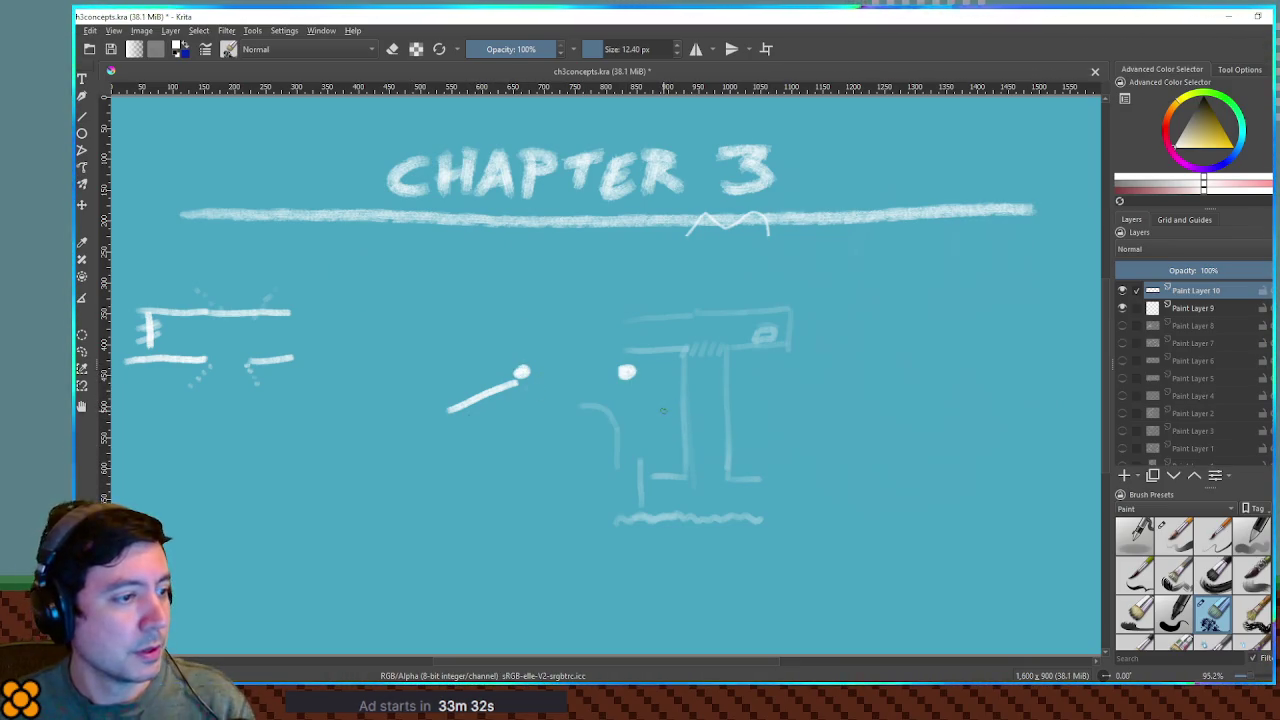
pyautogui.hotkey('ctrl', 'z')
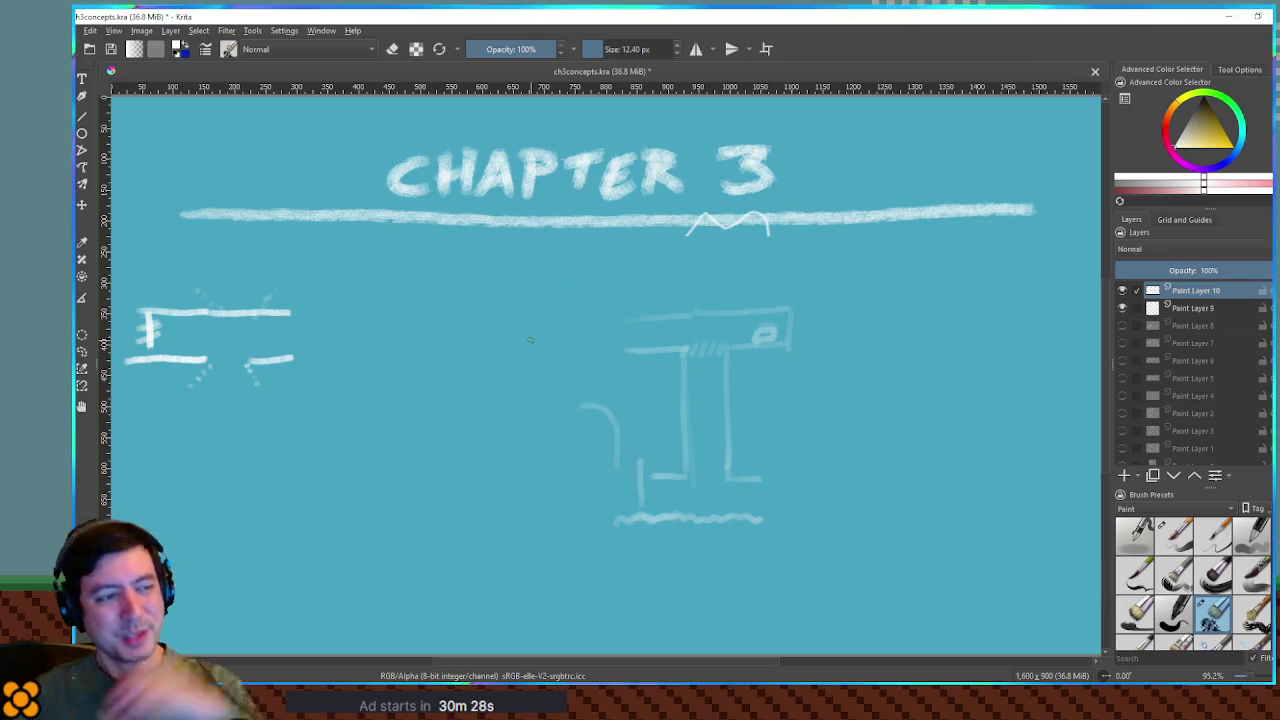
# Sketch the cart box edges, wavy fill line and arch stroke, then undo the last box strokes
pyautogui.moveTo(358, 356)
pyautogui.mouseDown()
pyautogui.moveTo(435, 436)
pyautogui.moveTo(592, 449)
pyautogui.moveTo(604, 350)
pyautogui.moveTo(646, 351)
pyautogui.mouseUp()
pyautogui.moveTo(440, 366); pyautogui.dragTo(584, 372)
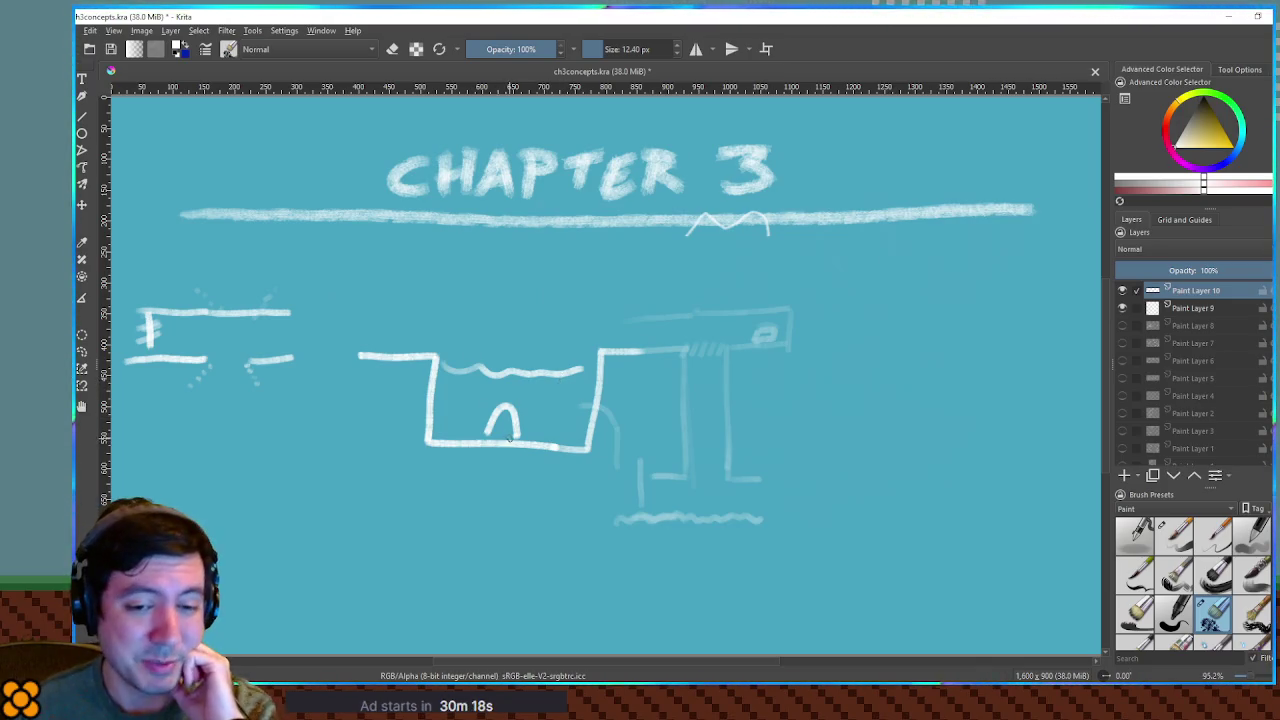
pyautogui.moveTo(512, 428)
pyautogui.mouseDown()
pyautogui.moveTo(545, 404)
pyautogui.moveTo(498, 432)
pyautogui.moveTo(516, 436)
pyautogui.mouseUp()
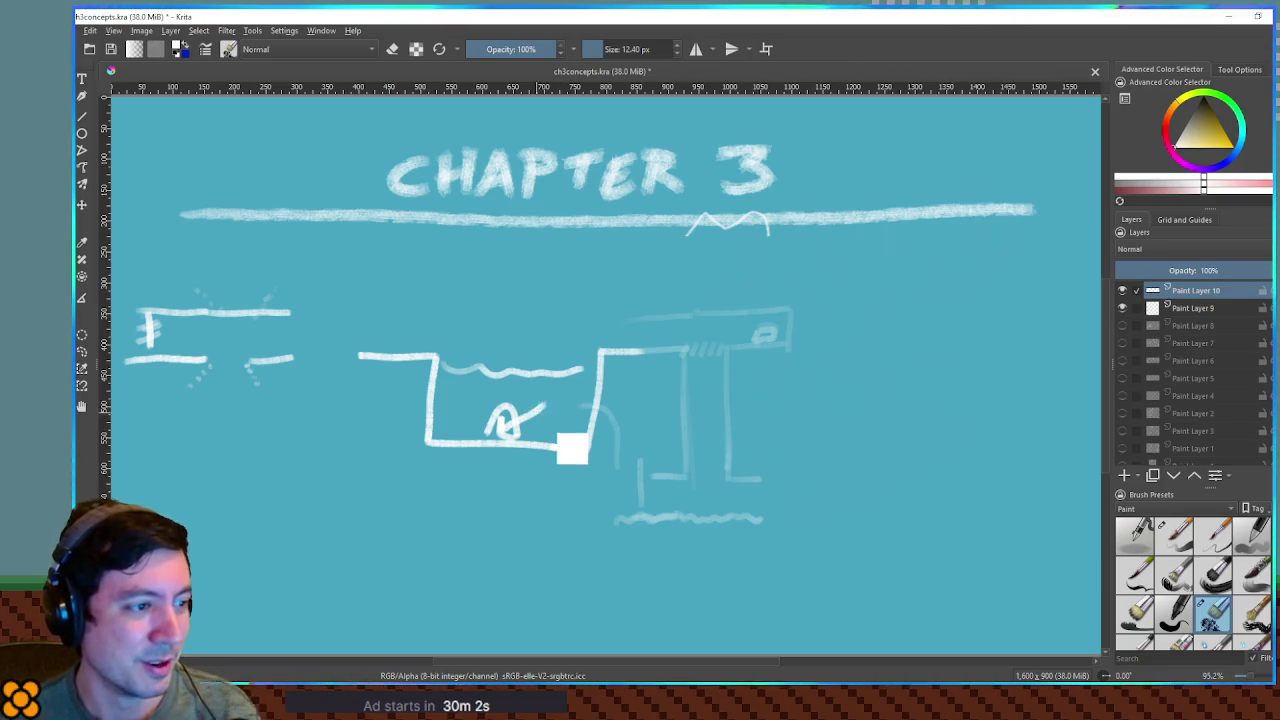
pyautogui.hotkey('ctrl', 'z')
pyautogui.hotkey('ctrl', 'z')
pyautogui.hotkey('ctrl', 'z')
pyautogui.hotkey('ctrl', 'z')
pyautogui.hotkey('ctrl', 'z')
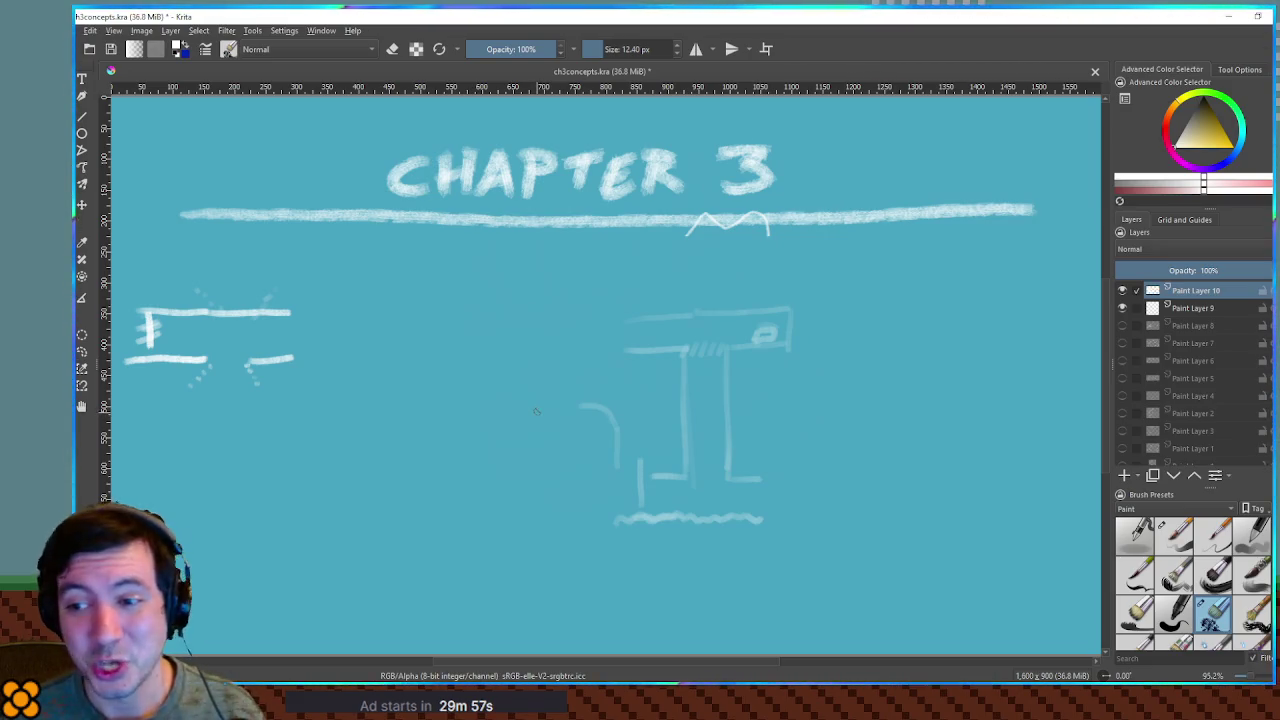
# Paint a larger box outline with a capsule along its top, then select the wavy stroke
pyautogui.moveTo(432, 372)
pyautogui.mouseDown()
pyautogui.moveTo(482, 368)
pyautogui.moveTo(502, 428)
pyautogui.moveTo(607, 434)
pyautogui.moveTo(603, 364)
pyautogui.moveTo(668, 362)
pyautogui.moveTo(650, 338)
pyautogui.moveTo(626, 352)
pyautogui.moveTo(650, 356)
pyautogui.moveTo(630, 358)
pyautogui.mouseUp()
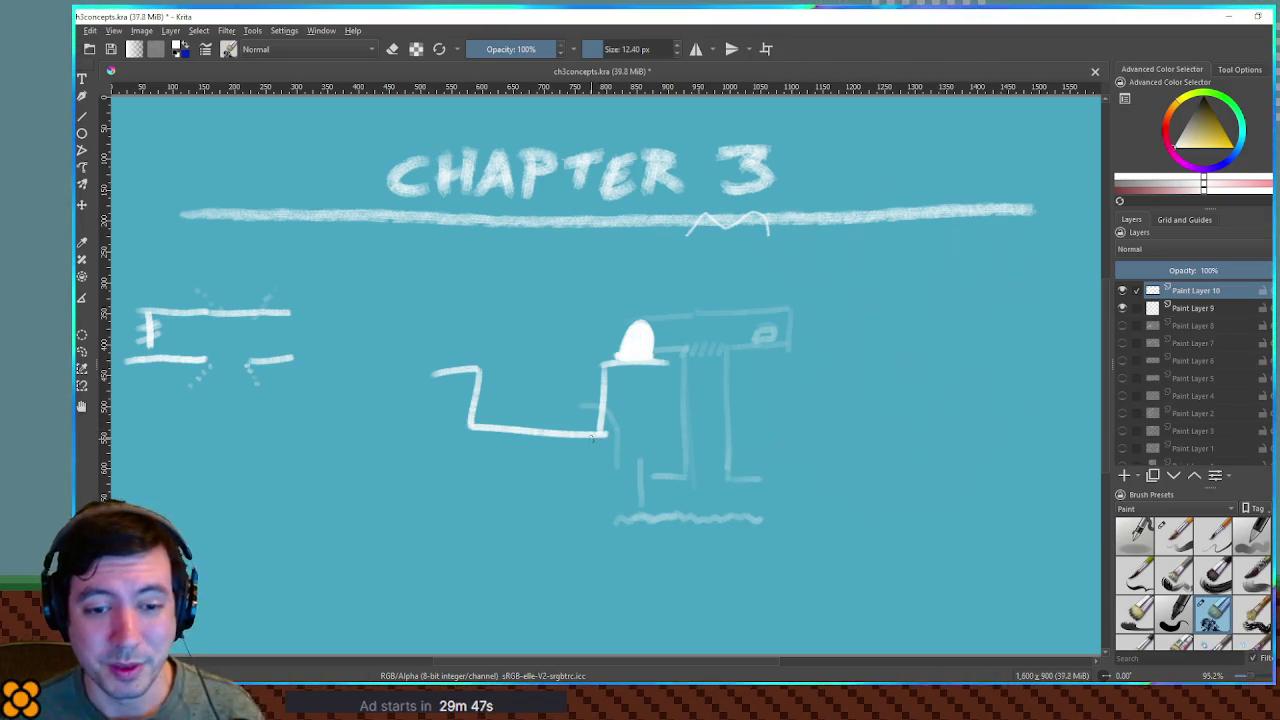
pyautogui.hotkey('ctrl', 'z')
pyautogui.hotkey('ctrl', 'z')
pyautogui.hotkey('ctrl', 'z')
pyautogui.hotkey('ctrl', 'z')
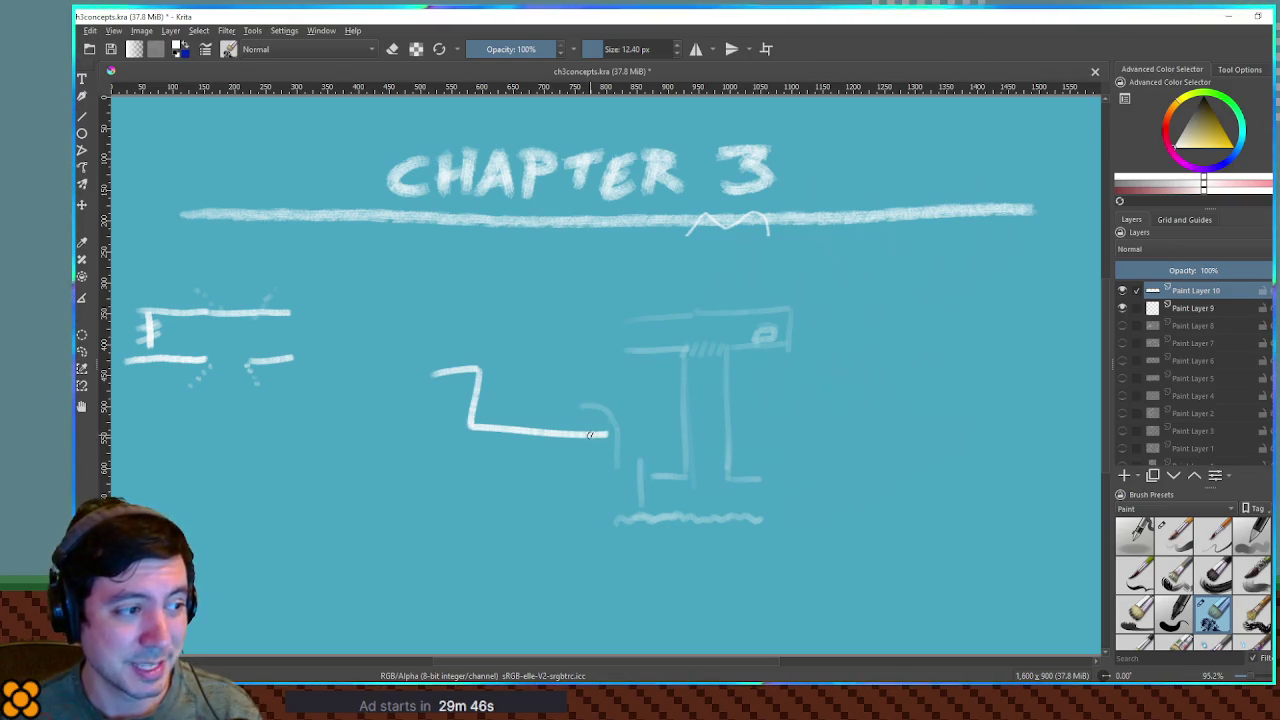
pyautogui.moveTo(374, 371)
pyautogui.mouseDown()
pyautogui.moveTo(430, 398)
pyautogui.moveTo(472, 497)
pyautogui.moveTo(658, 509)
pyautogui.moveTo(662, 388)
pyautogui.moveTo(740, 372)
pyautogui.mouseUp()
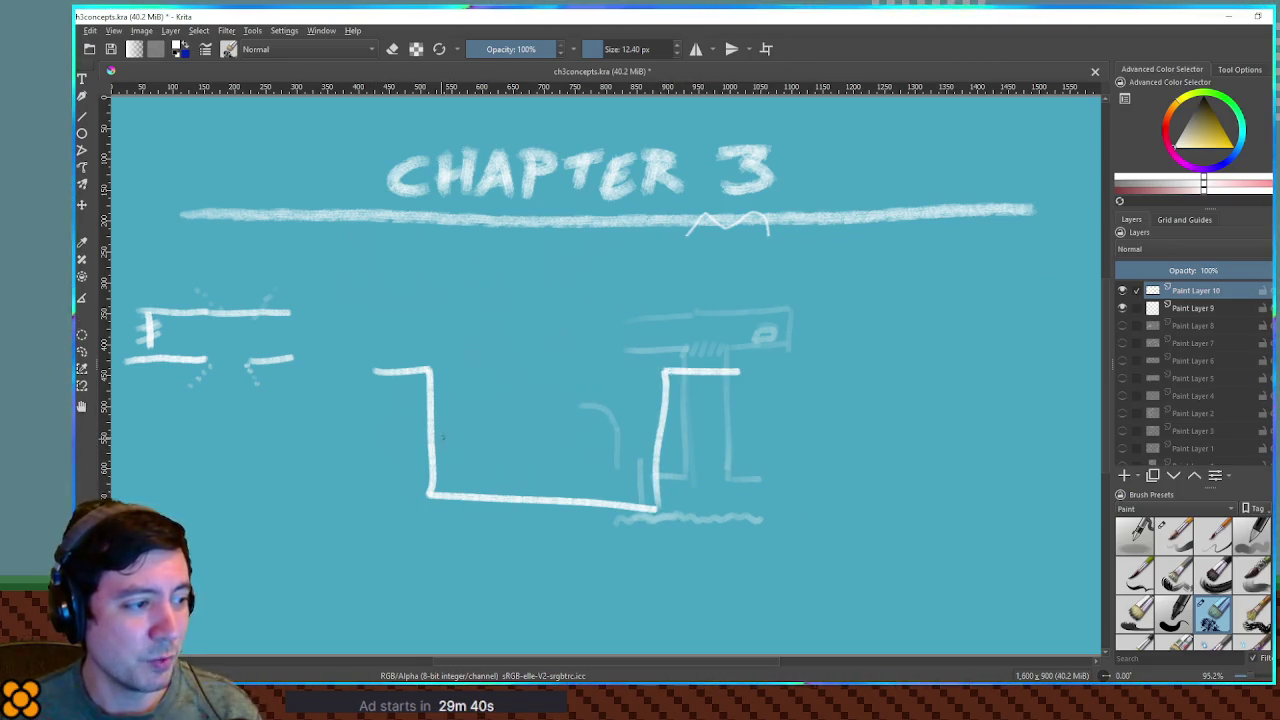
pyautogui.moveTo(480, 356)
pyautogui.mouseDown()
pyautogui.moveTo(512, 368)
pyautogui.moveTo(548, 352)
pyautogui.moveTo(452, 360)
pyautogui.moveTo(612, 368)
pyautogui.mouseUp()
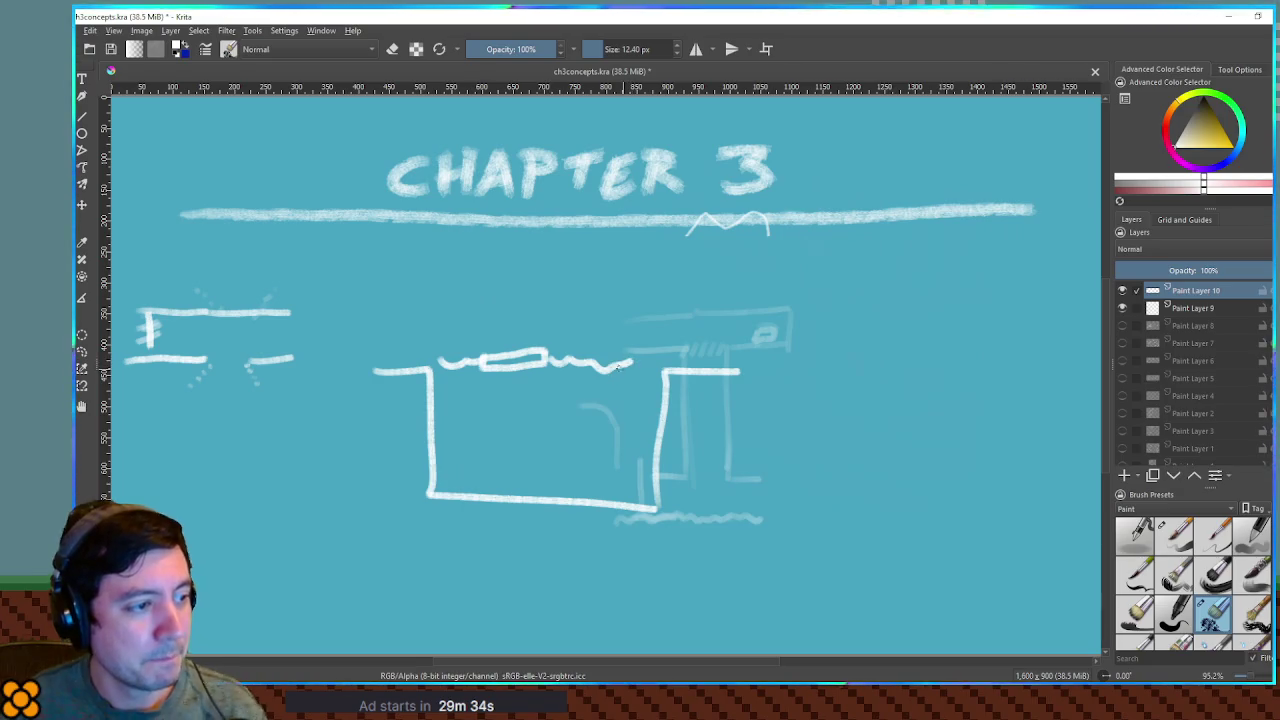
pyautogui.hotkey('ctrl', 'r')
pyautogui.moveTo(432, 342); pyautogui.dragTo(627, 377)
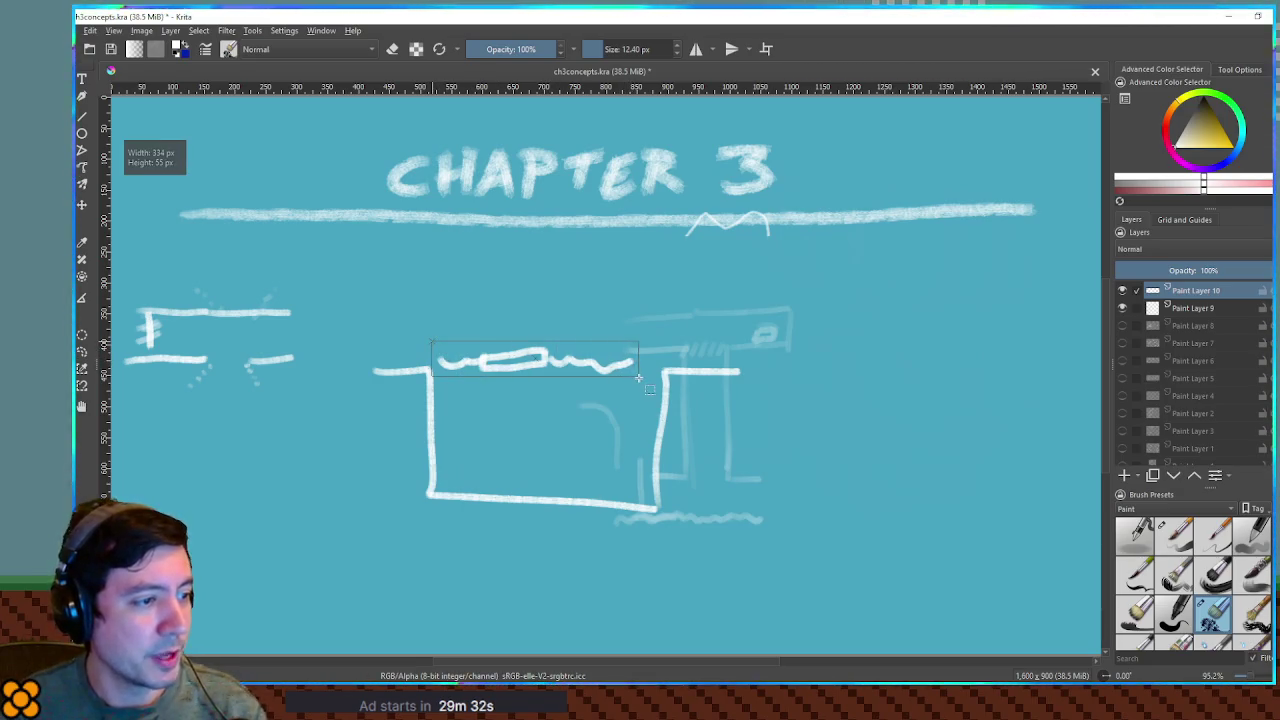
# Shift the selected wavy stroke down, deselect, and sketch a faint line inside the box
pyautogui.press('t')
pyautogui.moveTo(543, 360)
pyautogui.mouseDown()
pyautogui.moveTo(549, 487)
pyautogui.moveTo(944, 499)
pyautogui.mouseUp()
pyautogui.hotkey('ctrl', 'shift', 'a')
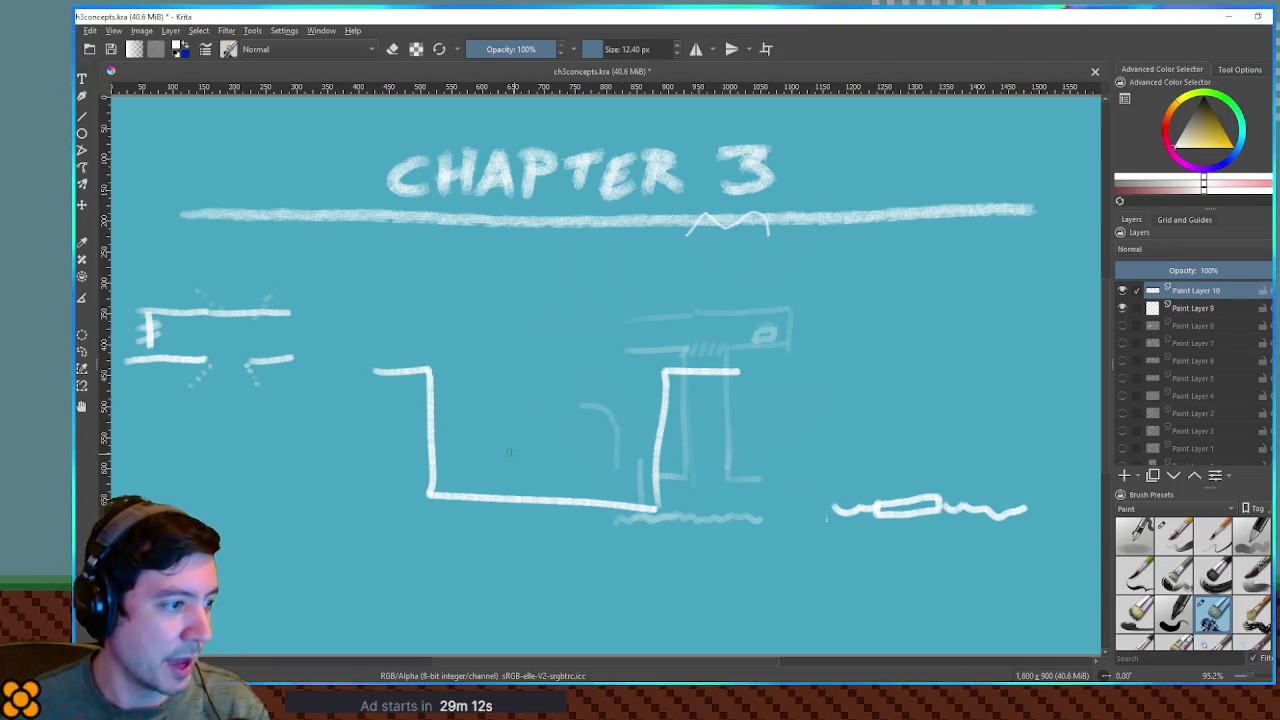
pyautogui.moveTo(473, 495)
pyautogui.mouseDown()
pyautogui.moveTo(488, 437)
pyautogui.moveTo(522, 440)
pyautogui.moveTo(525, 495)
pyautogui.moveTo(600, 442)
pyautogui.moveTo(617, 504)
pyautogui.mouseUp()
# Select the right-hand squiggle and move the wavy stroke lower inside the box
pyautogui.hotkey('ctrl', 'r')
pyautogui.moveTo(814, 476)
pyautogui.mouseDown()
pyautogui.moveTo(1026, 564)
pyautogui.moveTo(643, 526)
pyautogui.moveTo(650, 417)
pyautogui.moveTo(789, 494)
pyautogui.moveTo(760, 533)
pyautogui.moveTo(760, 488)
pyautogui.moveTo(700, 475)
pyautogui.moveTo(658, 562)
pyautogui.moveTo(657, 517)
pyautogui.moveTo(893, 518)
pyautogui.moveTo(801, 479)
pyautogui.moveTo(550, 512)
pyautogui.moveTo(664, 490)
pyautogui.moveTo(666, 415)
pyautogui.mouseUp()
pyautogui.press('t')
pyautogui.moveTo(553, 483); pyautogui.dragTo(537, 501)
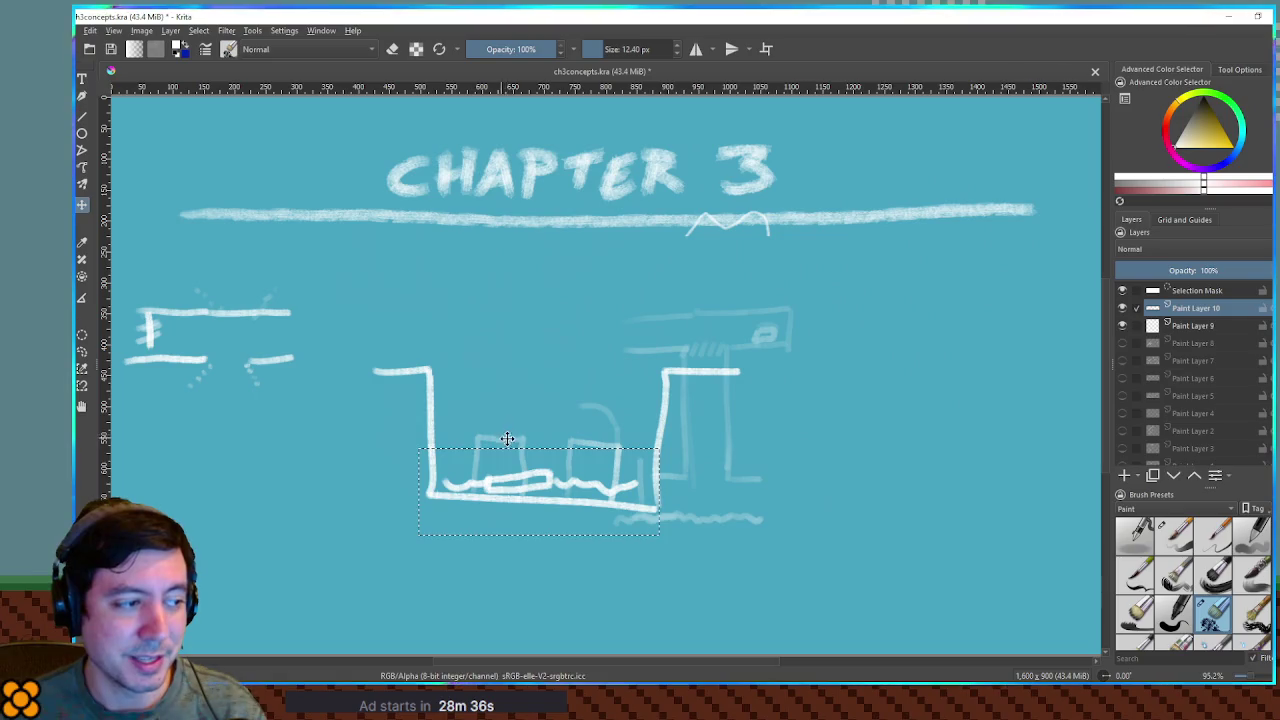
# Raise the wavy stroke toward the box top and move the right squiggle onto the box
pyautogui.moveTo(567, 474)
pyautogui.mouseDown()
pyautogui.moveTo(575, 397)
pyautogui.moveTo(563, 500)
pyautogui.moveTo(543, 374)
pyautogui.moveTo(543, 410)
pyautogui.moveTo(544, 322)
pyautogui.moveTo(563, 343)
pyautogui.moveTo(570, 475)
pyautogui.moveTo(896, 470)
pyautogui.moveTo(902, 437)
pyautogui.mouseUp()
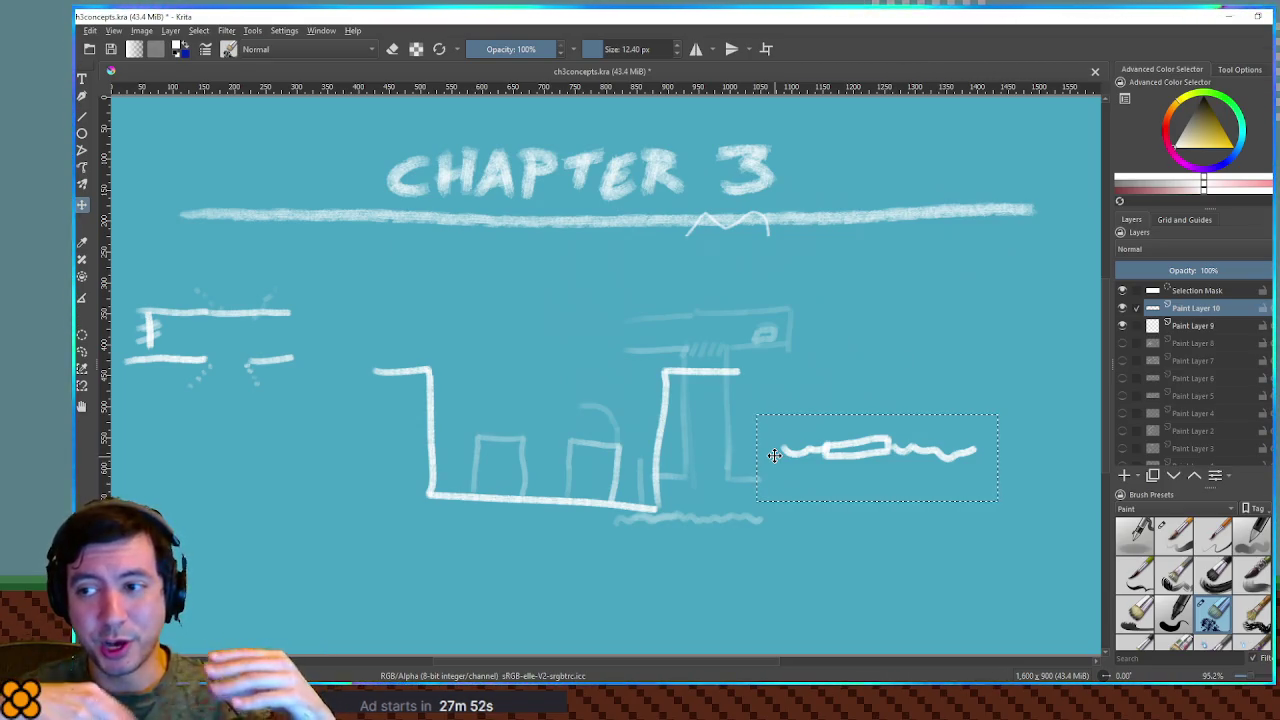
pyautogui.moveTo(866, 451)
pyautogui.mouseDown()
pyautogui.moveTo(555, 410)
pyautogui.moveTo(556, 441)
pyautogui.moveTo(549, 422)
pyautogui.mouseUp()
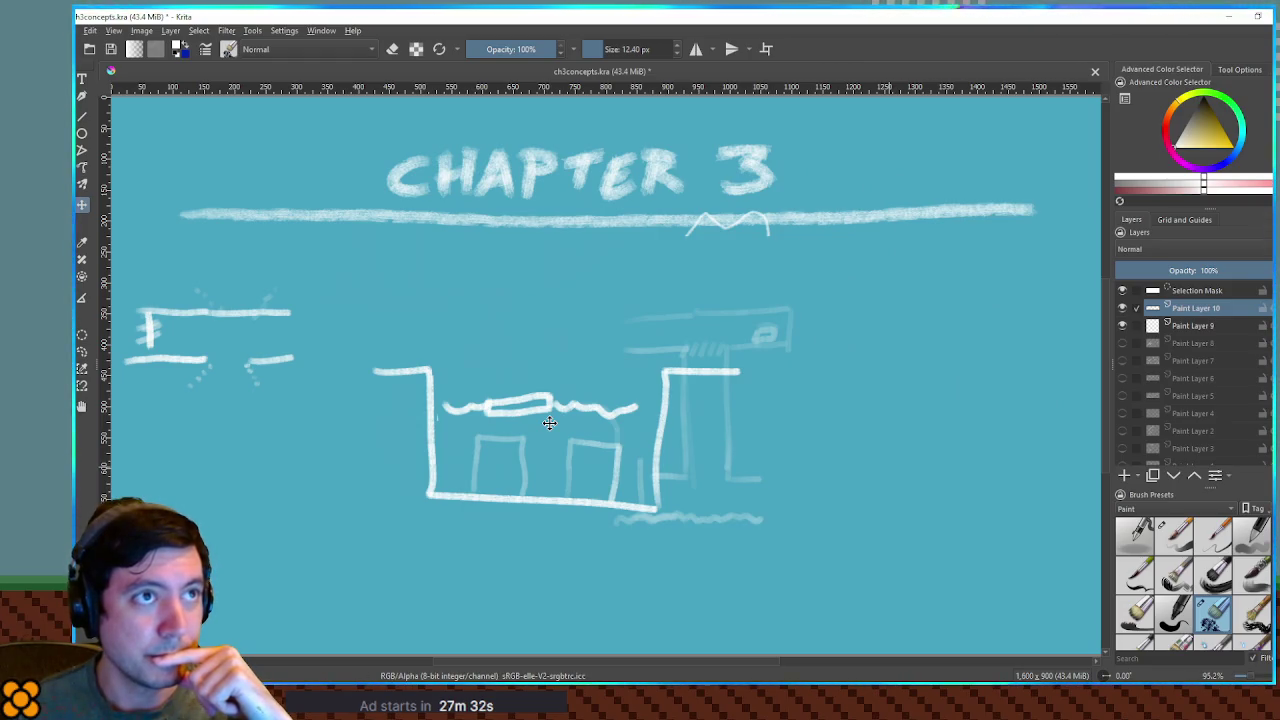
pyautogui.moveTo(550, 423)
pyautogui.mouseDown()
pyautogui.moveTo(723, 447)
pyautogui.moveTo(630, 392)
pyautogui.moveTo(570, 398)
pyautogui.mouseUp()
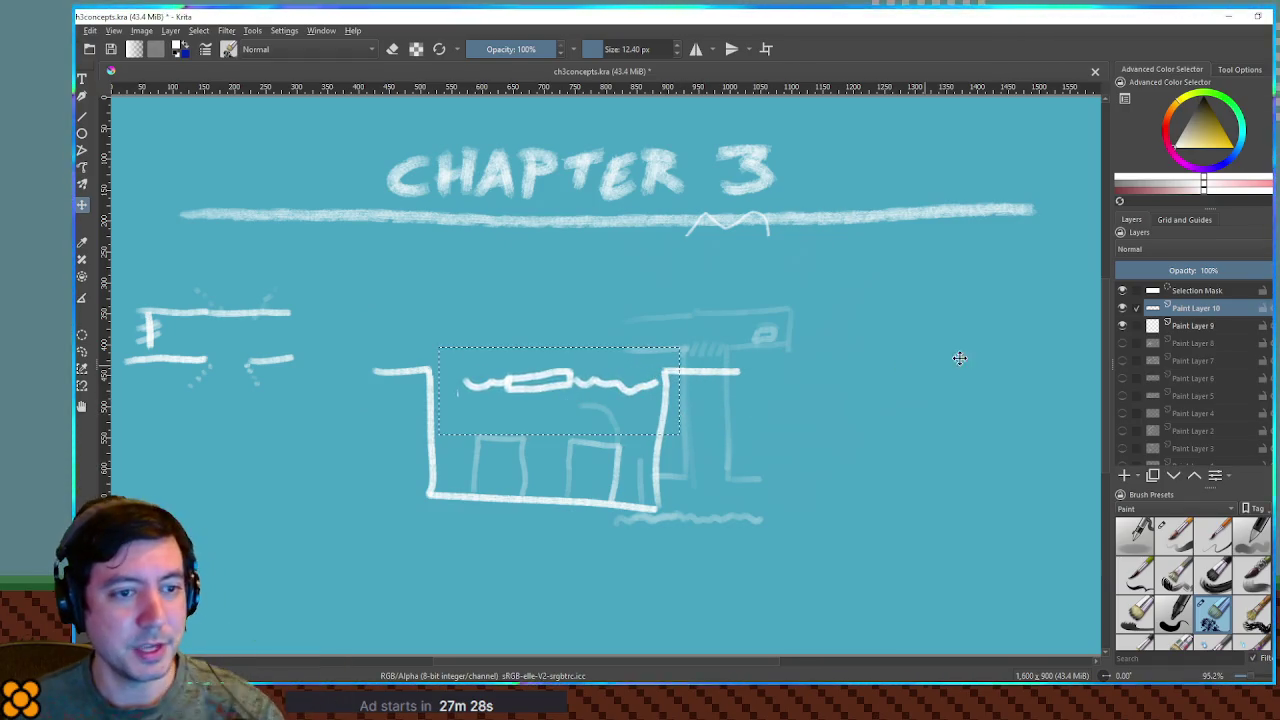
pyautogui.hotkey('ctrl', 'shift', 'a')
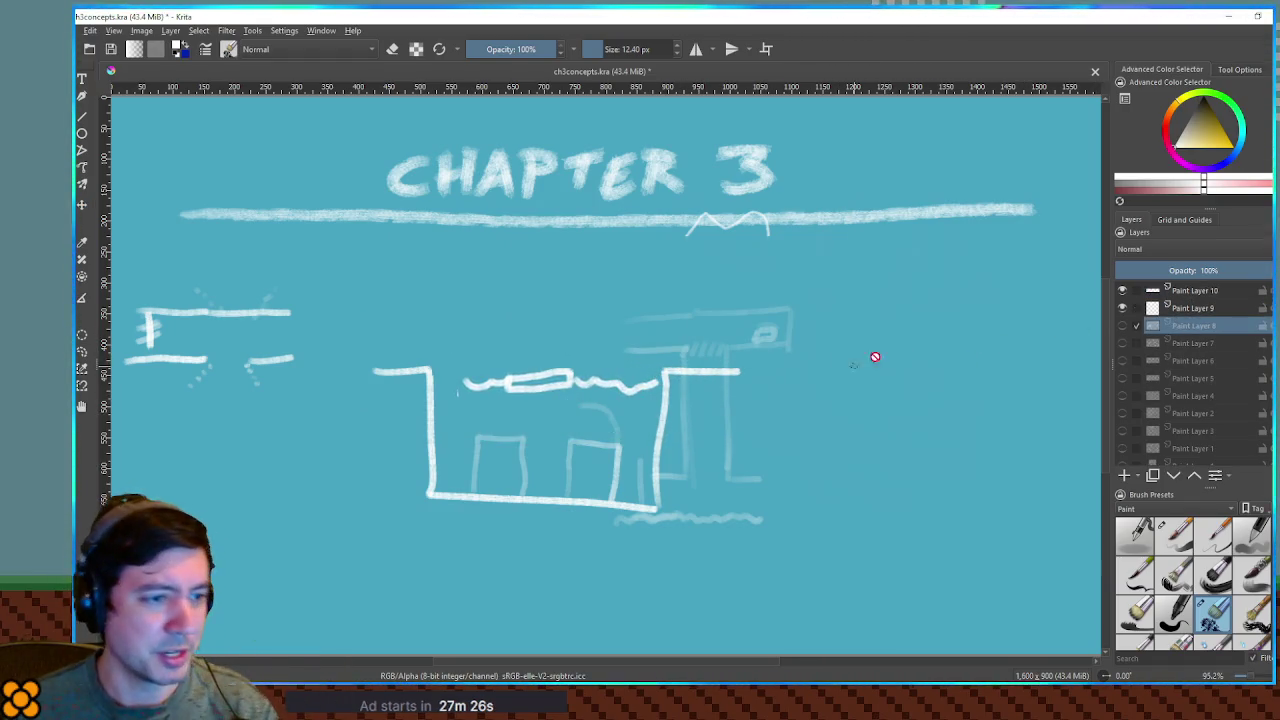
# On Paint Layer 10, draw a round wheel right of the box
pyautogui.click(1190, 308)
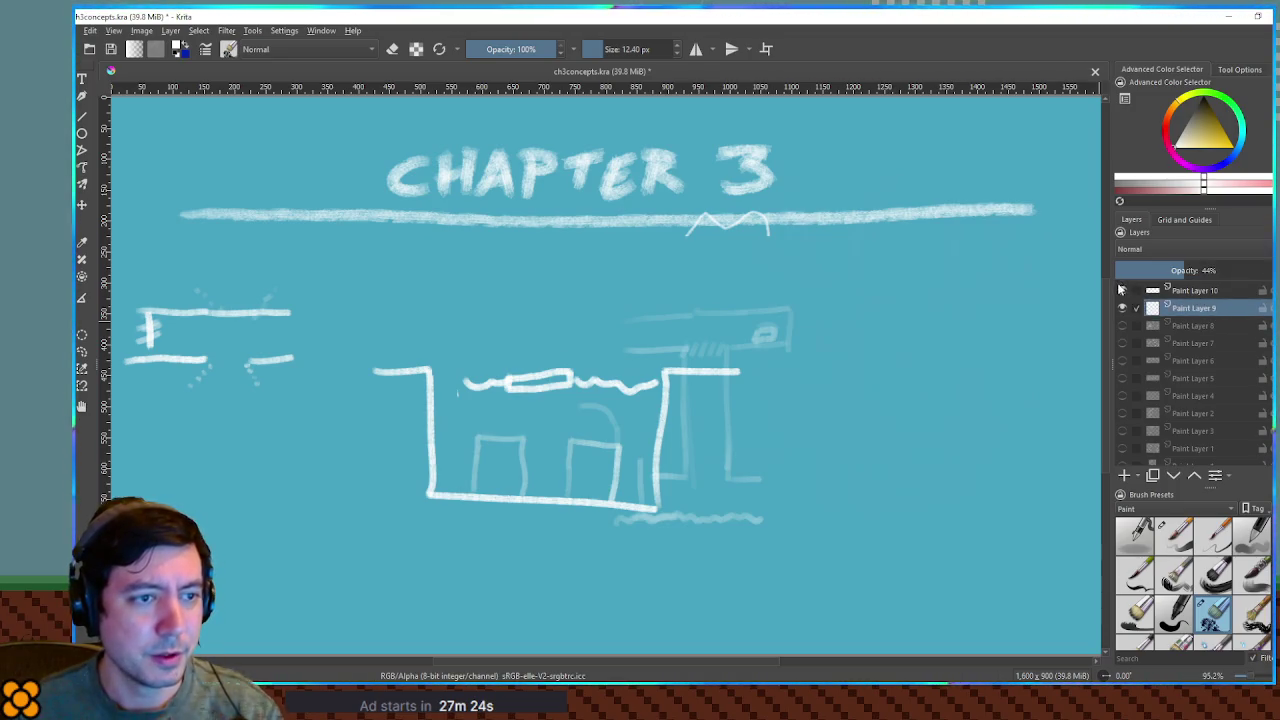
pyautogui.click(1190, 290)
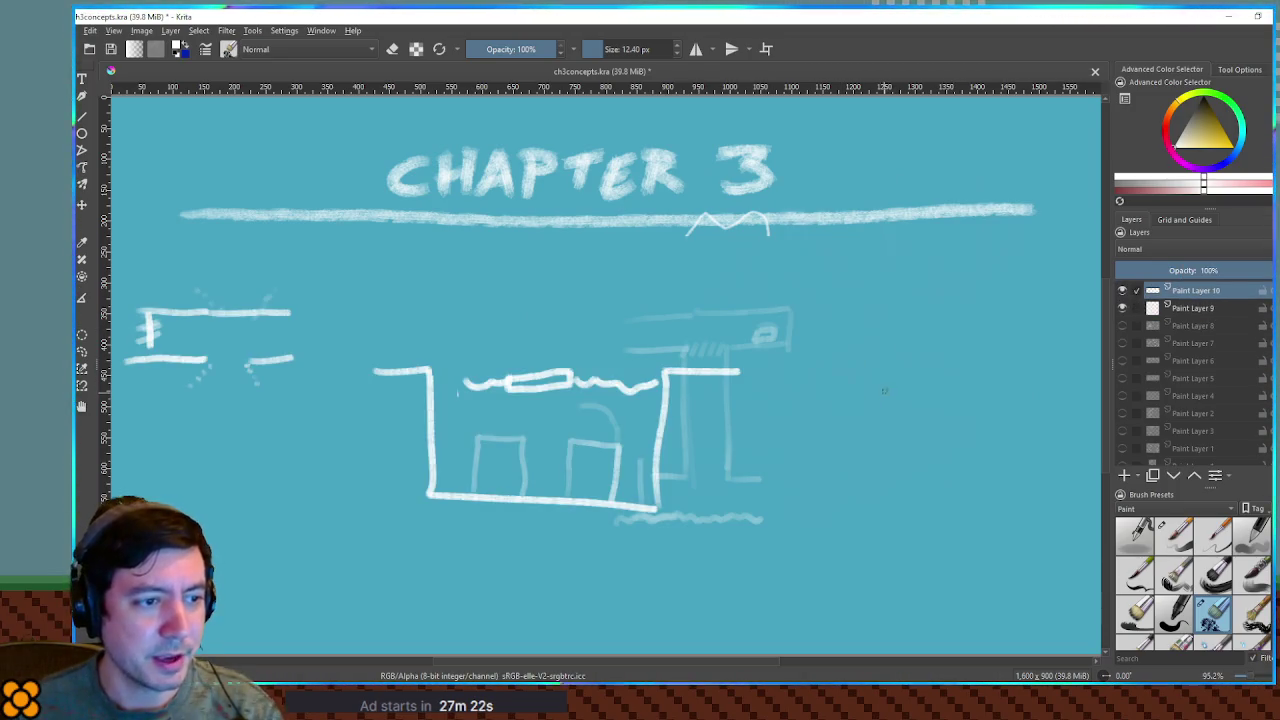
pyautogui.moveTo(948, 389)
pyautogui.mouseDown()
pyautogui.moveTo(944, 428)
pyautogui.moveTo(918, 454)
pyautogui.moveTo(978, 453)
pyautogui.moveTo(986, 424)
pyautogui.mouseUp()
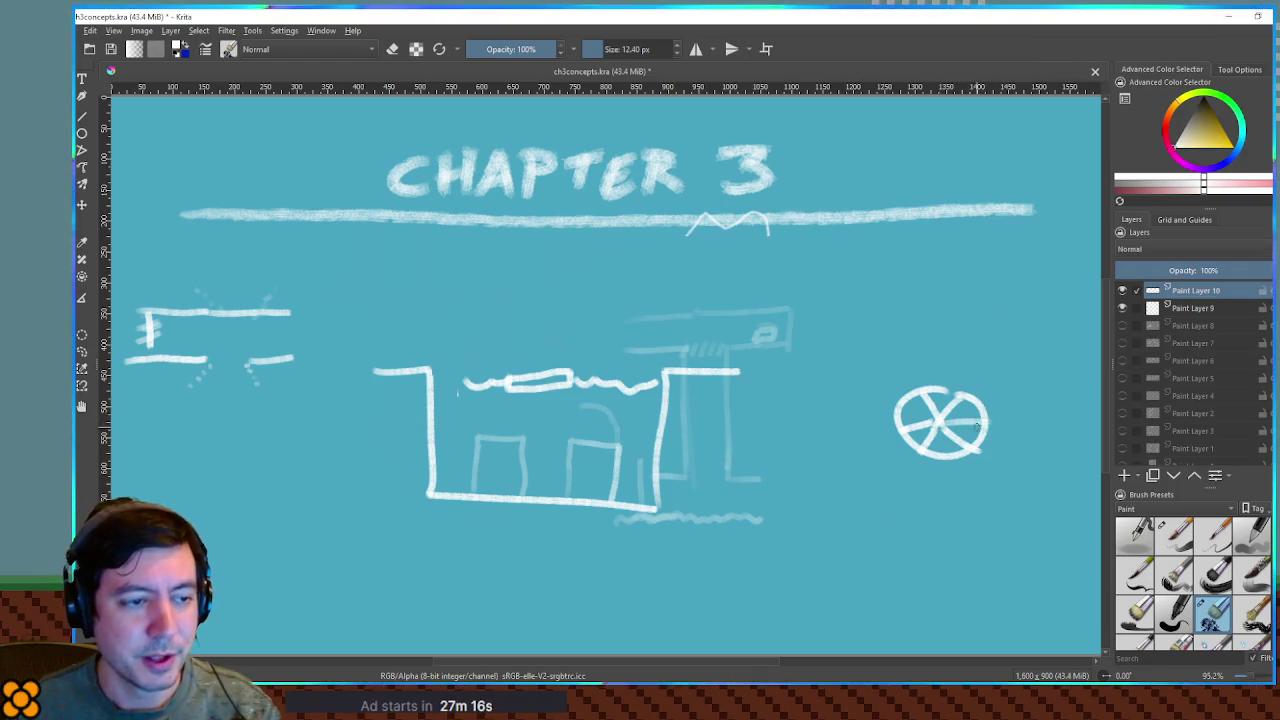
# Add a spoke to the wheel, try a small wheel above it, then undo those extra strokes
pyautogui.moveTo(920, 378)
pyautogui.mouseDown()
pyautogui.moveTo(923, 398)
pyautogui.moveTo(980, 402)
pyautogui.moveTo(988, 420)
pyautogui.moveTo(974, 452)
pyautogui.moveTo(918, 457)
pyautogui.mouseUp()
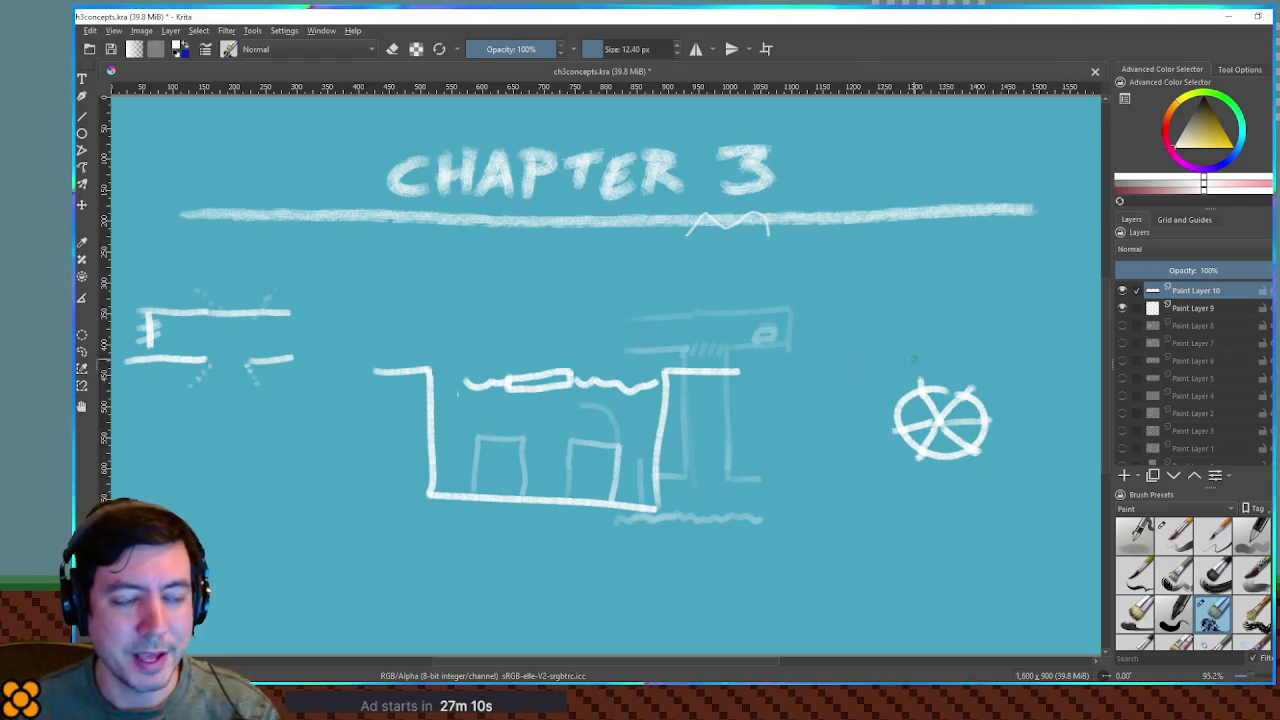
pyautogui.moveTo(901, 323)
pyautogui.mouseDown()
pyautogui.moveTo(922, 322)
pyautogui.moveTo(893, 356)
pyautogui.moveTo(914, 354)
pyautogui.mouseUp()
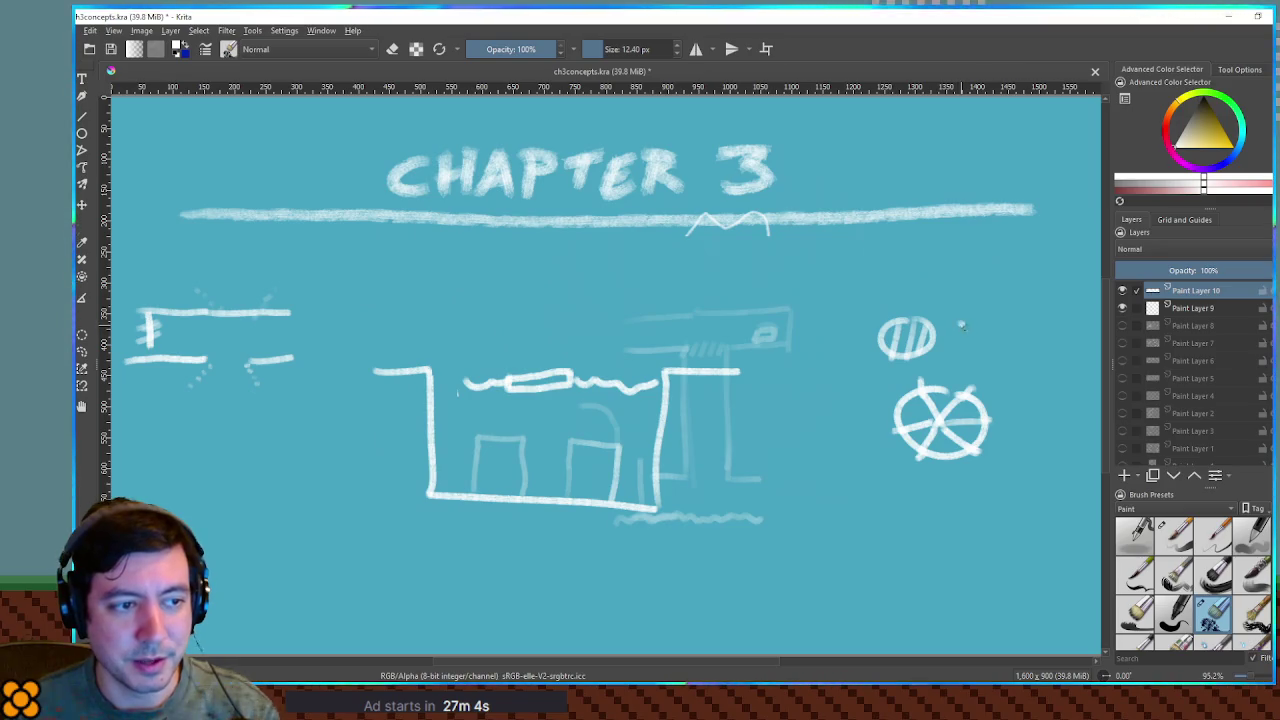
pyautogui.moveTo(962, 352)
pyautogui.mouseDown()
pyautogui.moveTo(990, 352)
pyautogui.moveTo(985, 318)
pyautogui.mouseUp()
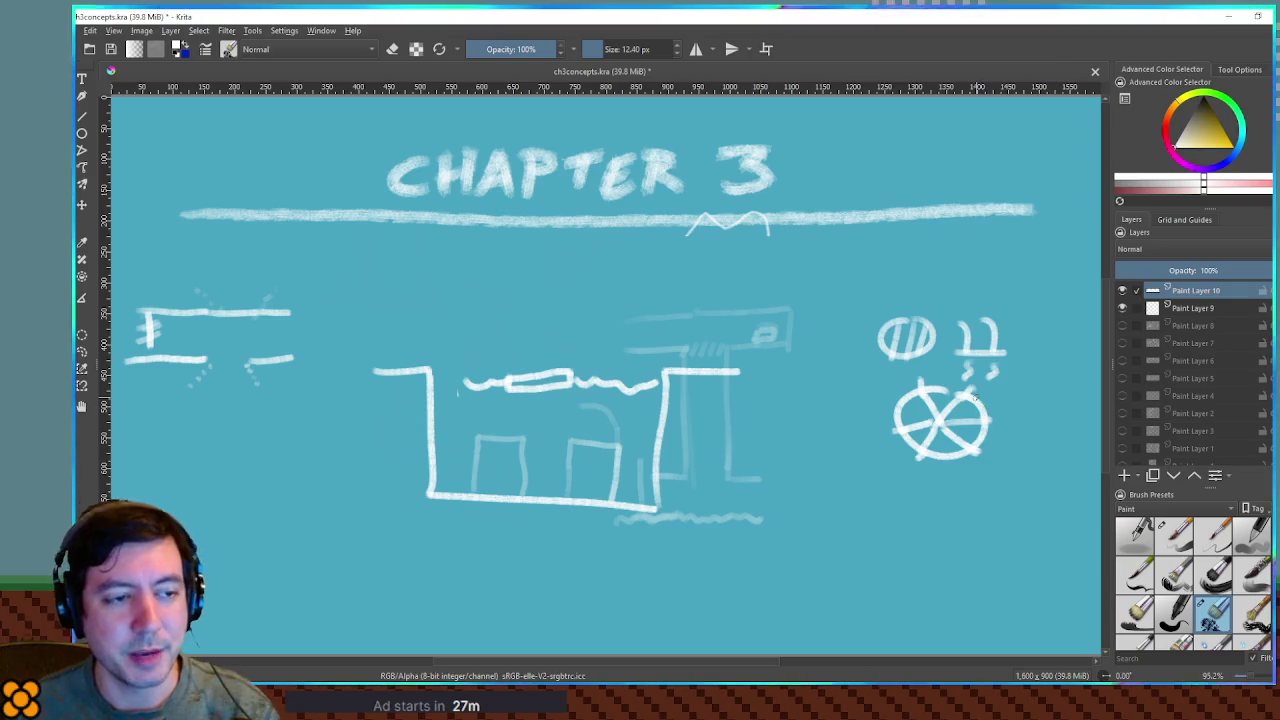
pyautogui.hotkey('ctrl', 'z')
pyautogui.hotkey('ctrl', 'z')
pyautogui.hotkey('ctrl', 'z')
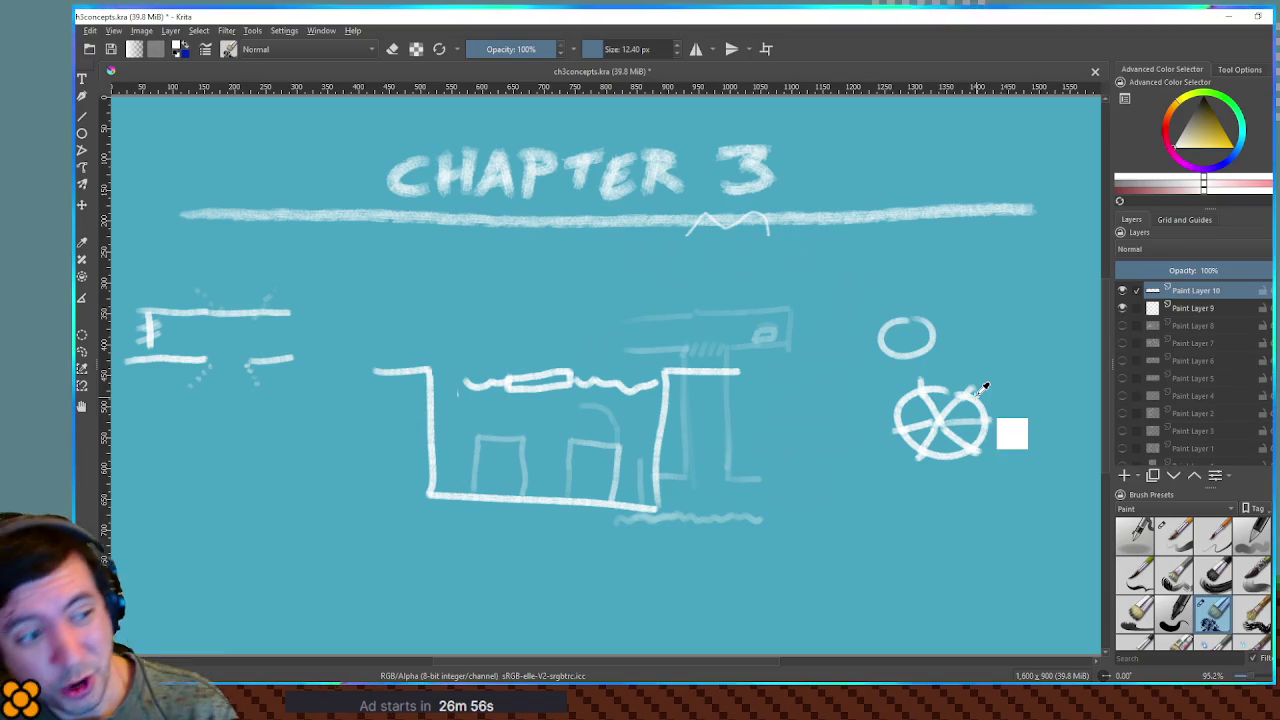
pyautogui.hotkey('ctrl', 'z')
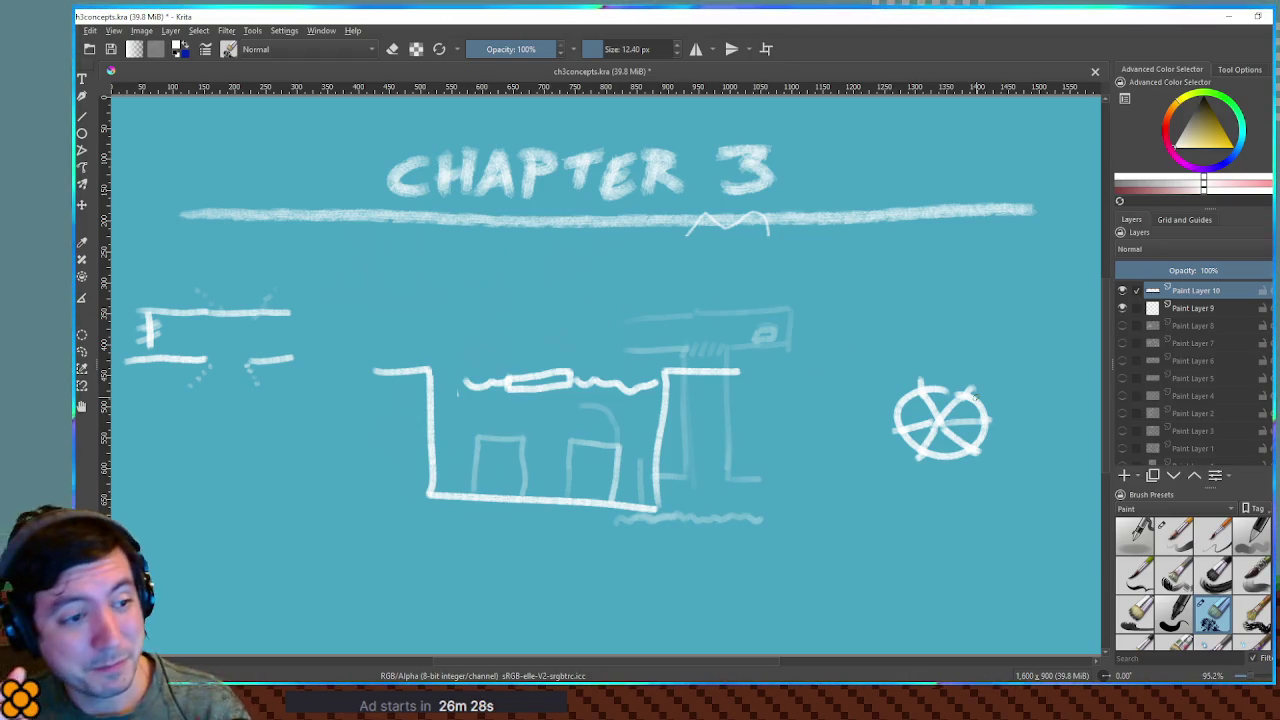
# Undo the wheel sketch, then select the wavy stroke at the rim and lower it inside the box
pyautogui.hotkey('ctrl', 'z')
pyautogui.hotkey('ctrl', 'z')
pyautogui.hotkey('ctrl', 'z')
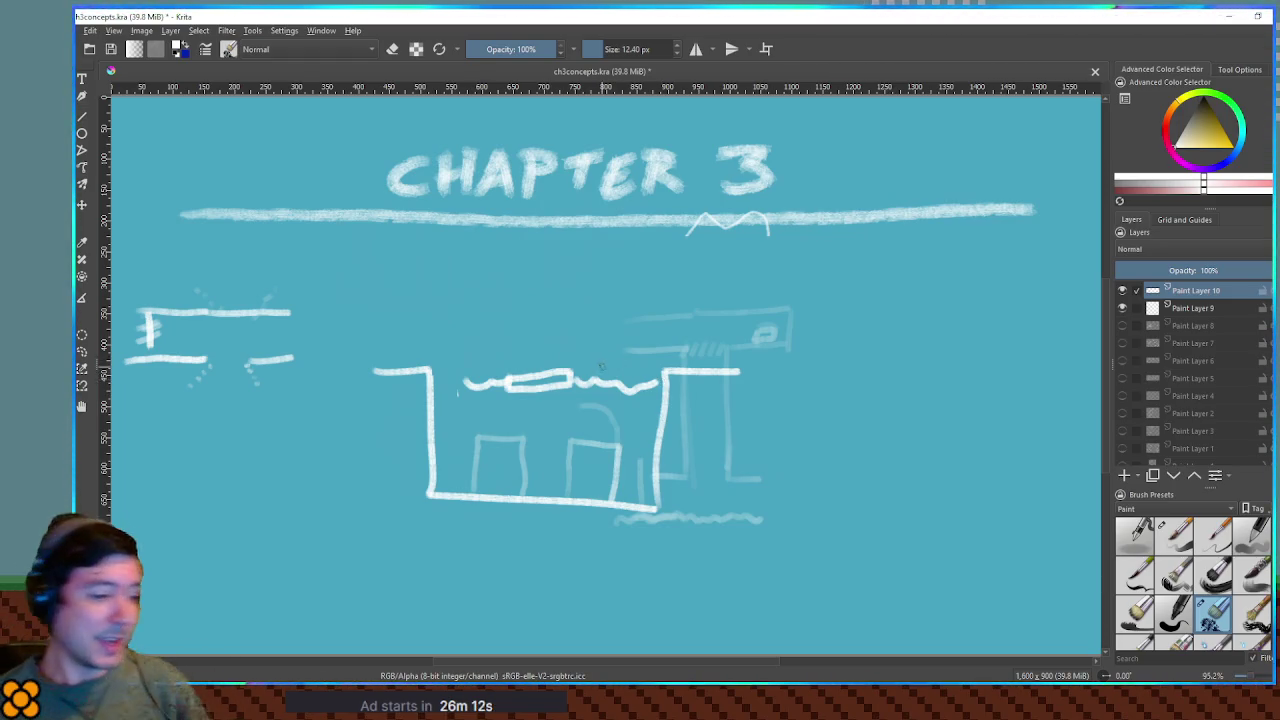
pyautogui.moveTo(604, 367)
pyautogui.mouseDown()
pyautogui.moveTo(603, 403)
pyautogui.moveTo(604, 368)
pyautogui.mouseUp()
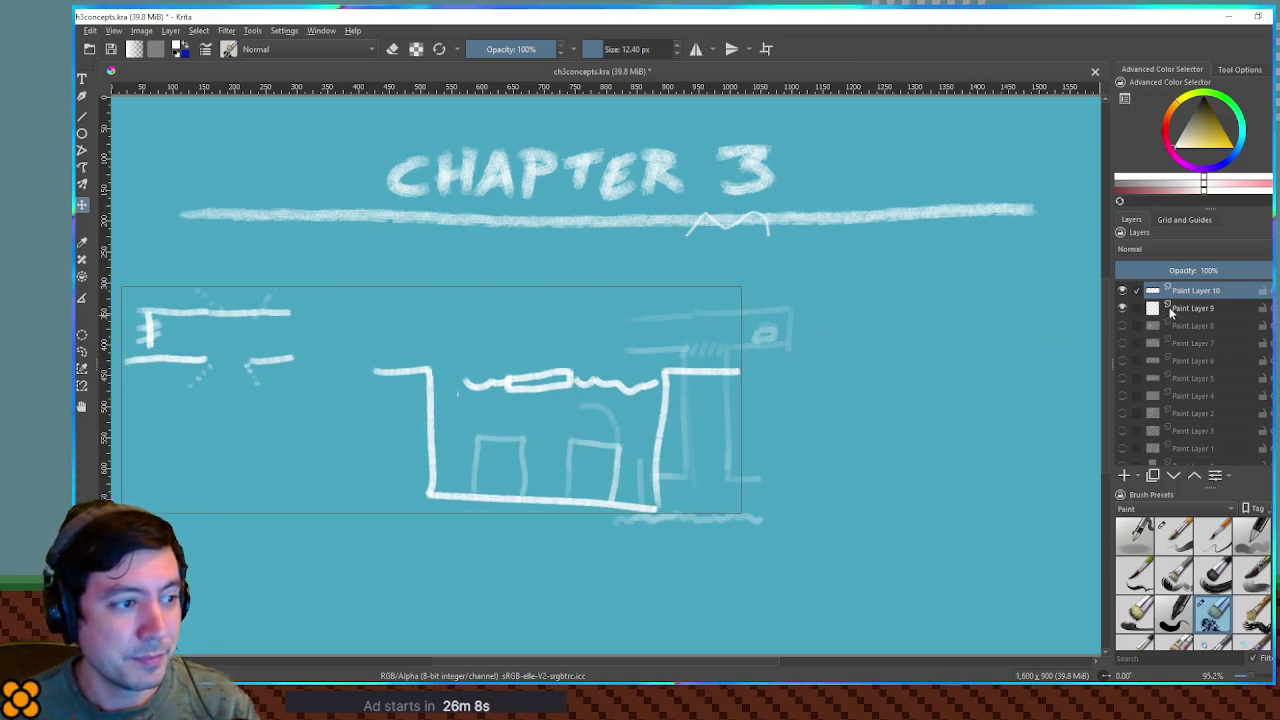
pyautogui.hotkey('ctrl', 'r')
pyautogui.moveTo(440, 347)
pyautogui.mouseDown()
pyautogui.moveTo(478, 376)
pyautogui.moveTo(664, 404)
pyautogui.mouseUp()
pyautogui.press('t')
pyautogui.moveTo(527, 380)
pyautogui.mouseDown()
pyautogui.moveTo(517, 482)
pyautogui.moveTo(516, 458)
pyautogui.moveTo(646, 434)
pyautogui.moveTo(703, 449)
pyautogui.moveTo(521, 438)
pyautogui.moveTo(512, 376)
pyautogui.moveTo(686, 374)
pyautogui.moveTo(585, 441)
pyautogui.moveTo(568, 476)
pyautogui.moveTo(564, 380)
pyautogui.moveTo(739, 422)
pyautogui.moveTo(560, 443)
pyautogui.moveTo(640, 446)
pyautogui.moveTo(749, 397)
pyautogui.moveTo(590, 478)
pyautogui.moveTo(562, 461)
pyautogui.moveTo(555, 379)
pyautogui.moveTo(557, 462)
pyautogui.moveTo(554, 374)
pyautogui.moveTo(558, 440)
pyautogui.moveTo(566, 385)
pyautogui.moveTo(555, 428)
pyautogui.moveTo(557, 403)
pyautogui.mouseUp()
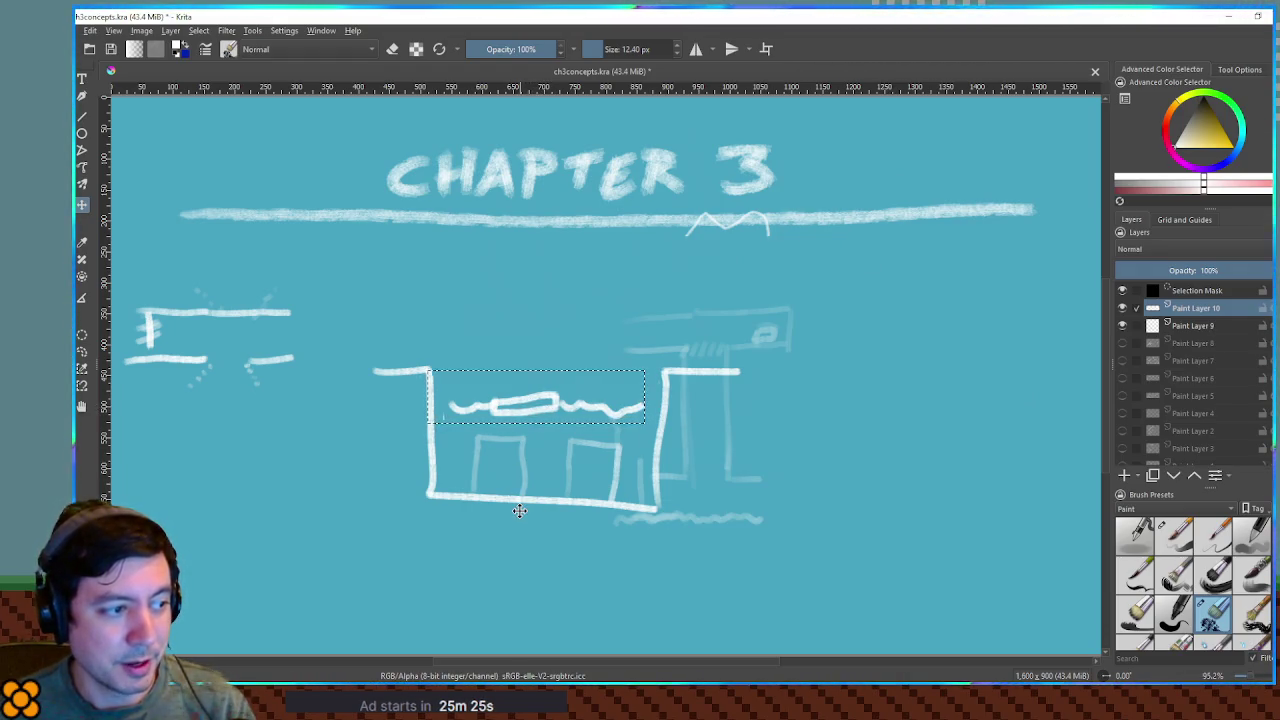
# Delete the wavy stroke, clear the selection, and set up a large eraser brush
pyautogui.moveTo(518, 408)
pyautogui.mouseDown()
pyautogui.moveTo(522, 422)
pyautogui.moveTo(913, 432)
pyautogui.mouseUp()
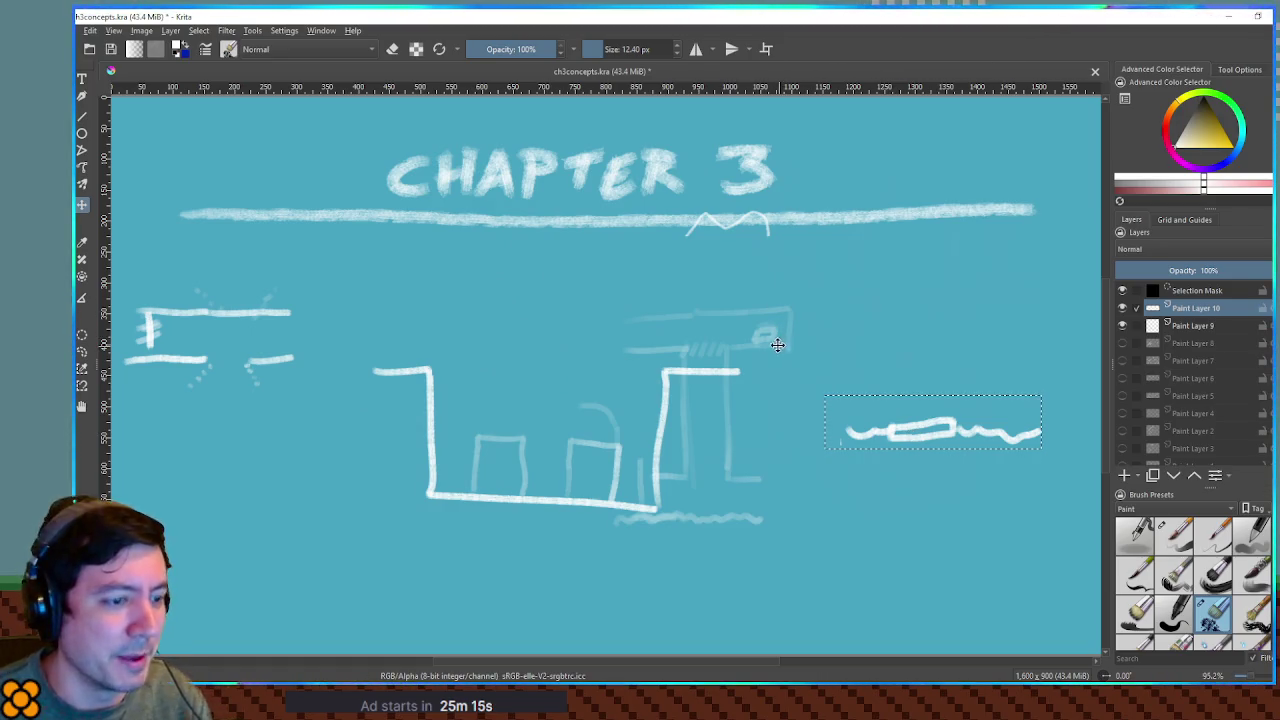
pyautogui.press('Delete')
pyautogui.hotkey('ctrl', 'shift', 'a')
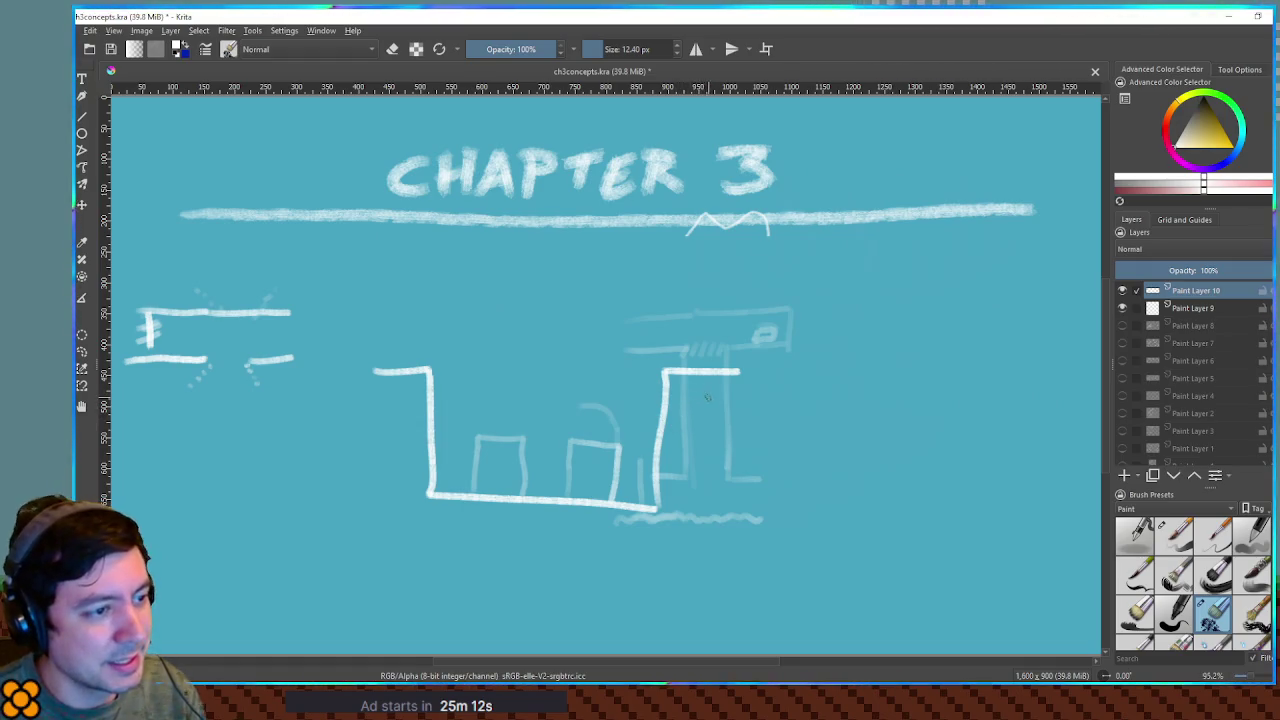
pyautogui.moveTo(672, 388)
pyautogui.mouseDown()
pyautogui.moveTo(766, 363)
pyautogui.moveTo(692, 372)
pyautogui.moveTo(663, 410)
pyautogui.moveTo(676, 435)
pyautogui.moveTo(645, 500)
pyautogui.moveTo(617, 525)
pyautogui.moveTo(580, 506)
pyautogui.moveTo(567, 440)
pyautogui.moveTo(617, 463)
pyautogui.moveTo(574, 491)
pyautogui.moveTo(626, 491)
pyautogui.moveTo(551, 500)
pyautogui.mouseUp()
pyautogui.press('e')
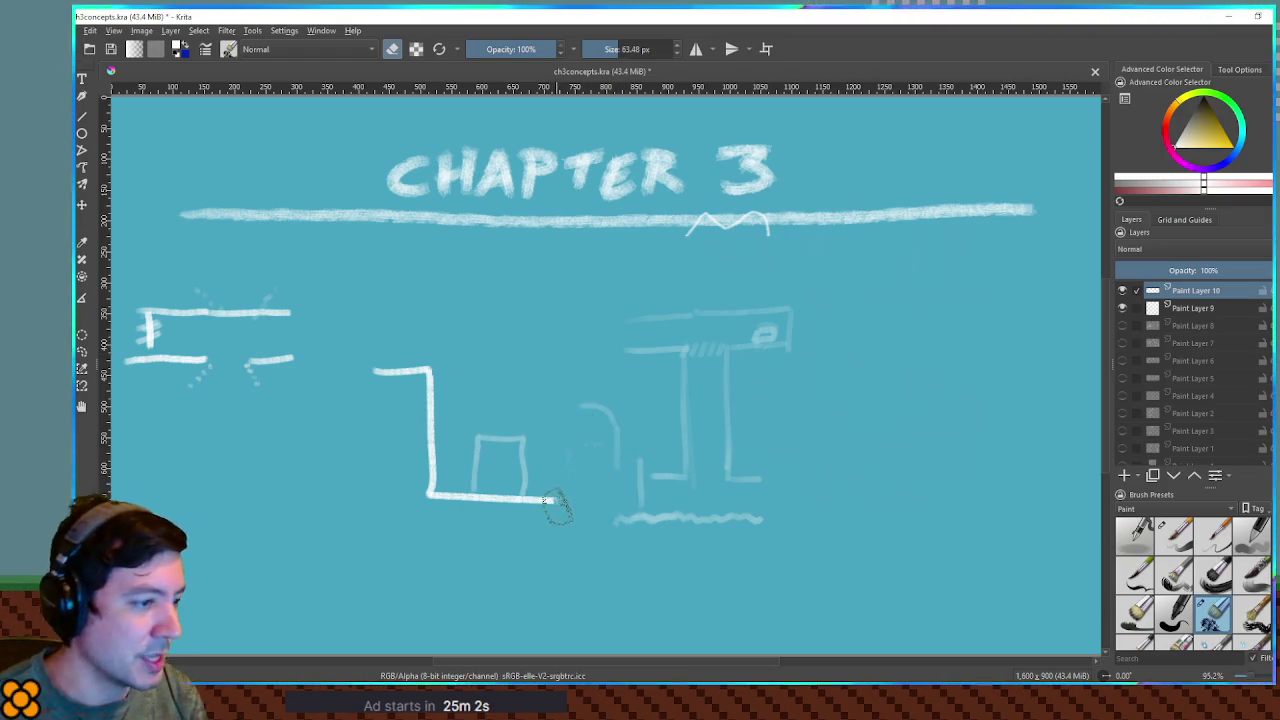
# Extend the box's bottom line right, then with an 11 px brush draw a rounded bar and wavy line
pyautogui.press('e')
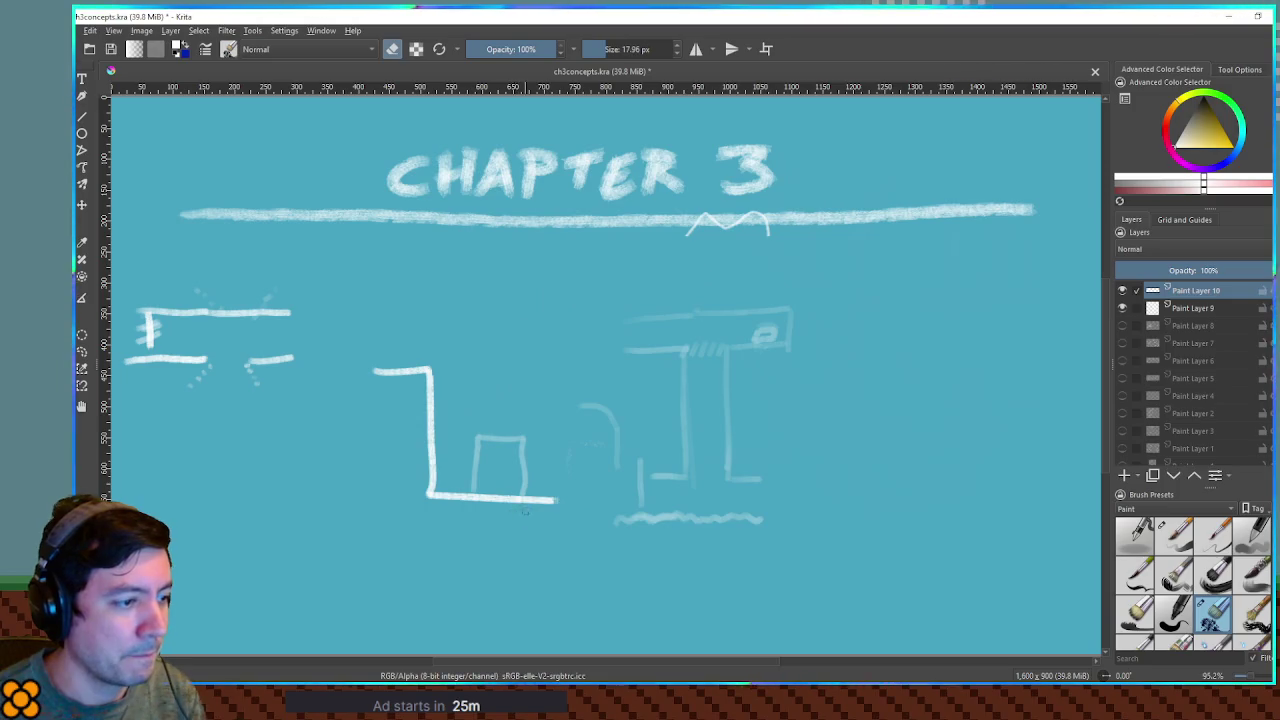
pyautogui.moveTo(553, 502); pyautogui.dragTo(632, 498)
pyautogui.press('[')
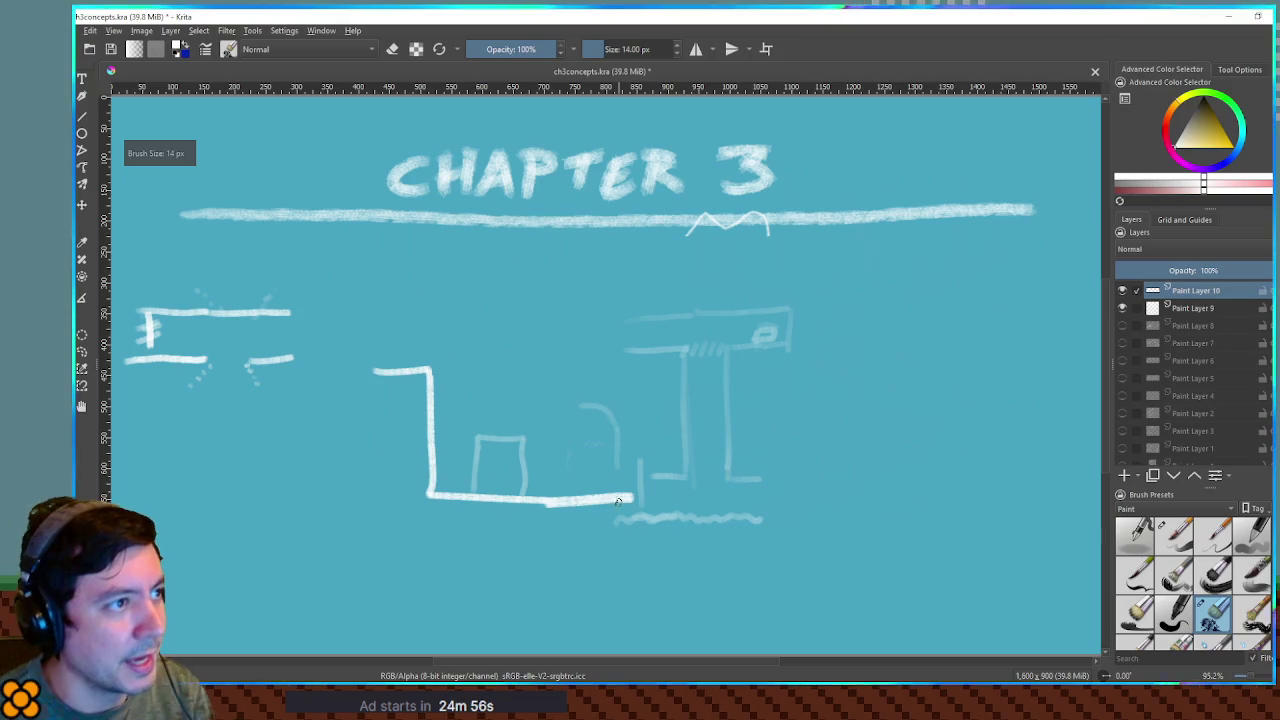
pyautogui.press('[')
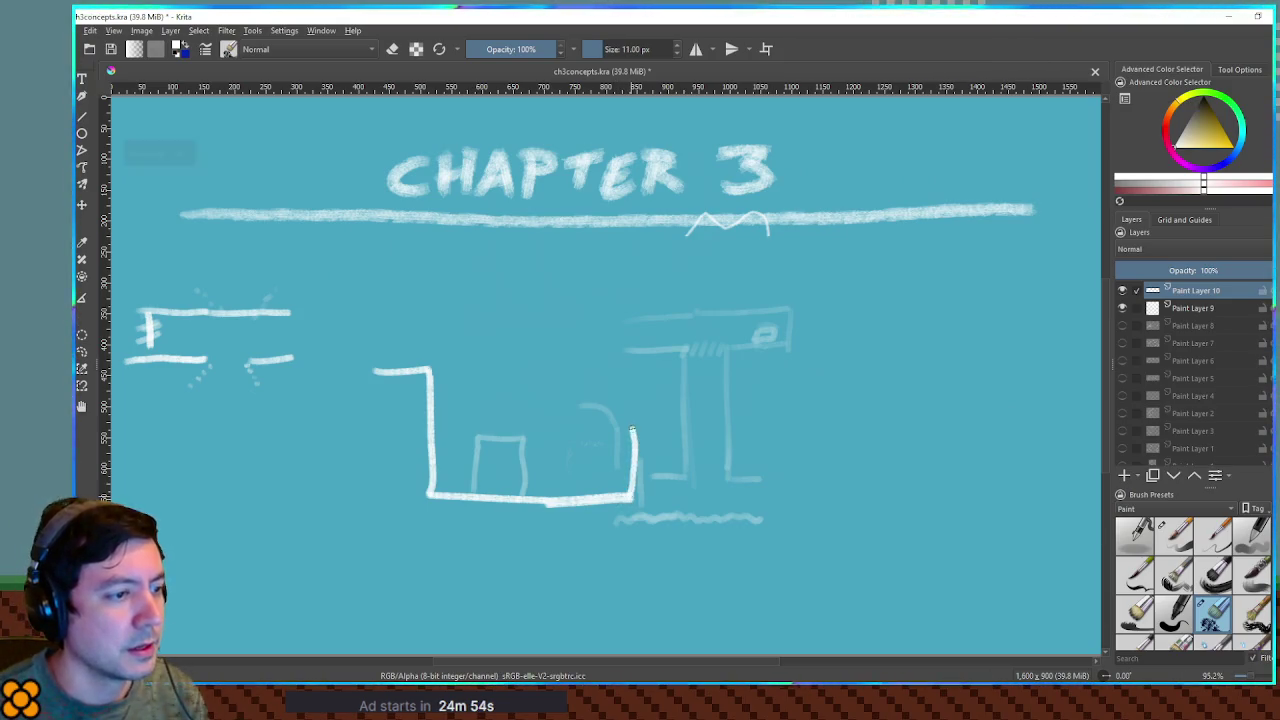
pyautogui.moveTo(556, 417)
pyautogui.mouseDown()
pyautogui.moveTo(616, 416)
pyautogui.moveTo(558, 409)
pyautogui.mouseUp()
pyautogui.moveTo(446, 416); pyautogui.dragTo(631, 409)
pyautogui.moveTo(632, 497)
pyautogui.mouseDown()
pyautogui.moveTo(648, 474)
pyautogui.moveTo(647, 370)
pyautogui.moveTo(748, 360)
pyautogui.mouseUp()
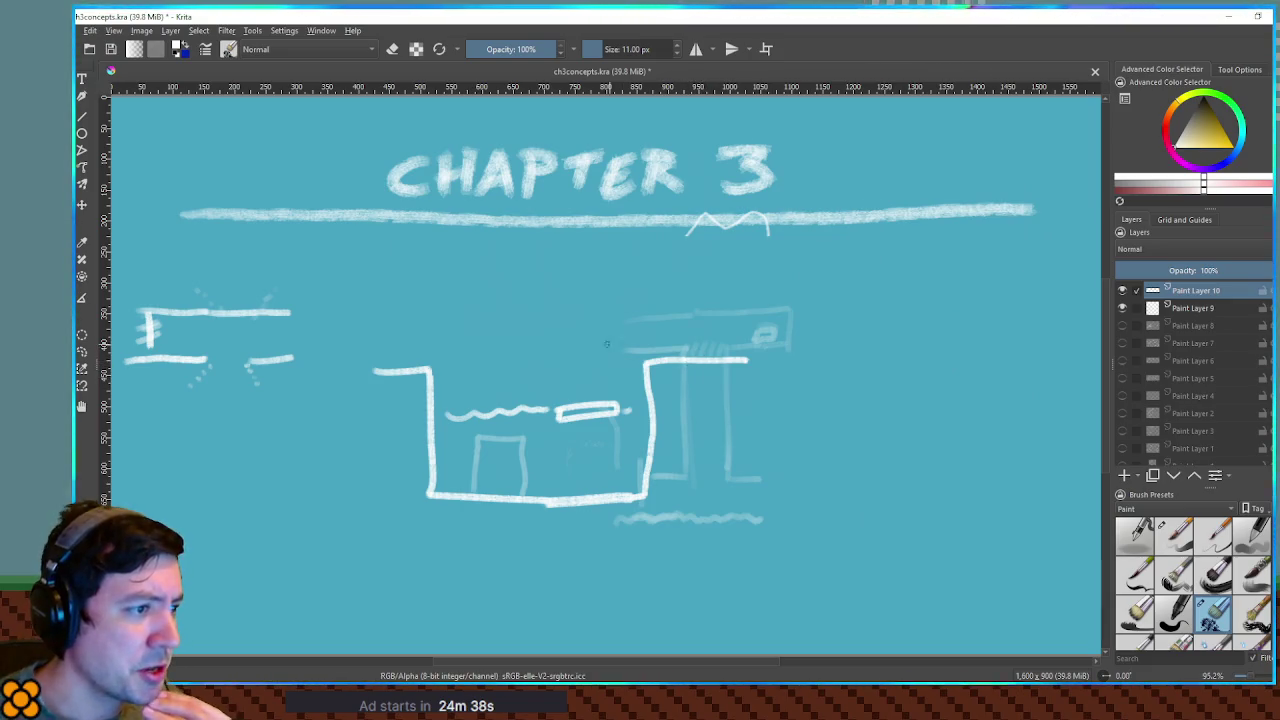
# Redraw the ledge on the box's right, add a dash and curve above, and undo a stray diagonal
pyautogui.moveTo(630, 315); pyautogui.dragTo(472, 318)
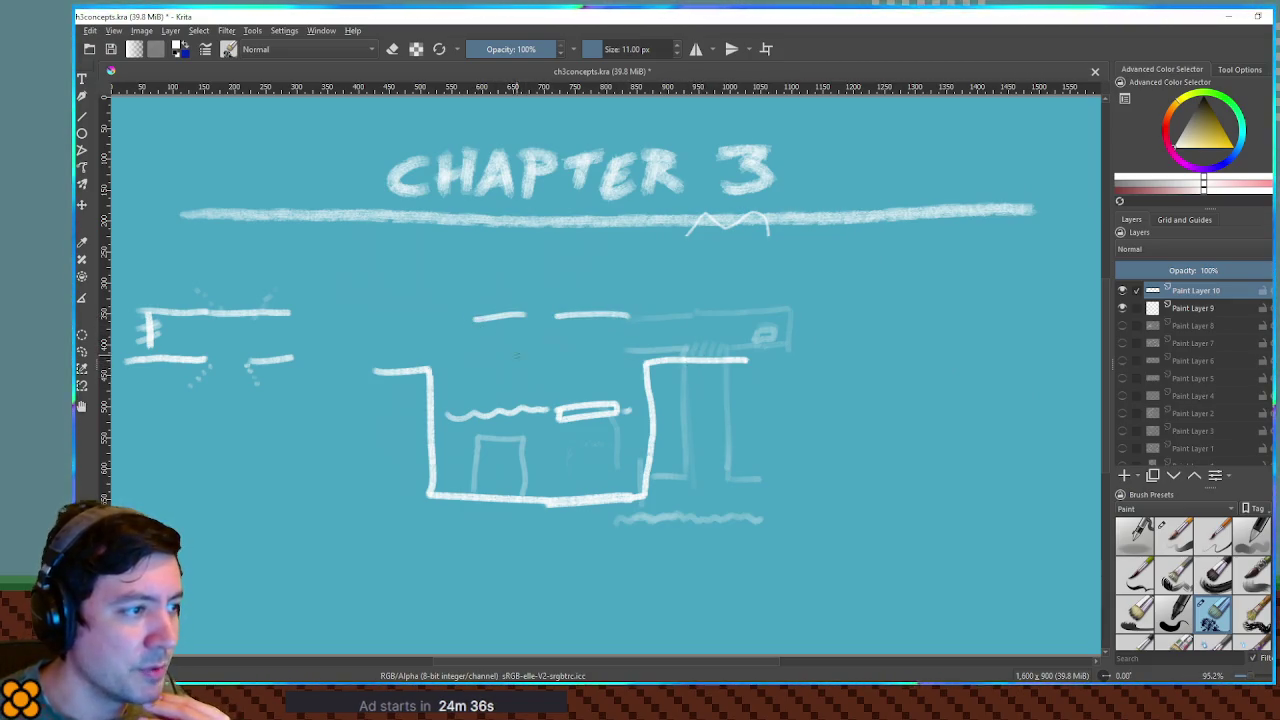
pyautogui.moveTo(632, 316); pyautogui.dragTo(682, 350)
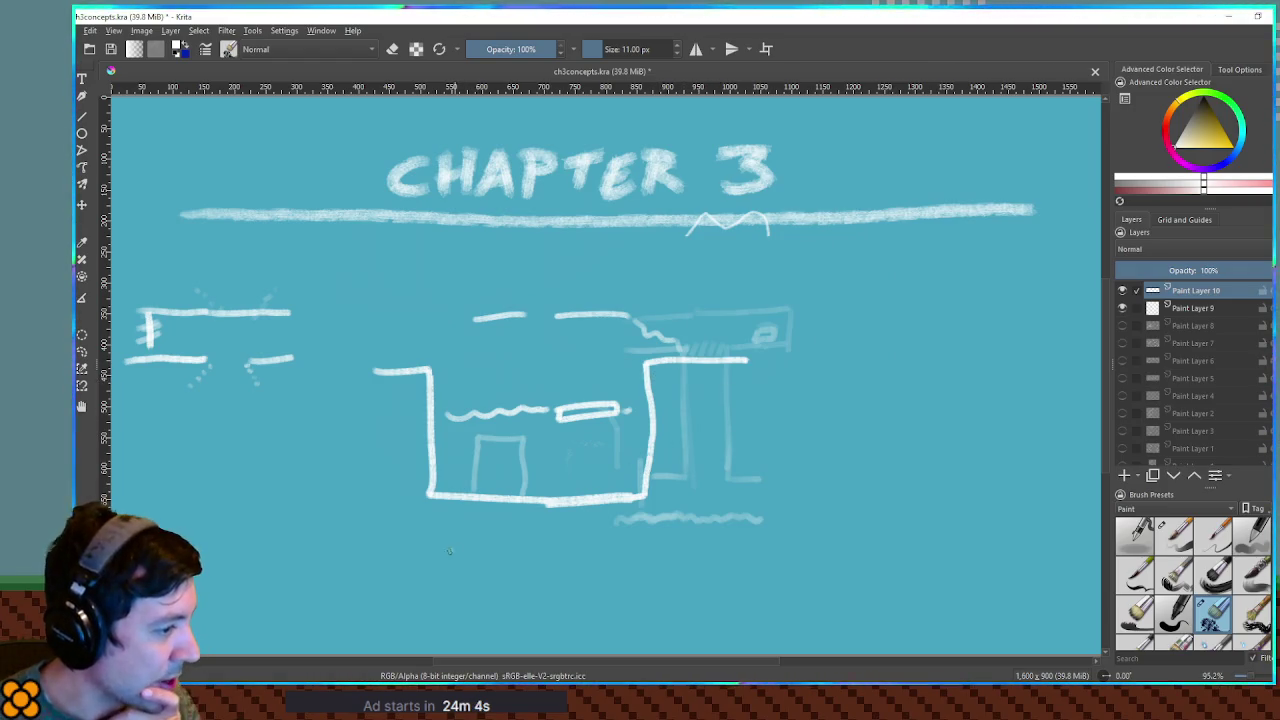
pyautogui.moveTo(449, 550); pyautogui.dragTo(915, 433)
pyautogui.hotkey('ctrl', 'z')
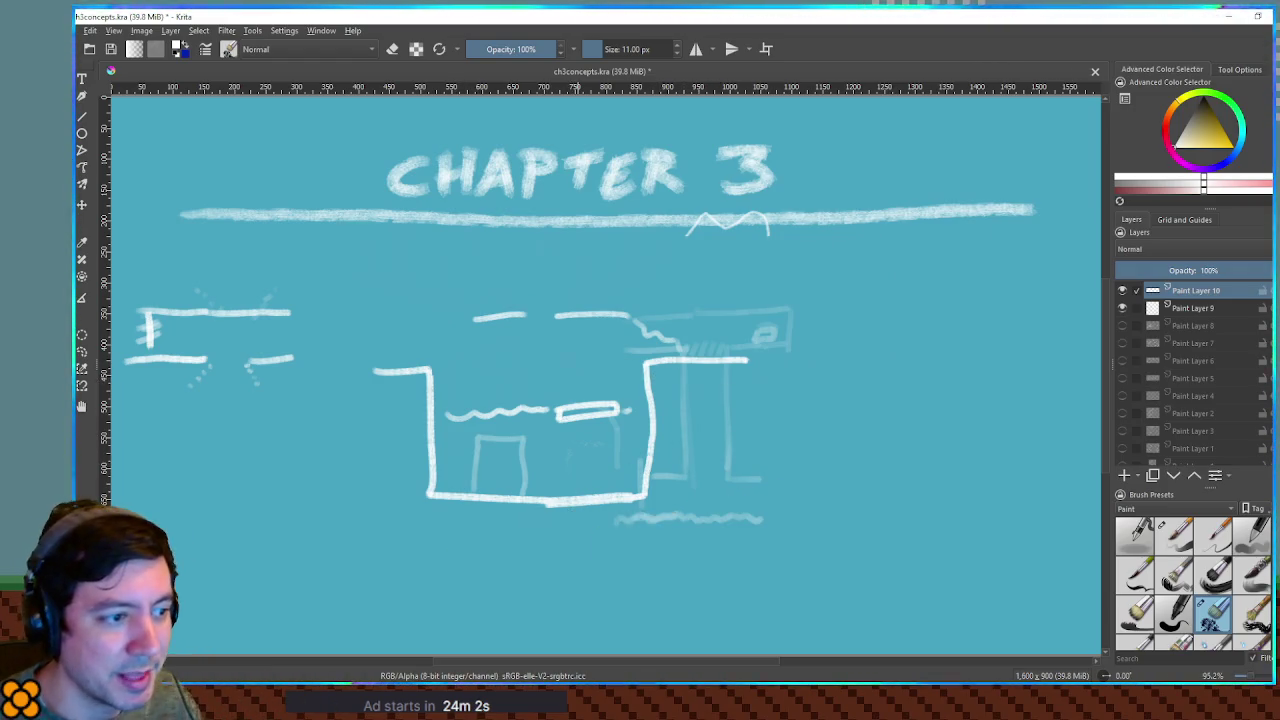
# Sketch the first curving track: two parallel rails with seven crossties sweeping up to the right
pyautogui.moveTo(820, 441)
pyautogui.mouseDown()
pyautogui.moveTo(434, 575)
pyautogui.moveTo(490, 555)
pyautogui.mouseUp()
pyautogui.hotkey('ctrl', 'z')
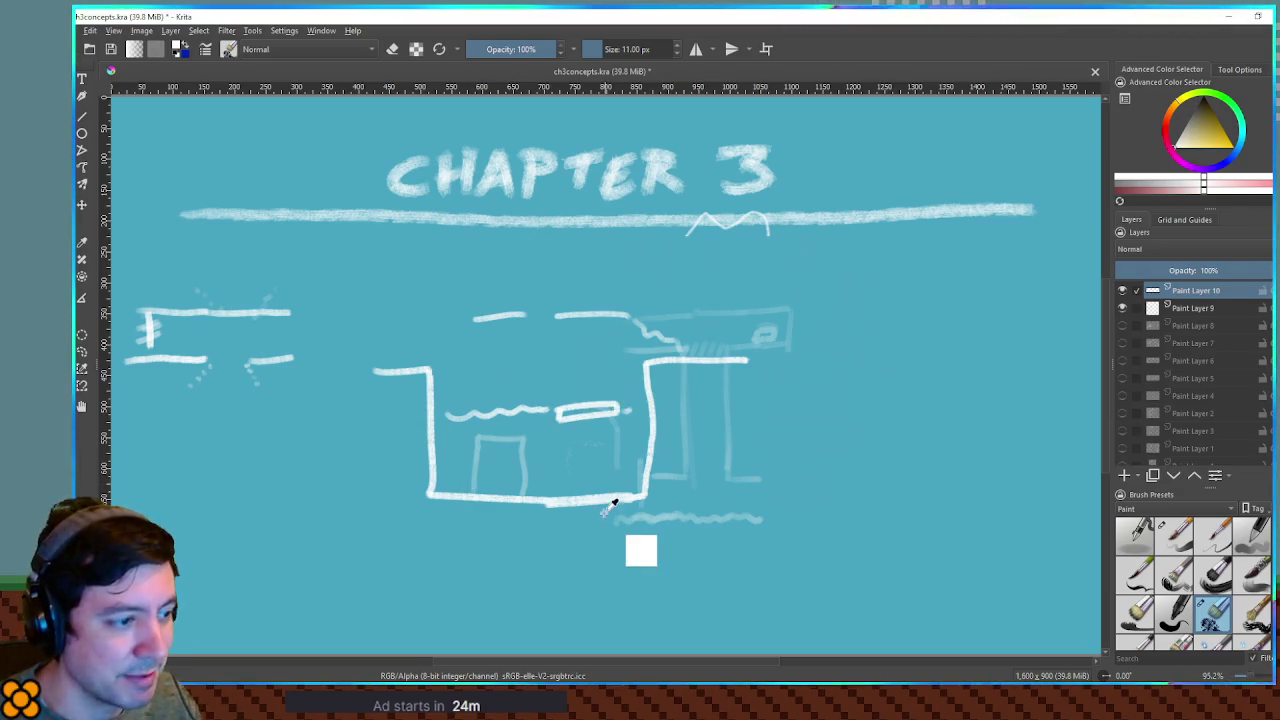
pyautogui.moveTo(615, 527)
pyautogui.mouseDown()
pyautogui.moveTo(662, 525)
pyautogui.moveTo(955, 365)
pyautogui.mouseUp()
pyautogui.moveTo(622, 588)
pyautogui.mouseDown()
pyautogui.moveTo(875, 415)
pyautogui.moveTo(976, 395)
pyautogui.mouseUp()
pyautogui.moveTo(662, 516); pyautogui.dragTo(705, 585)
pyautogui.moveTo(712, 468); pyautogui.dragTo(762, 535)
pyautogui.moveTo(750, 460); pyautogui.dragTo(815, 500)
pyautogui.moveTo(815, 416); pyautogui.dragTo(855, 458)
pyautogui.moveTo(870, 373); pyautogui.dragTo(907, 430)
pyautogui.moveTo(927, 350); pyautogui.dragTo(955, 407)
pyautogui.moveTo(980, 348); pyautogui.dragTo(1000, 400)
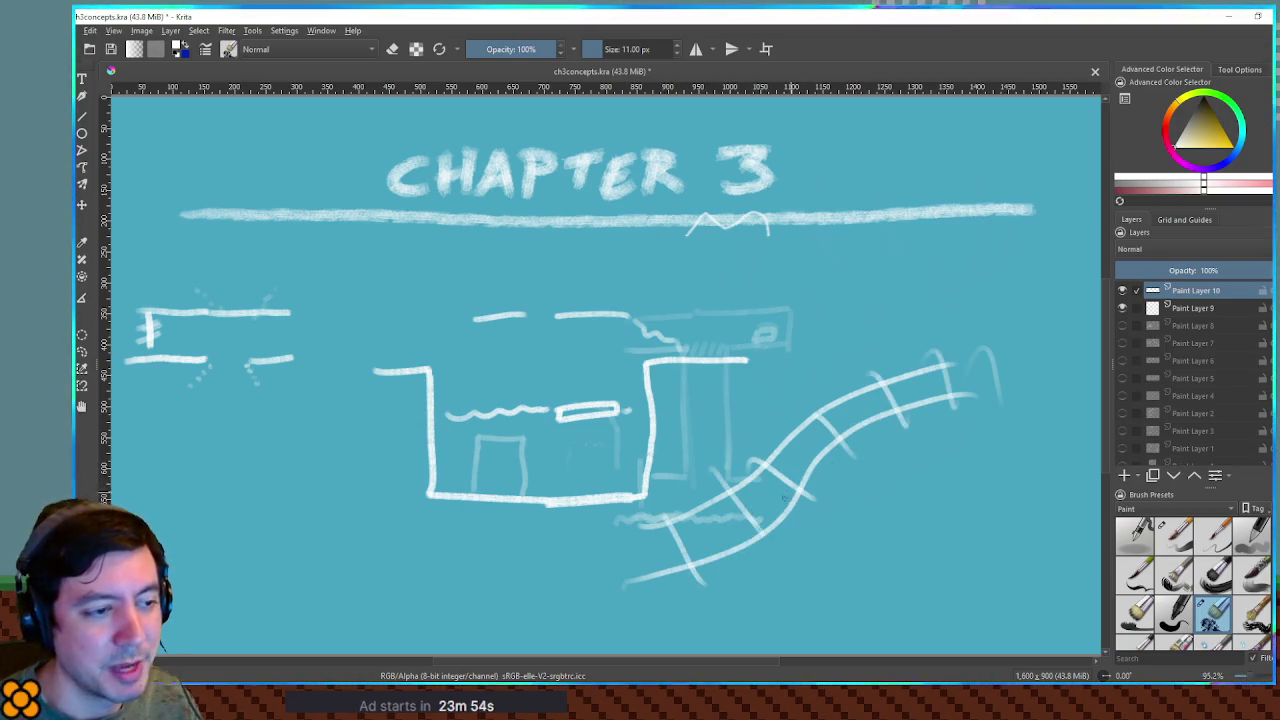
# Sketch a second, straighter track below with its rails and three crossties
pyautogui.moveTo(765, 540); pyautogui.dragTo(1028, 477)
pyautogui.moveTo(694, 518)
pyautogui.mouseDown()
pyautogui.moveTo(744, 494)
pyautogui.moveTo(1034, 434)
pyautogui.mouseUp()
pyautogui.moveTo(842, 476); pyautogui.dragTo(862, 544)
pyautogui.moveTo(884, 466); pyautogui.dragTo(910, 506)
pyautogui.moveTo(924, 460)
pyautogui.mouseDown()
pyautogui.moveTo(940, 488)
pyautogui.moveTo(988, 480)
pyautogui.mouseUp()
pyautogui.moveTo(1008, 442); pyautogui.dragTo(1022, 478)
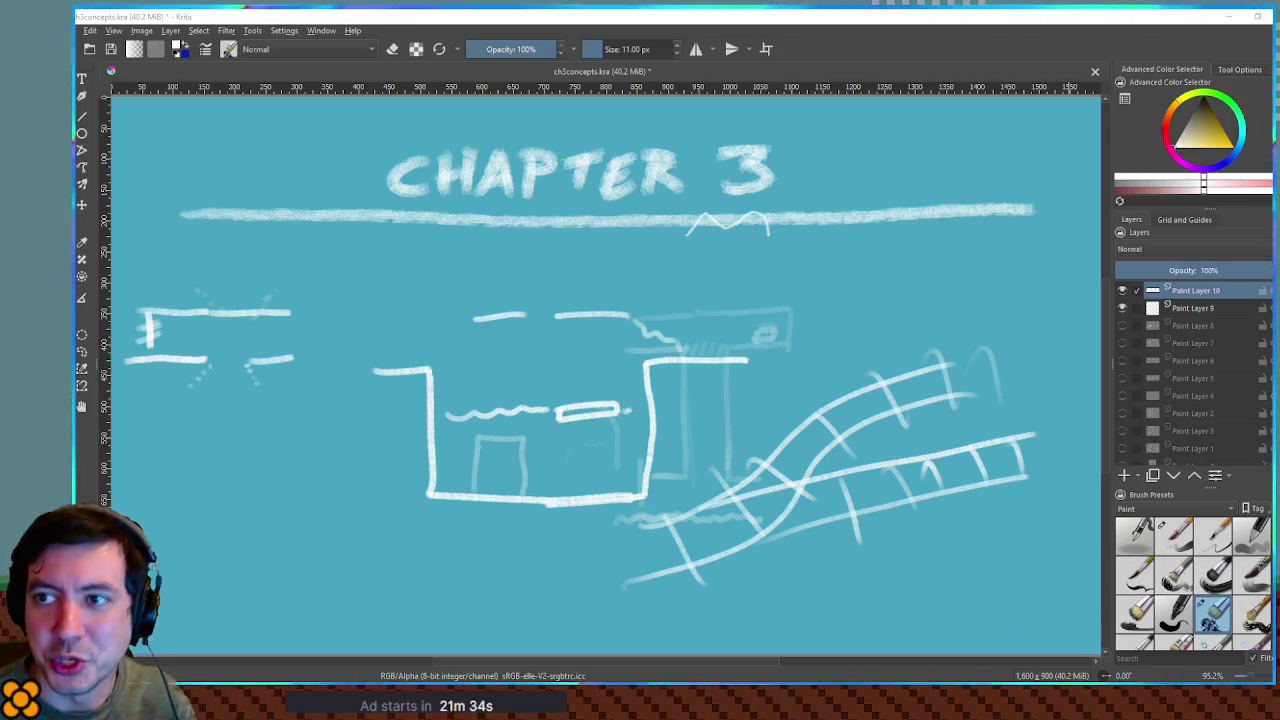
# Switch from Krita to the Blender window with Alt+Tab
pyautogui.hotkey('alt', 'Tab')
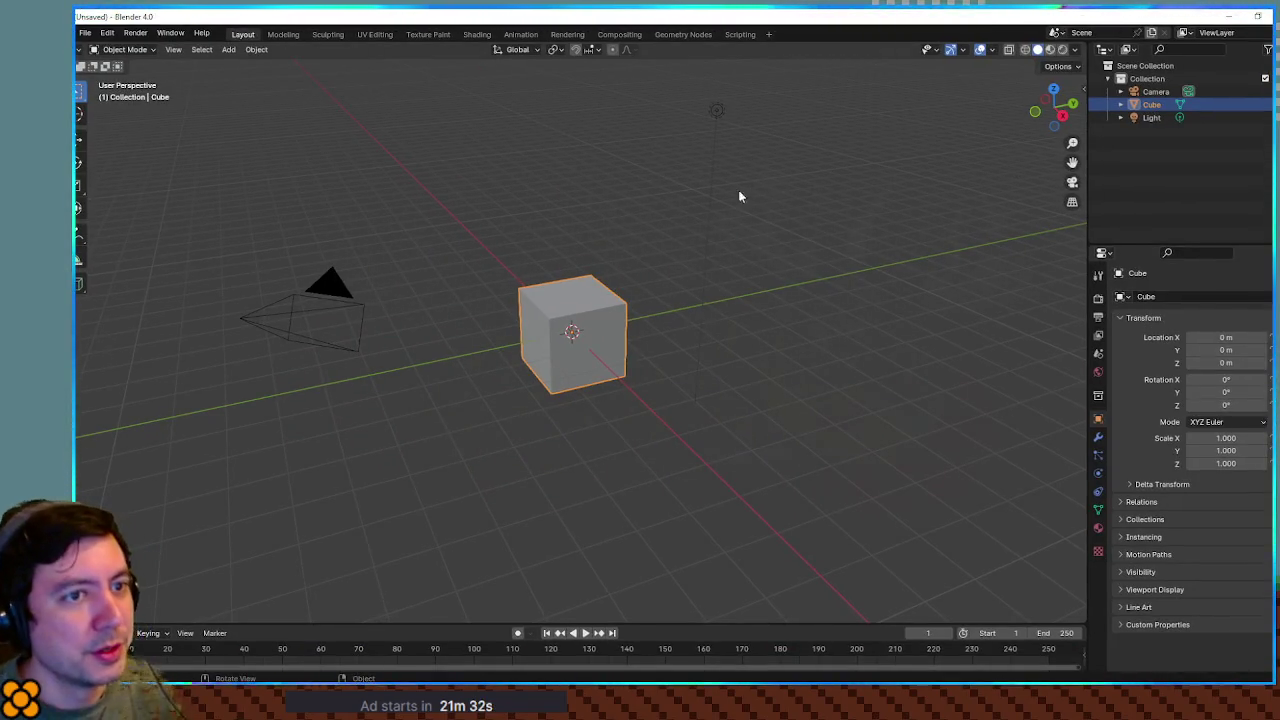
# Clear the default cube, light and camera, then add a fresh cube at the origin
pyautogui.press('Delete')
pyautogui.click(1152, 90)
pyautogui.press('Delete')
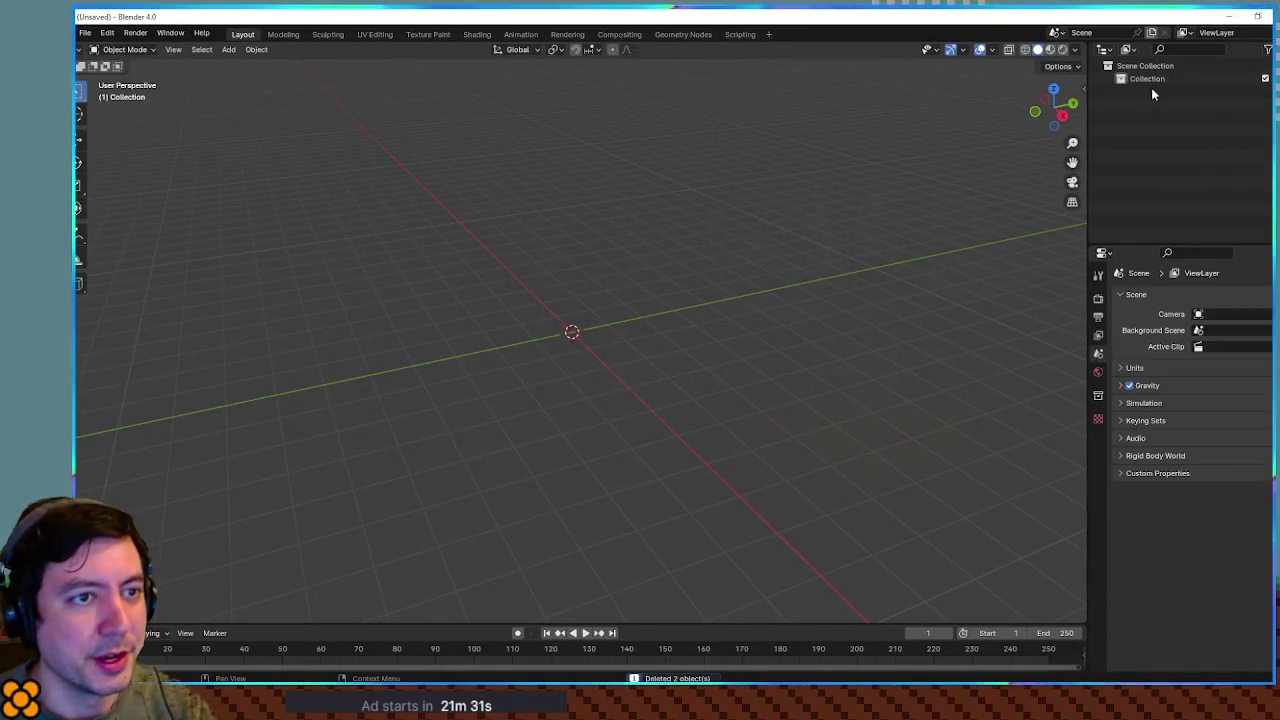
pyautogui.hotkey('shift', 'a')
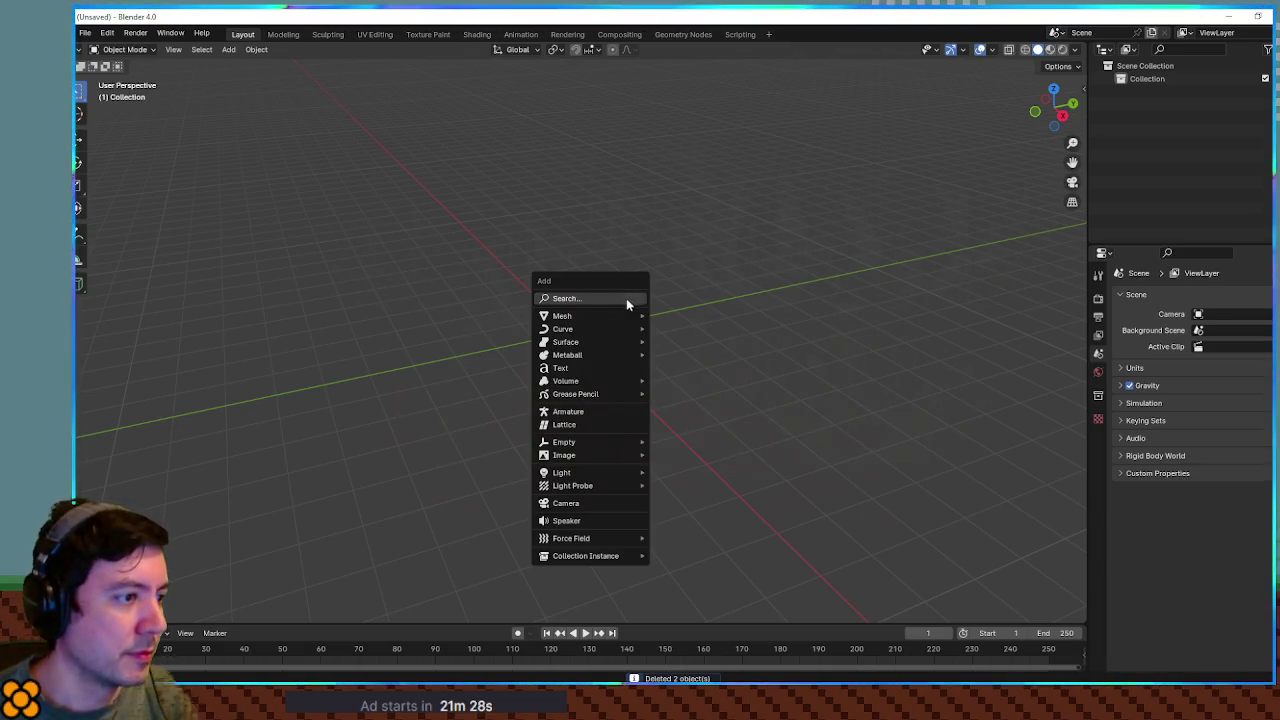
pyautogui.moveTo(626, 315)
pyautogui.click(668, 328)
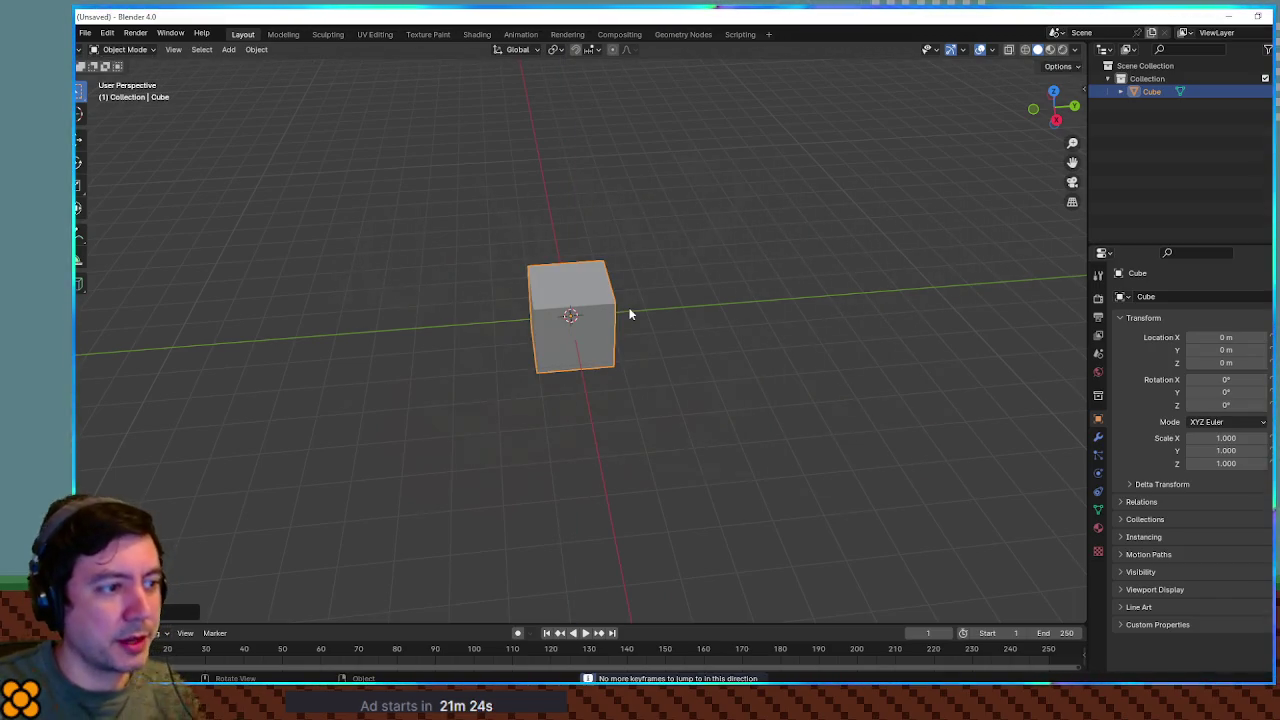
pyautogui.moveTo(679, 383)
pyautogui.mouseDown()
pyautogui.moveTo(731, 317)
pyautogui.moveTo(586, 340)
pyautogui.mouseUp()
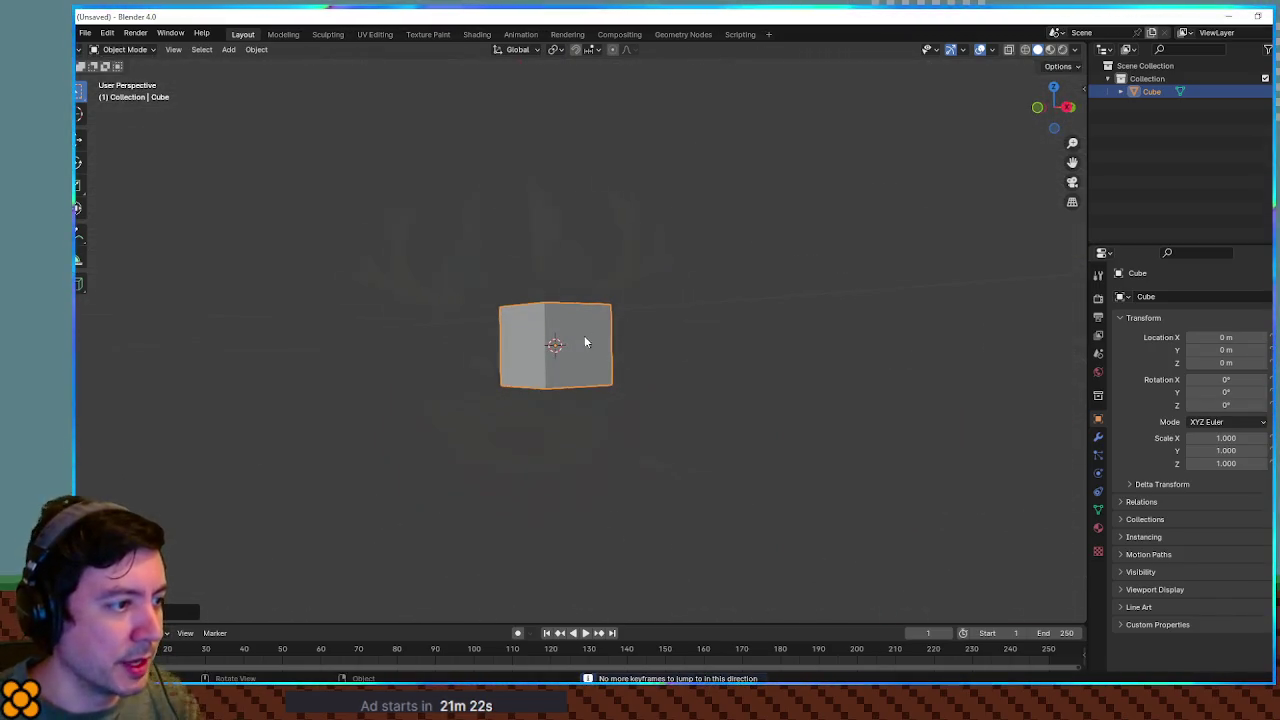
pyautogui.moveTo(703, 311); pyautogui.dragTo(673, 332)
# Raise the cube 1 m along Z so it rests on the grid
pyautogui.press('g')
pyautogui.press('z')
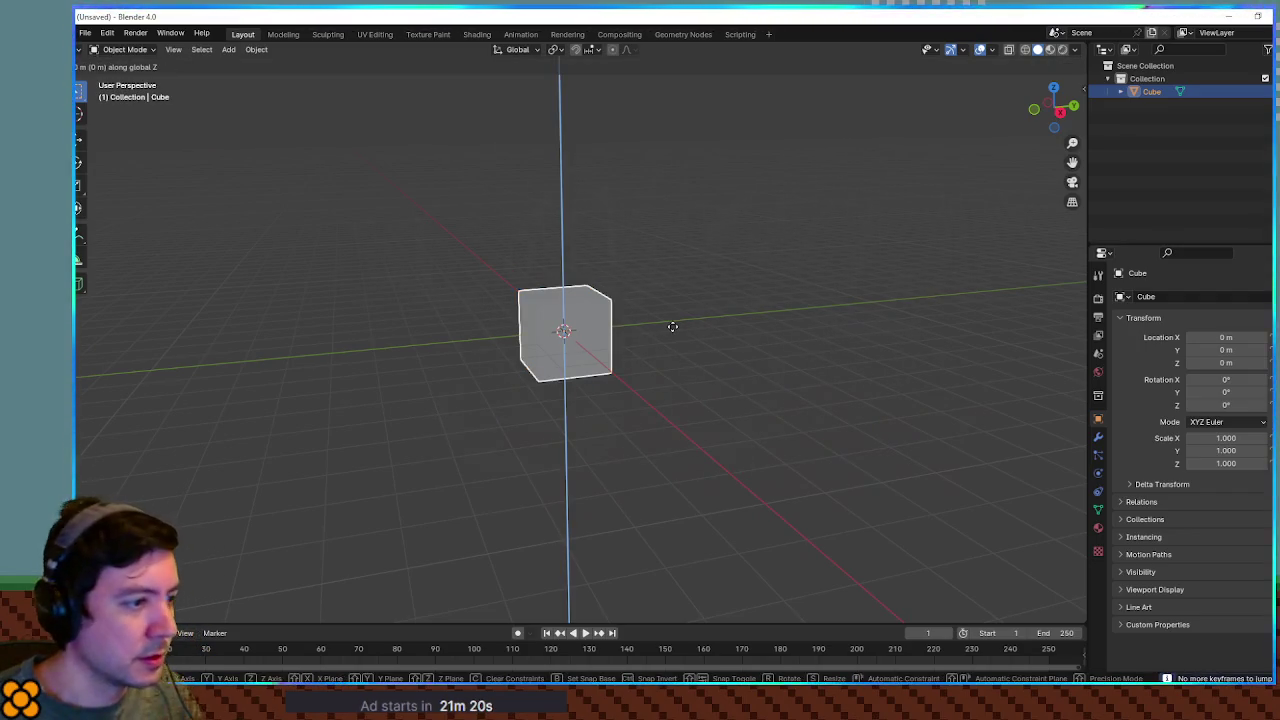
pyautogui.press('1')
pyautogui.press('Return')
pyautogui.scroll(3, 672, 325)
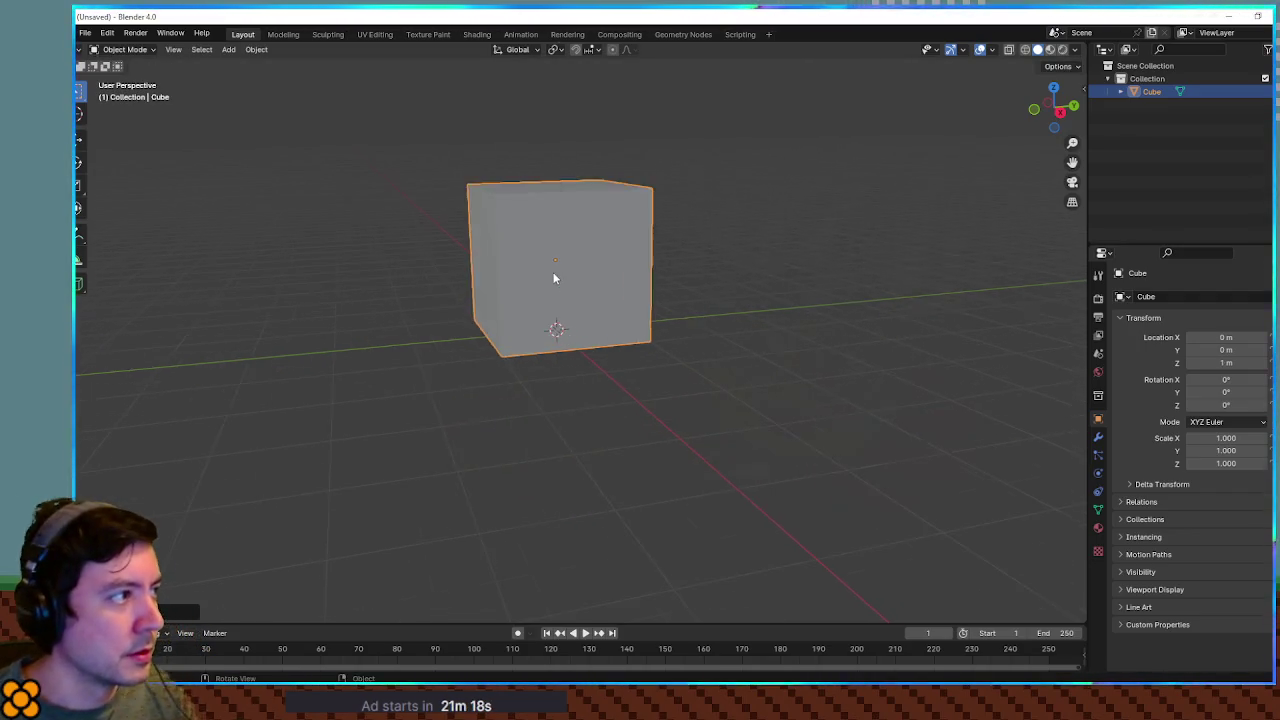
pyautogui.moveTo(627, 255)
pyautogui.mouseDown()
pyautogui.moveTo(749, 289)
pyautogui.moveTo(680, 303)
pyautogui.mouseUp()
pyautogui.scroll(-3, 749, 289)
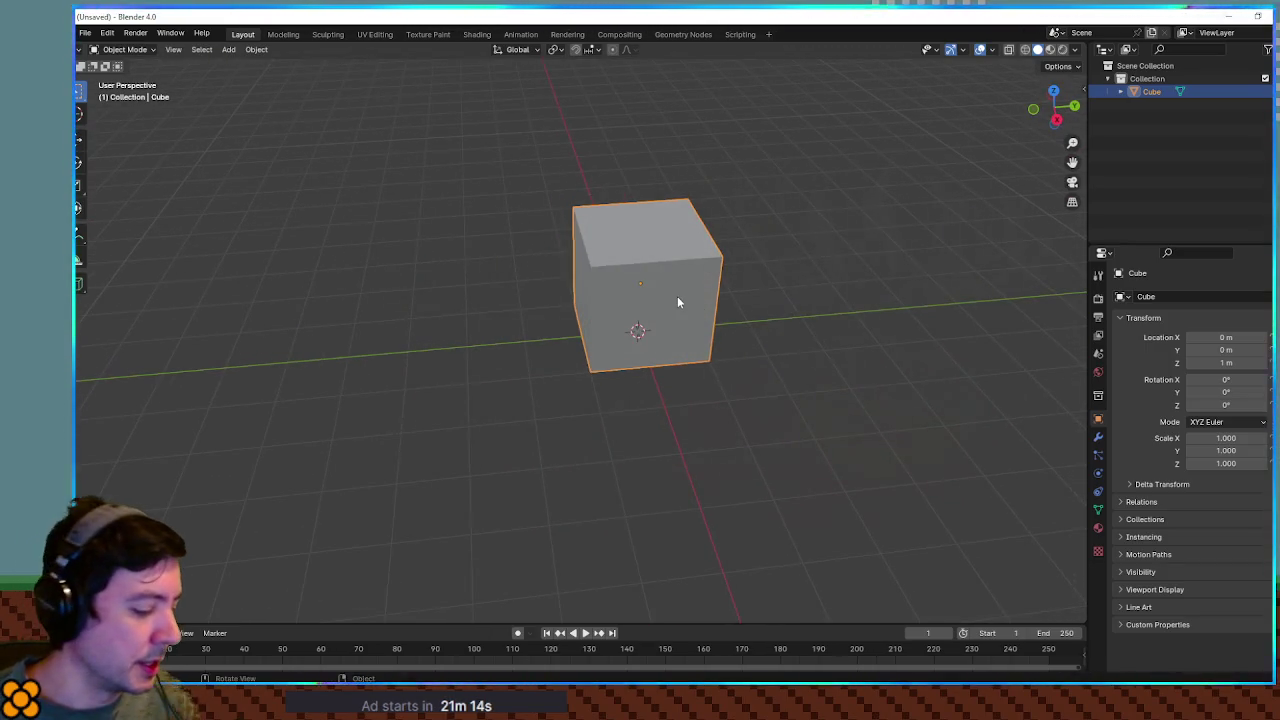
# Stretch the cube along Y to scale 1.581
pyautogui.press('s')
pyautogui.press('x')
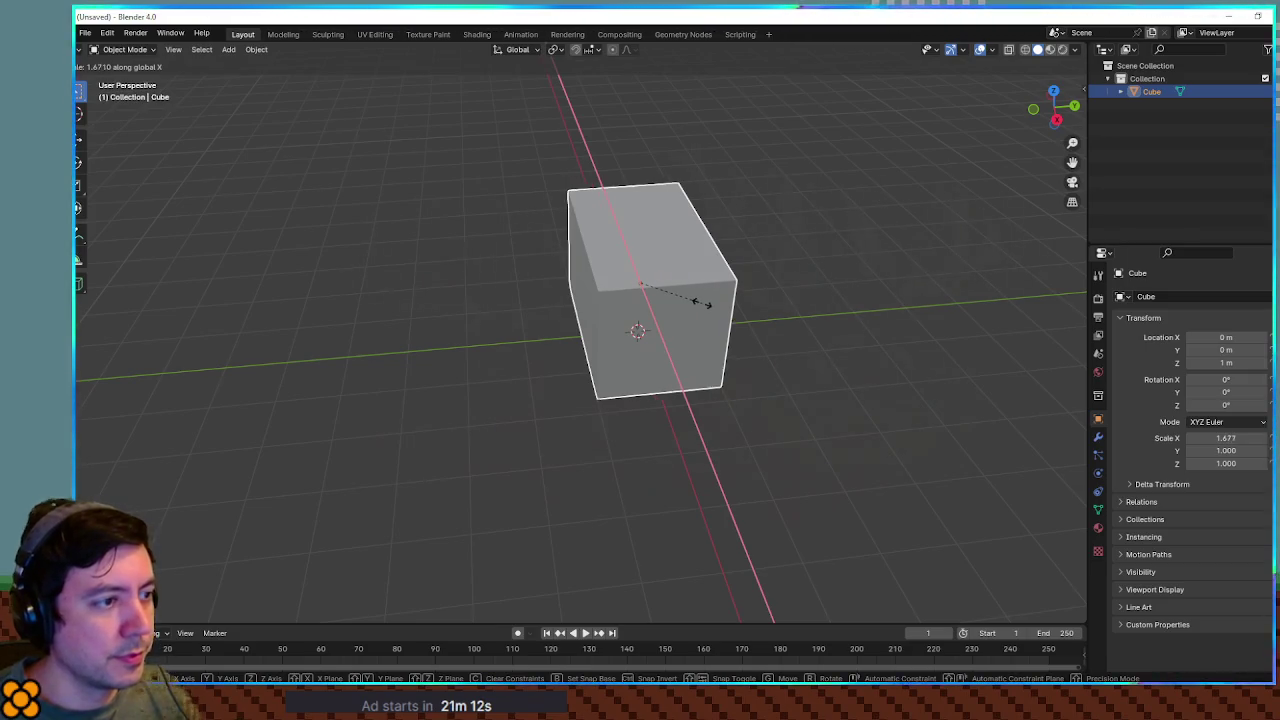
pyautogui.press('Escape')
pyautogui.press('s')
pyautogui.press('y')
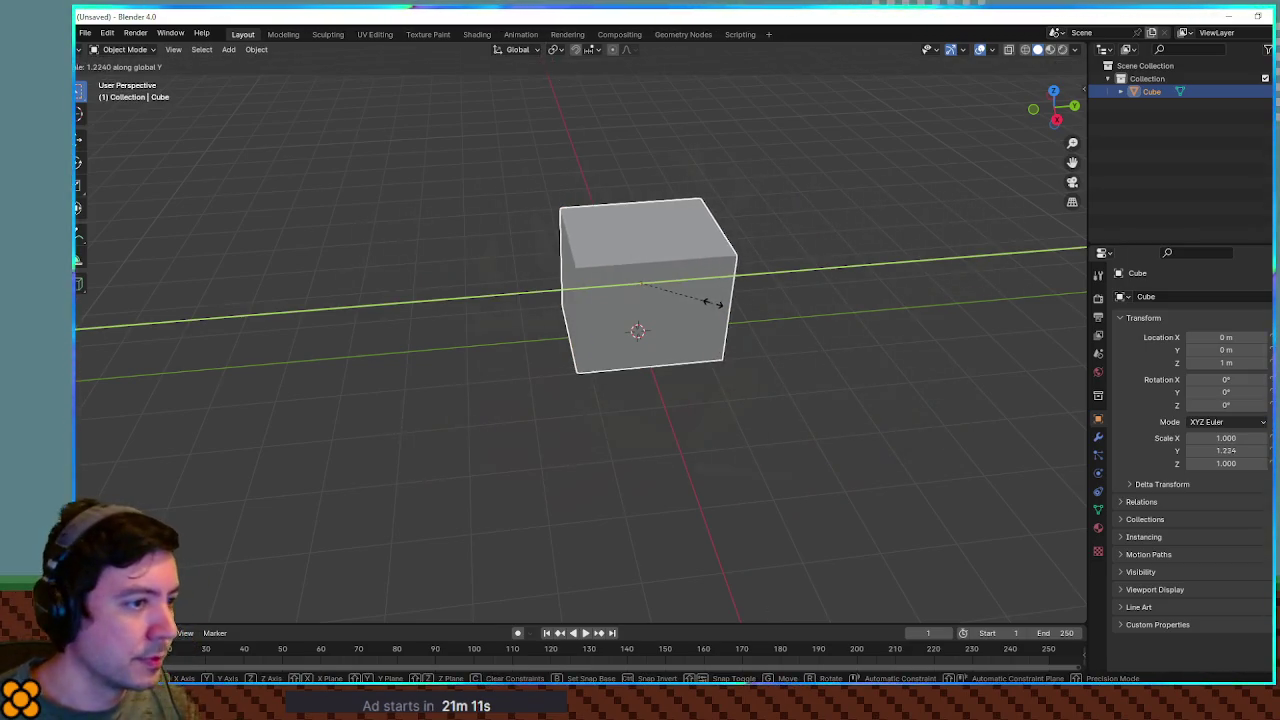
pyautogui.click(735, 302)
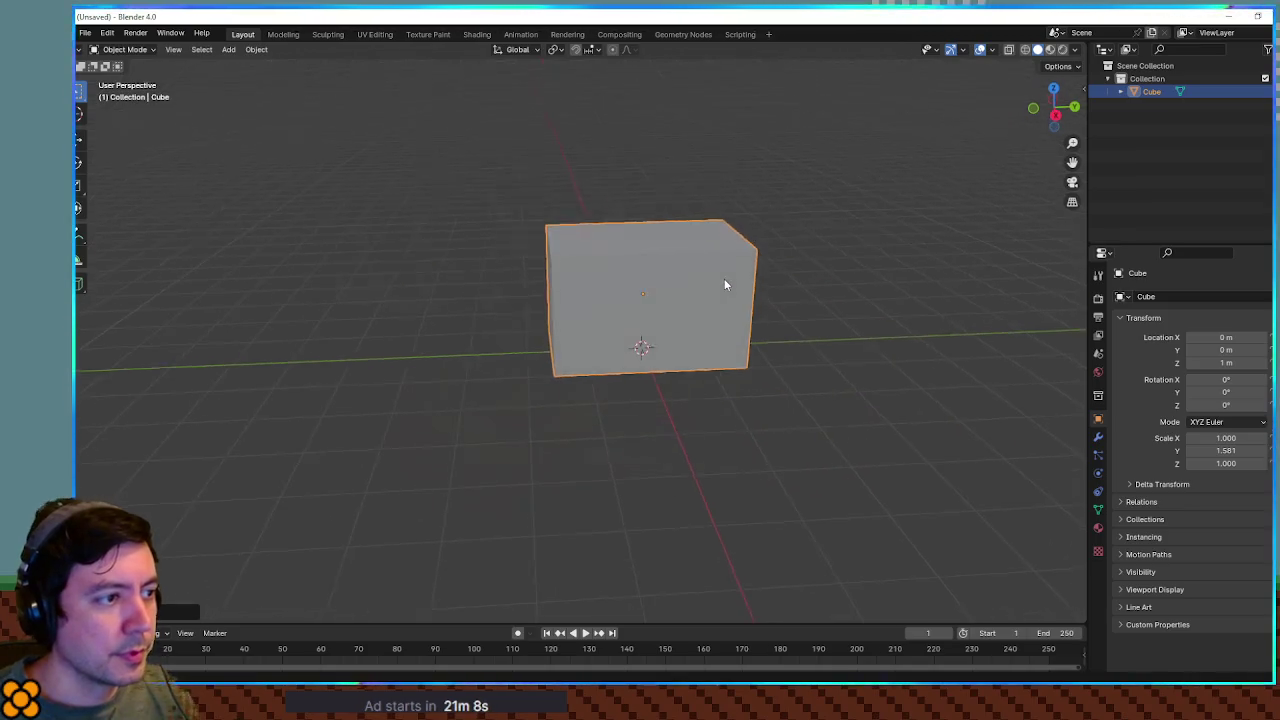
pyautogui.press('Tab')
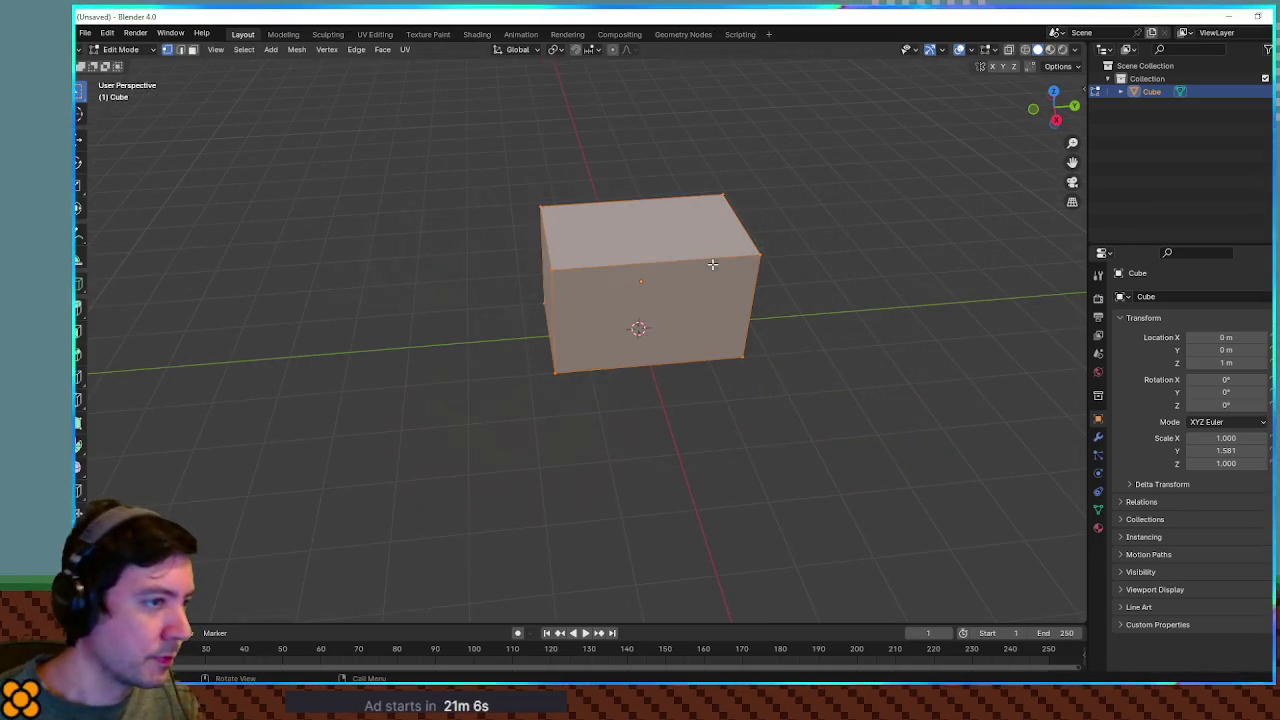
# Inset the box's top face to form a rim border
pyautogui.click(691, 241)
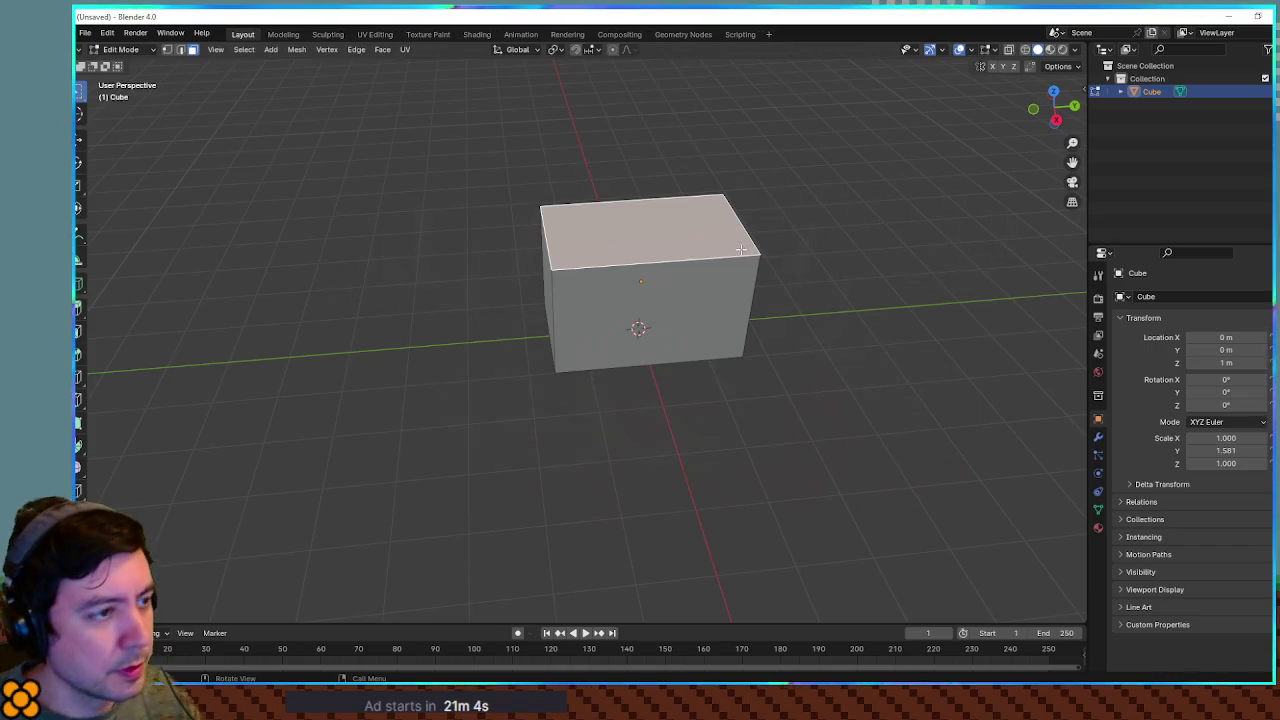
pyautogui.press('i')
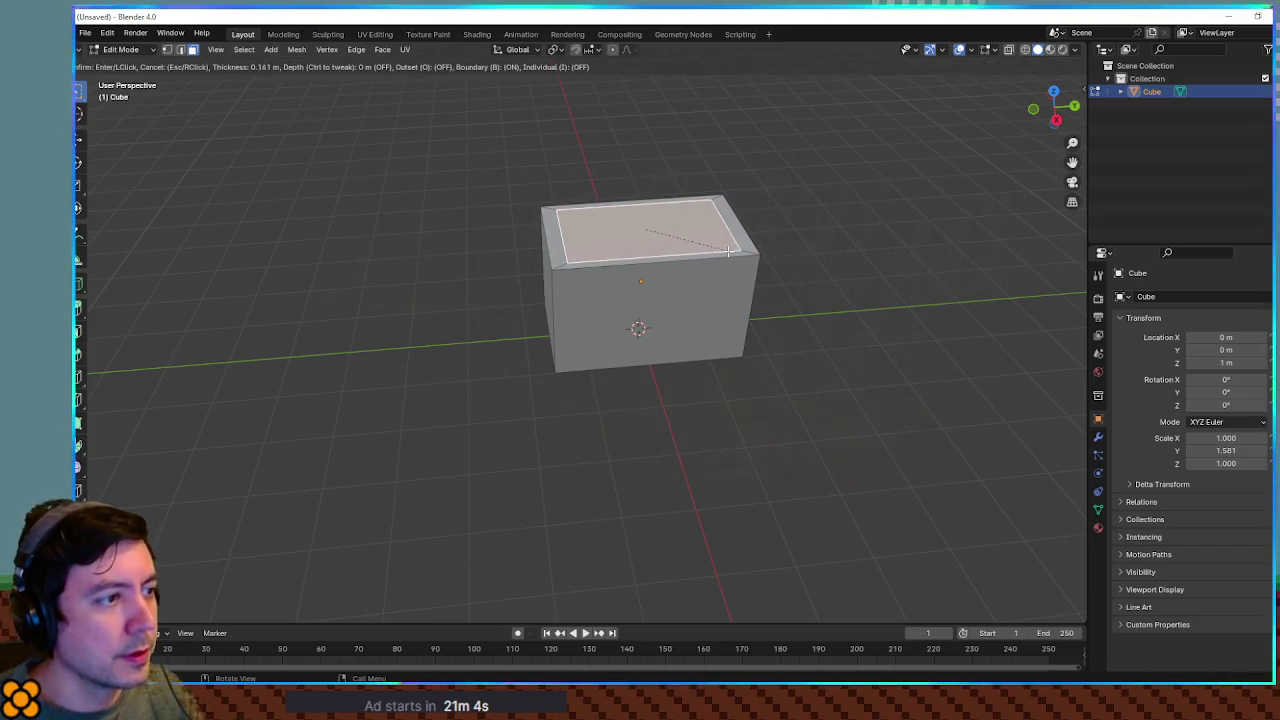
pyautogui.click(728, 251)
pyautogui.moveTo(728, 251); pyautogui.dragTo(723, 343)
pyautogui.scroll(2, 720, 330)
pyautogui.keyDown('shift'); pyautogui.click(768, 250); pyautogui.keyUp('shift')
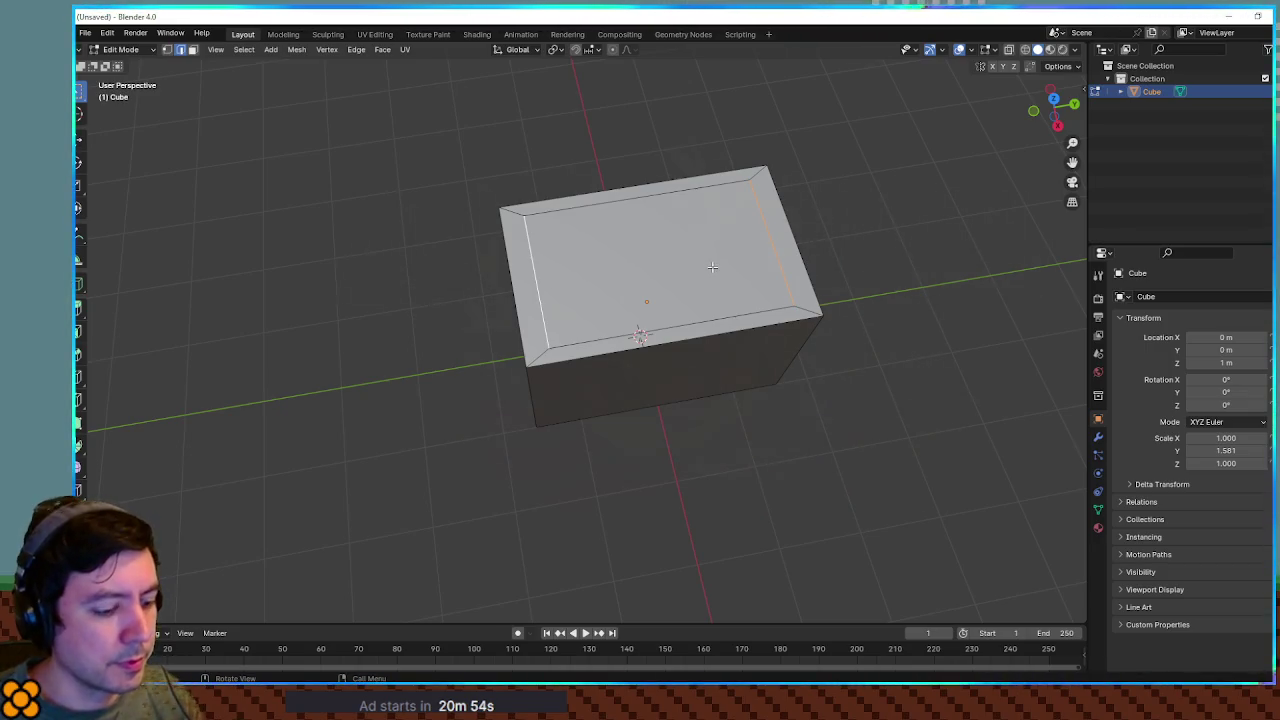
pyautogui.press('g')
pyautogui.press('y')
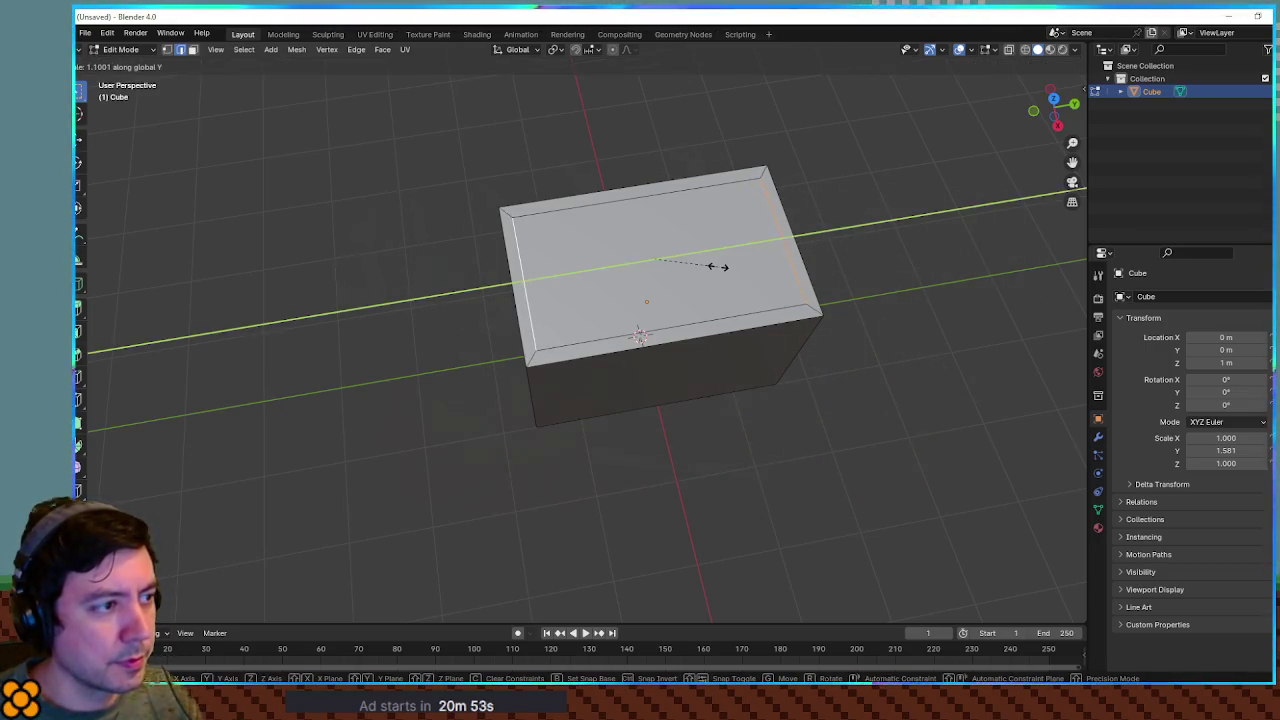
pyautogui.click(716, 266)
pyautogui.moveTo(730, 287); pyautogui.dragTo(748, 229)
pyautogui.press('g')
pyautogui.press('Escape')
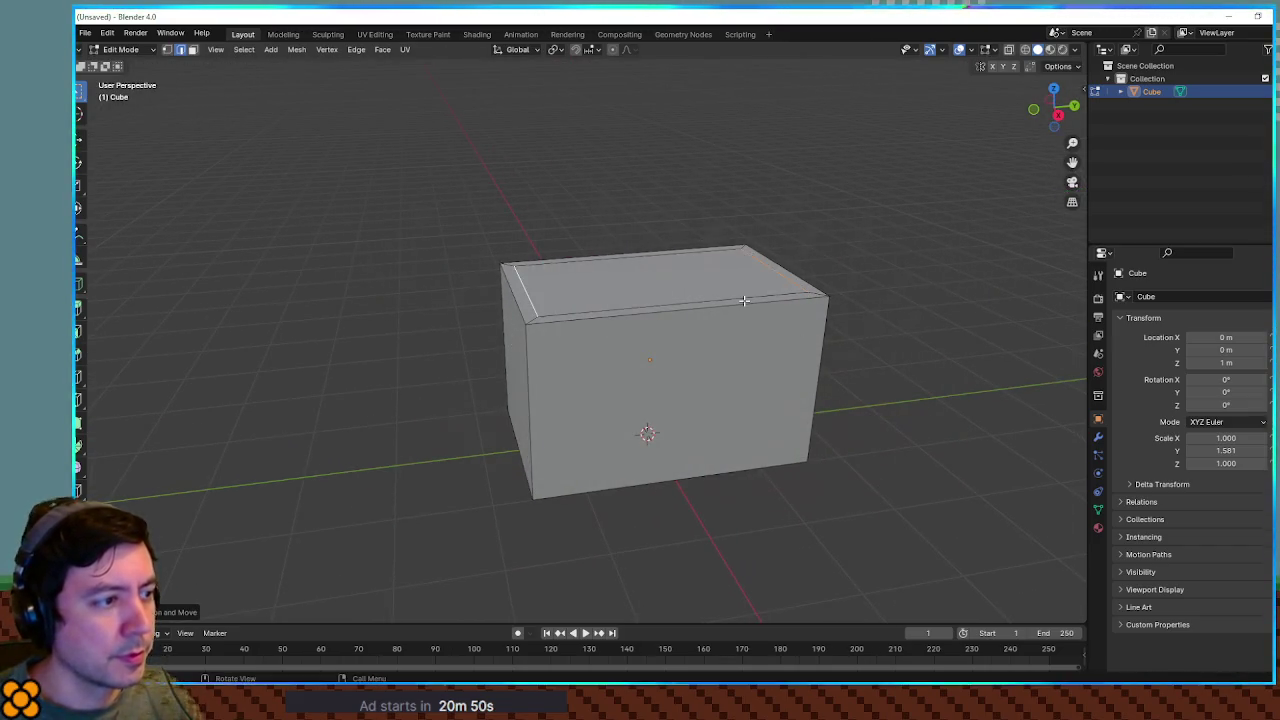
pyautogui.moveTo(744, 300); pyautogui.dragTo(709, 303)
# Extrude the inset top face downward into the box to hollow it out
pyautogui.press('3')
pyautogui.click(716, 307)
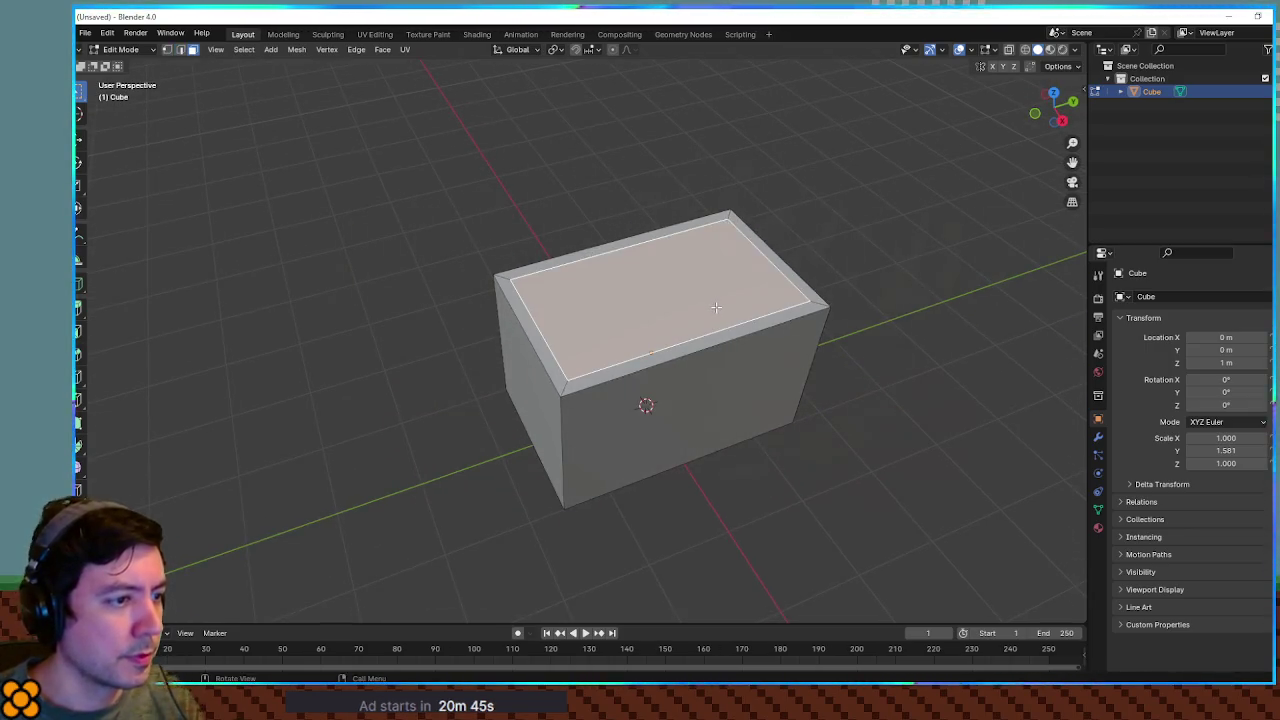
pyautogui.press('KP_1')
pyautogui.press('e')
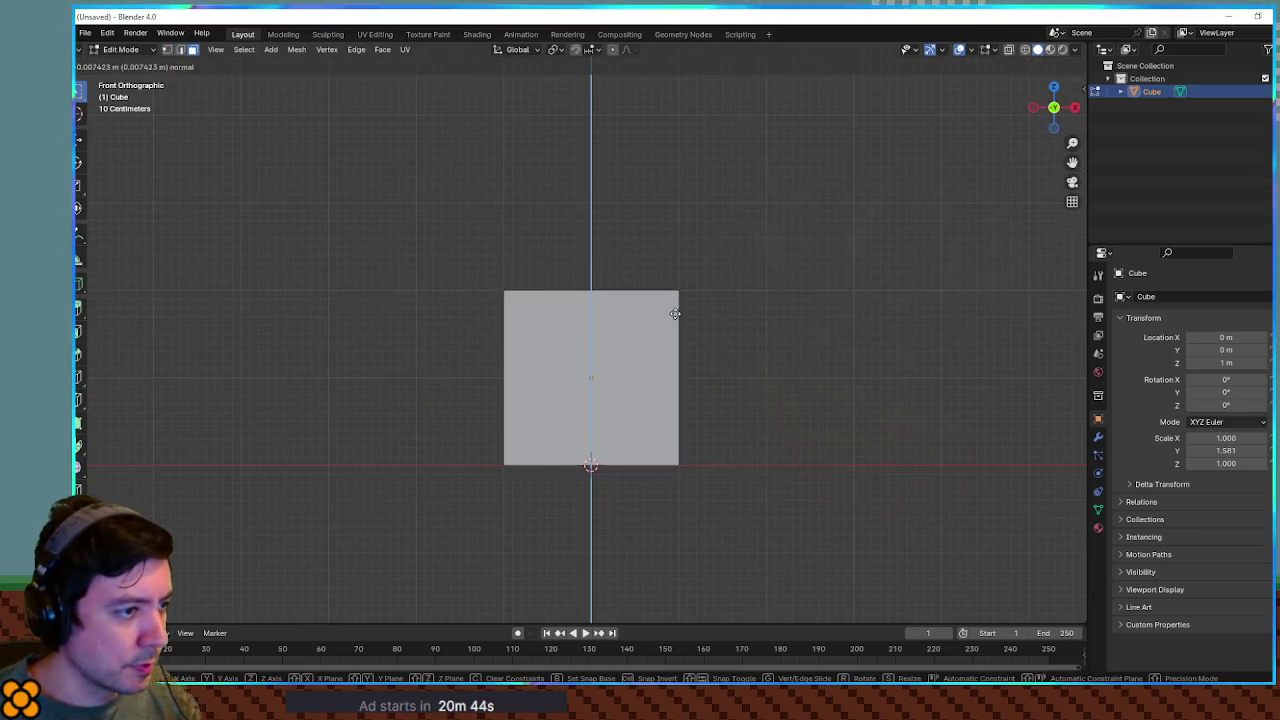
pyautogui.click(709, 433)
pyautogui.moveTo(709, 433)
pyautogui.mouseDown()
pyautogui.moveTo(803, 477)
pyautogui.moveTo(886, 364)
pyautogui.mouseUp()
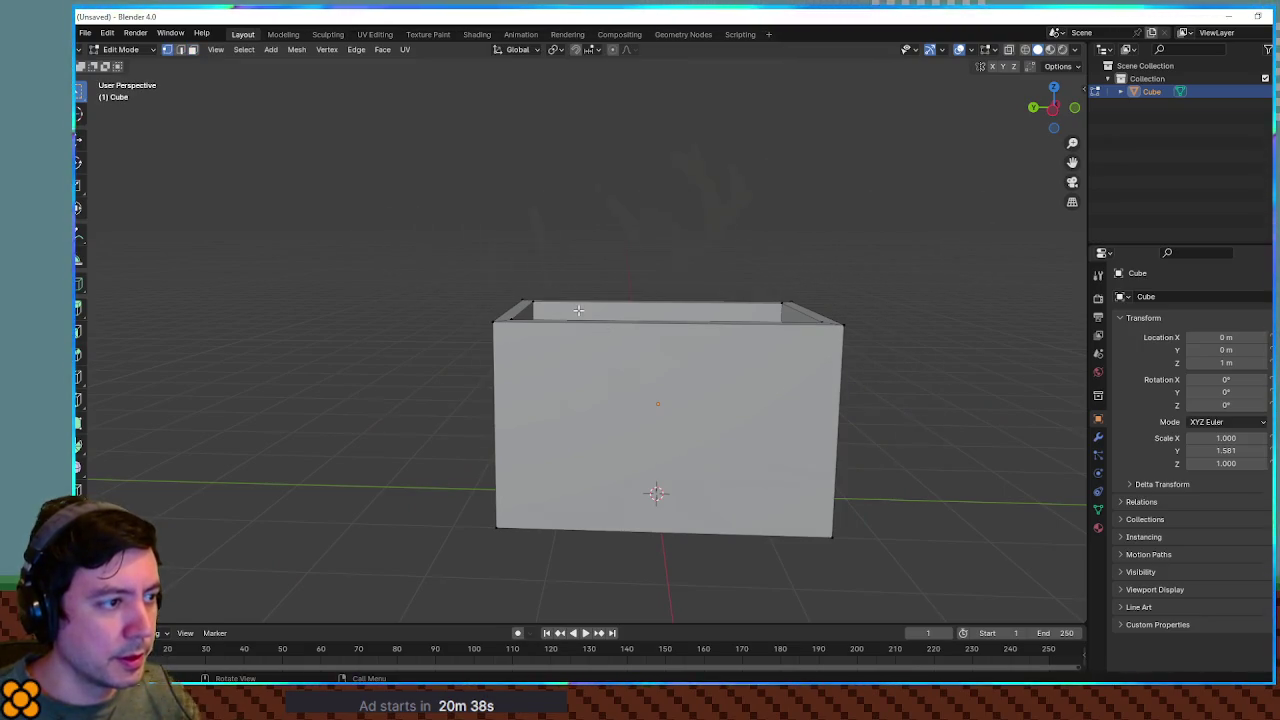
# Scale up the top rim edges so the walls flare outward
pyautogui.moveTo(408, 214); pyautogui.dragTo(870, 372)
pyautogui.press('s')
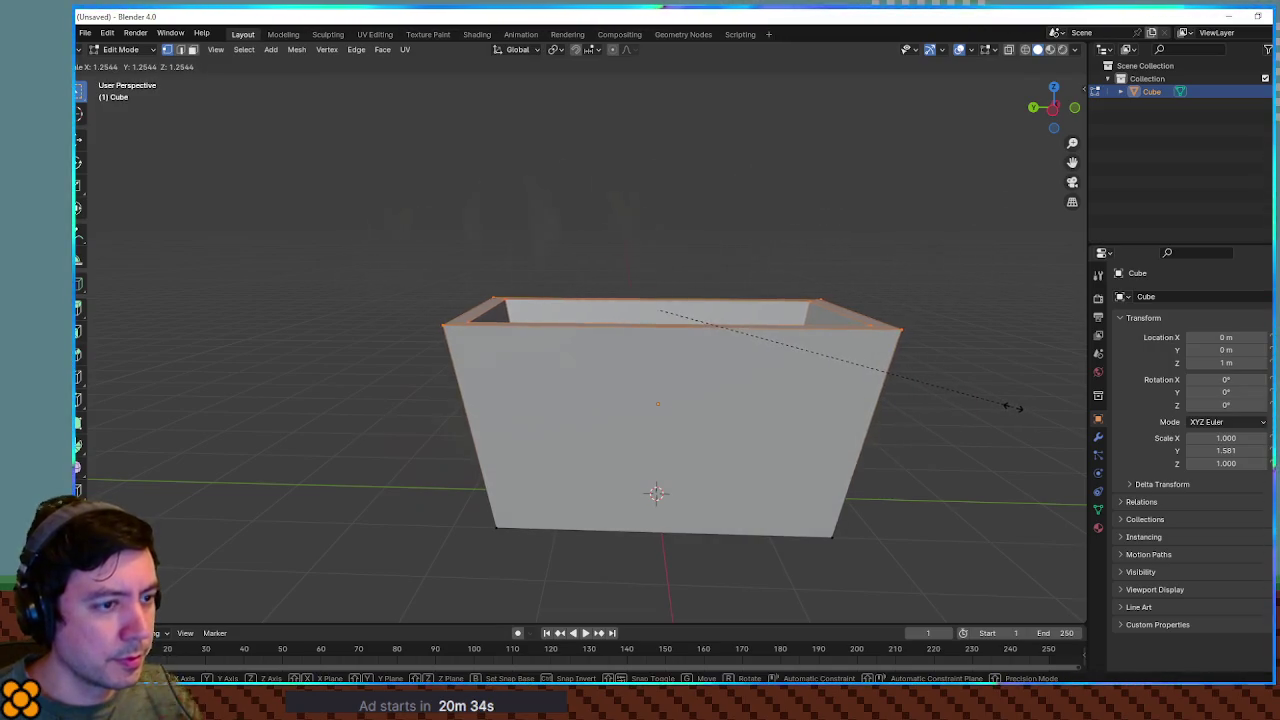
pyautogui.click(1000, 400)
pyautogui.moveTo(1000, 400)
pyautogui.mouseDown()
pyautogui.moveTo(783, 383)
pyautogui.moveTo(956, 421)
pyautogui.moveTo(403, 369)
pyautogui.moveTo(634, 349)
pyautogui.mouseUp()
pyautogui.press('KP_1')
pyautogui.press('Tab')
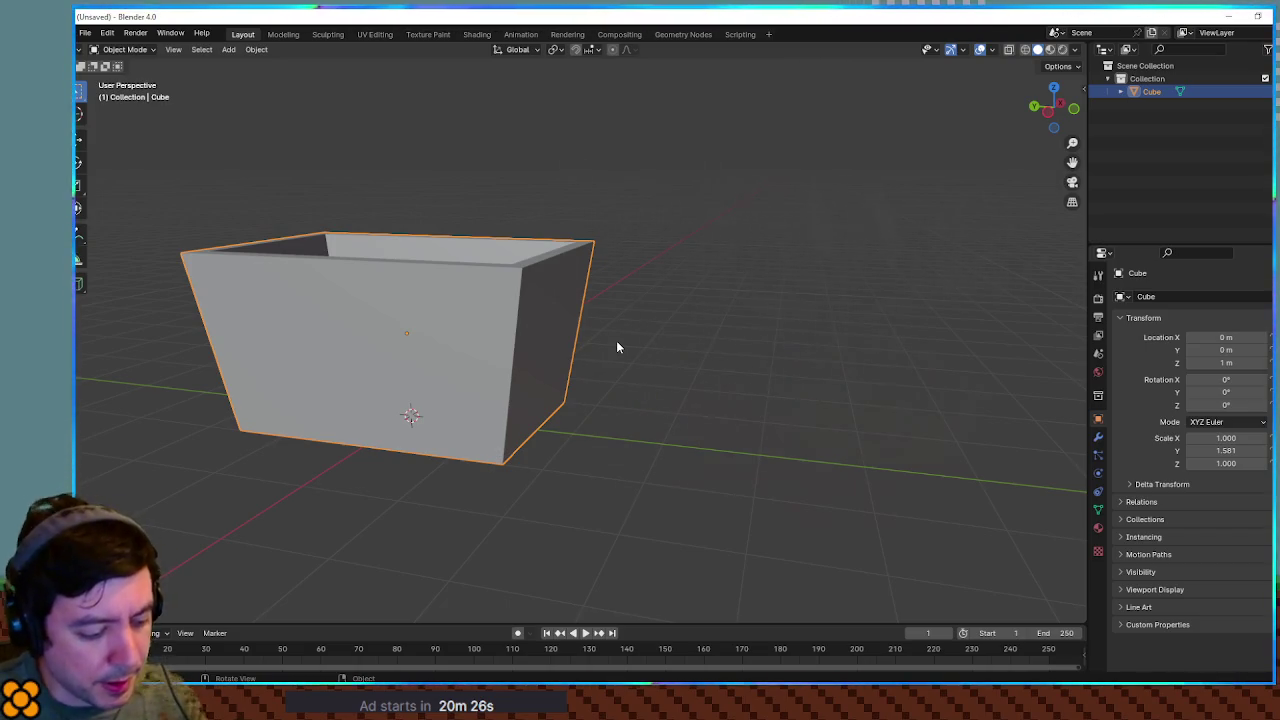
# Add a cylinder with 16 vertices, keeping the cart body at 1 m
pyautogui.press('g')
pyautogui.press('z')
pyautogui.press('Escape')
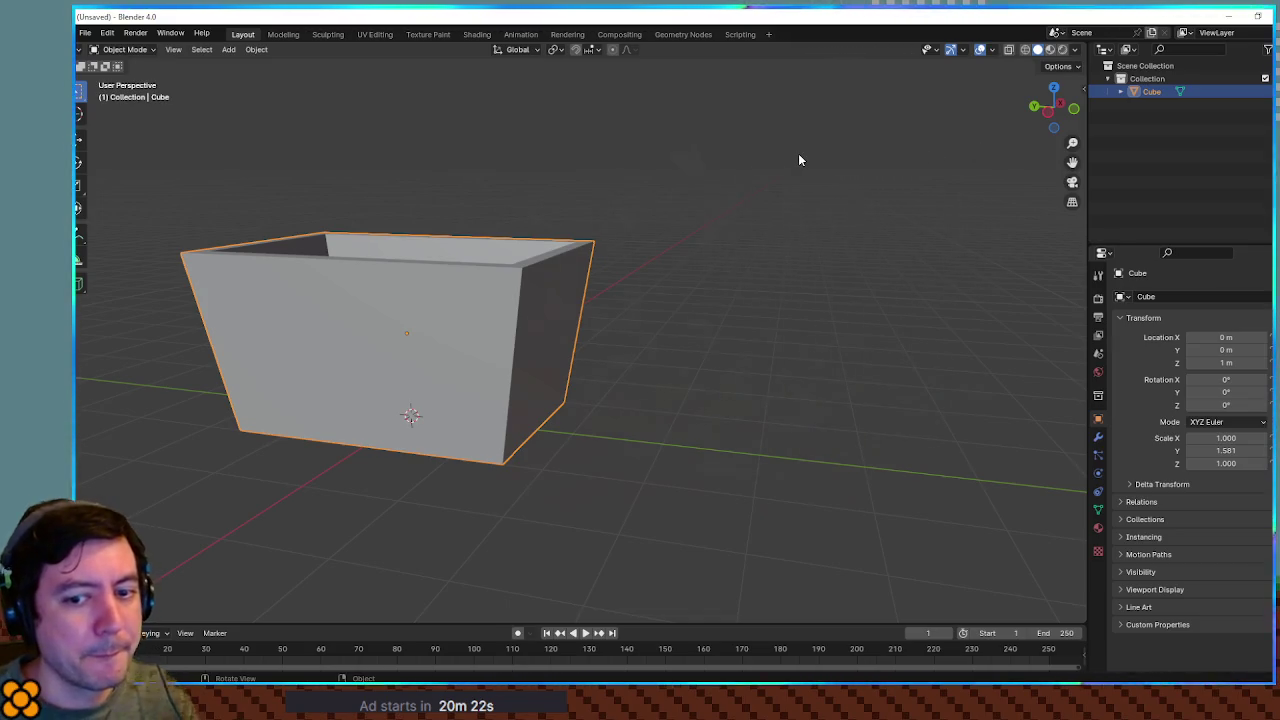
pyautogui.hotkey('alt', 'a')
pyautogui.hotkey('shift', 'a')
pyautogui.moveTo(796, 153)
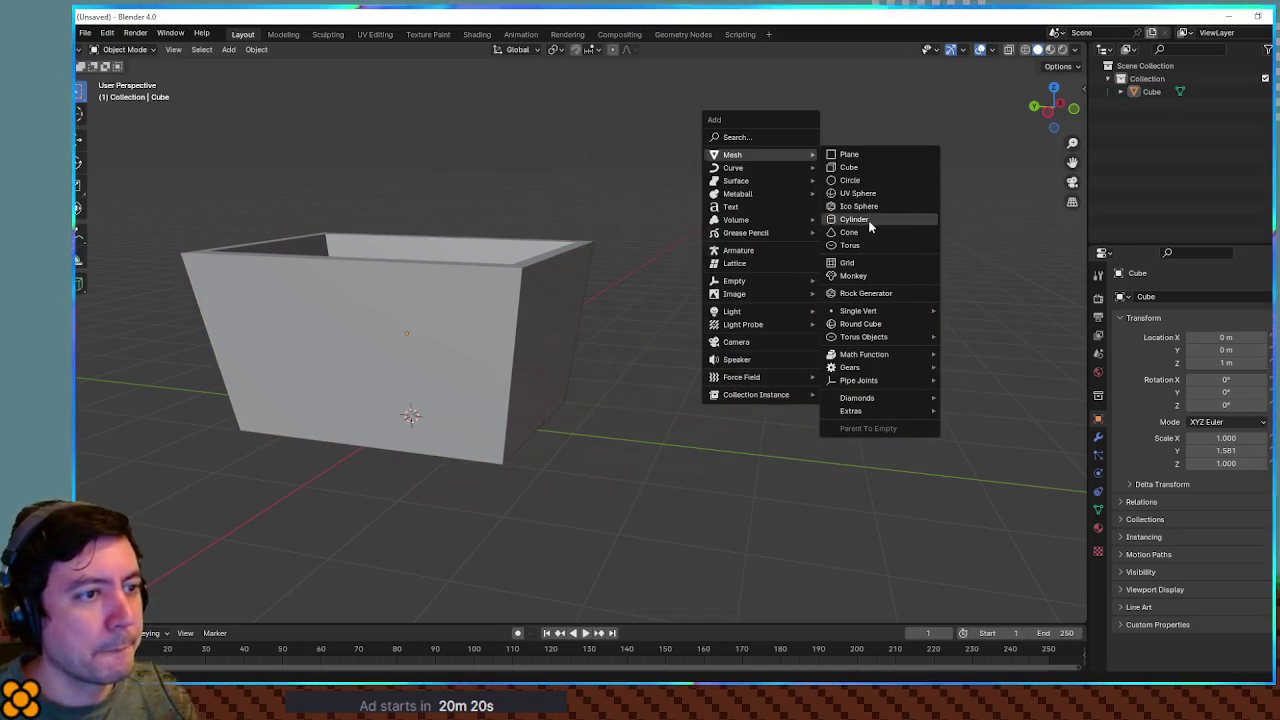
pyautogui.click(866, 220)
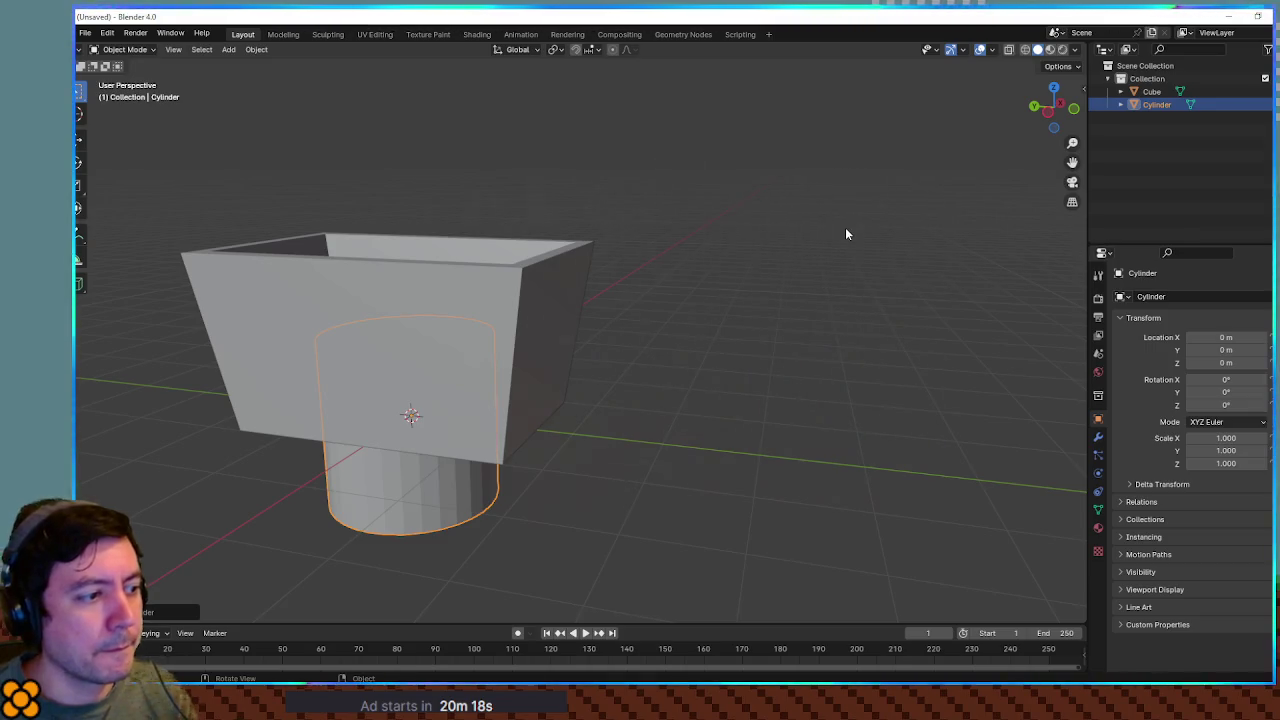
pyautogui.click(155, 613)
pyautogui.click(240, 460)
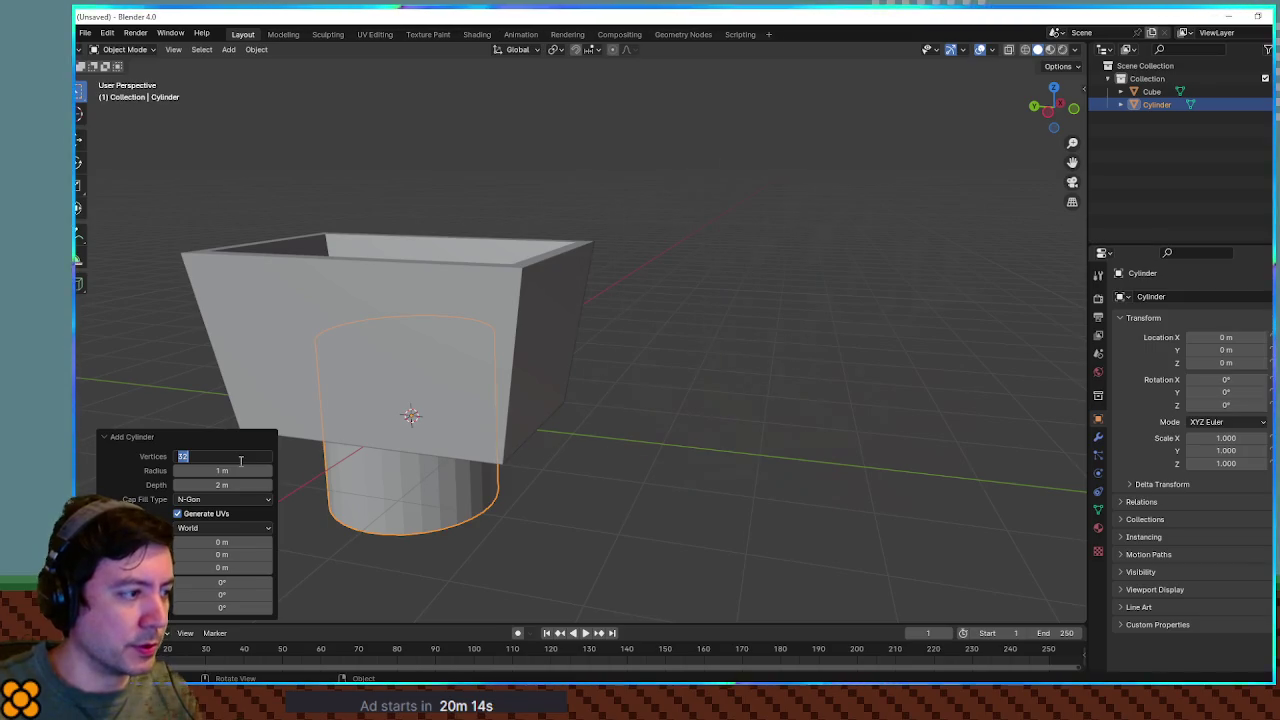
pyautogui.write('12')
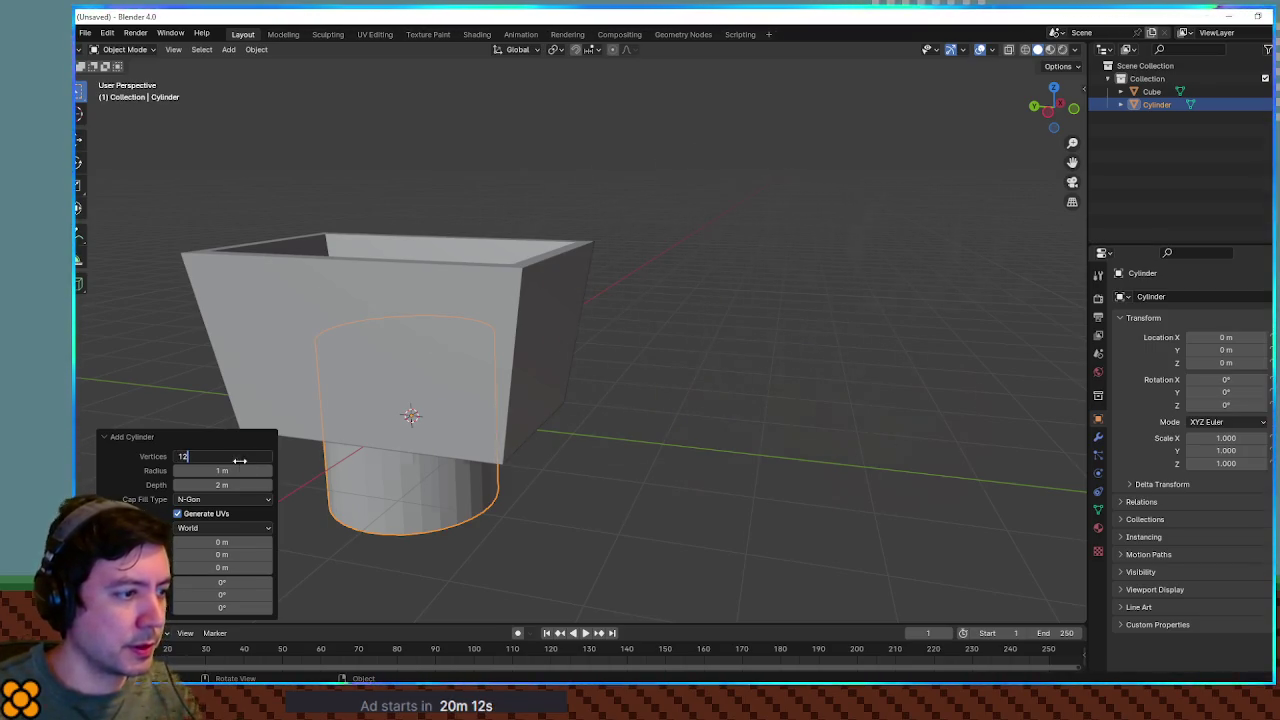
pyautogui.press('Return')
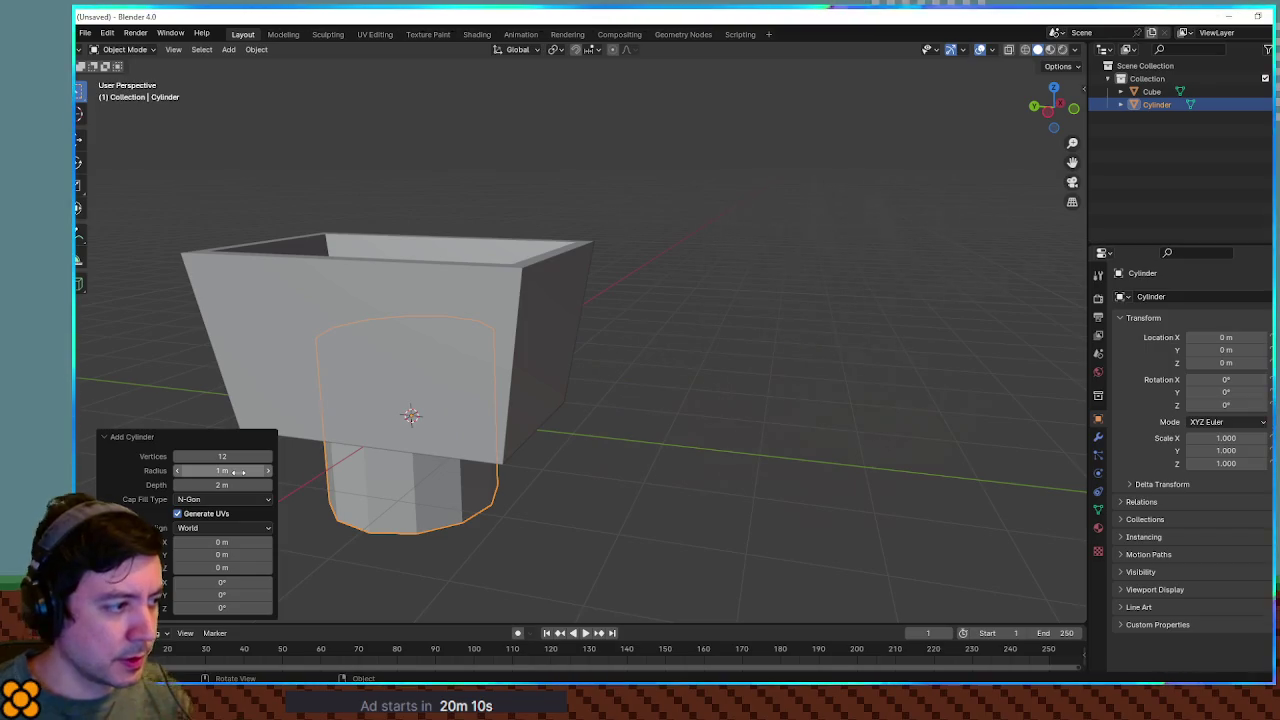
pyautogui.click(234, 458)
pyautogui.write('16')
pyautogui.press('Return')
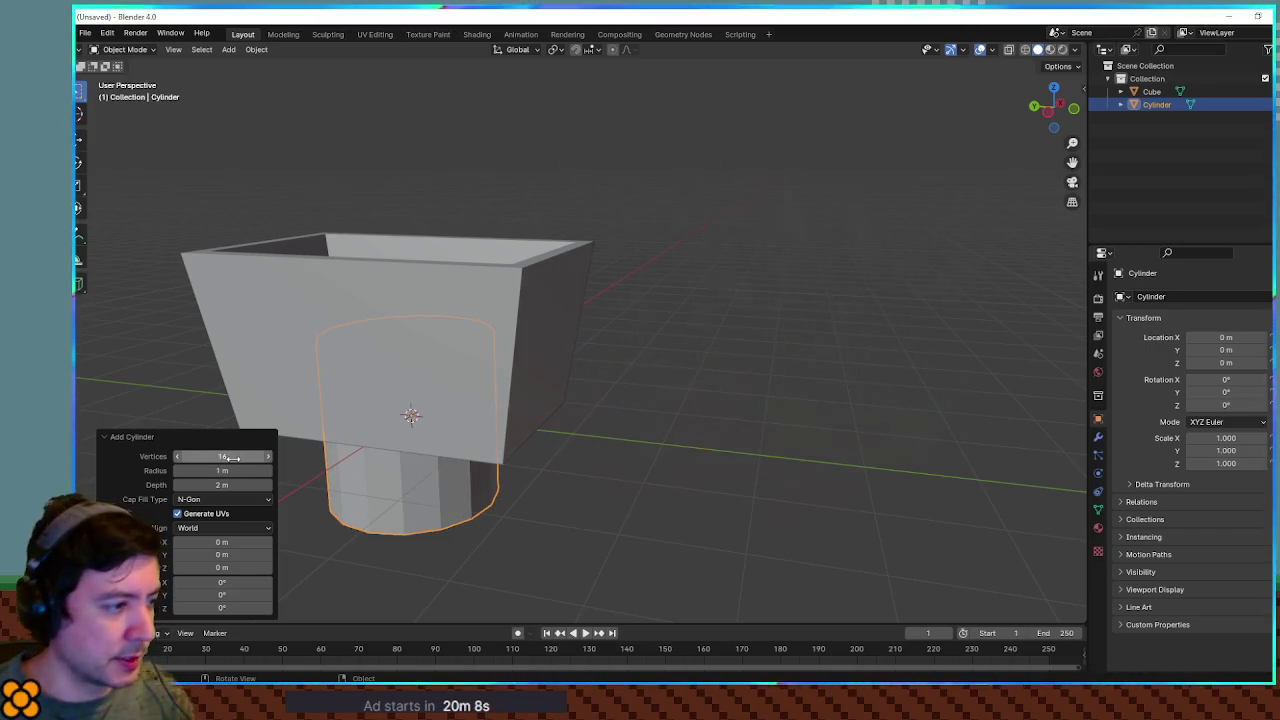
# Give the cylinder auto smooth shading and rotate it 90° about Y
pyautogui.rightClick(349, 458)
pyautogui.click(349, 456)
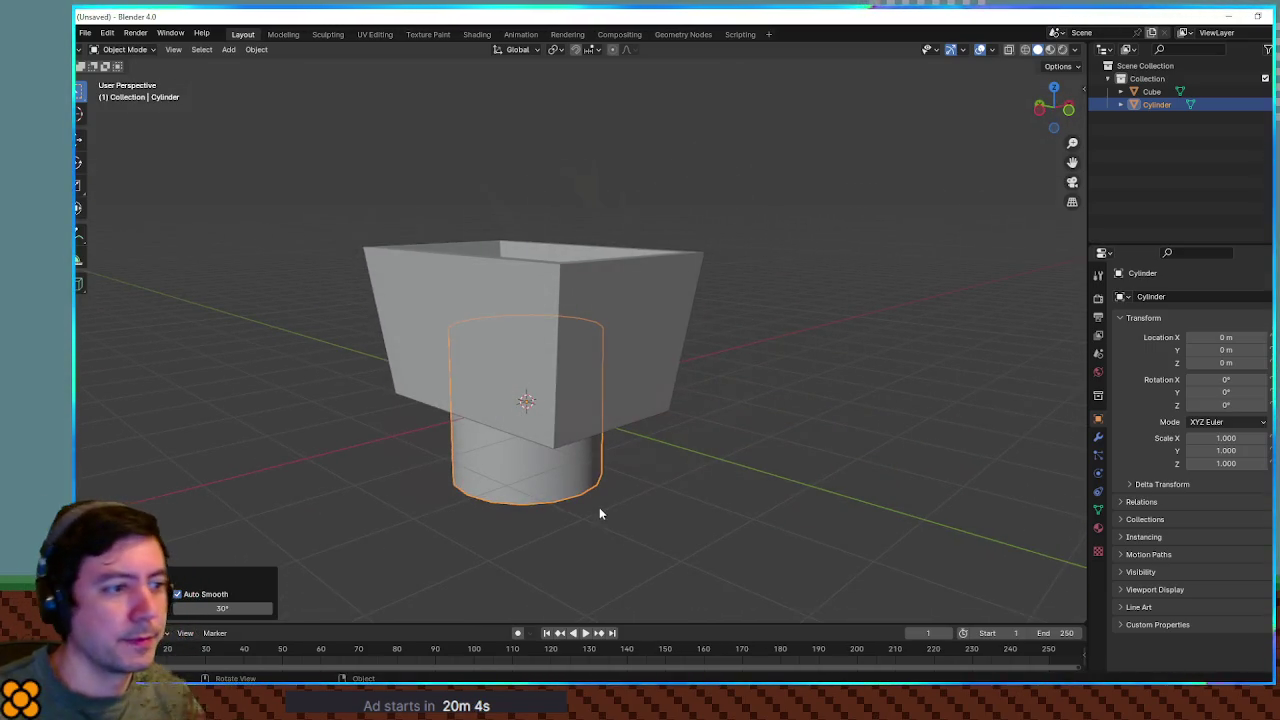
pyautogui.press('r')
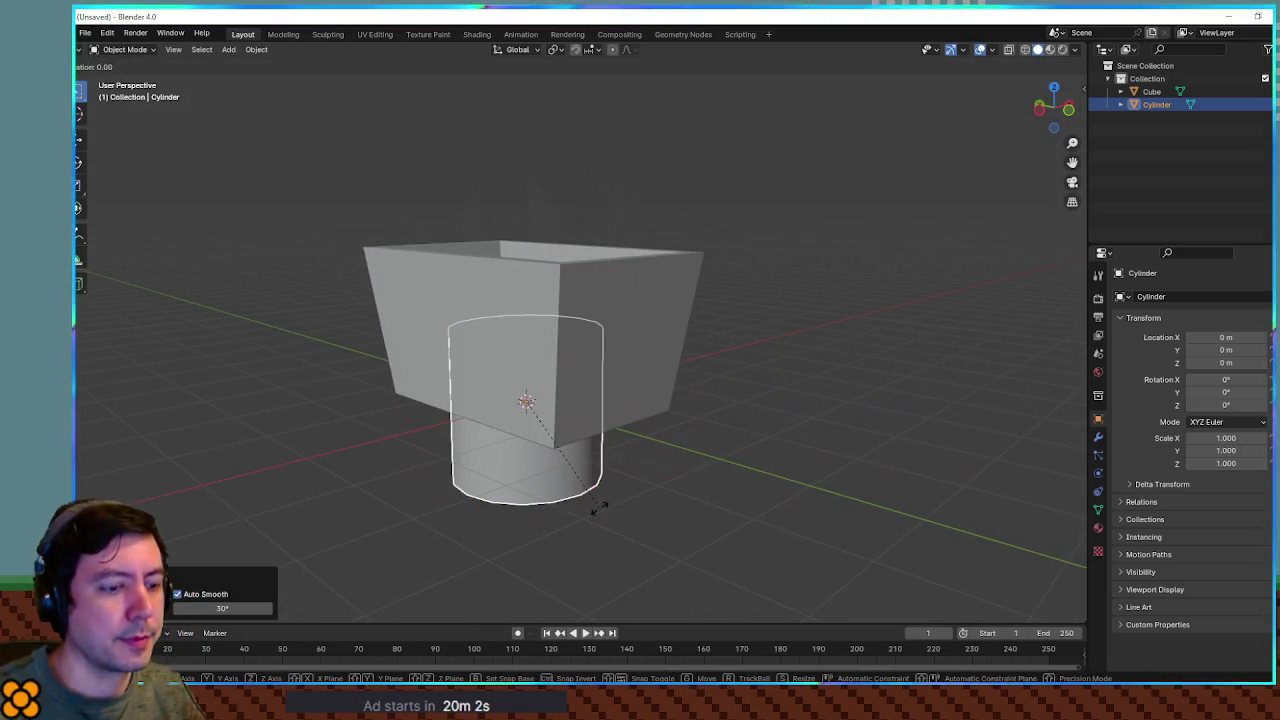
pyautogui.write('y90')
pyautogui.press('Return')
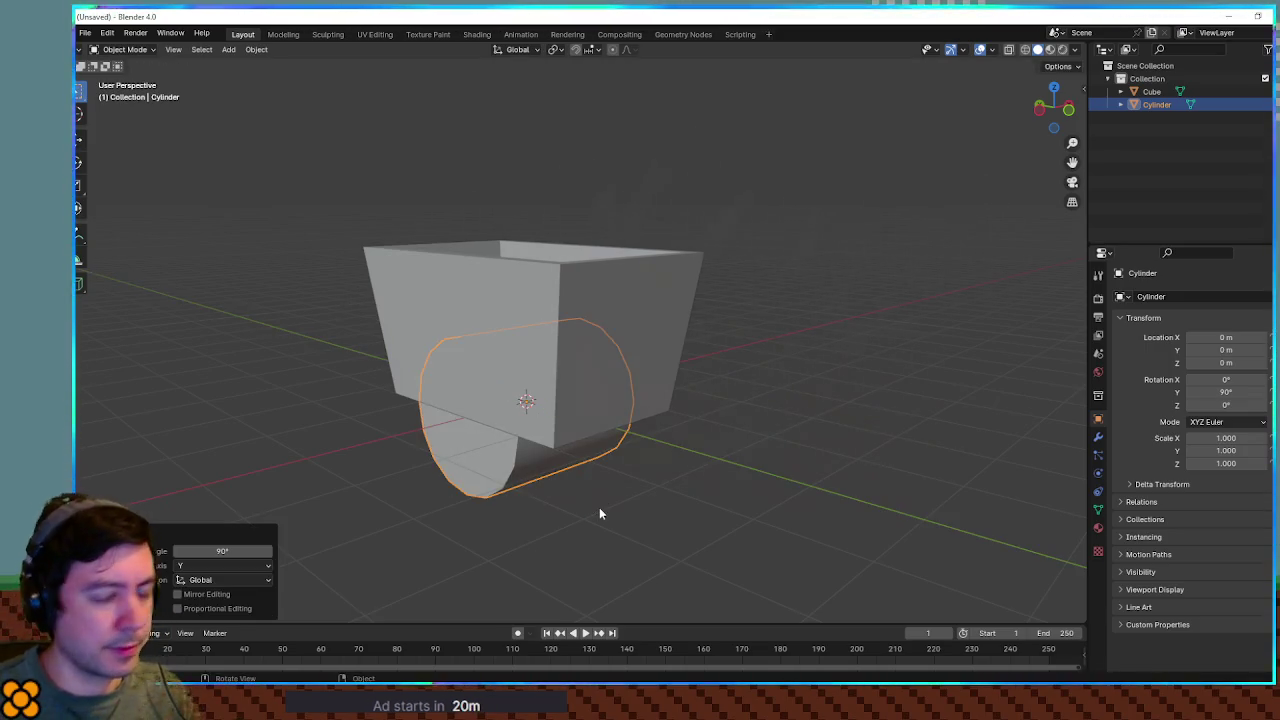
# Move the cylinder 1.4371 m along Y to the front end of the cart box
pyautogui.press('KP_7')
pyautogui.scroll(5, 591, 408)
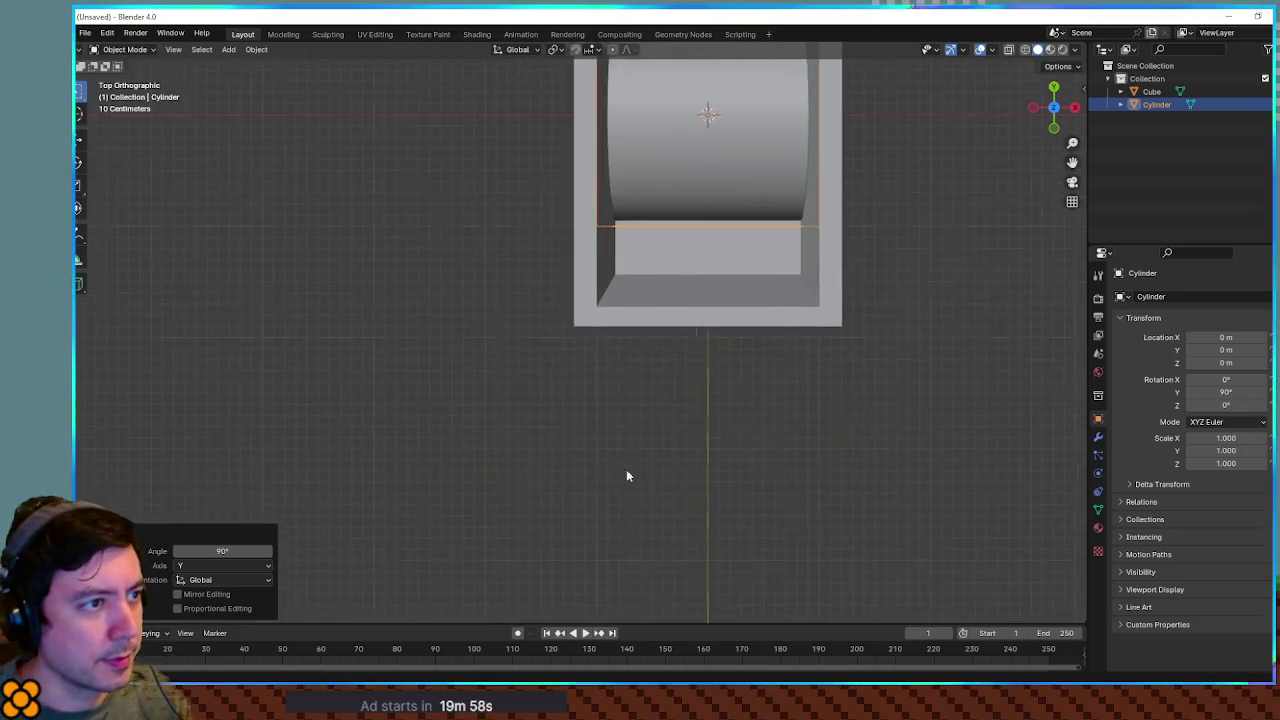
pyautogui.scroll(-2, 659, 399)
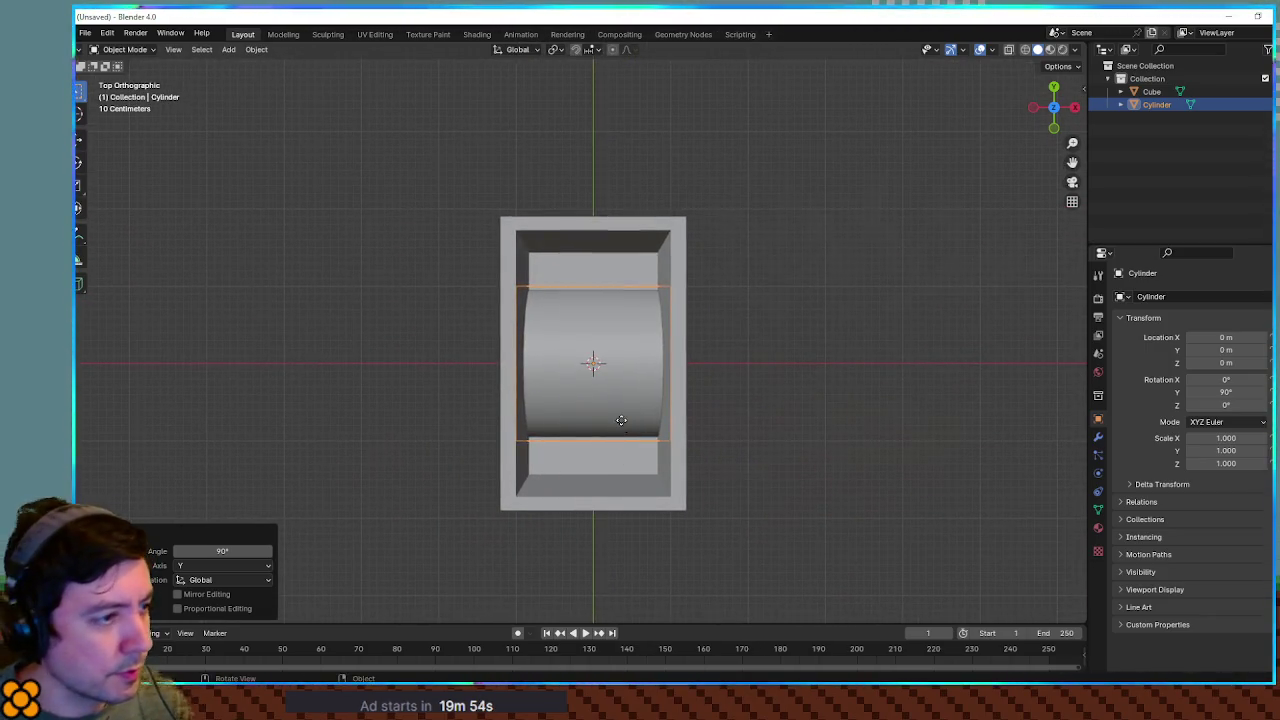
pyautogui.press('g')
pyautogui.press('y')
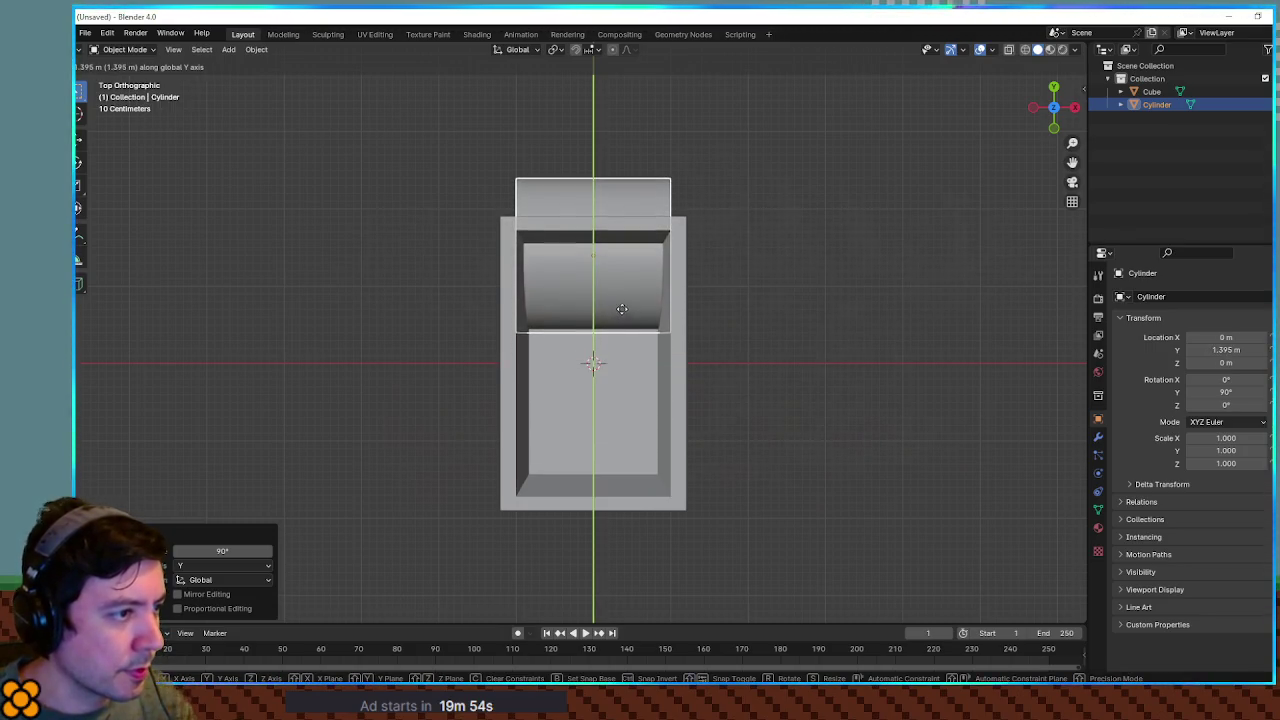
pyautogui.click(622, 309)
pyautogui.moveTo(622, 309)
pyautogui.mouseDown()
pyautogui.moveTo(723, 306)
pyautogui.moveTo(797, 246)
pyautogui.moveTo(757, 280)
pyautogui.moveTo(820, 282)
pyautogui.moveTo(769, 260)
pyautogui.moveTo(900, 305)
pyautogui.mouseUp()
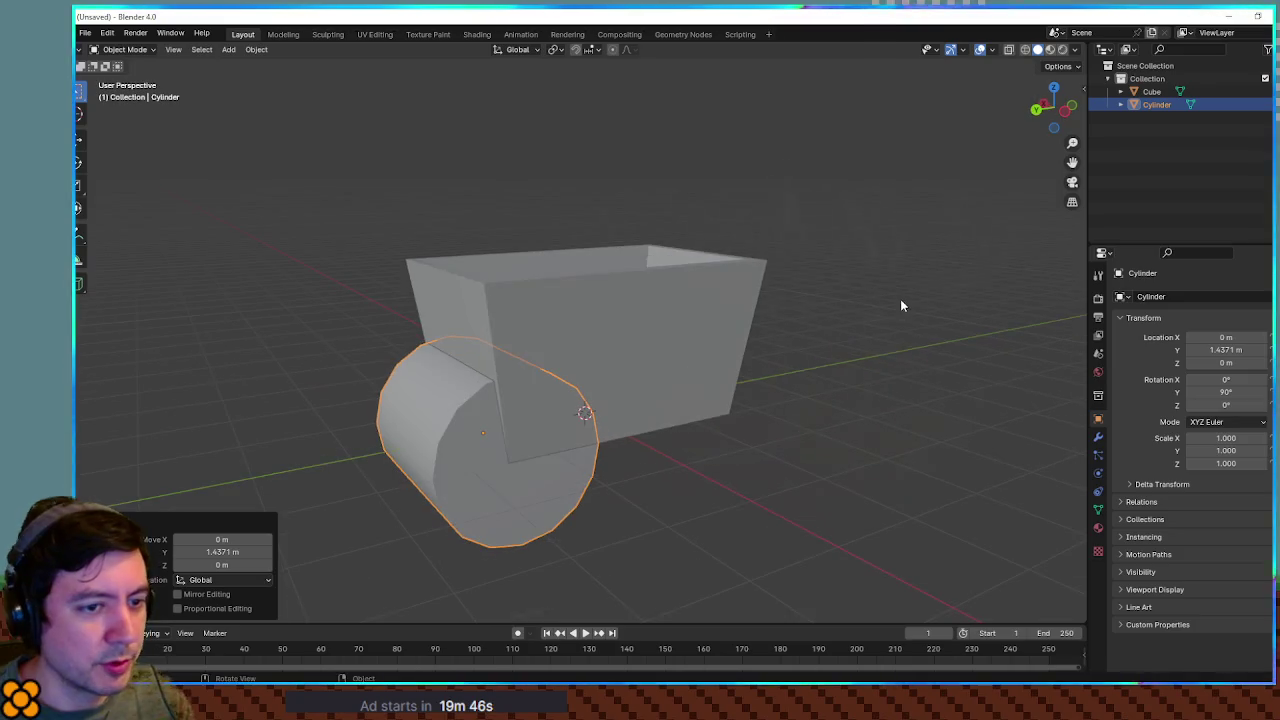
pyautogui.click(1097, 437)
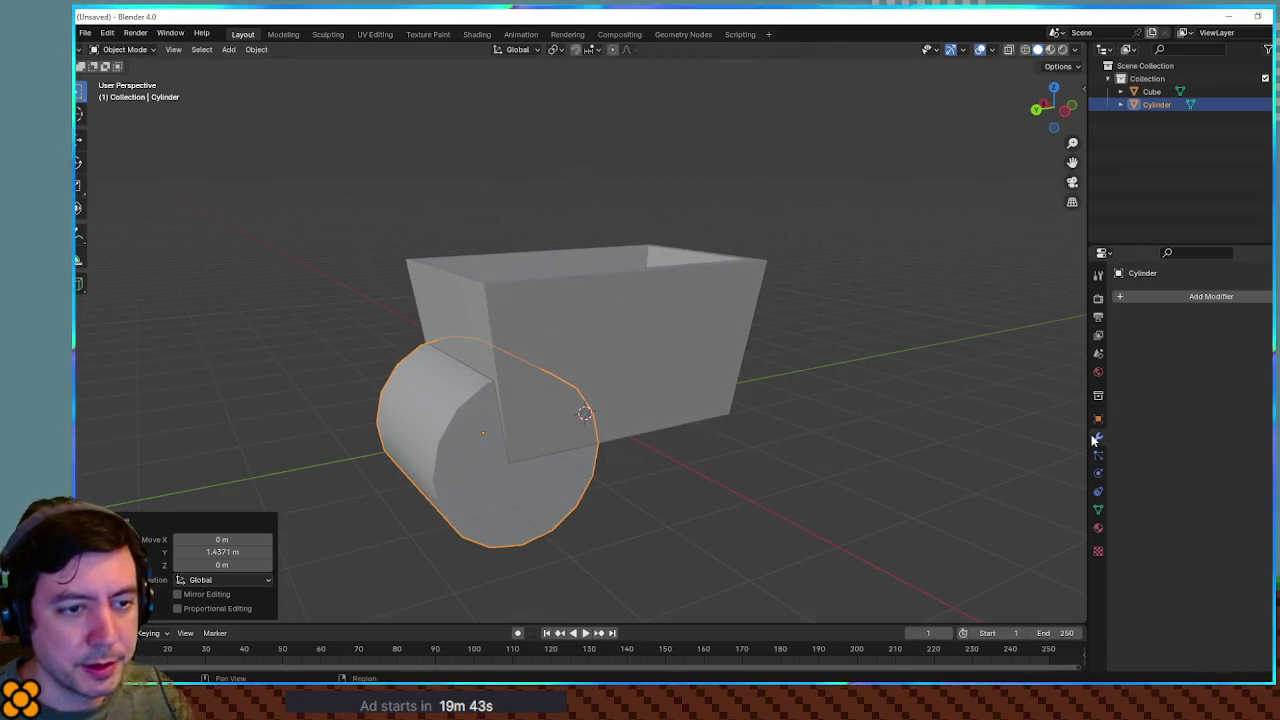
# Add a Mirror modifier to the cylinder, set its mirror axes to include Y, and enable clipping
pyautogui.click(1164, 303)
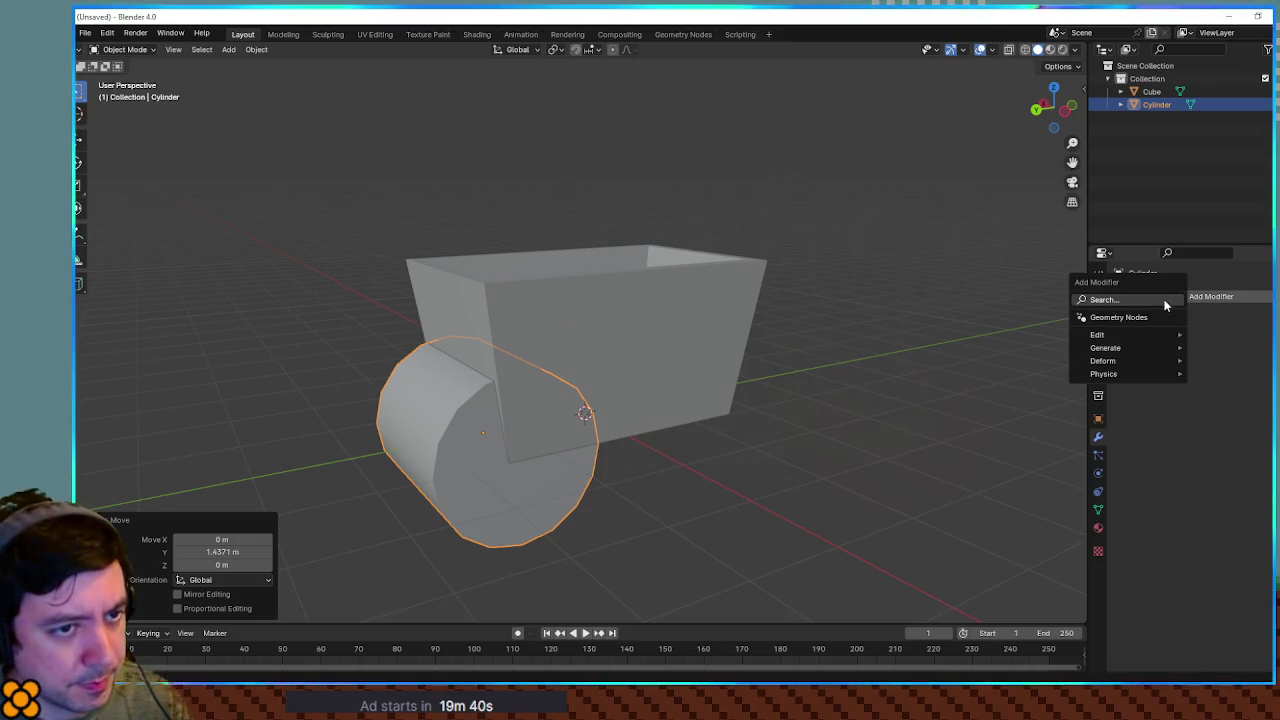
pyautogui.write('mirror')
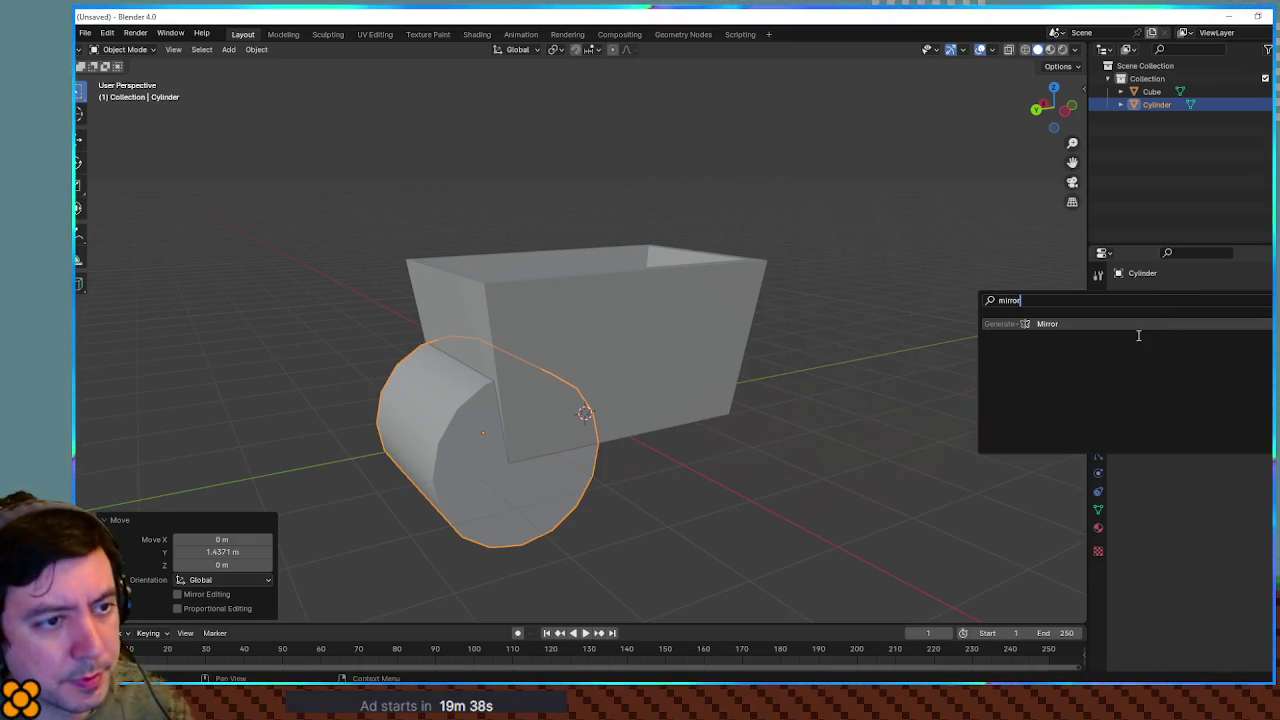
pyautogui.press('Return')
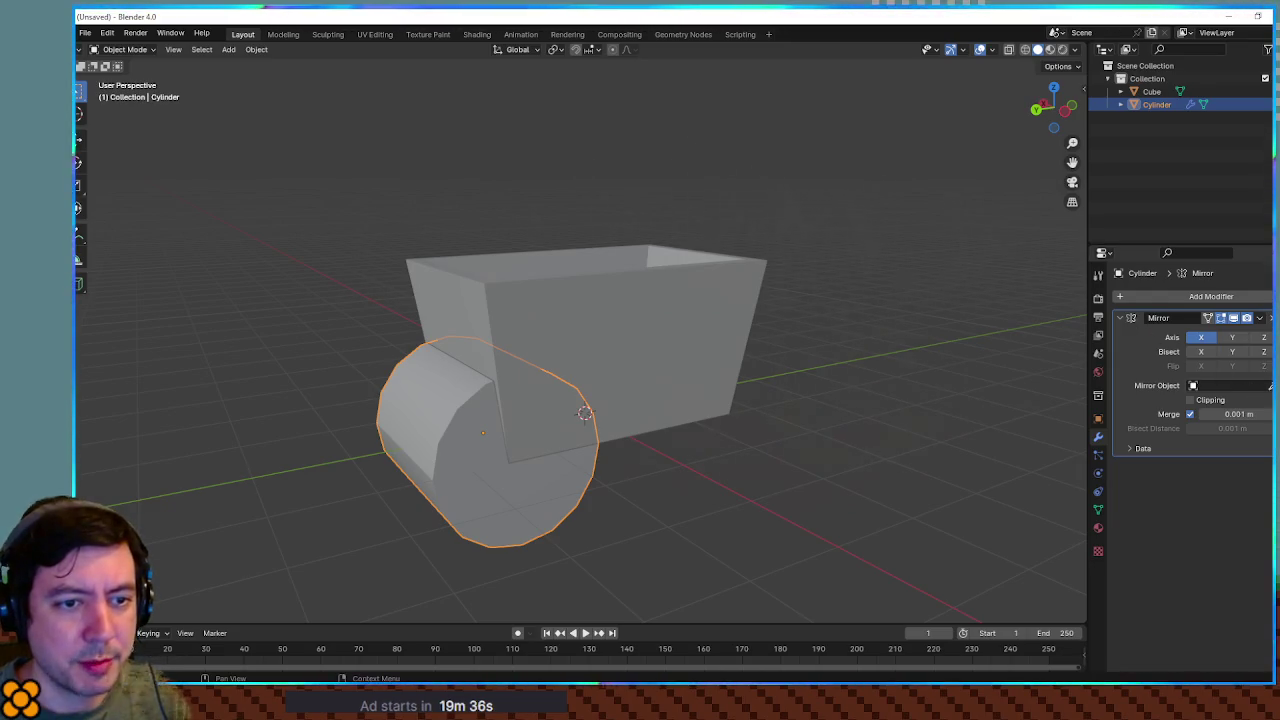
pyautogui.click(1199, 338)
pyautogui.click(1233, 339)
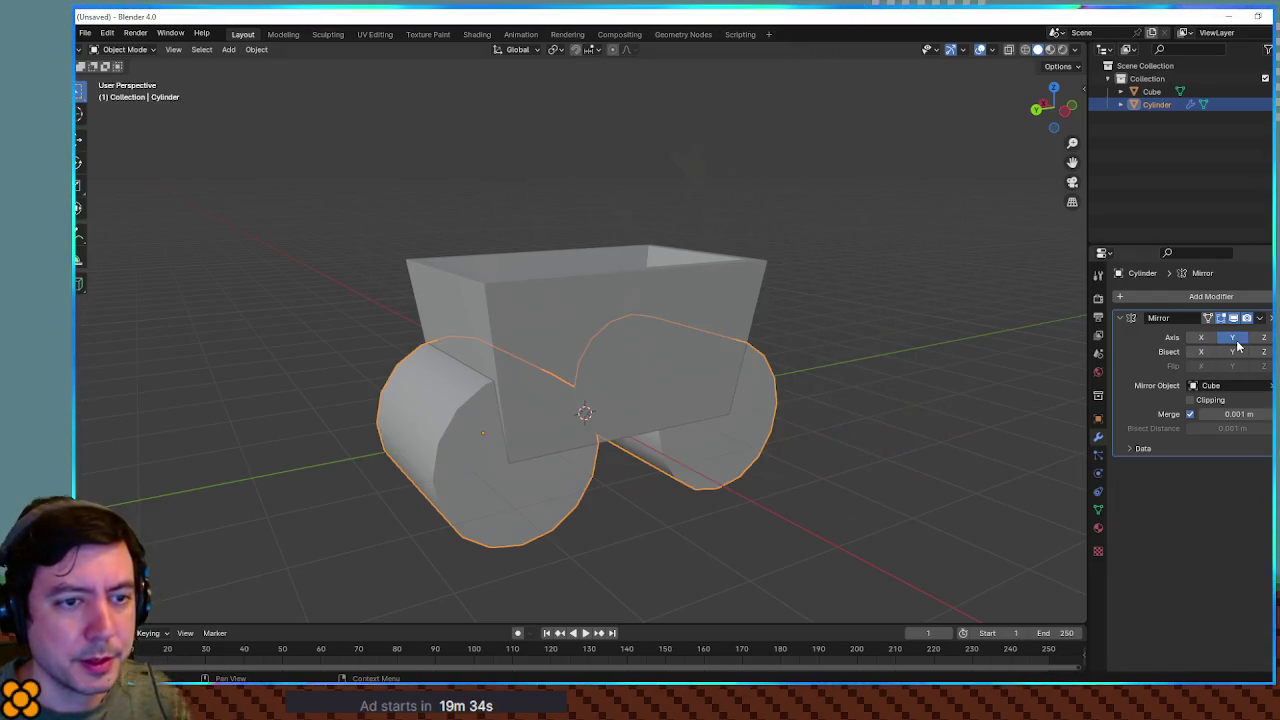
pyautogui.moveTo(773, 356)
pyautogui.mouseDown()
pyautogui.moveTo(700, 337)
pyautogui.moveTo(979, 366)
pyautogui.mouseUp()
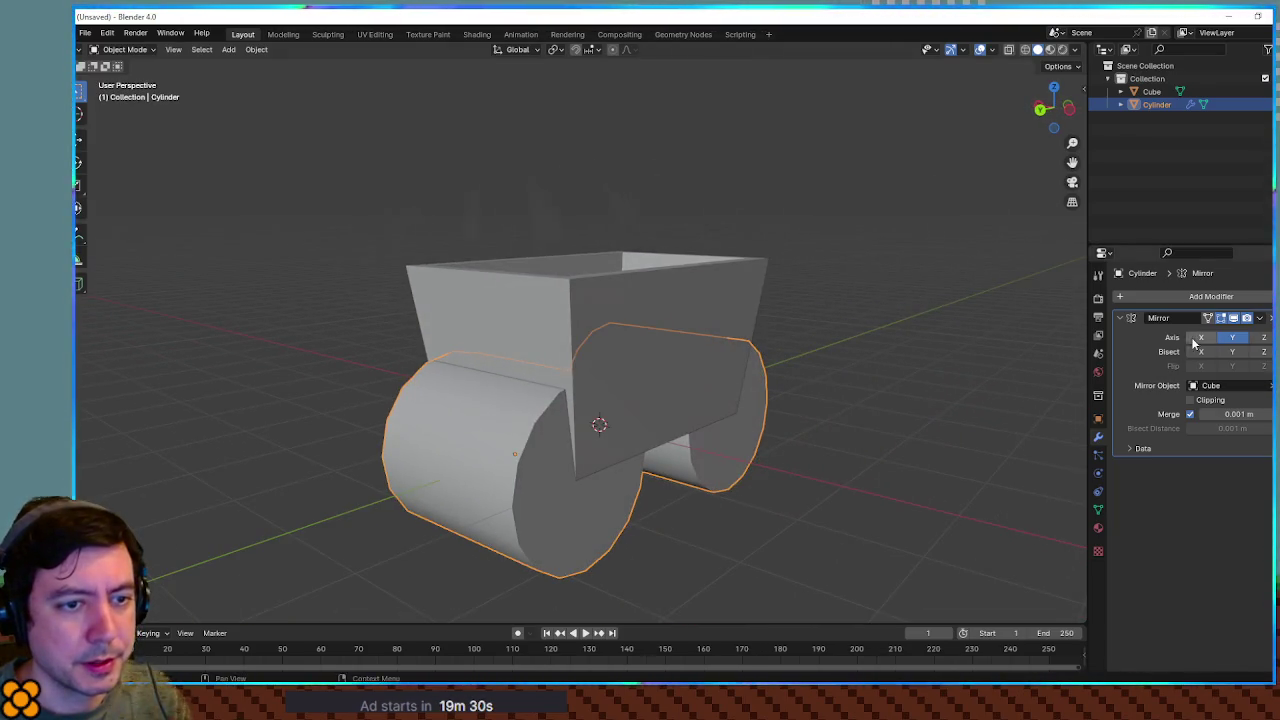
pyautogui.scroll(5, 929, 403)
pyautogui.moveTo(929, 403); pyautogui.dragTo(1120, 392)
pyautogui.click(1190, 400)
pyautogui.moveTo(1031, 402); pyautogui.dragTo(913, 450)
pyautogui.press('Tab')
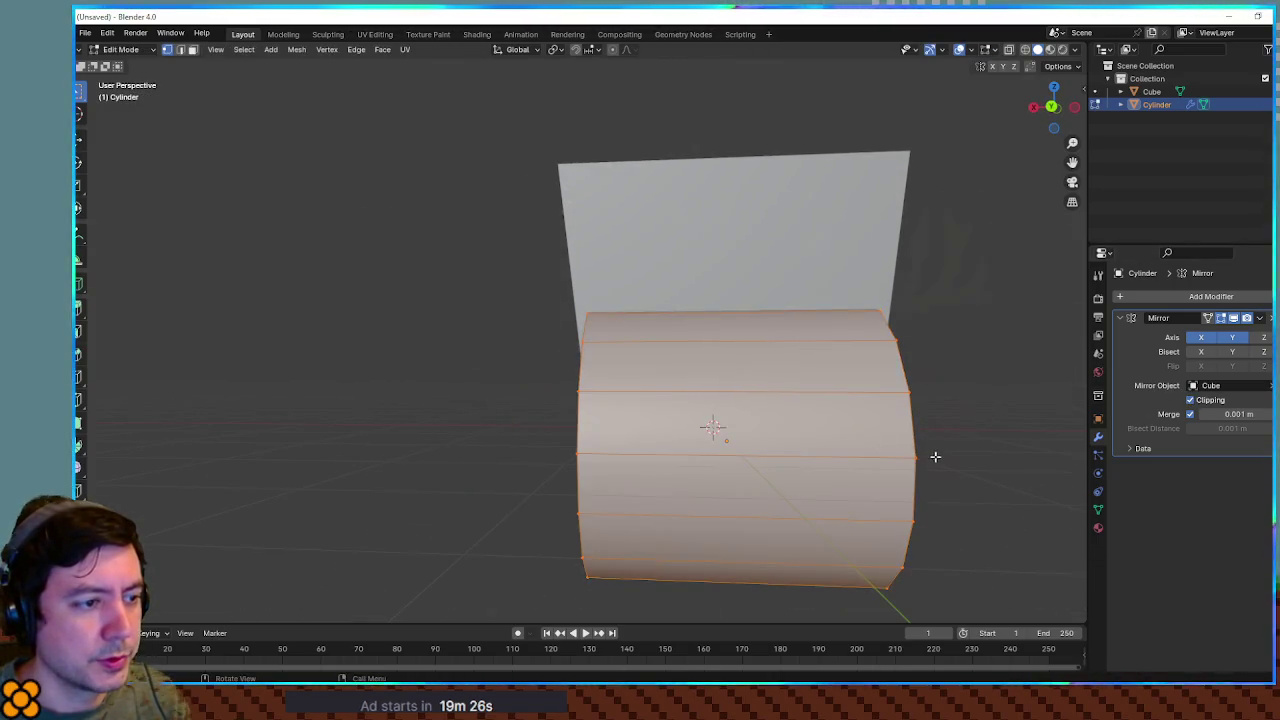
# Shift the selected cylinder vertices along X, then deselect them
pyautogui.scroll(-4, 891, 437)
pyautogui.moveTo(853, 422)
pyautogui.mouseDown()
pyautogui.moveTo(877, 420)
pyautogui.moveTo(713, 378)
pyautogui.mouseUp()
pyautogui.moveTo(760, 529)
pyautogui.mouseDown()
pyautogui.moveTo(846, 480)
pyautogui.moveTo(650, 423)
pyautogui.mouseUp()
pyautogui.press('g')
pyautogui.press('x')
pyautogui.click(670, 419)
pyautogui.rightClick(755, 420)
pyautogui.click(870, 378)
pyautogui.moveTo(870, 378); pyautogui.dragTo(785, 400)
pyautogui.moveTo(886, 433)
pyautogui.mouseDown()
pyautogui.moveTo(723, 386)
pyautogui.moveTo(750, 405)
pyautogui.moveTo(720, 405)
pyautogui.mouseUp()
# Turn off mirror Clipping and move the left vertex column along Z and X to split two wheels
pyautogui.click(1189, 400)
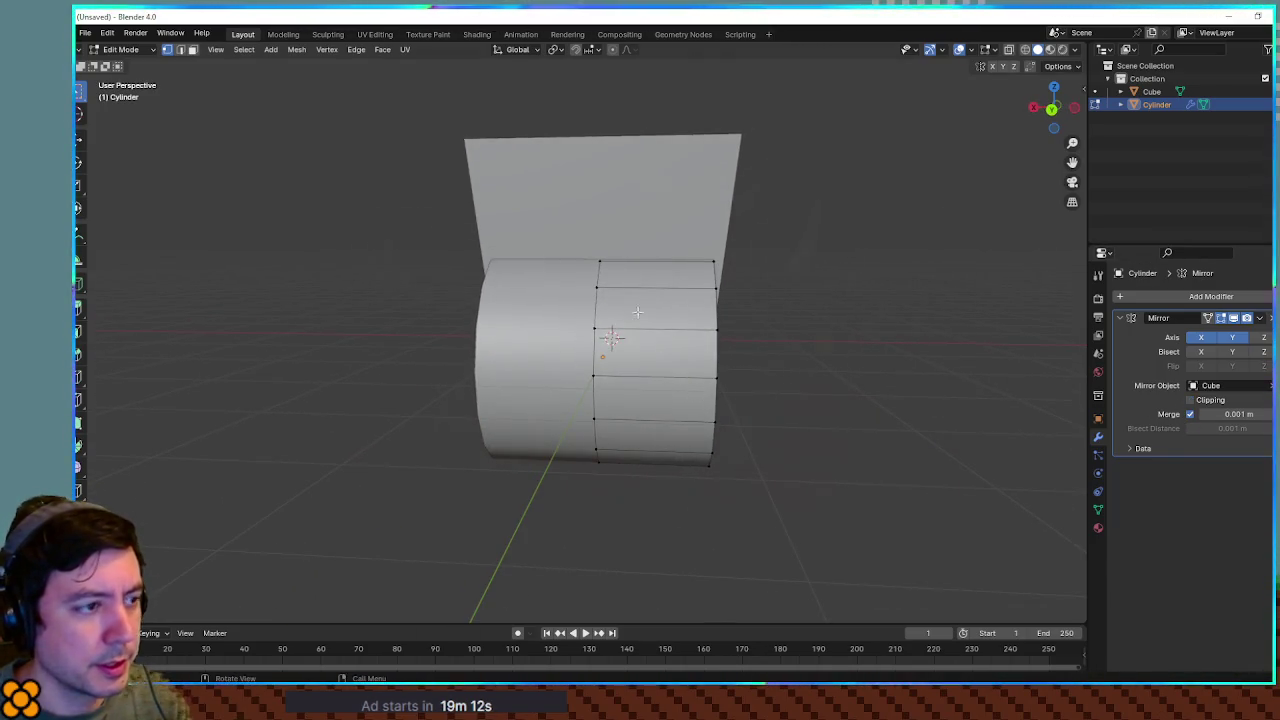
pyautogui.moveTo(566, 236); pyautogui.dragTo(604, 277)
pyautogui.moveTo(599, 470); pyautogui.dragTo(623, 508)
pyautogui.press('g')
pyautogui.press('z')
pyautogui.click(665, 441)
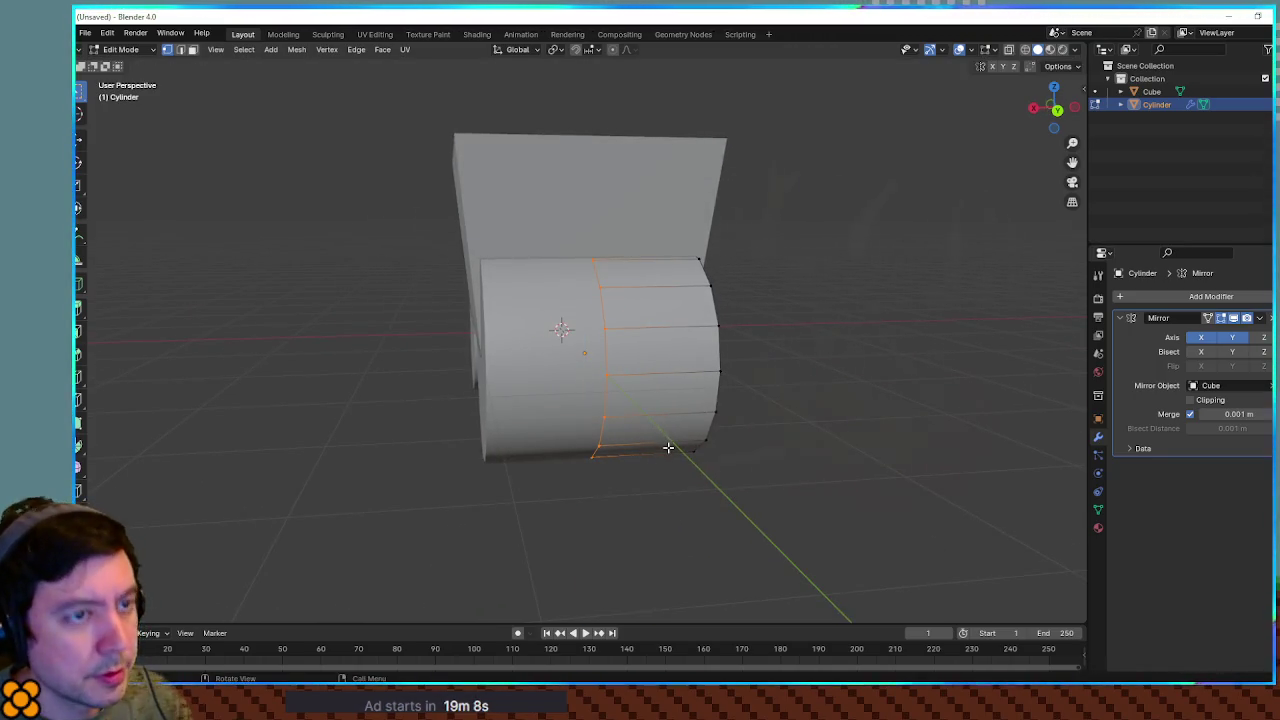
pyautogui.press('g')
pyautogui.press('x')
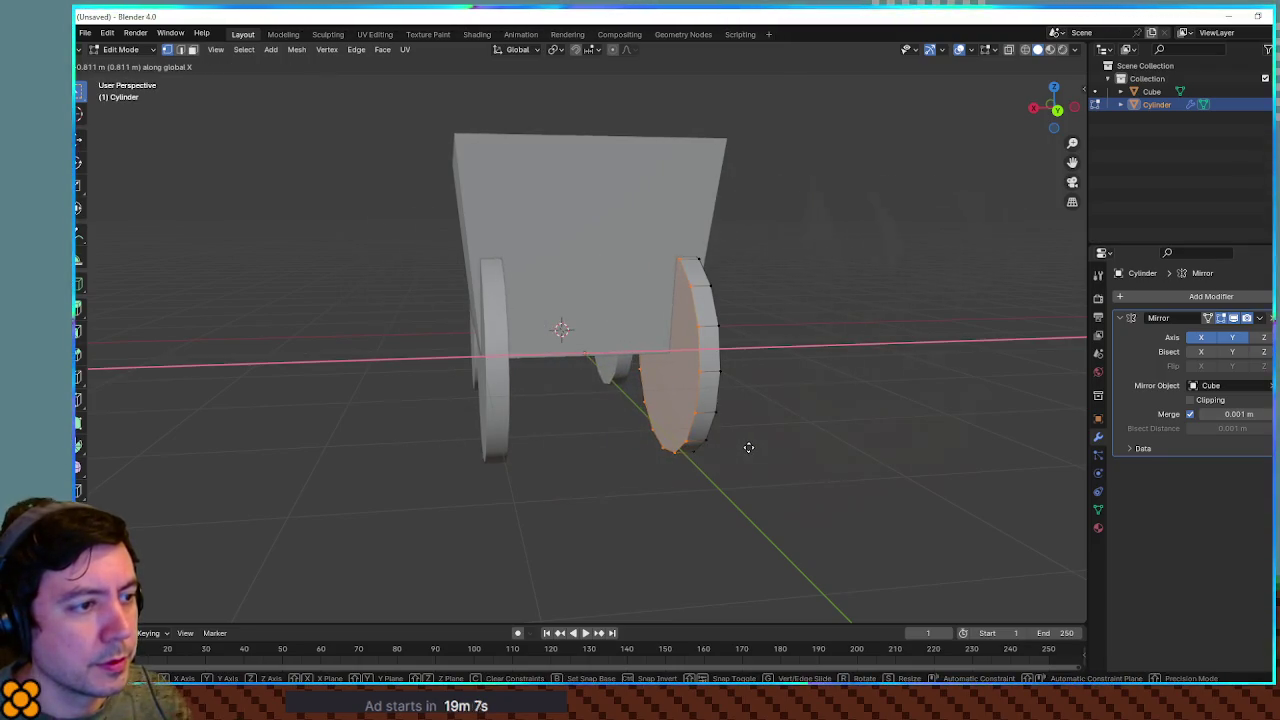
pyautogui.click(748, 447)
# In front orthographic view, shrink the wheels, then scale them back up to 1.166
pyautogui.press('KP_6')
pyautogui.press('KP_6')
pyautogui.press('KP_5')
pyautogui.scroll(3, 719, 444)
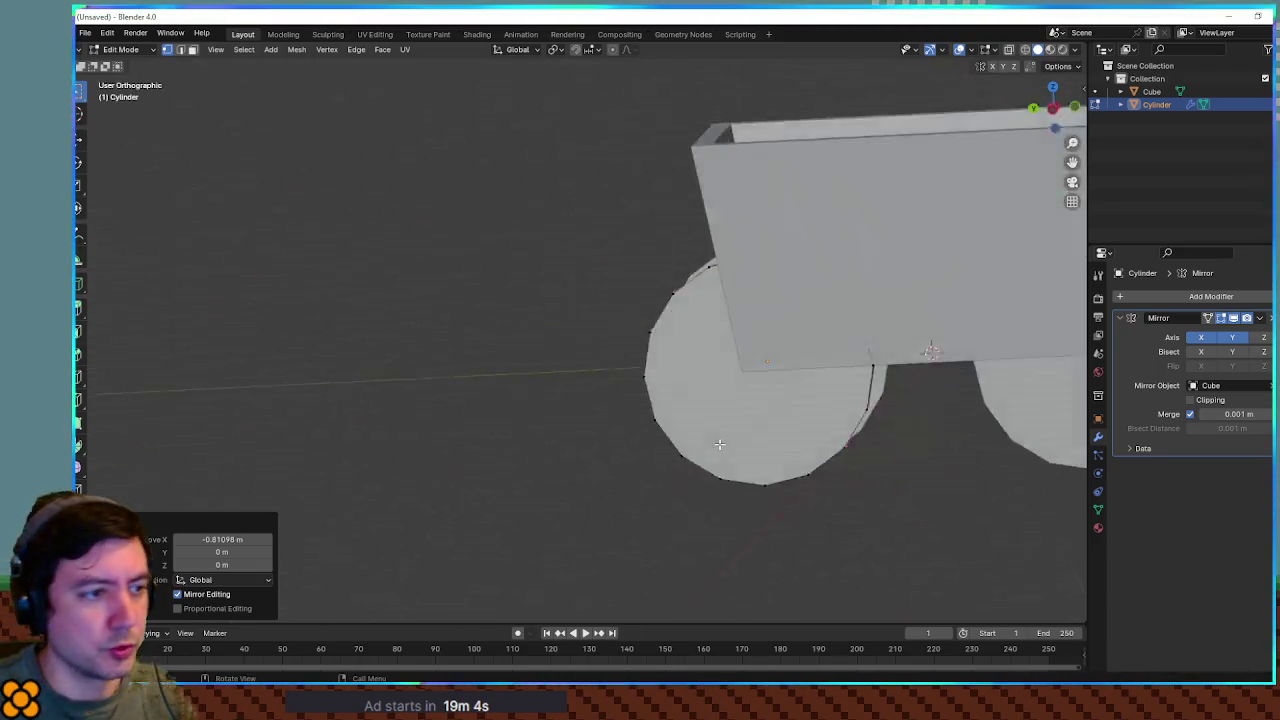
pyautogui.press('KP_1')
pyautogui.press('s')
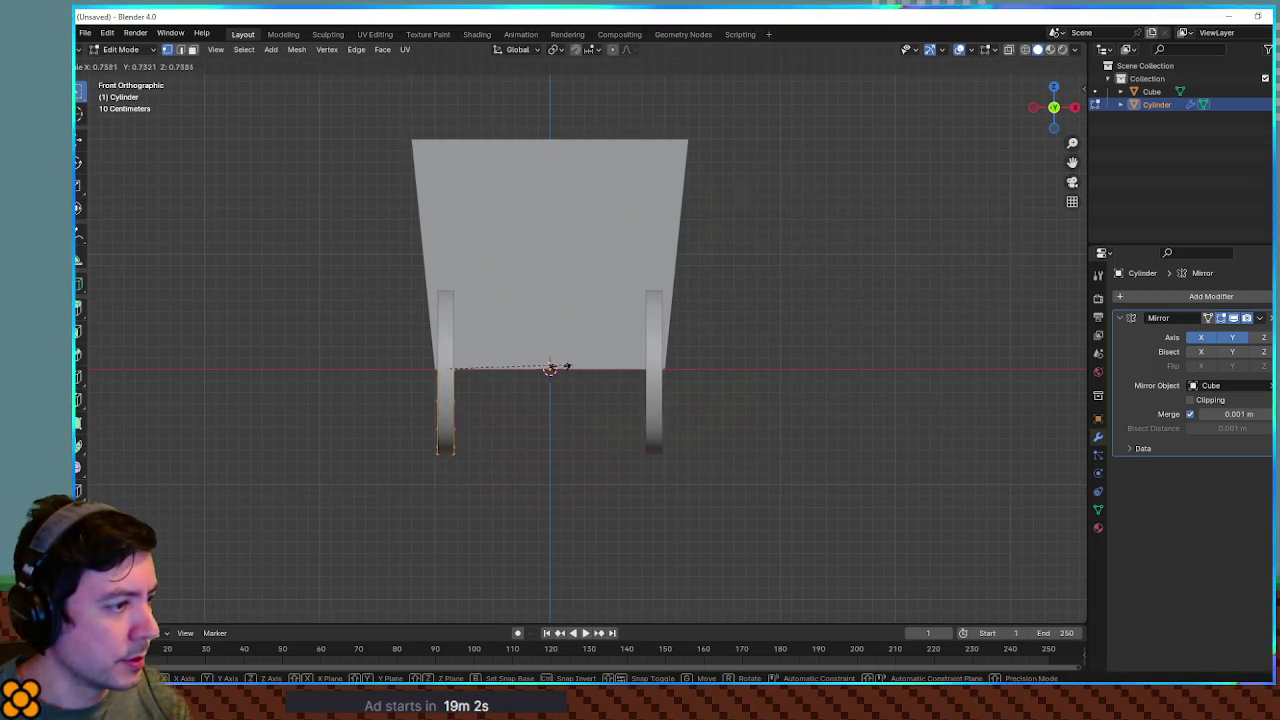
pyautogui.click(481, 377)
pyautogui.press('g')
pyautogui.press('x')
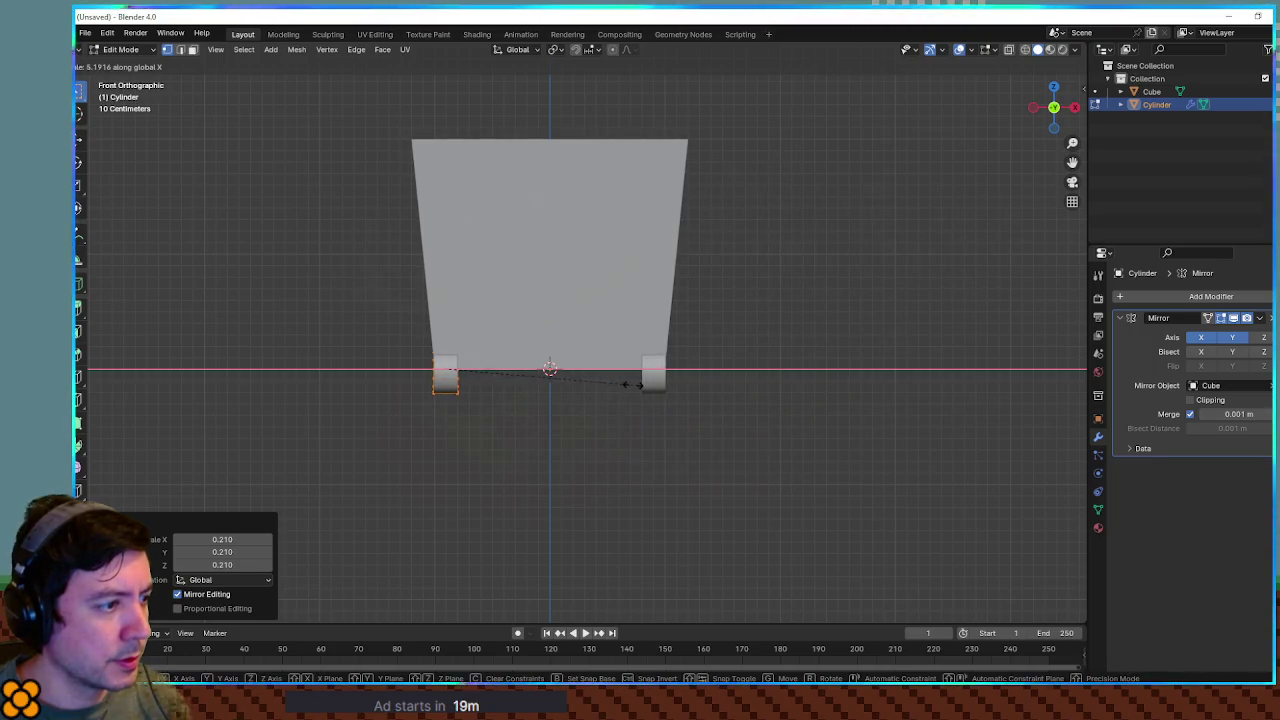
pyautogui.press('Escape')
pyautogui.press('s')
pyautogui.click(633, 402)
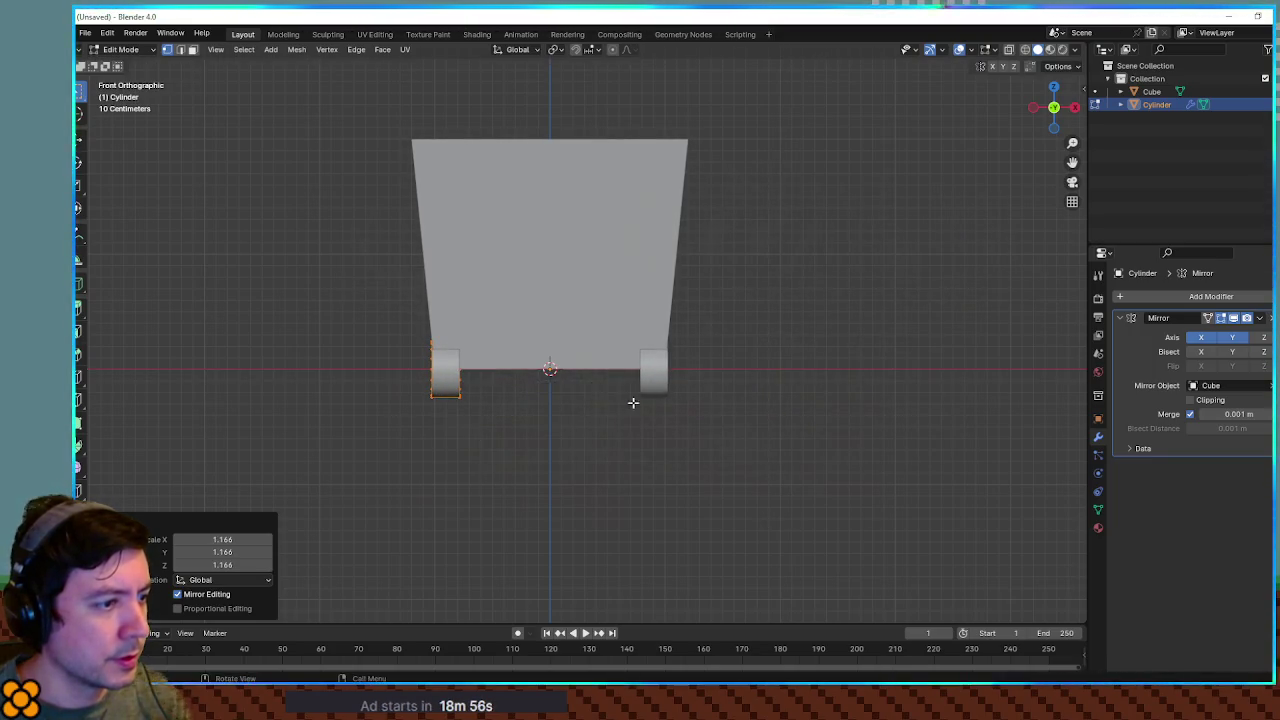
pyautogui.moveTo(633, 402); pyautogui.dragTo(740, 406)
pyautogui.scroll(-4, 740, 406)
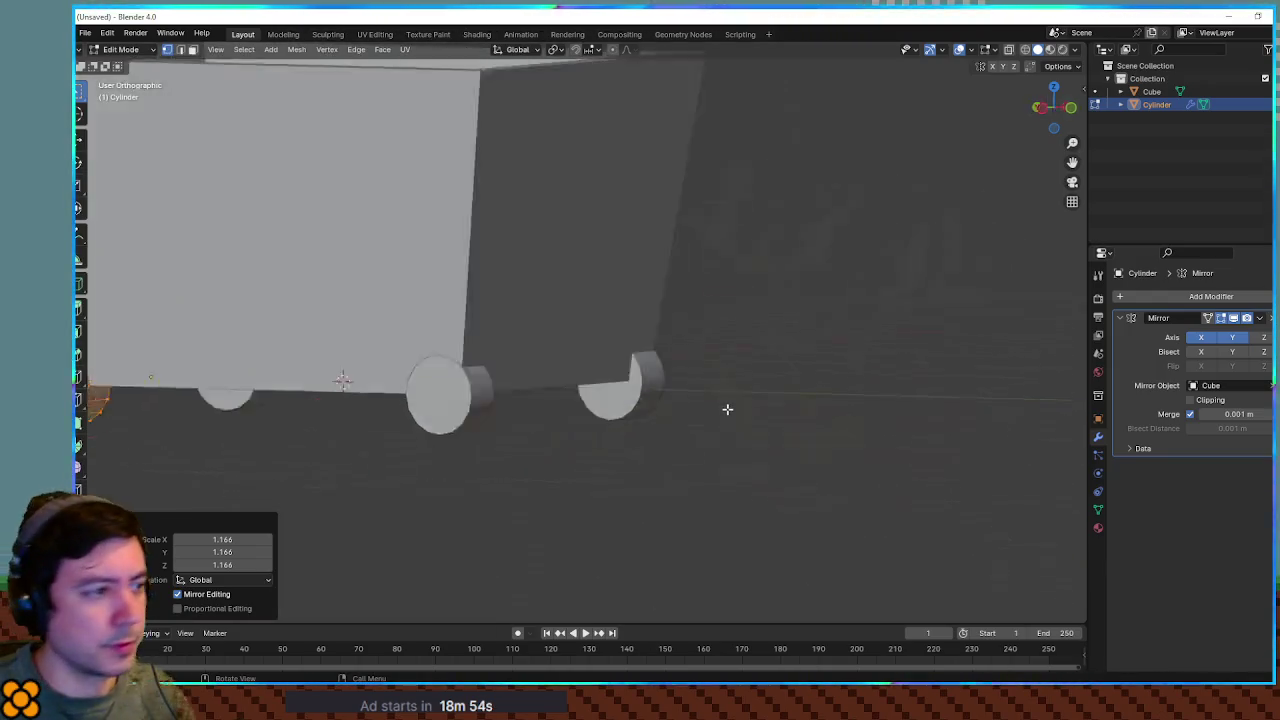
# In right-side view, reposition the wheel and enlarge the wheels by 1.825
pyautogui.press('KP_3')
pyautogui.scroll(-4, 720, 418)
pyautogui.scroll(3, 651, 383)
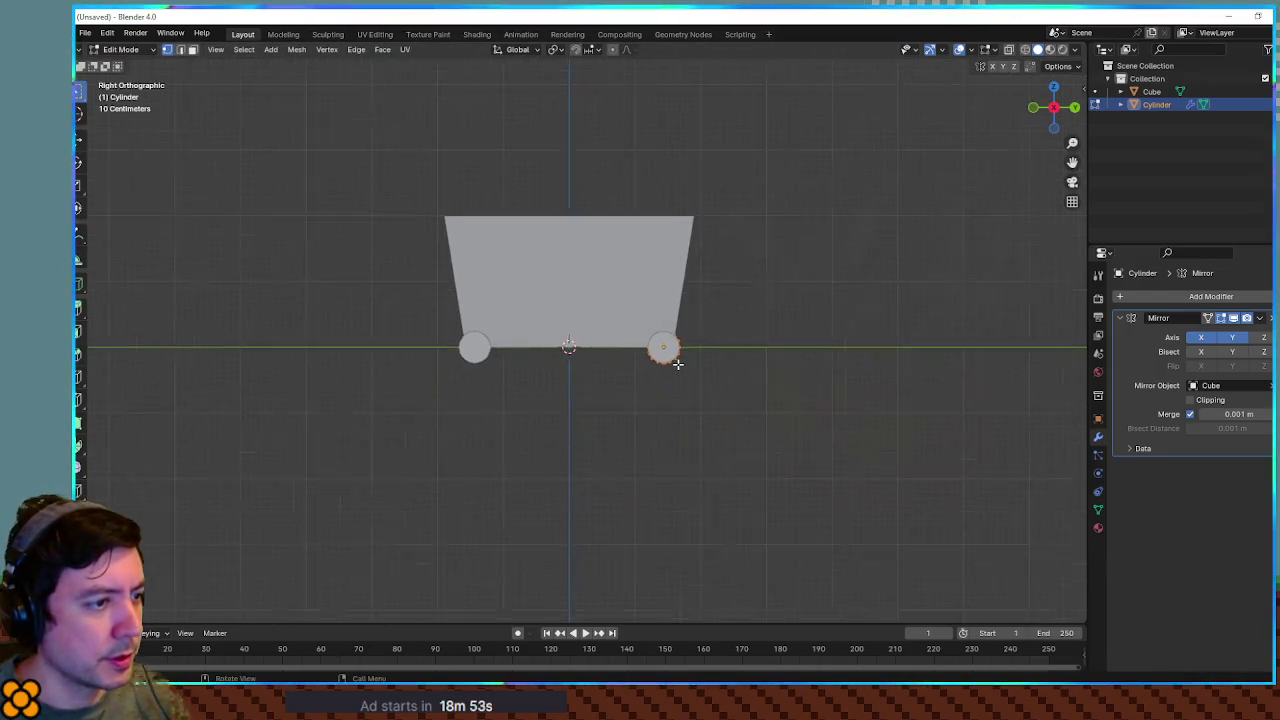
pyautogui.scroll(3, 678, 364)
pyautogui.press('g')
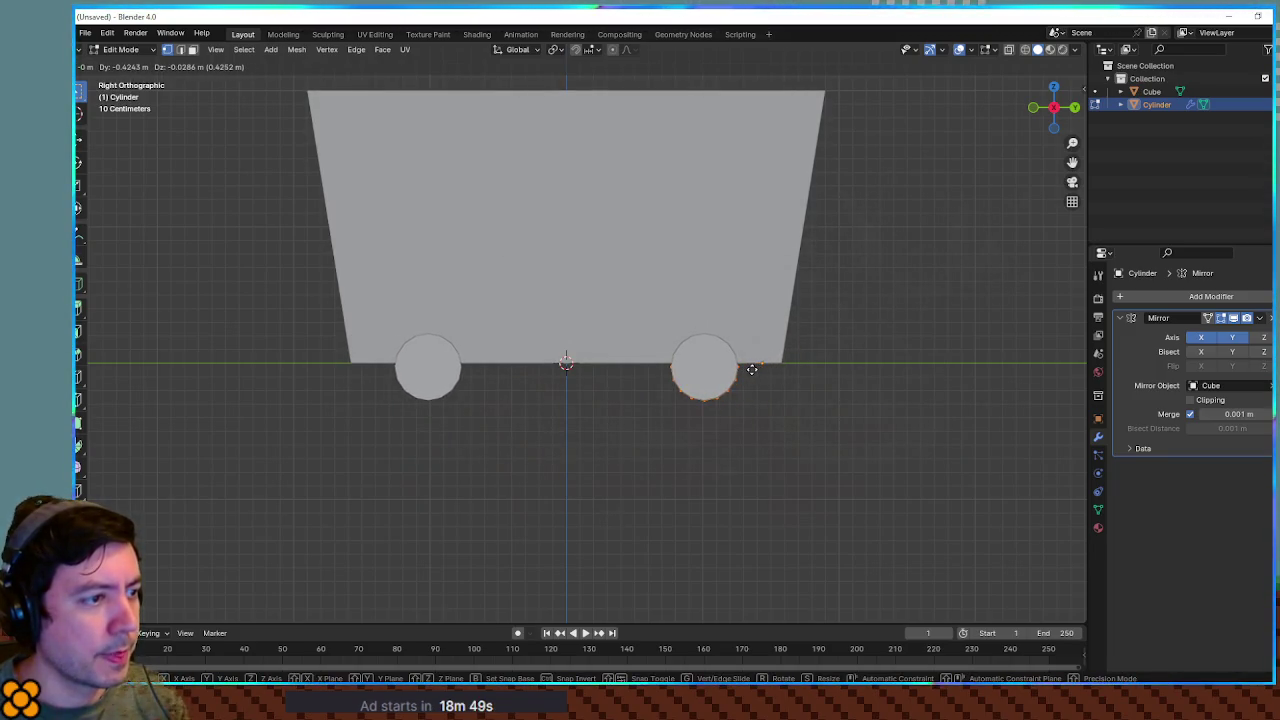
pyautogui.click(750, 368)
pyautogui.press('s')
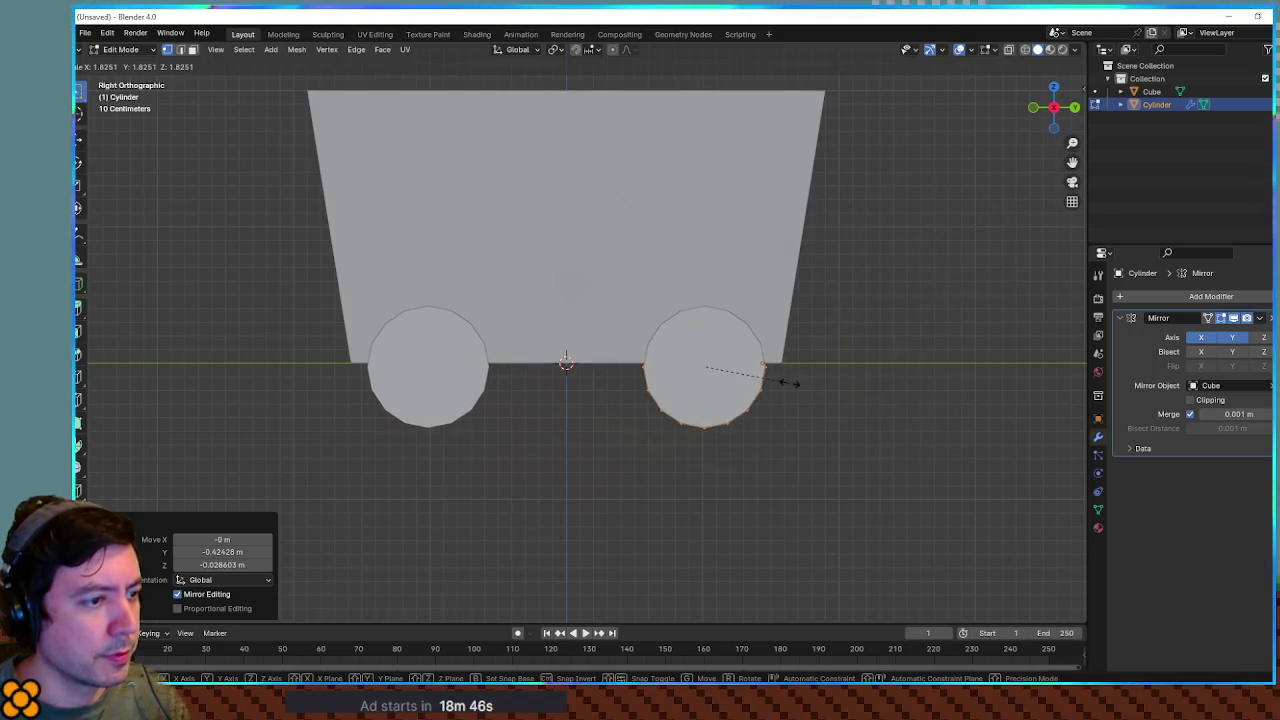
pyautogui.click(788, 383)
pyautogui.press('g')
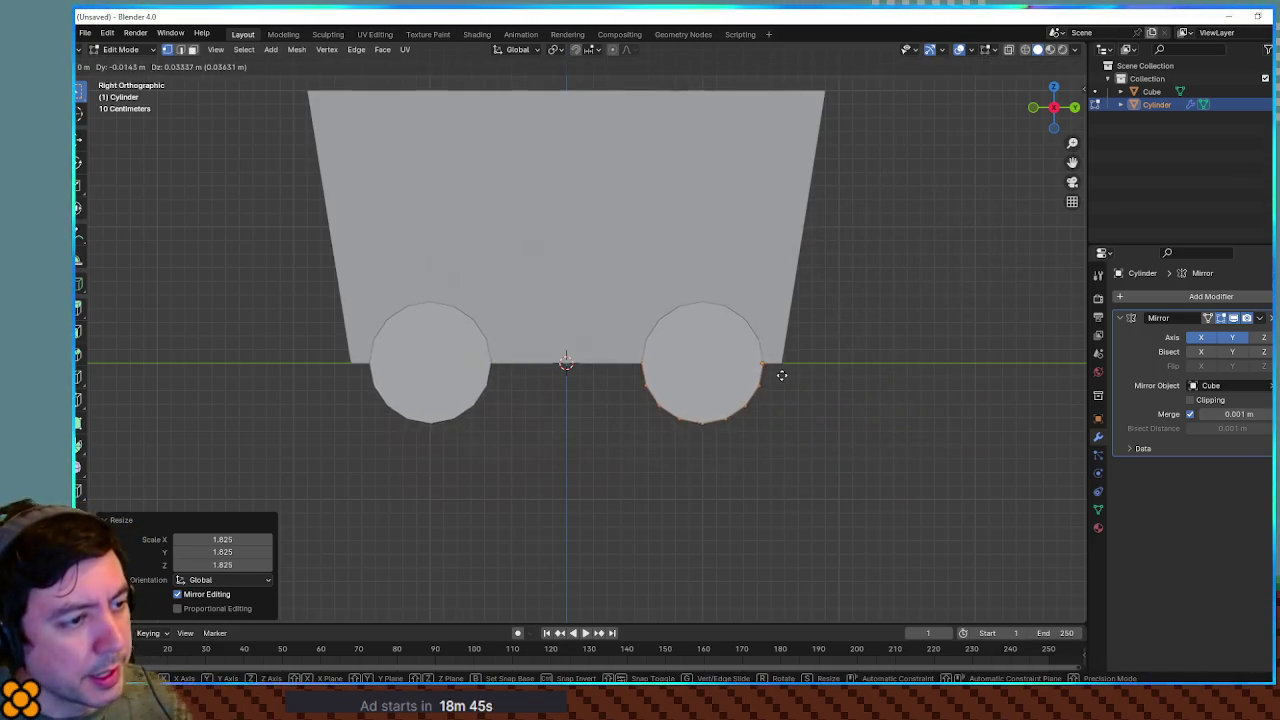
pyautogui.click(781, 374)
# From the front view, push the mirrored wheels outward clear of the box, then select a wheel's inner cap
pyautogui.moveTo(843, 374); pyautogui.dragTo(803, 379)
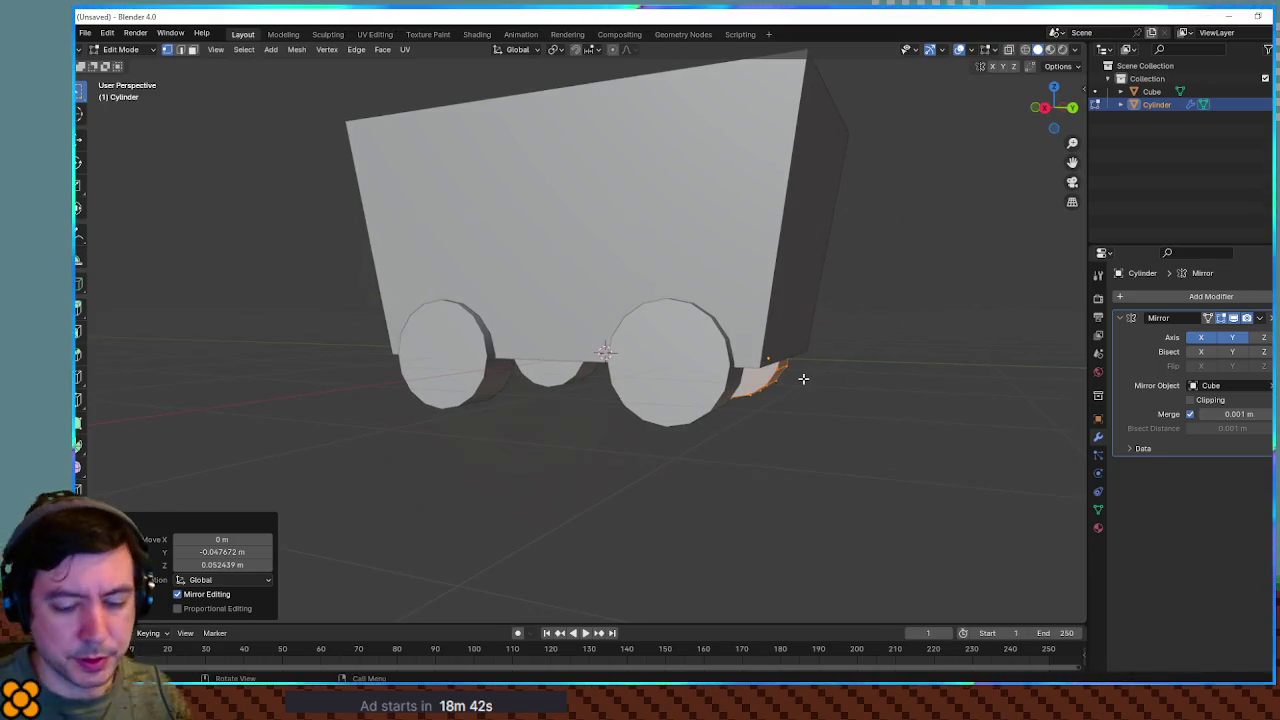
pyautogui.press('KP_3')
pyautogui.press('KP_1')
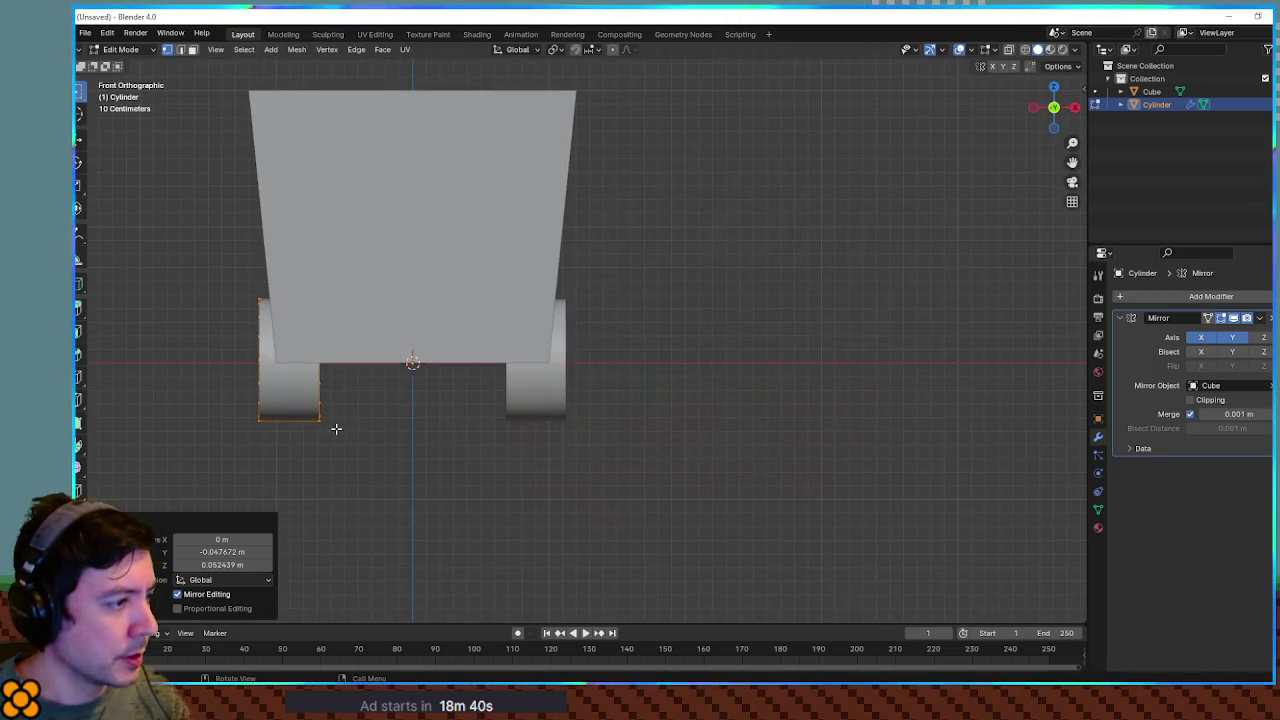
pyautogui.press('g')
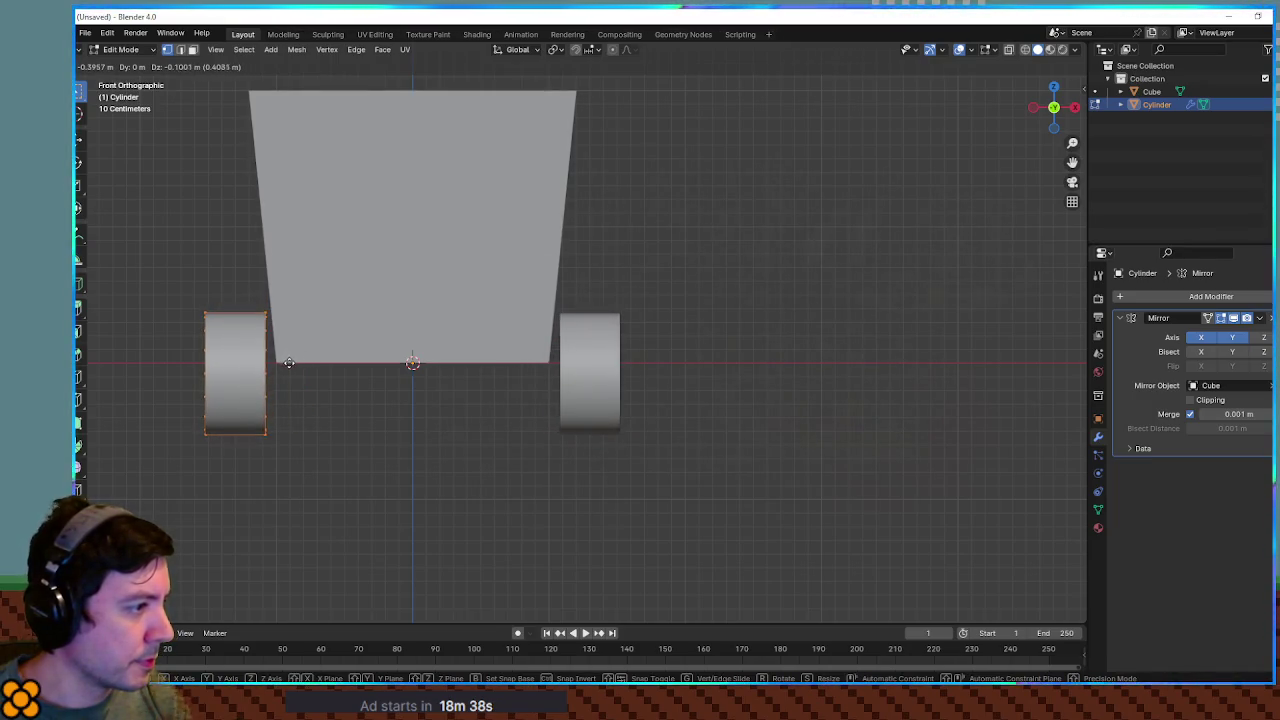
pyautogui.click(288, 362)
pyautogui.moveTo(374, 342); pyautogui.dragTo(379, 411)
pyautogui.click(384, 521)
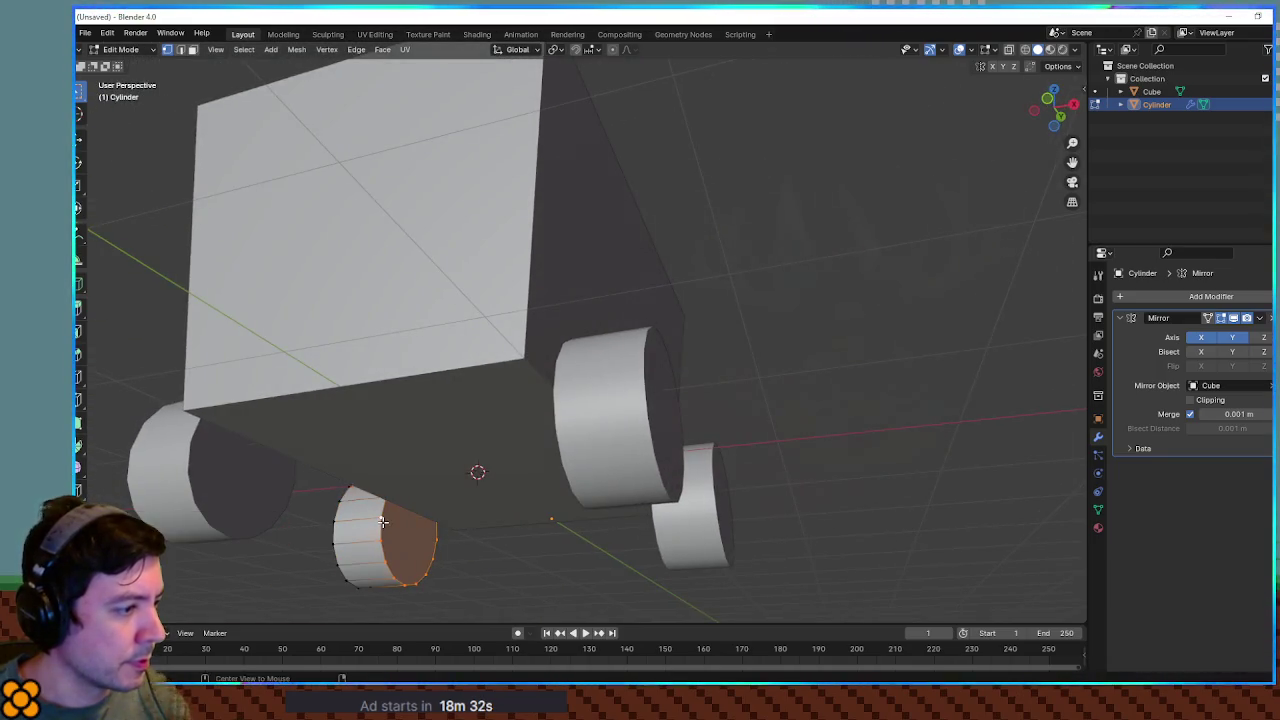
# Inset the selected inner cap face and extrude it outward into a narrow axle stub
pyautogui.moveTo(455, 545); pyautogui.dragTo(491, 480)
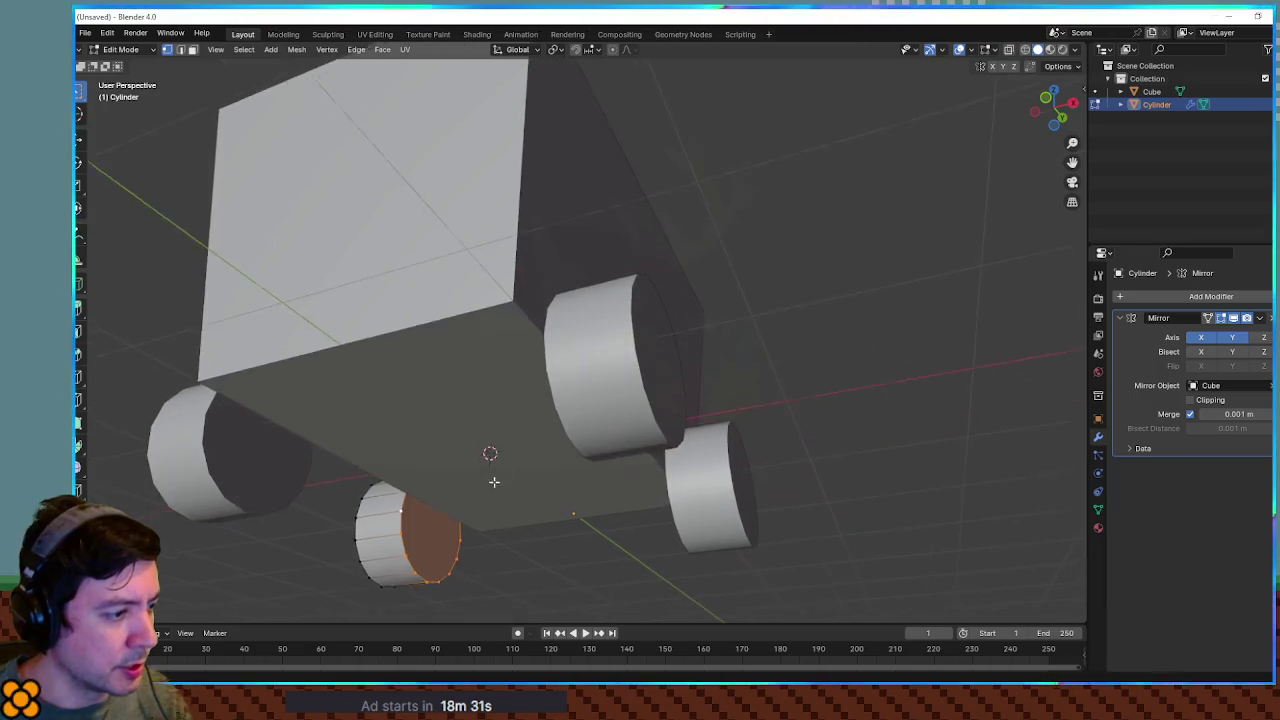
pyautogui.press('i')
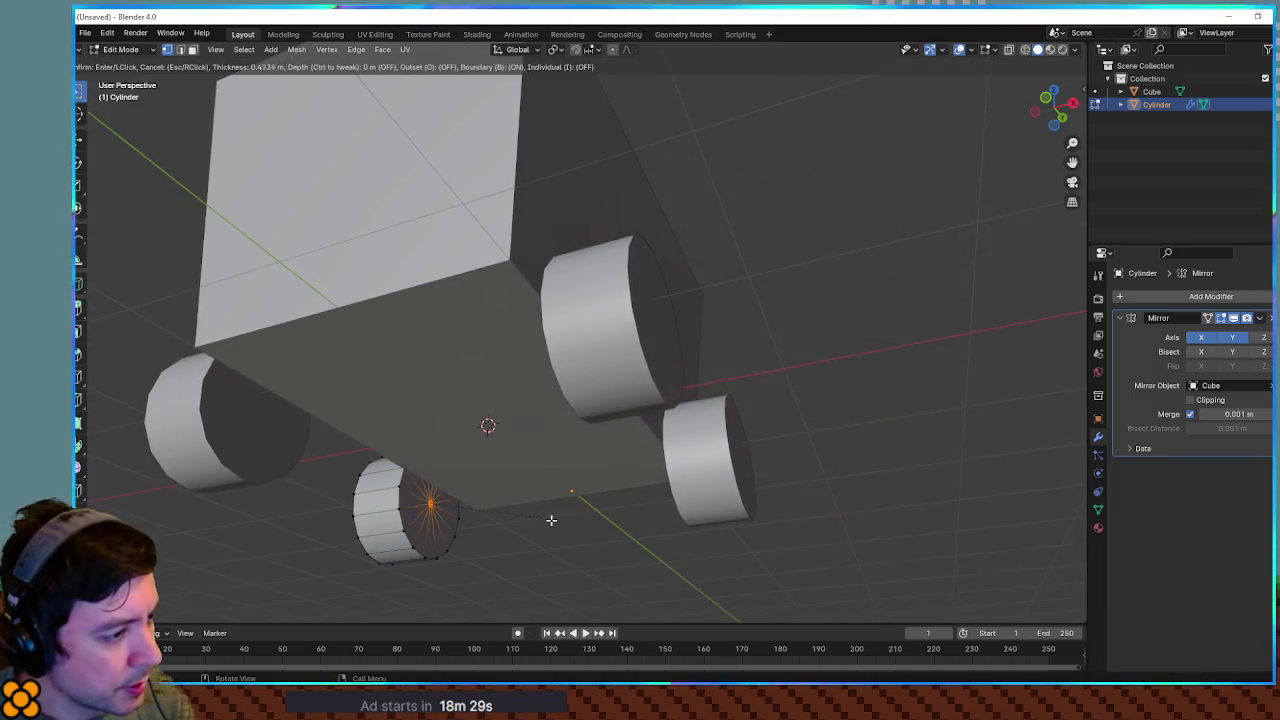
pyautogui.click(560, 524)
pyautogui.press('e')
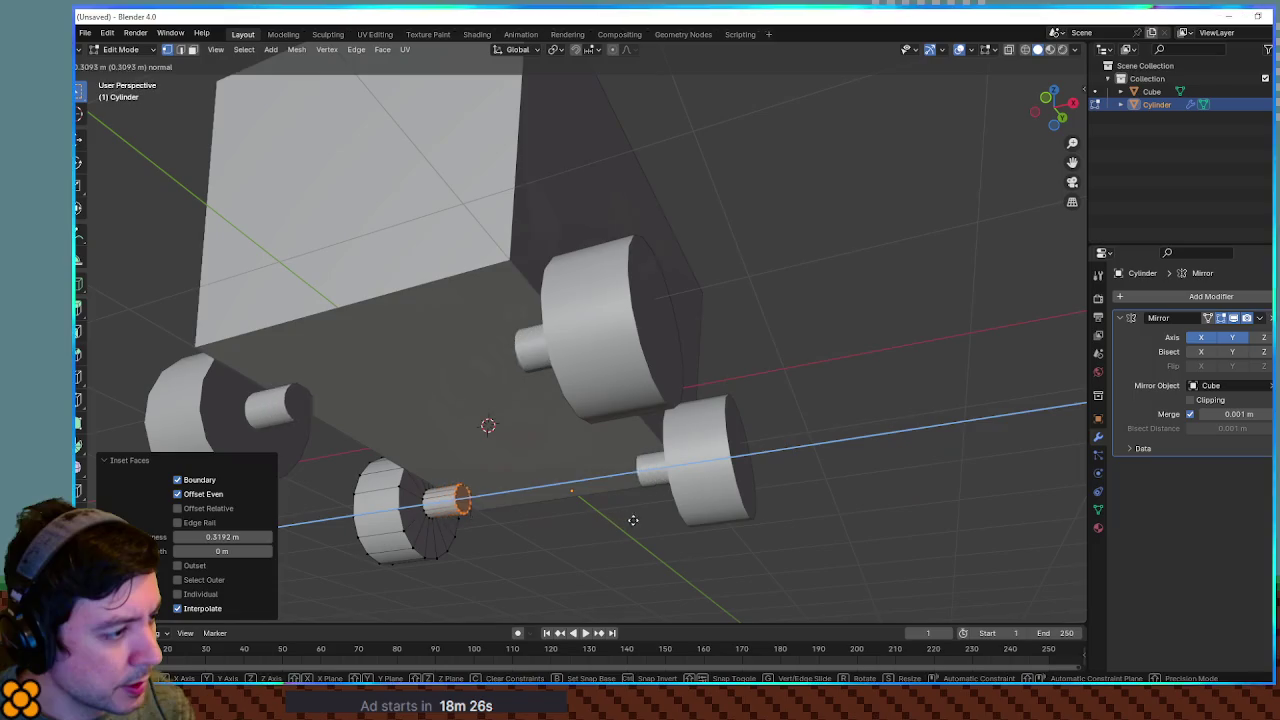
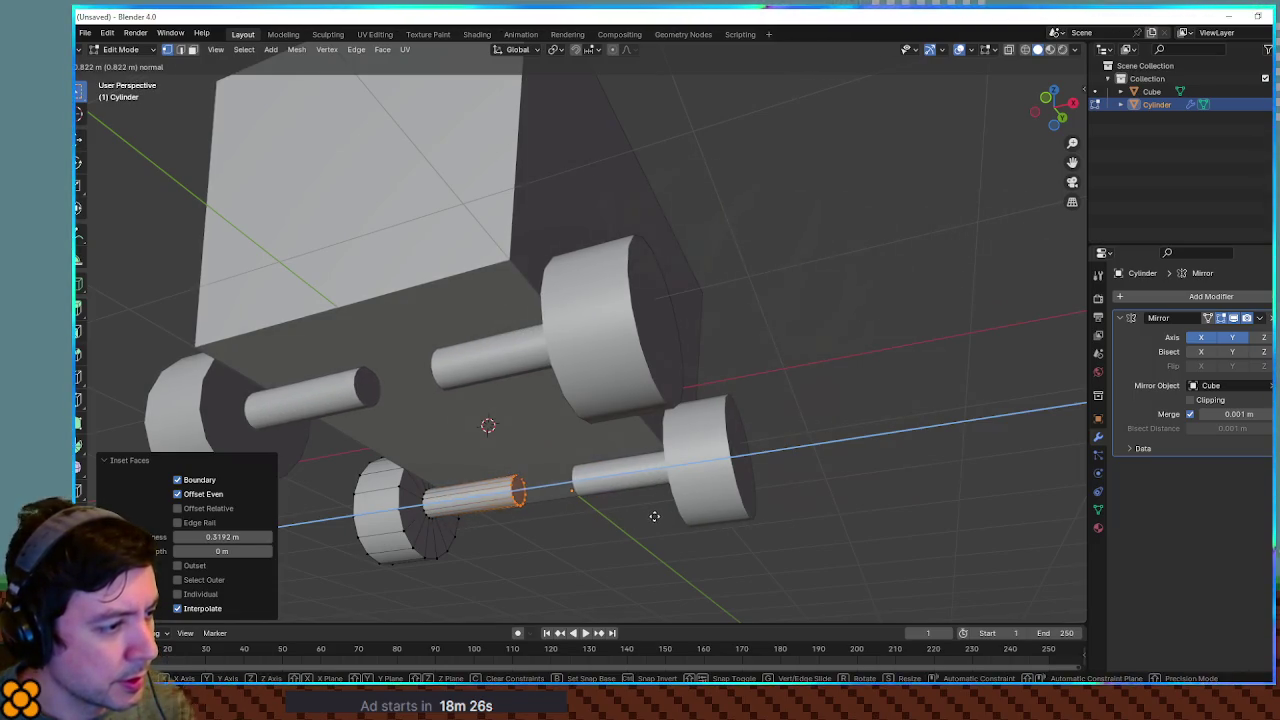
# Extrude the axle's end face and lengthen it outward along X
pyautogui.click(654, 516)
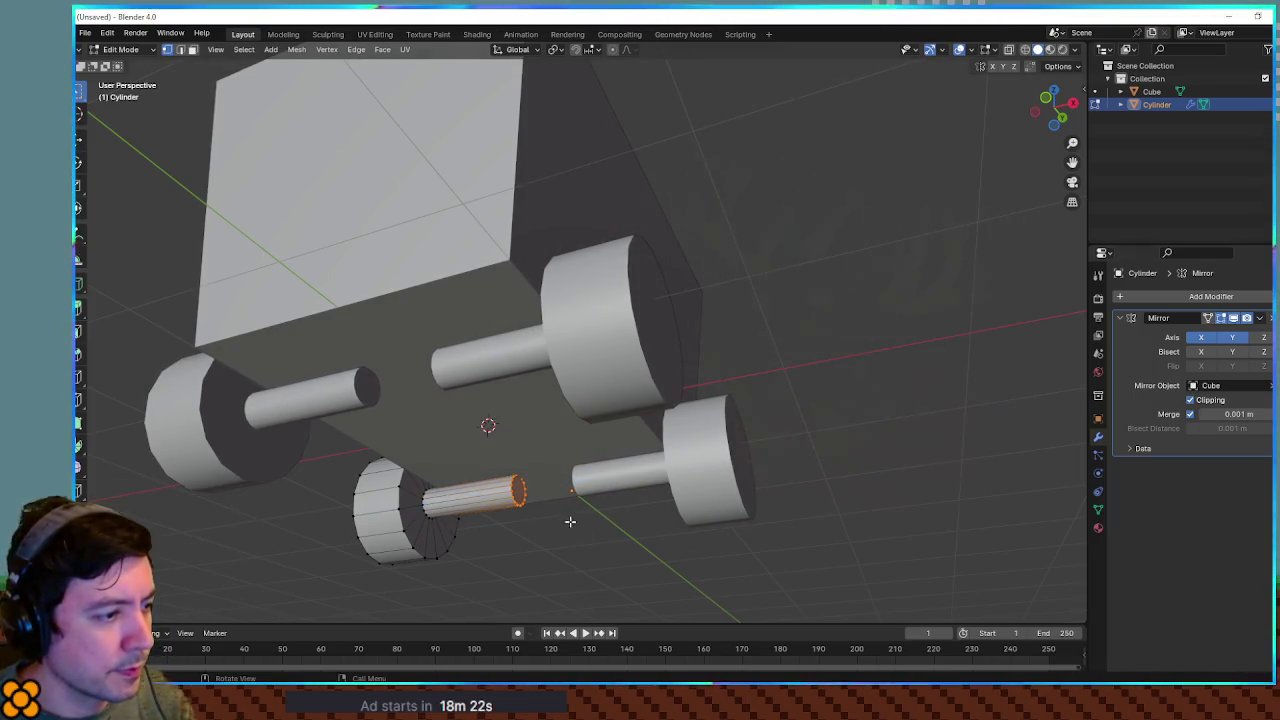
pyautogui.press('g')
pyautogui.press('x')
pyautogui.click(644, 494)
pyautogui.rightClick(644, 494)
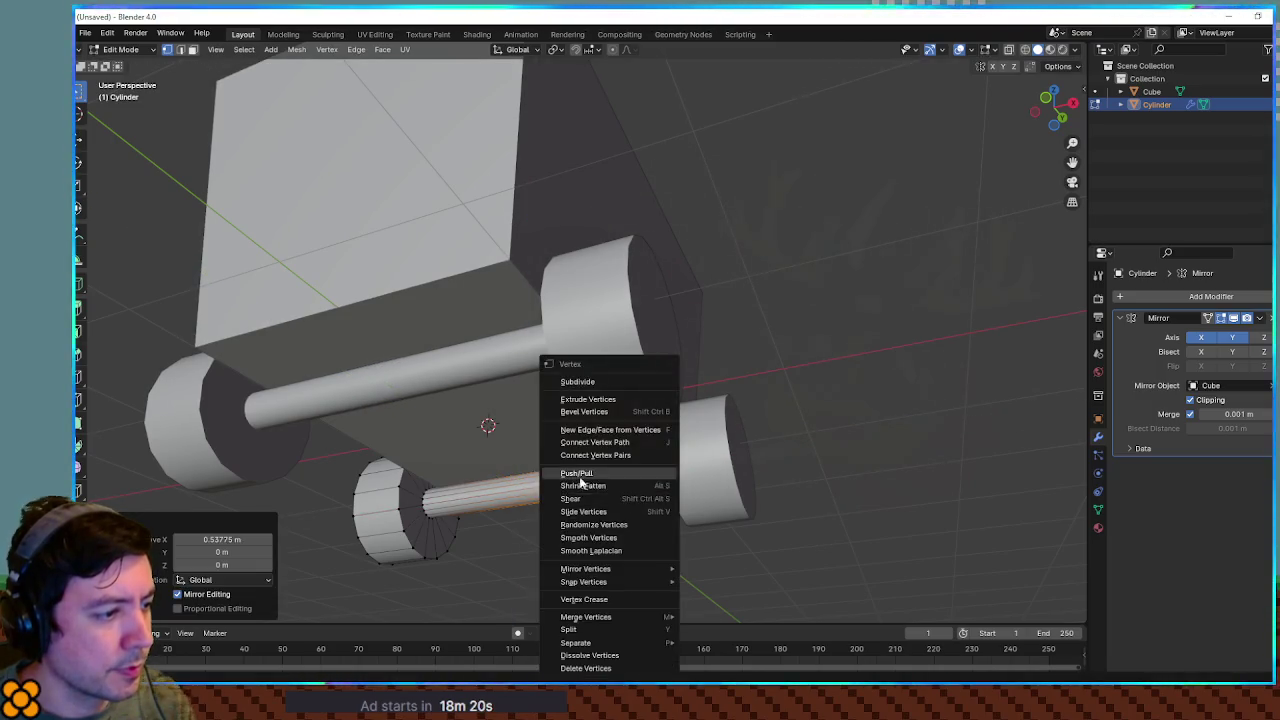
pyautogui.moveTo(600, 486)
pyautogui.mouseDown()
pyautogui.moveTo(707, 482)
pyautogui.moveTo(751, 446)
pyautogui.moveTo(586, 488)
pyautogui.mouseUp()
# In Object Mode, raise the cart body (Cube) higher along Z above the wheels
pyautogui.press('Tab')
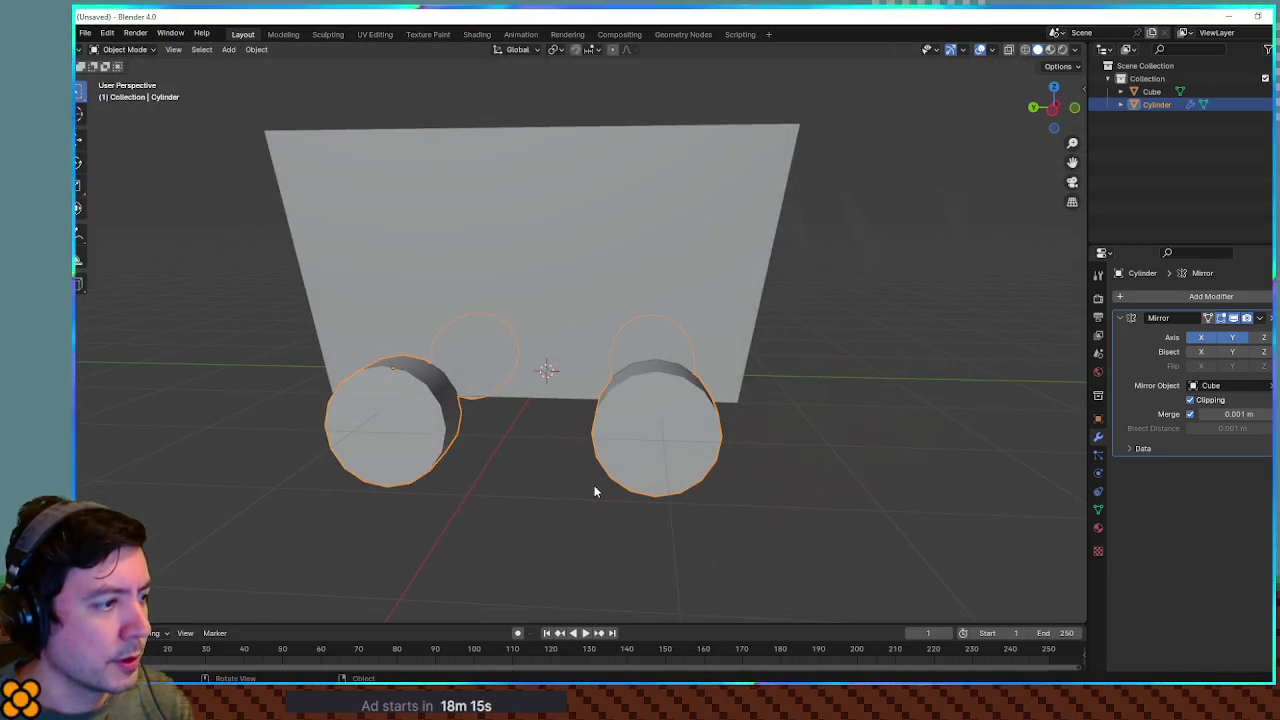
pyautogui.click(833, 436)
pyautogui.moveTo(833, 436)
pyautogui.mouseDown()
pyautogui.moveTo(685, 429)
pyautogui.moveTo(843, 457)
pyautogui.moveTo(991, 457)
pyautogui.moveTo(898, 450)
pyautogui.moveTo(951, 423)
pyautogui.moveTo(900, 405)
pyautogui.mouseUp()
pyautogui.click(615, 338)
pyautogui.moveTo(615, 338)
pyautogui.mouseDown()
pyautogui.moveTo(700, 357)
pyautogui.moveTo(683, 349)
pyautogui.mouseUp()
pyautogui.press('g')
pyautogui.press('z')
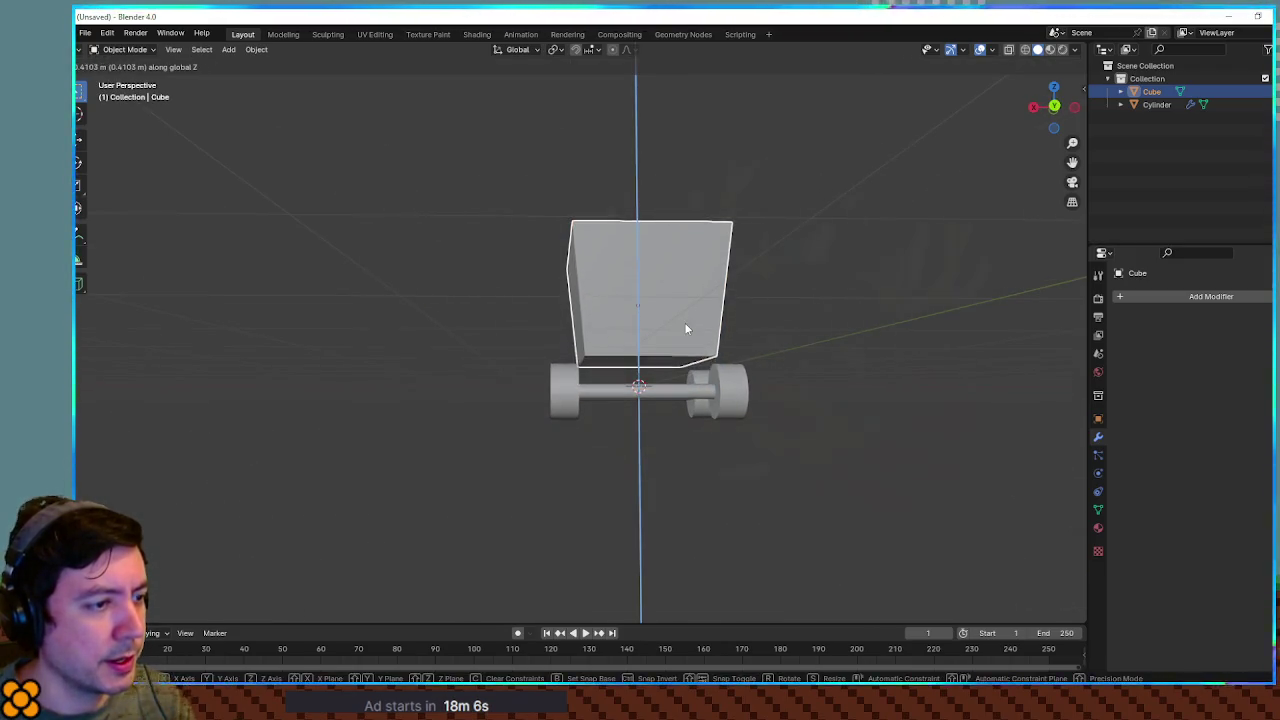
pyautogui.click(684, 322)
# Select the wheels-and-axles object and frame a straight front view of the cart
pyautogui.press('Tab')
pyautogui.press('Tab')
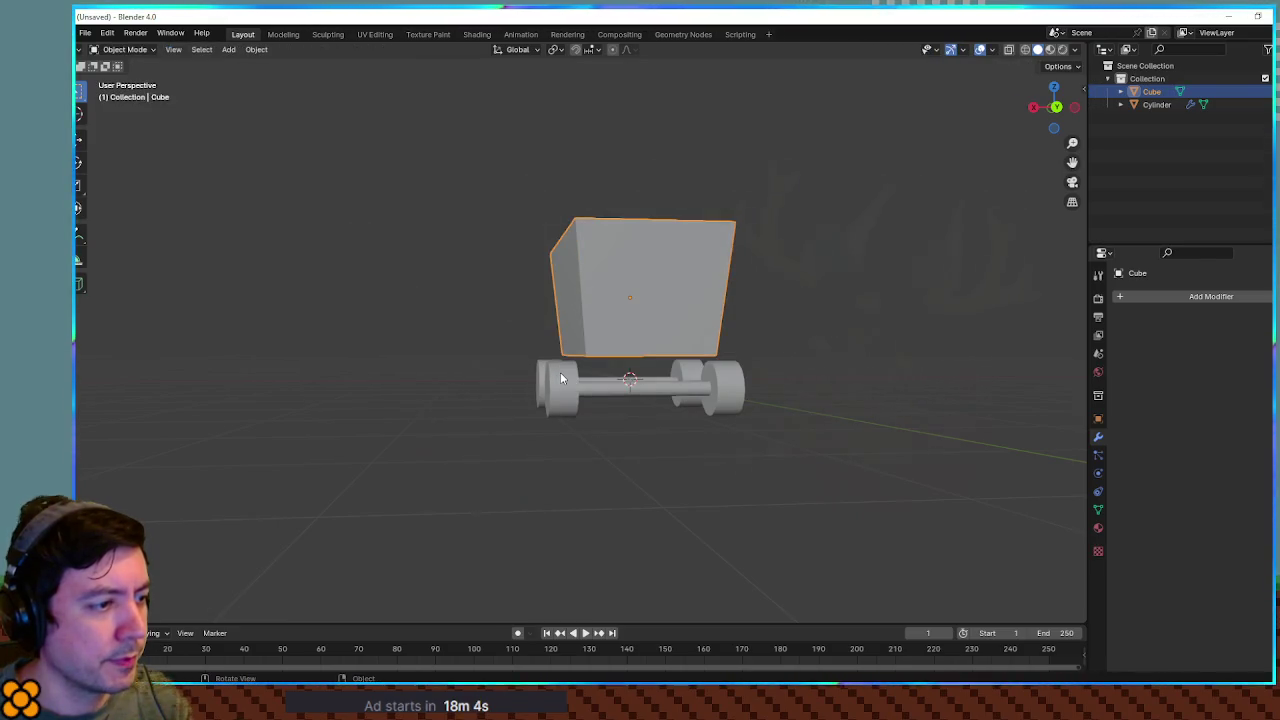
pyautogui.click(561, 377)
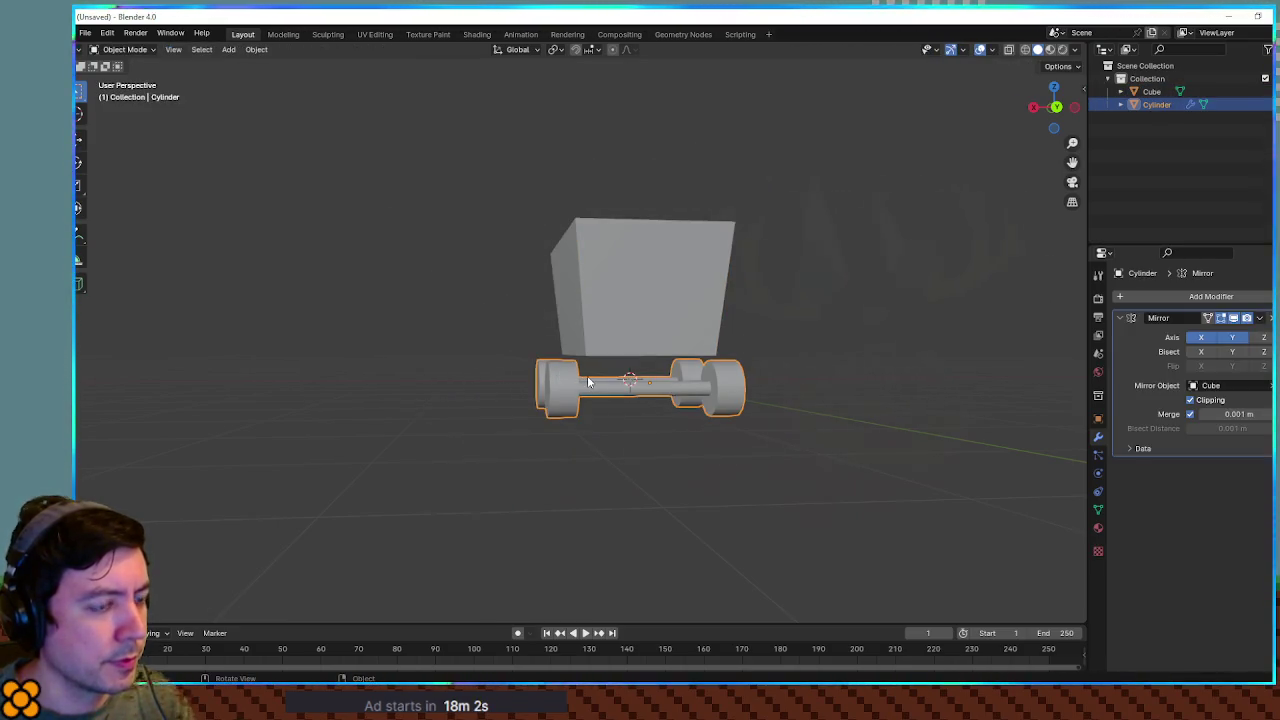
pyautogui.moveTo(588, 382); pyautogui.dragTo(613, 381)
pyautogui.scroll(4, 612, 383)
# With X-ray on, select the whole right wheel and move it 0.4712 m inward along X
pyautogui.press('Tab')
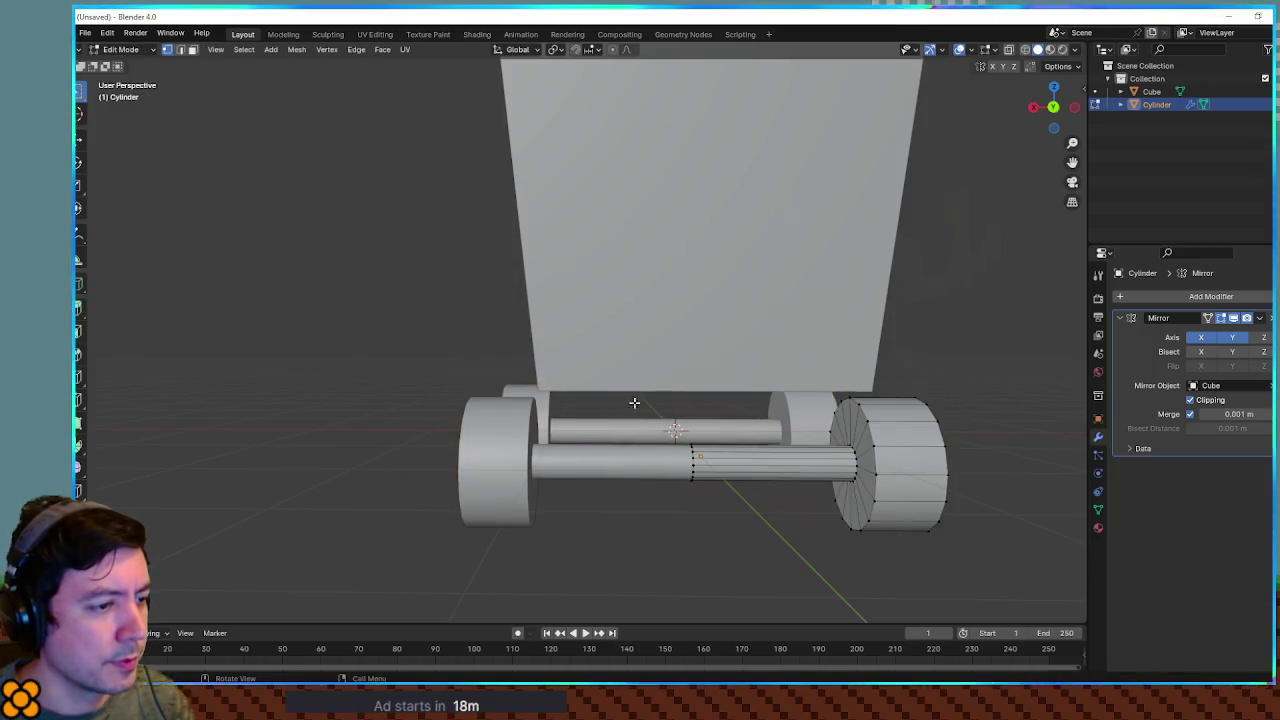
pyautogui.moveTo(840, 395); pyautogui.dragTo(965, 515)
pyautogui.moveTo(997, 560); pyautogui.dragTo(997, 525)
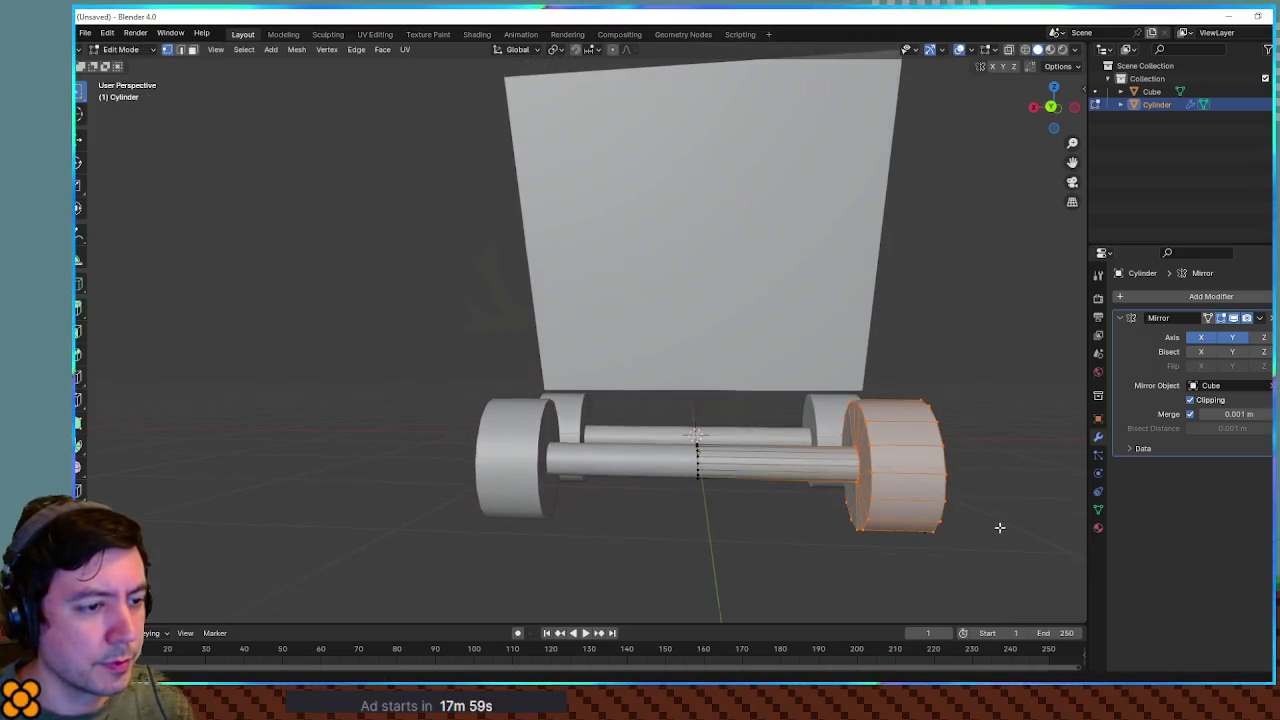
pyautogui.hotkey('alt', 'z')
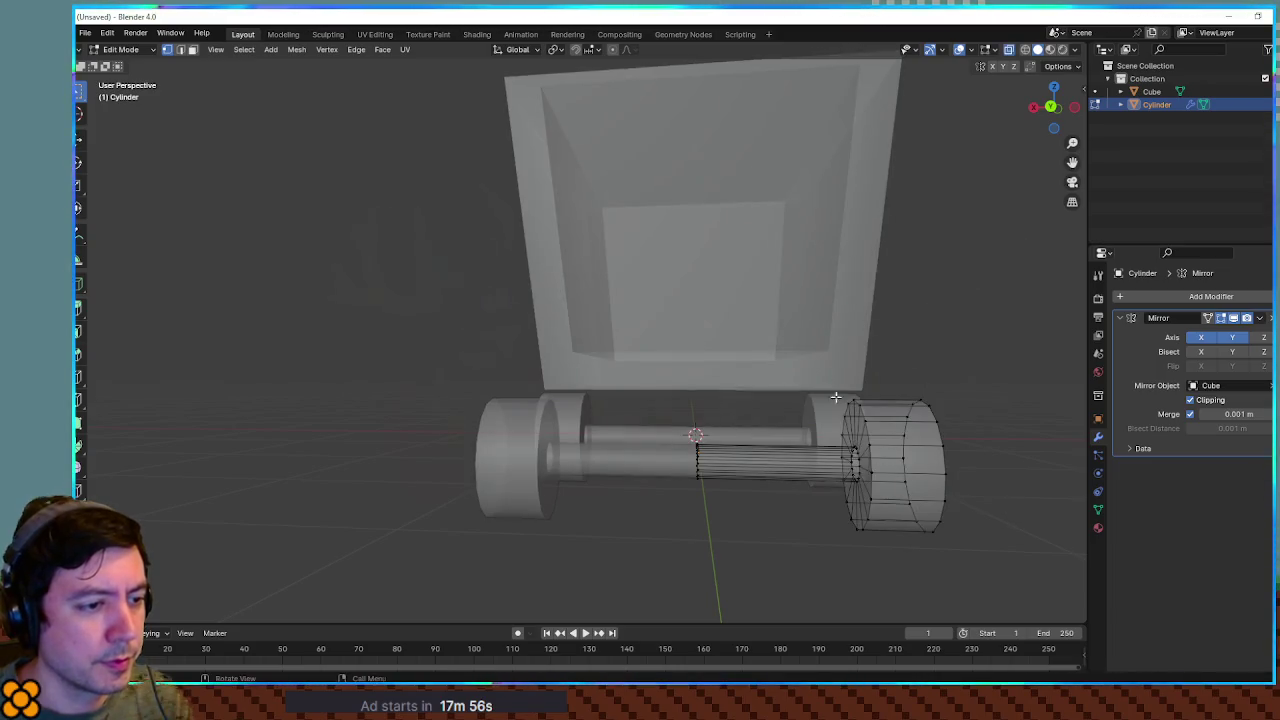
pyautogui.moveTo(836, 397); pyautogui.dragTo(1034, 557)
pyautogui.press('KP_1')
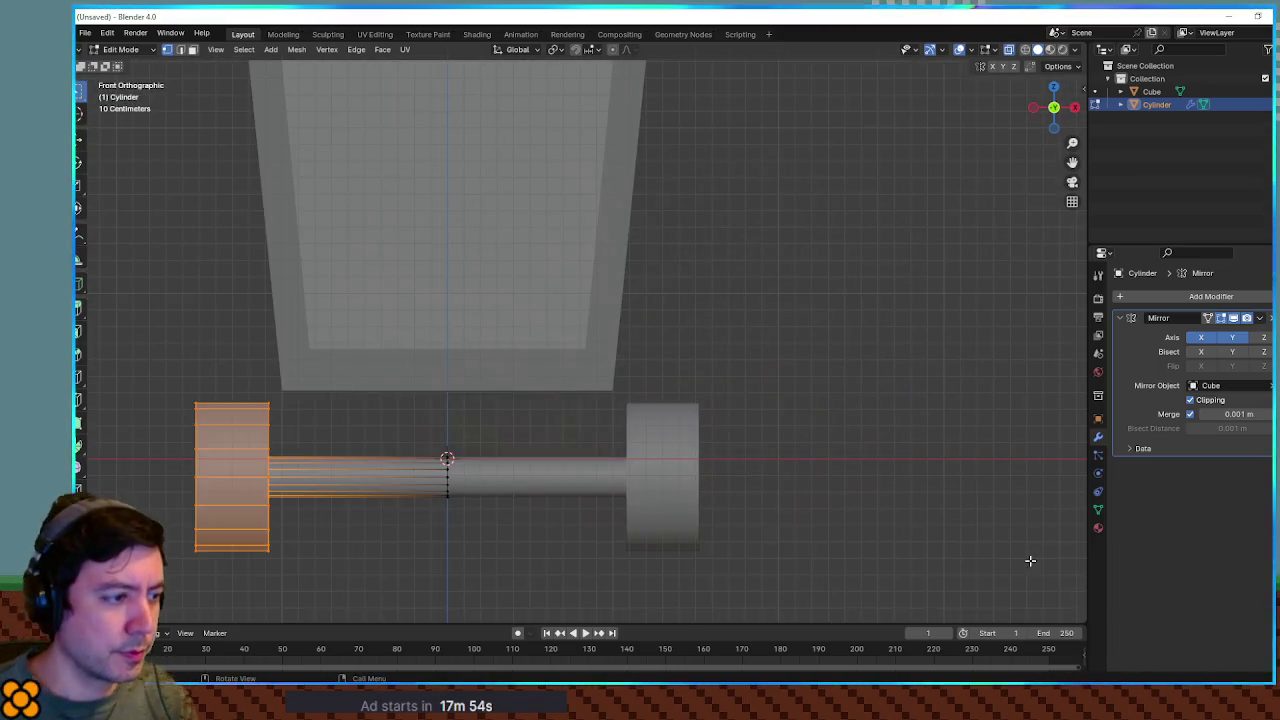
pyautogui.press('g')
pyautogui.press('x')
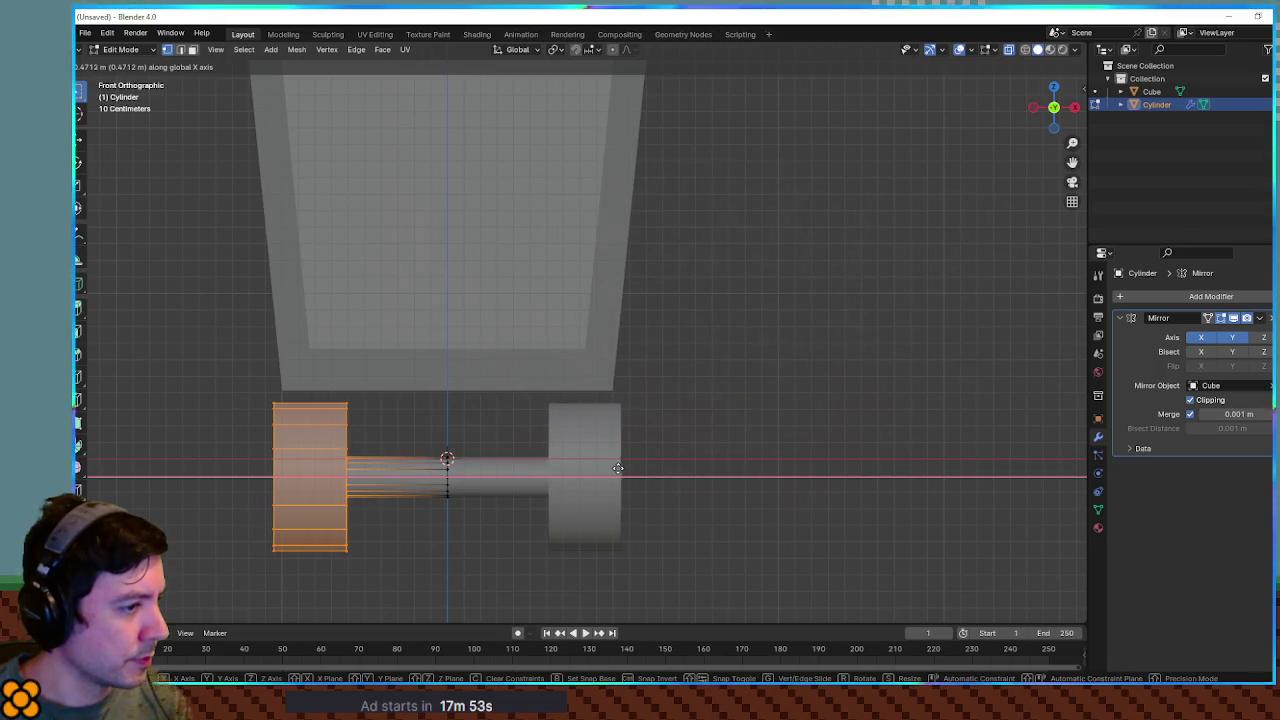
pyautogui.click(618, 468)
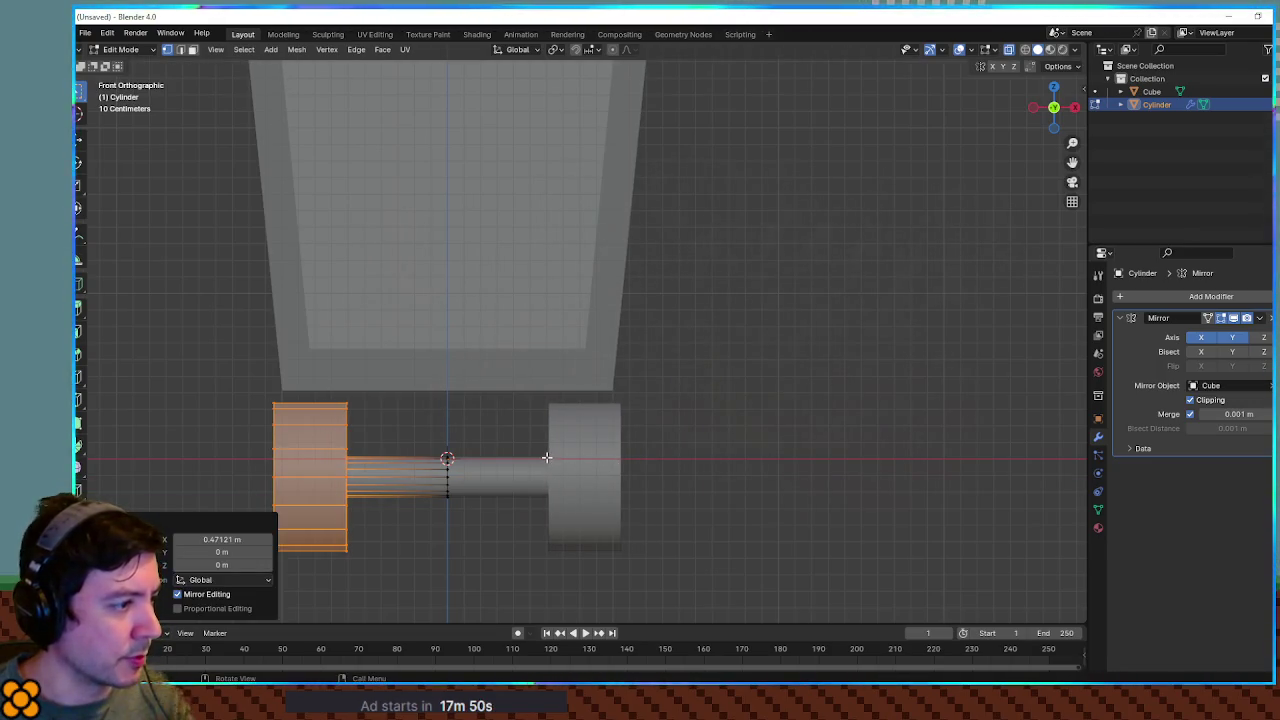
# Lower the cart body about 0.043 m along Z so it rests on the wheels
pyautogui.press('Tab')
pyautogui.click(484, 349)
pyautogui.press('g')
pyautogui.press('z')
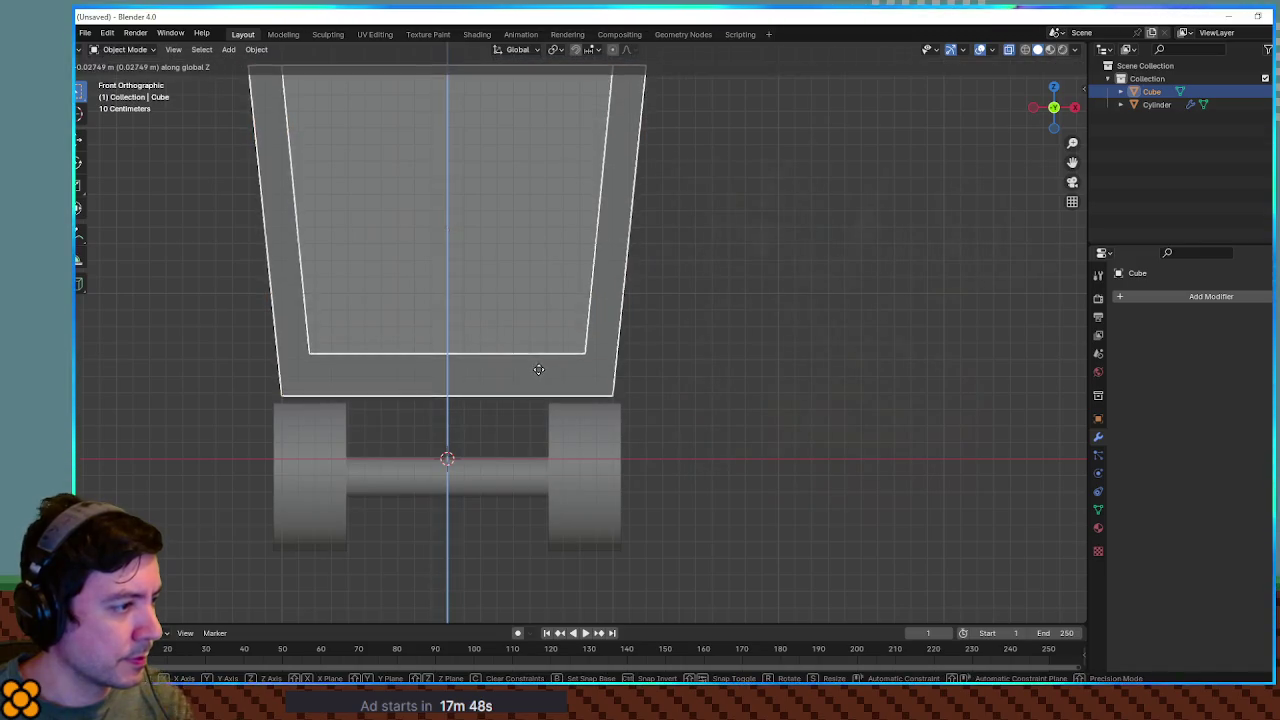
pyautogui.click(539, 370)
pyautogui.moveTo(480, 449); pyautogui.dragTo(514, 418)
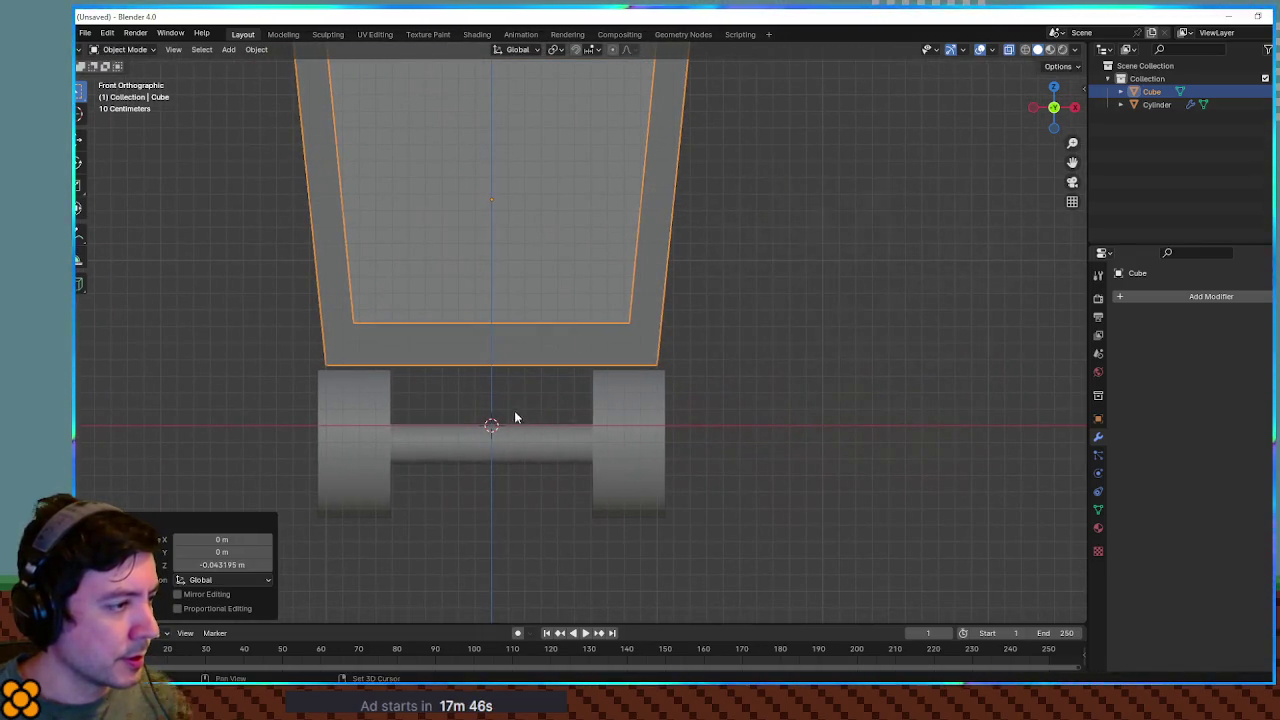
pyautogui.moveTo(475, 356)
pyautogui.mouseDown()
pyautogui.moveTo(494, 317)
pyautogui.moveTo(594, 494)
pyautogui.moveTo(632, 336)
pyautogui.moveTo(491, 423)
pyautogui.moveTo(517, 420)
pyautogui.mouseUp()
# Turn off X-ray and inset the cart body's bottom face
pyautogui.press('Tab')
pyautogui.hotkey('alt', 'z')
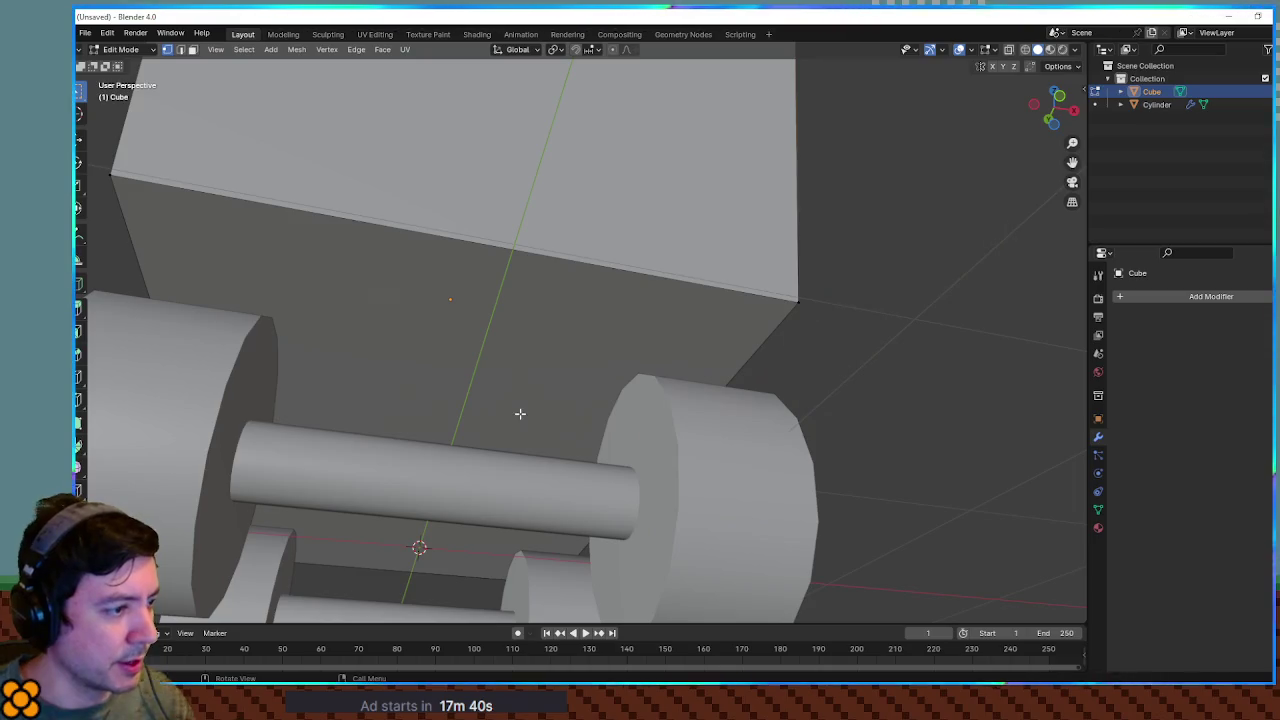
pyautogui.press('Tab')
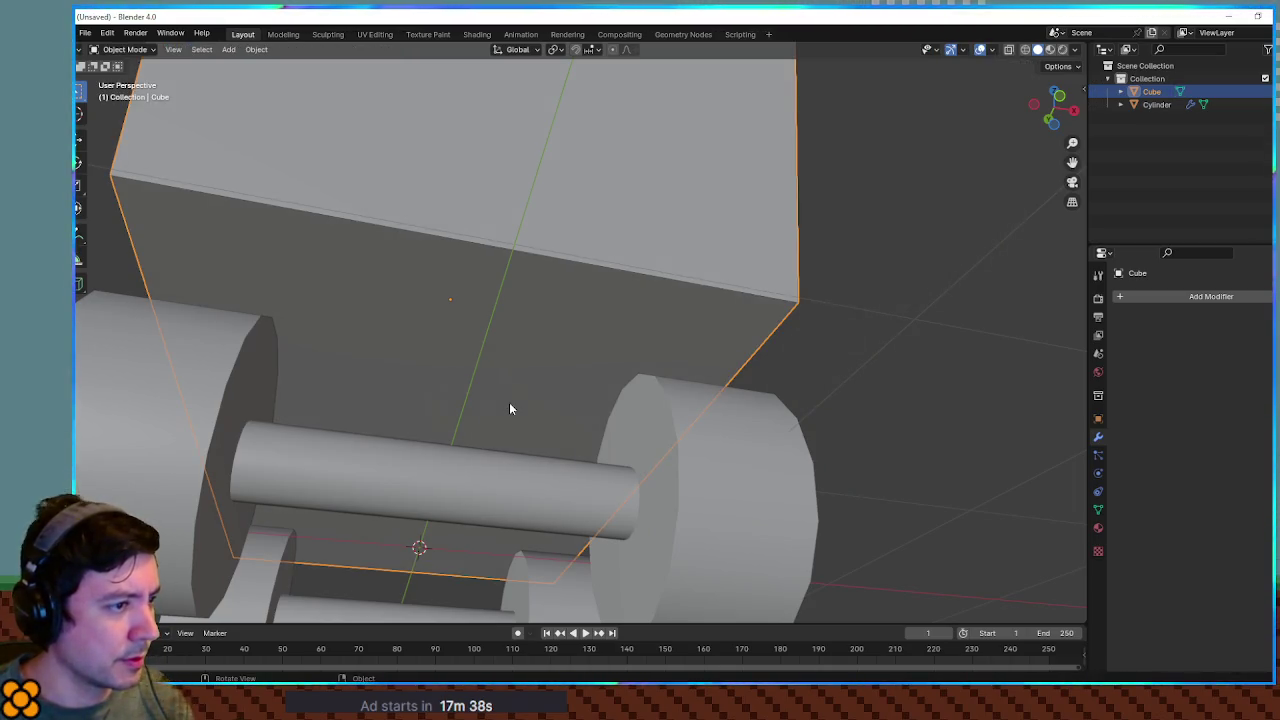
pyautogui.press('Tab')
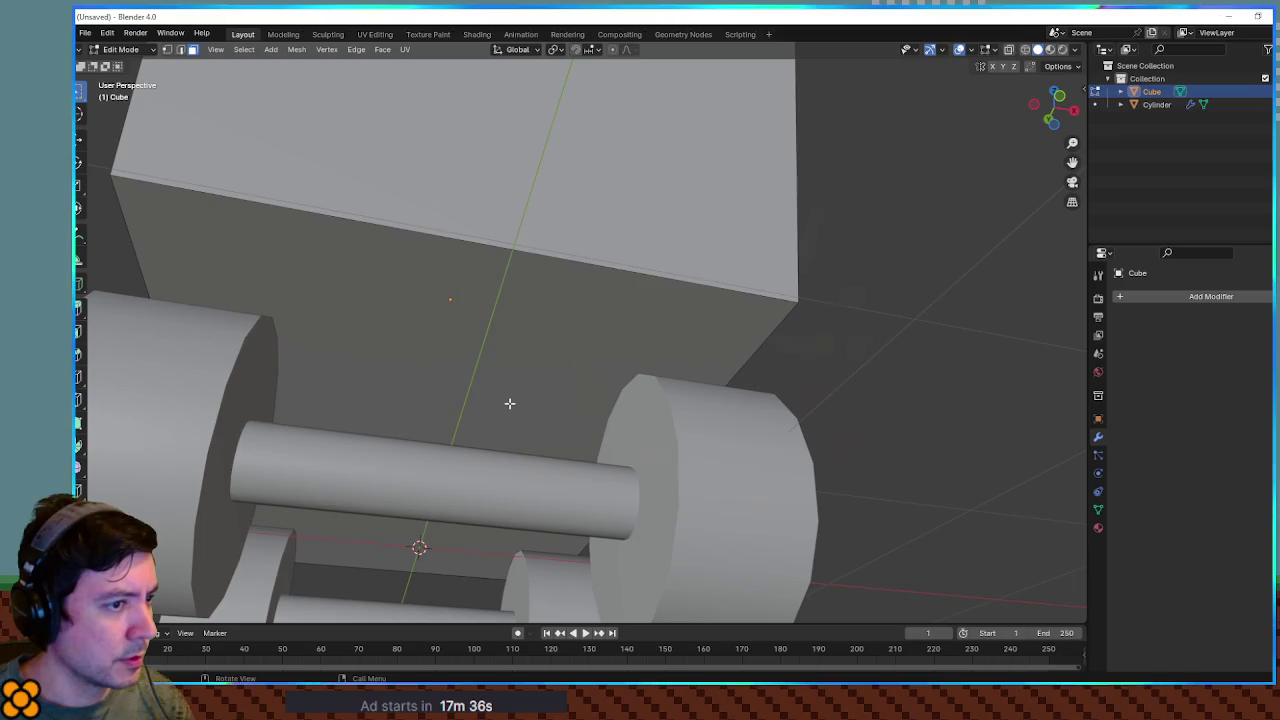
pyautogui.click(510, 403)
pyautogui.press('i')
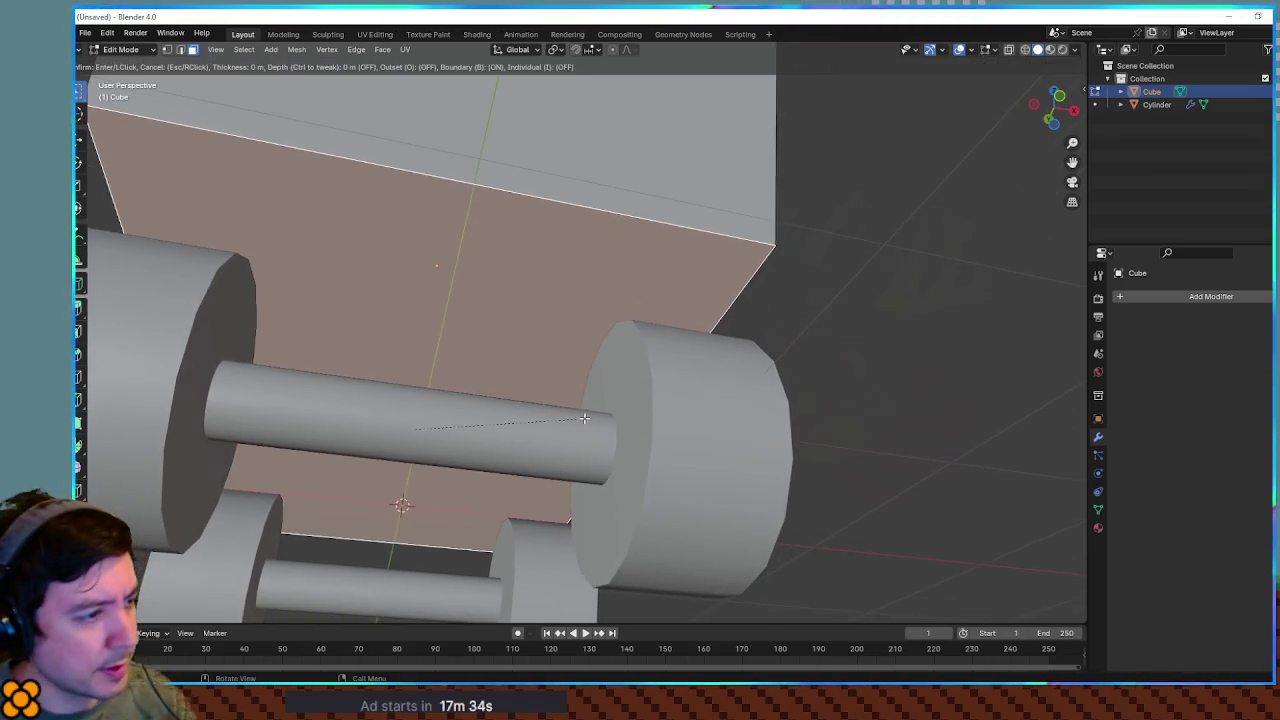
pyautogui.click(461, 420)
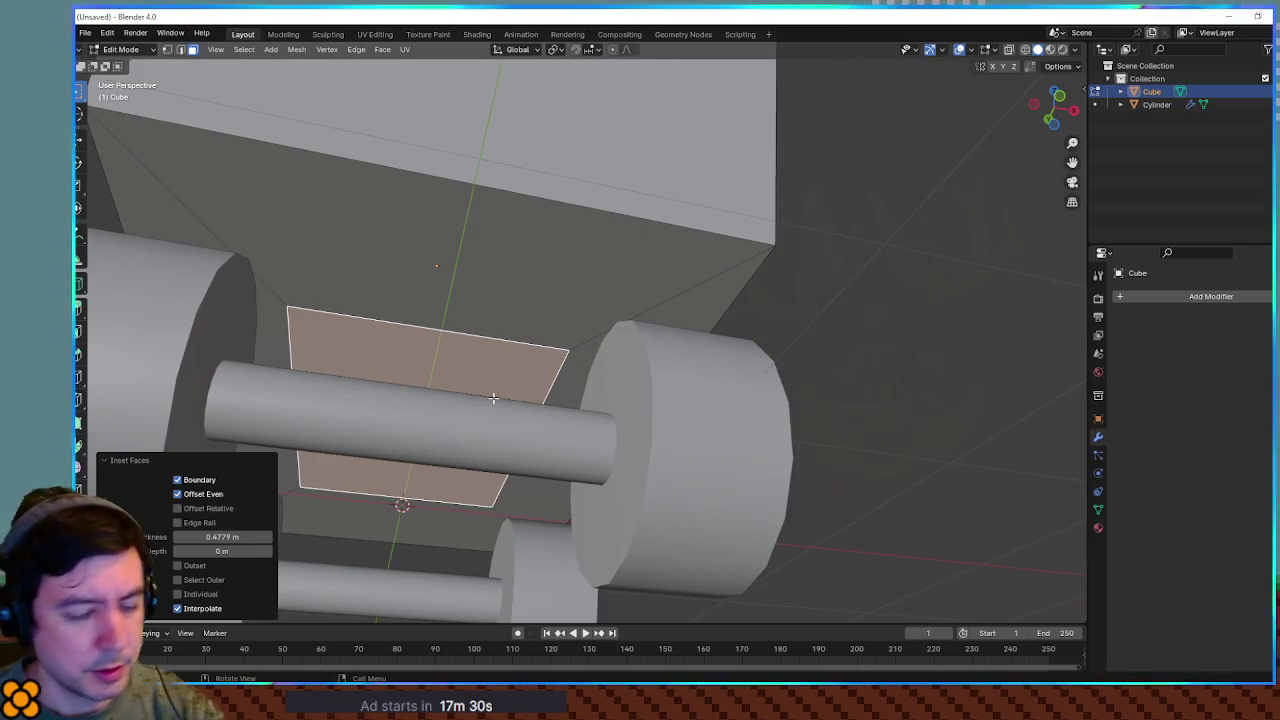
# Extrude the inset face downward into a block and adjust its height along Z
pyautogui.press('KP_7')
pyautogui.scroll(5, 493, 398)
pyautogui.press('ctrl+KP_7')
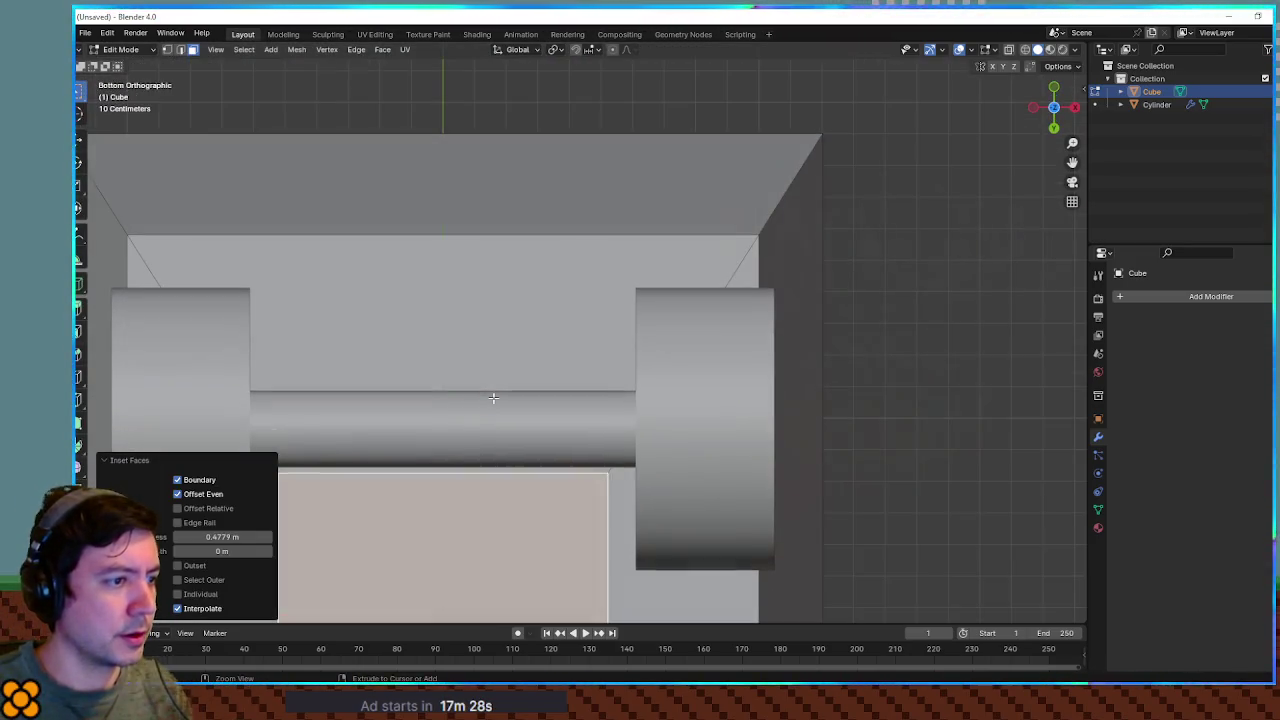
pyautogui.scroll(-5, 450, 301)
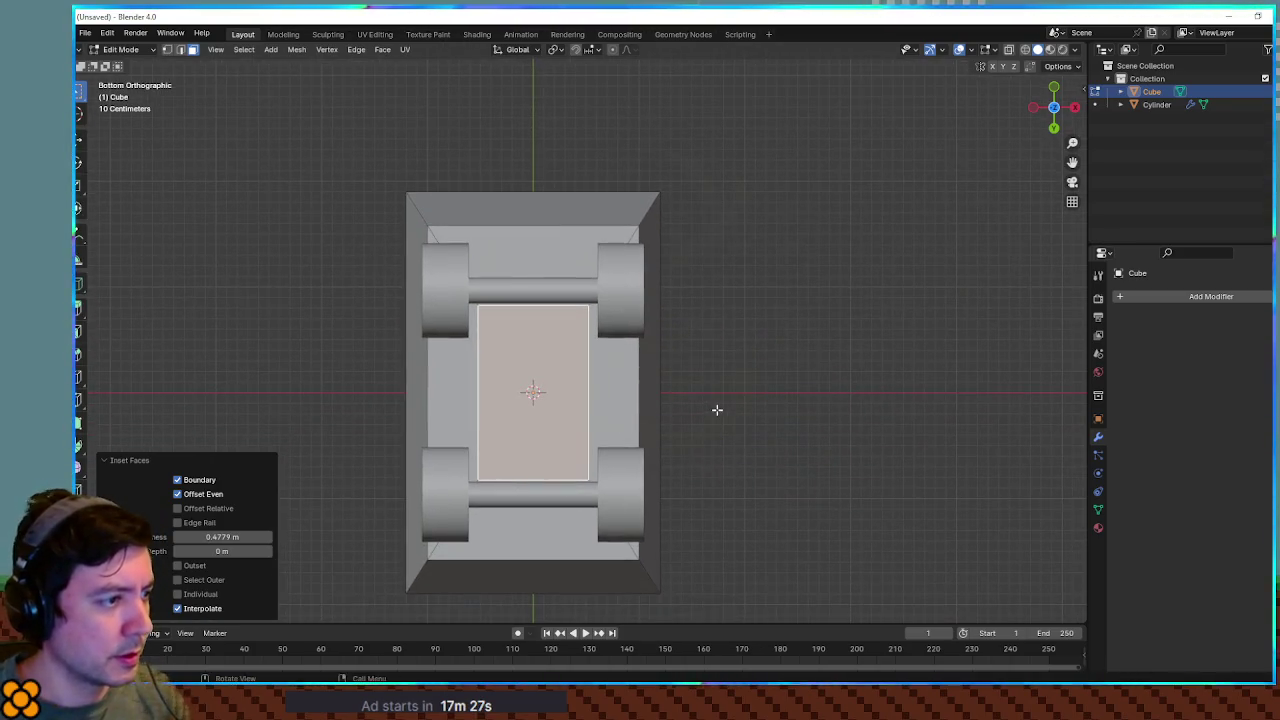
pyautogui.press('KP_3')
pyautogui.press('e')
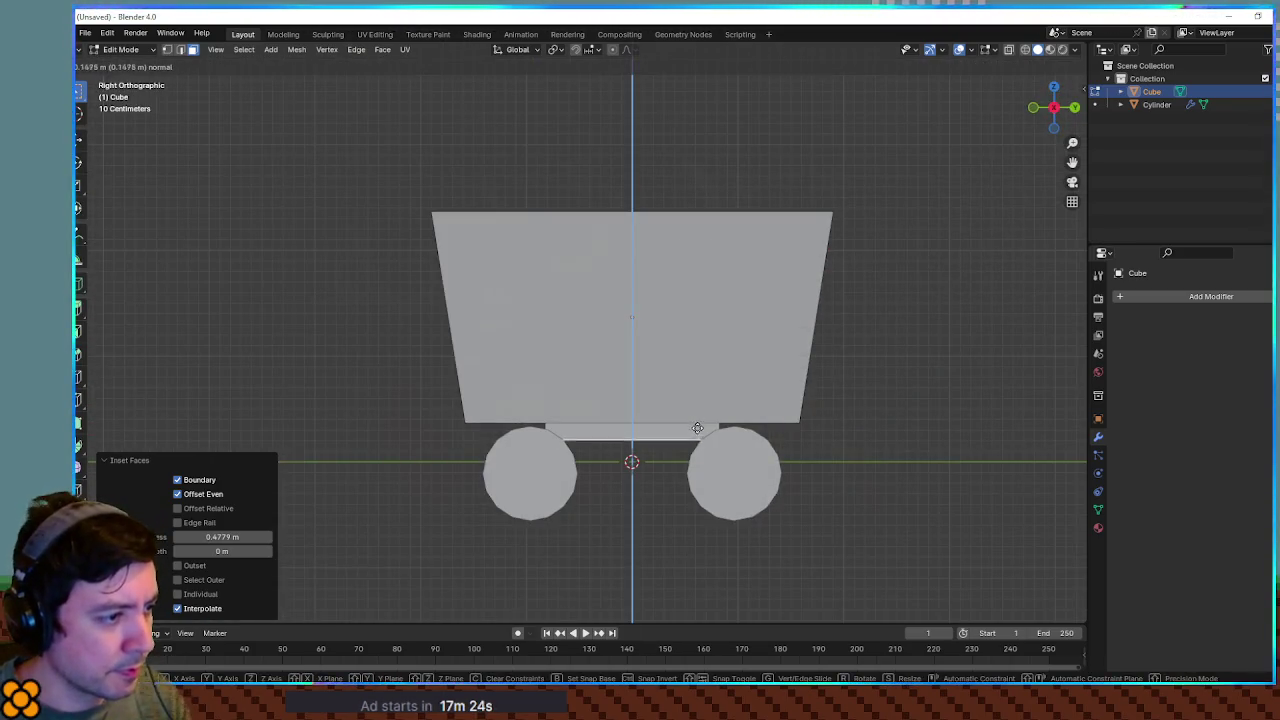
pyautogui.click(698, 435)
pyautogui.moveTo(698, 435)
pyautogui.mouseDown()
pyautogui.moveTo(829, 437)
pyautogui.moveTo(708, 460)
pyautogui.mouseUp()
pyautogui.press('g')
pyautogui.press('z')
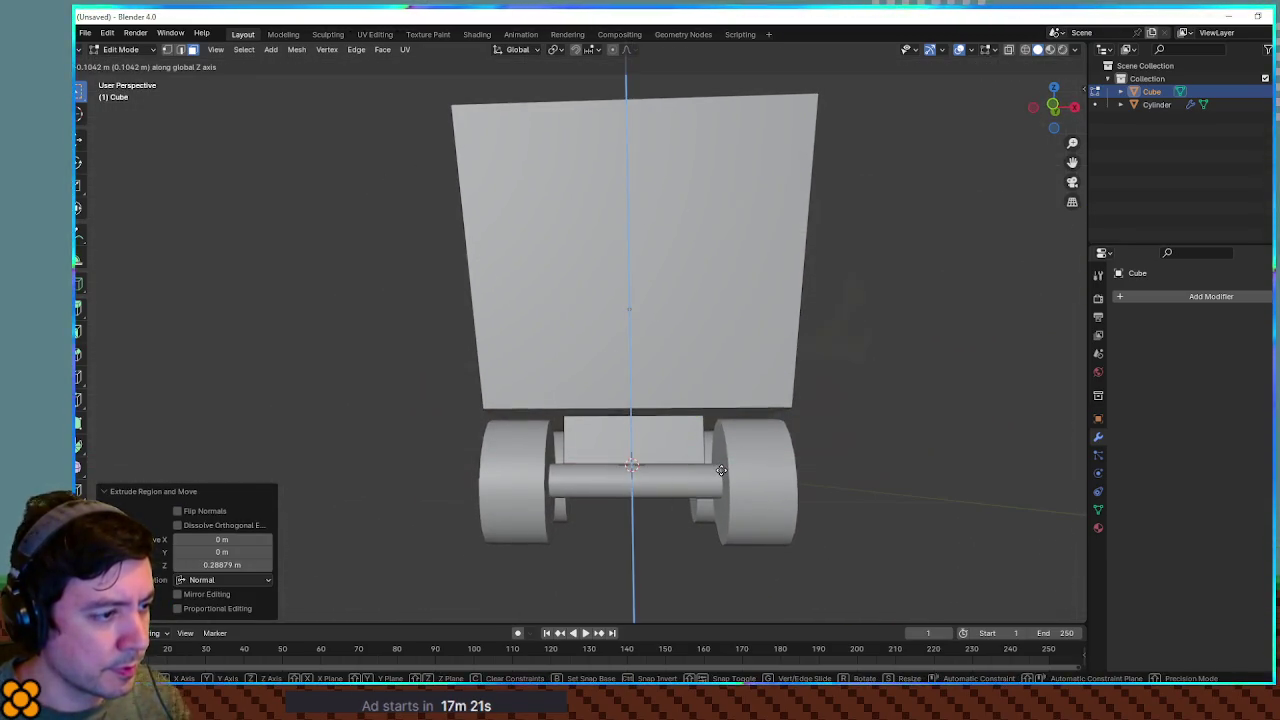
pyautogui.click(721, 461)
# Stretch the block's end face along Y so the chassis spans between the wheels
pyautogui.moveTo(721, 461); pyautogui.dragTo(660, 450)
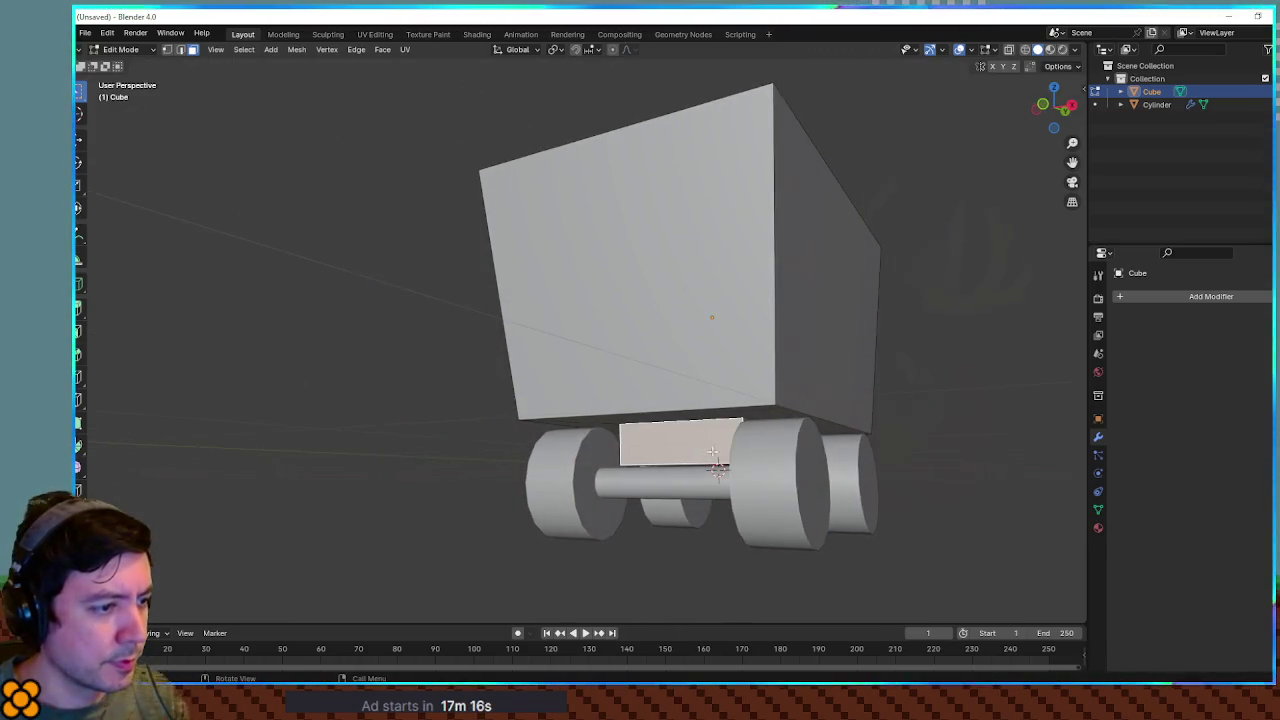
pyautogui.scroll(4, 660, 450)
pyautogui.scroll(-3, 399, 465)
pyautogui.moveTo(399, 465)
pyautogui.mouseDown()
pyautogui.moveTo(700, 468)
pyautogui.moveTo(869, 431)
pyautogui.mouseUp()
pyautogui.click(827, 439)
pyautogui.press('KP_3')
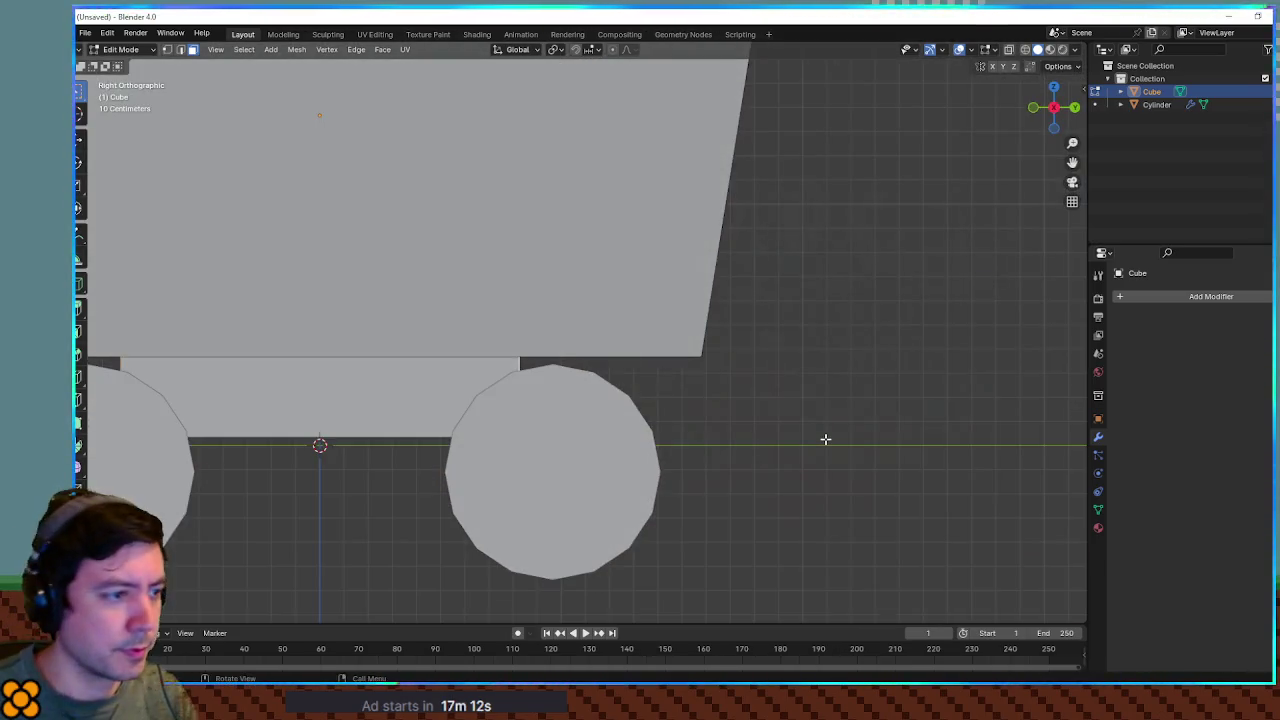
pyautogui.scroll(-4, 794, 414)
pyautogui.press('g')
pyautogui.press('y')
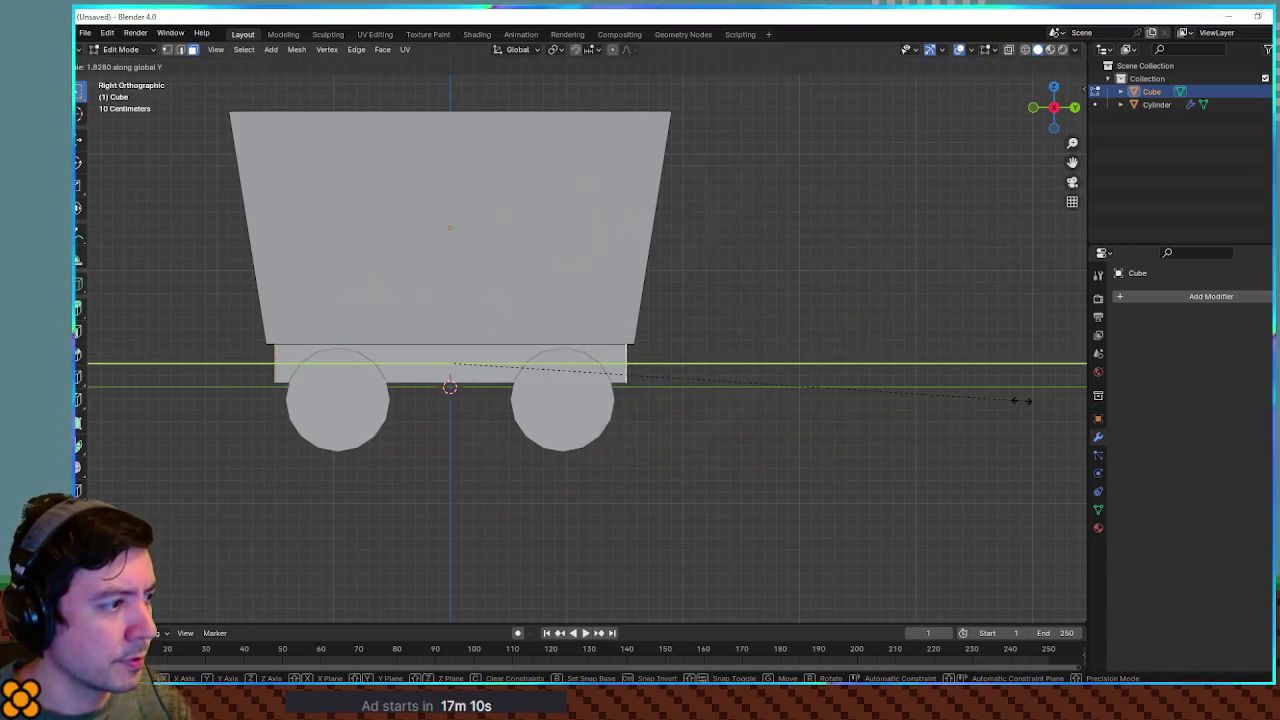
pyautogui.click(811, 366)
pyautogui.press('Tab')
pyautogui.moveTo(760, 366)
pyautogui.mouseDown()
pyautogui.moveTo(829, 374)
pyautogui.moveTo(690, 368)
pyautogui.moveTo(826, 352)
pyautogui.moveTo(729, 366)
pyautogui.moveTo(661, 425)
pyautogui.moveTo(706, 442)
pyautogui.moveTo(740, 381)
pyautogui.moveTo(729, 374)
pyautogui.moveTo(788, 384)
pyautogui.moveTo(730, 367)
pyautogui.moveTo(817, 377)
pyautogui.moveTo(851, 349)
pyautogui.moveTo(843, 397)
pyautogui.moveTo(857, 385)
pyautogui.mouseUp()
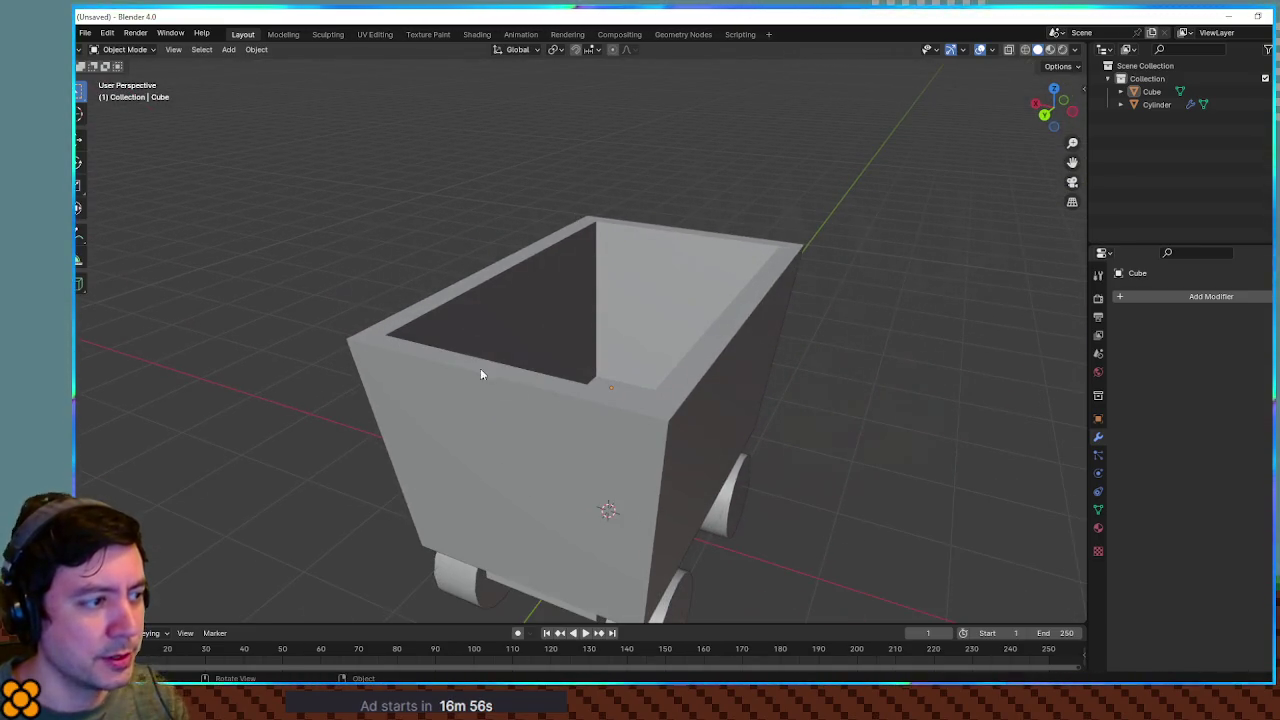
pyautogui.moveTo(655, 423)
pyautogui.mouseDown()
pyautogui.moveTo(640, 420)
pyautogui.moveTo(644, 386)
pyautogui.moveTo(620, 439)
pyautogui.moveTo(660, 412)
pyautogui.mouseUp()
# Add a new cube, Cube.001, to the scene
pyautogui.click(644, 386)
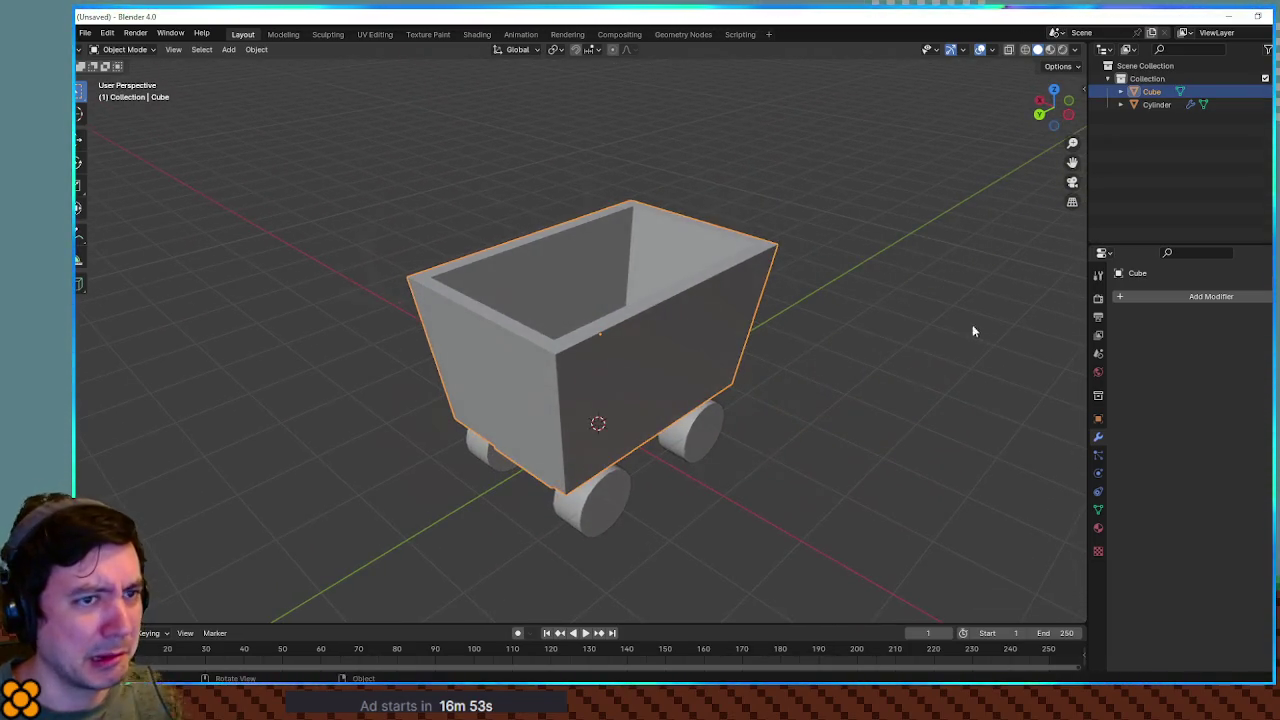
pyautogui.hotkey('shift', 'a')
pyautogui.moveTo(872, 327)
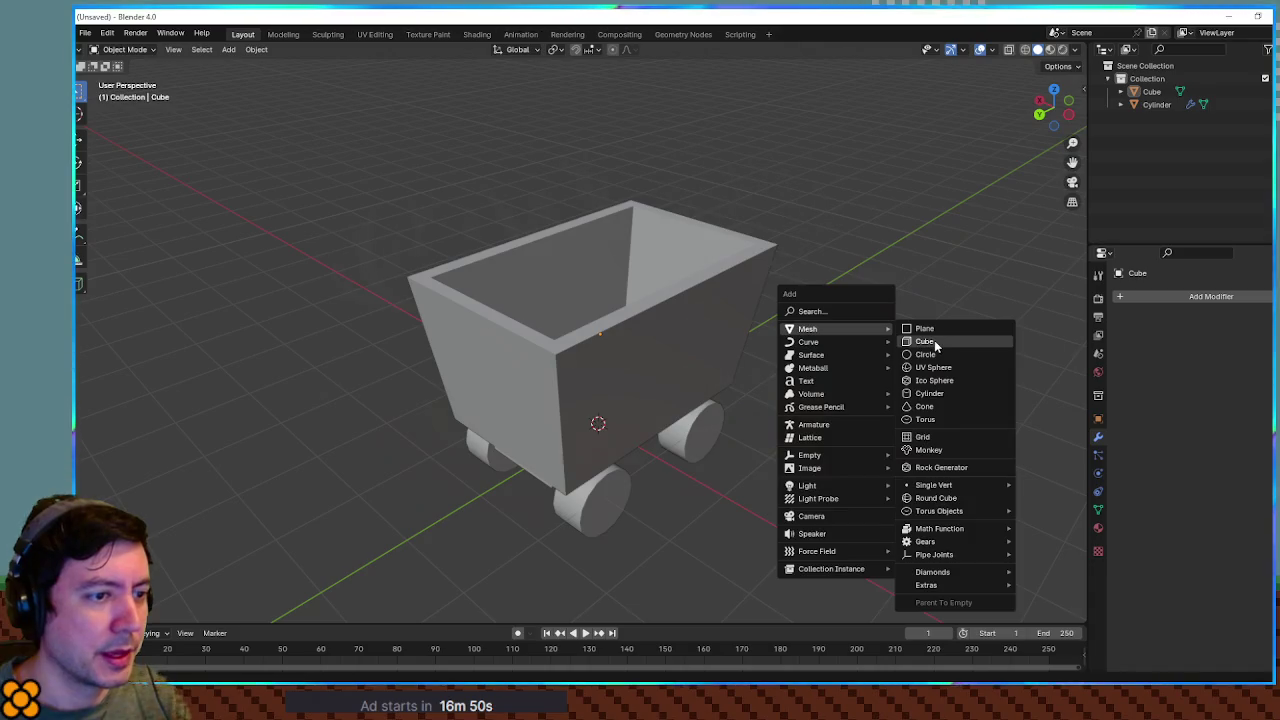
pyautogui.click(930, 343)
pyautogui.press('KP_1')
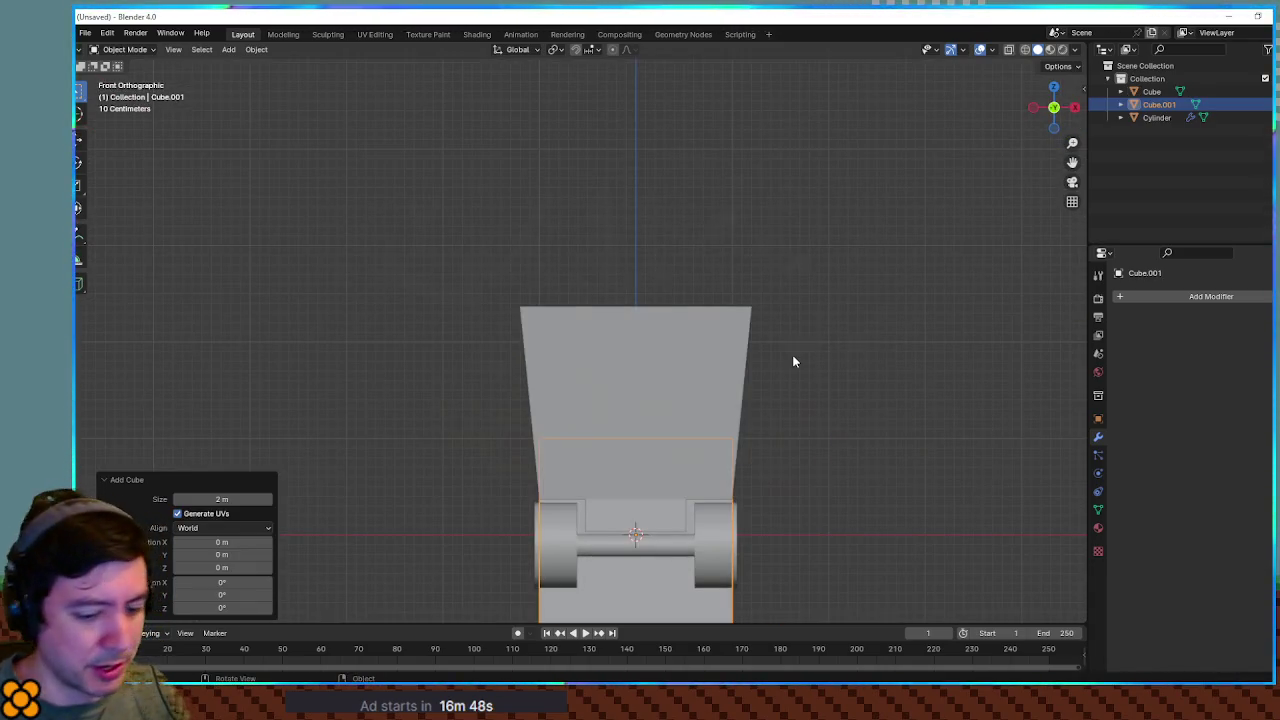
pyautogui.press('KP_3')
# Raise Cube.001 about 1.37 m along Z and scale it uniformly to 1.13
pyautogui.press('g')
pyautogui.press('z')
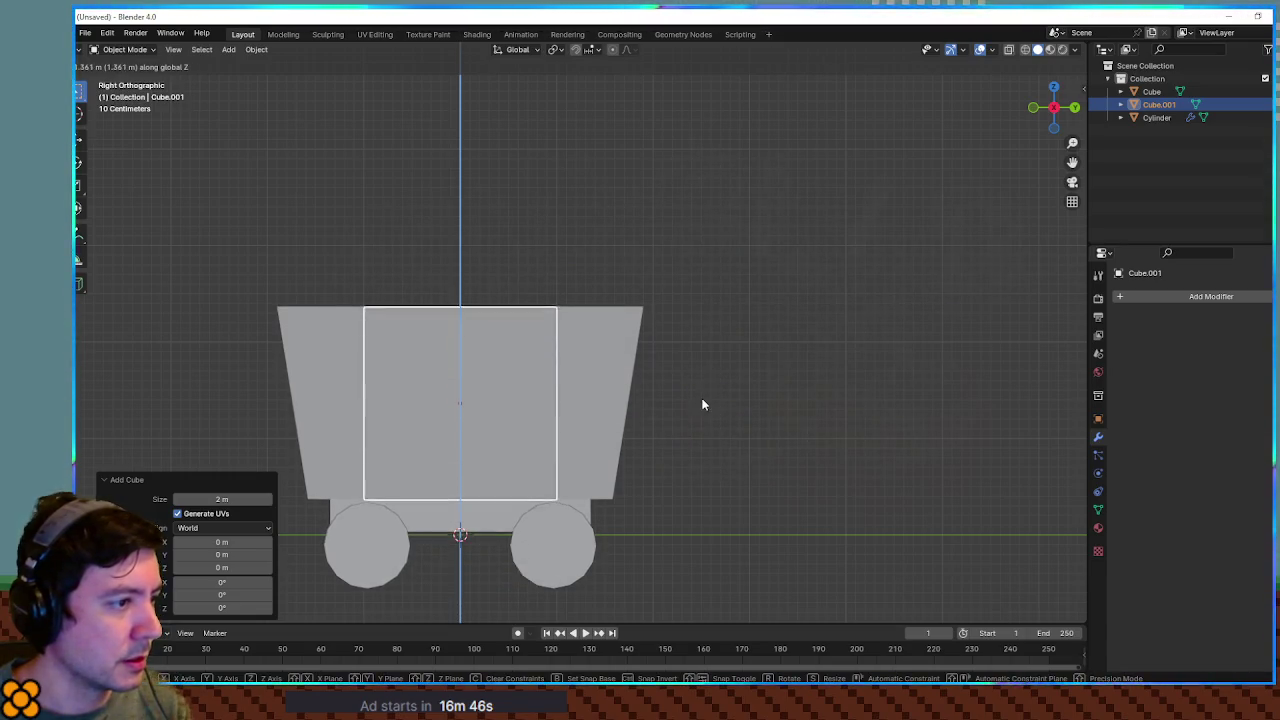
pyautogui.click(702, 404)
pyautogui.press('s')
pyautogui.click(738, 411)
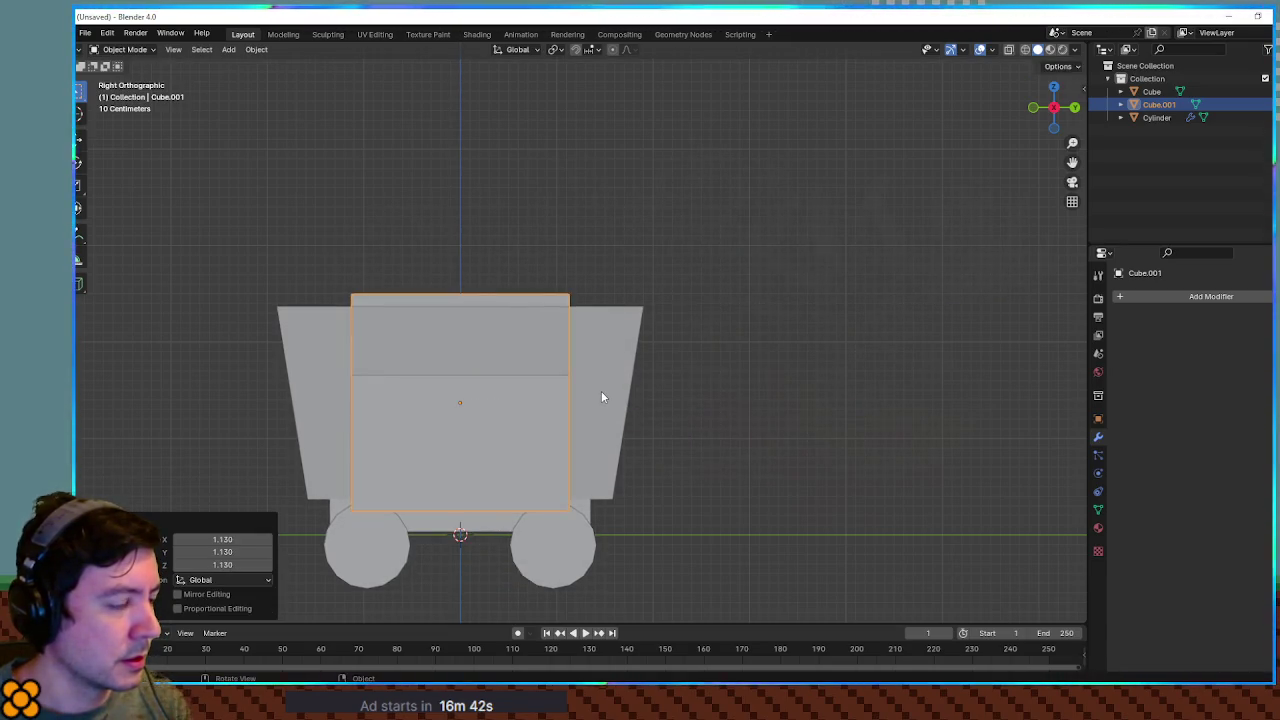
# Enter Edit Mode on Cube.001 and select its top face
pyautogui.press('KP_1')
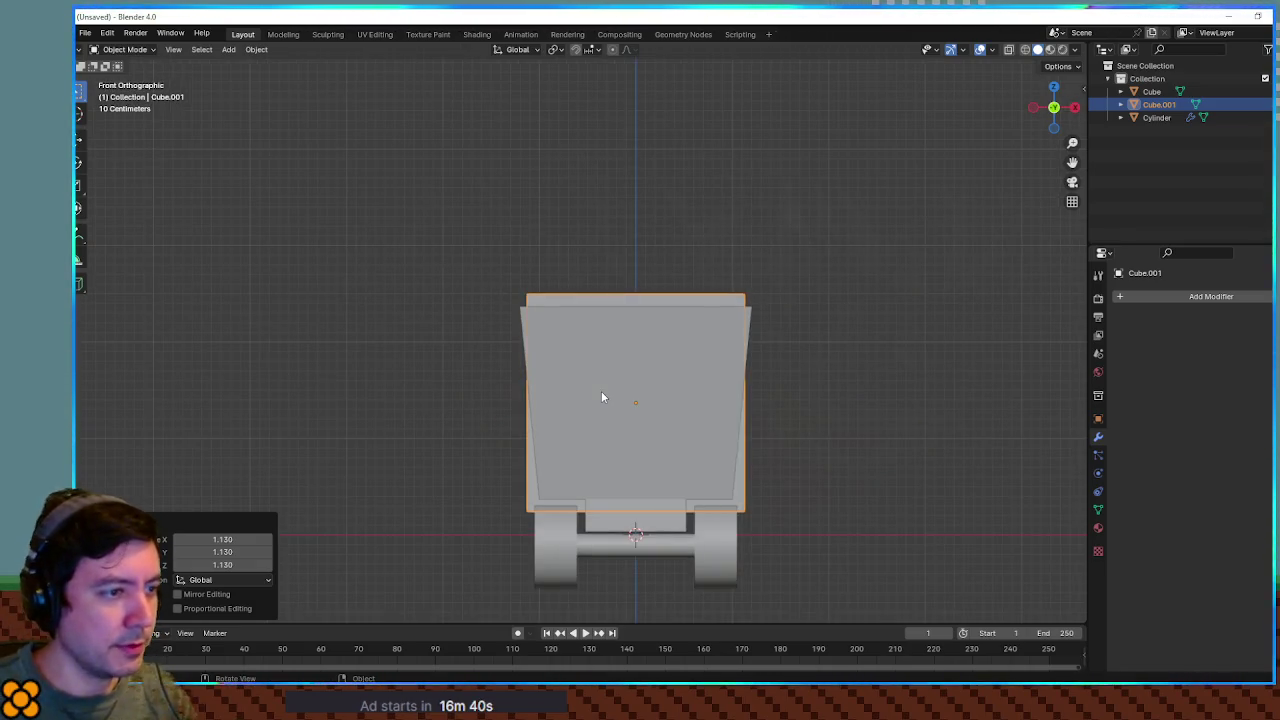
pyautogui.moveTo(747, 332); pyautogui.dragTo(751, 371)
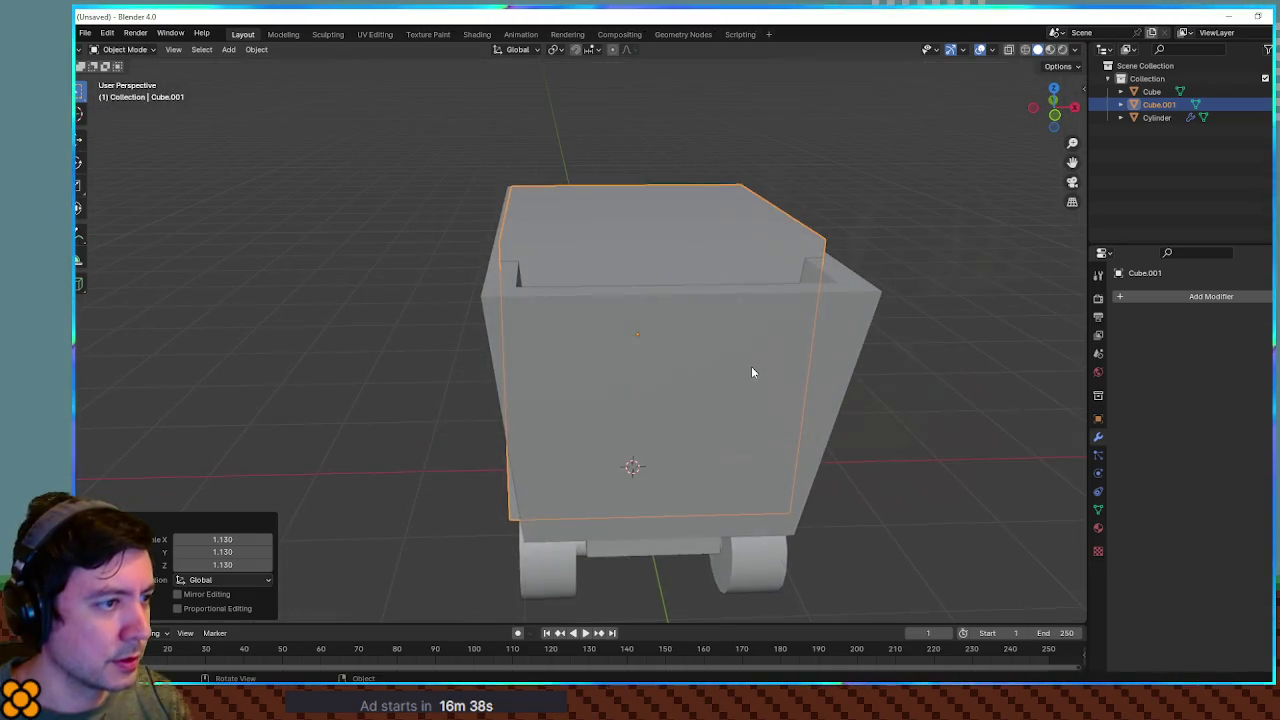
pyautogui.press('Tab')
pyautogui.click(685, 217)
# Scale the cube's top face to 1.137 along X and 1.745 along Y
pyautogui.moveTo(785, 357)
pyautogui.mouseDown()
pyautogui.moveTo(697, 386)
pyautogui.moveTo(820, 374)
pyautogui.mouseUp()
pyautogui.press('KP_7')
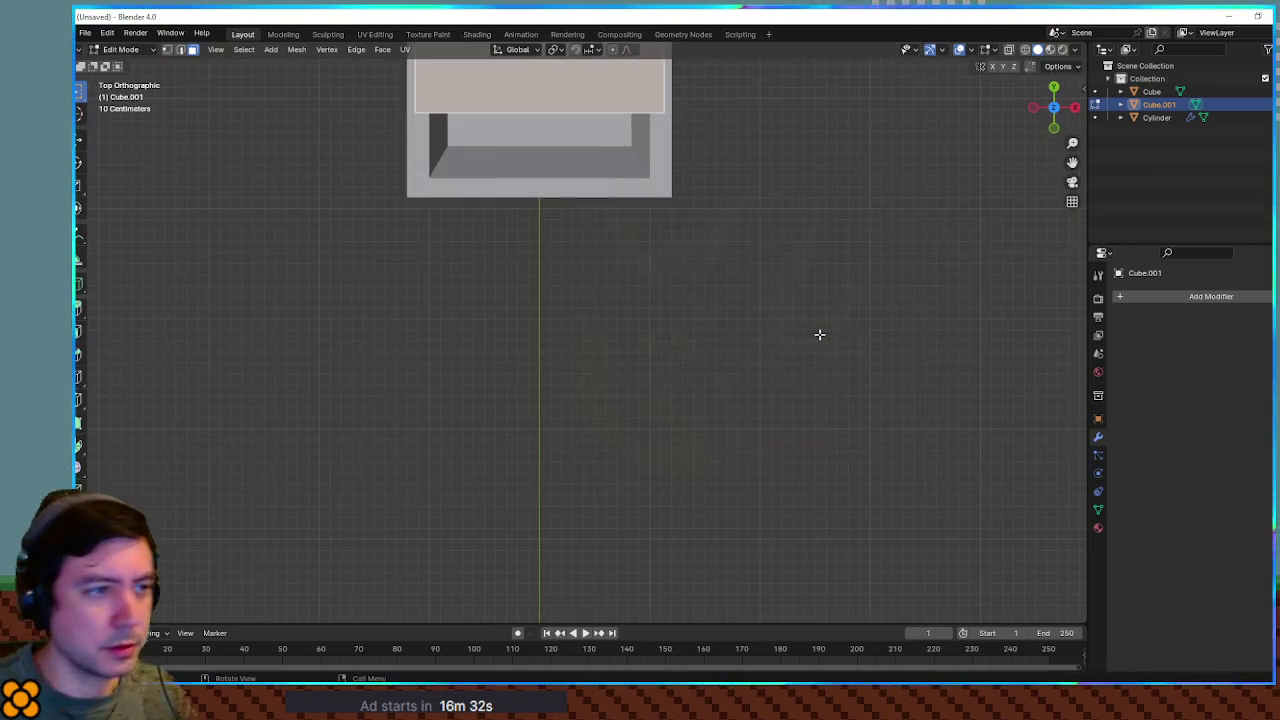
pyautogui.moveTo(715, 236); pyautogui.dragTo(726, 556)
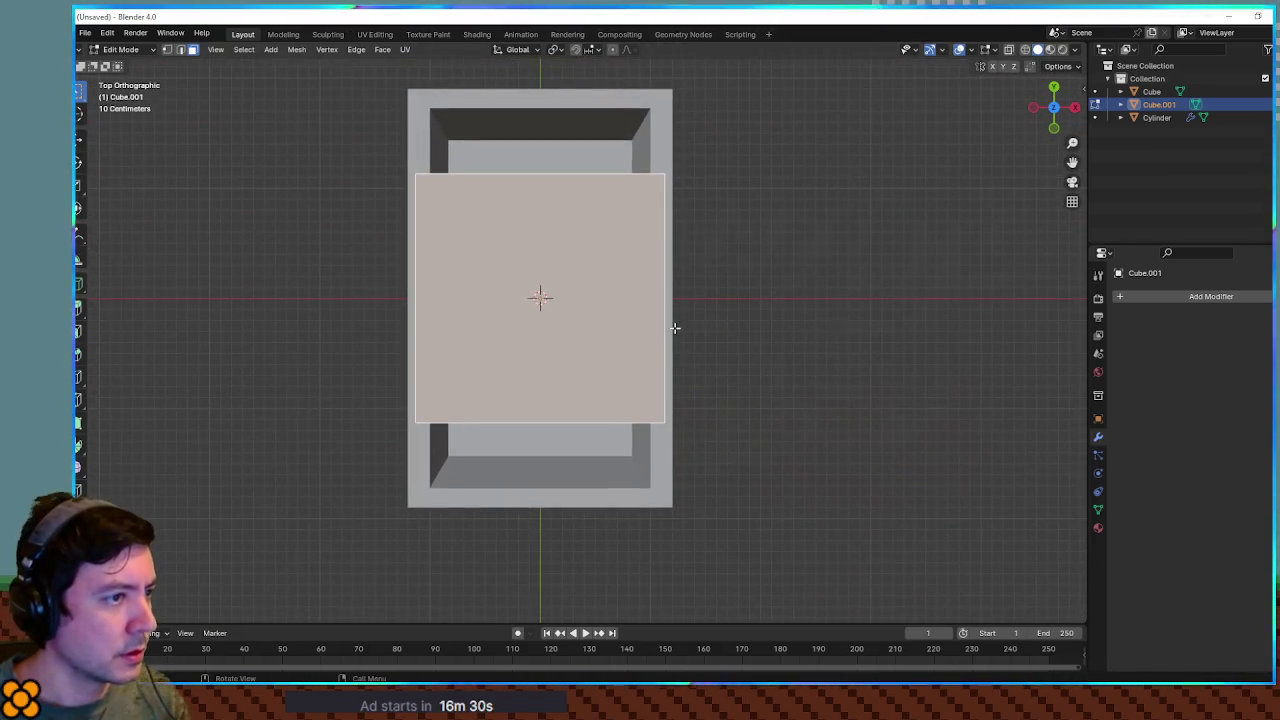
pyautogui.press('s')
pyautogui.press('x')
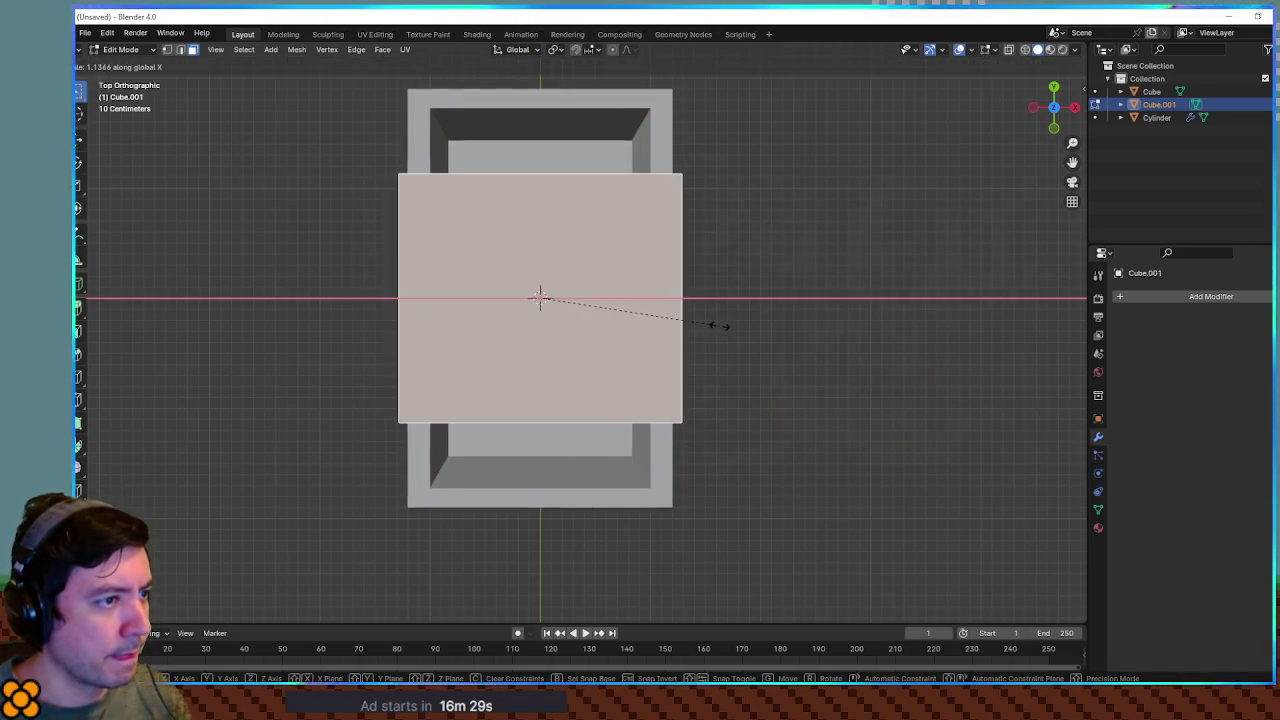
pyautogui.click(719, 326)
pyautogui.press('s')
pyautogui.press('y')
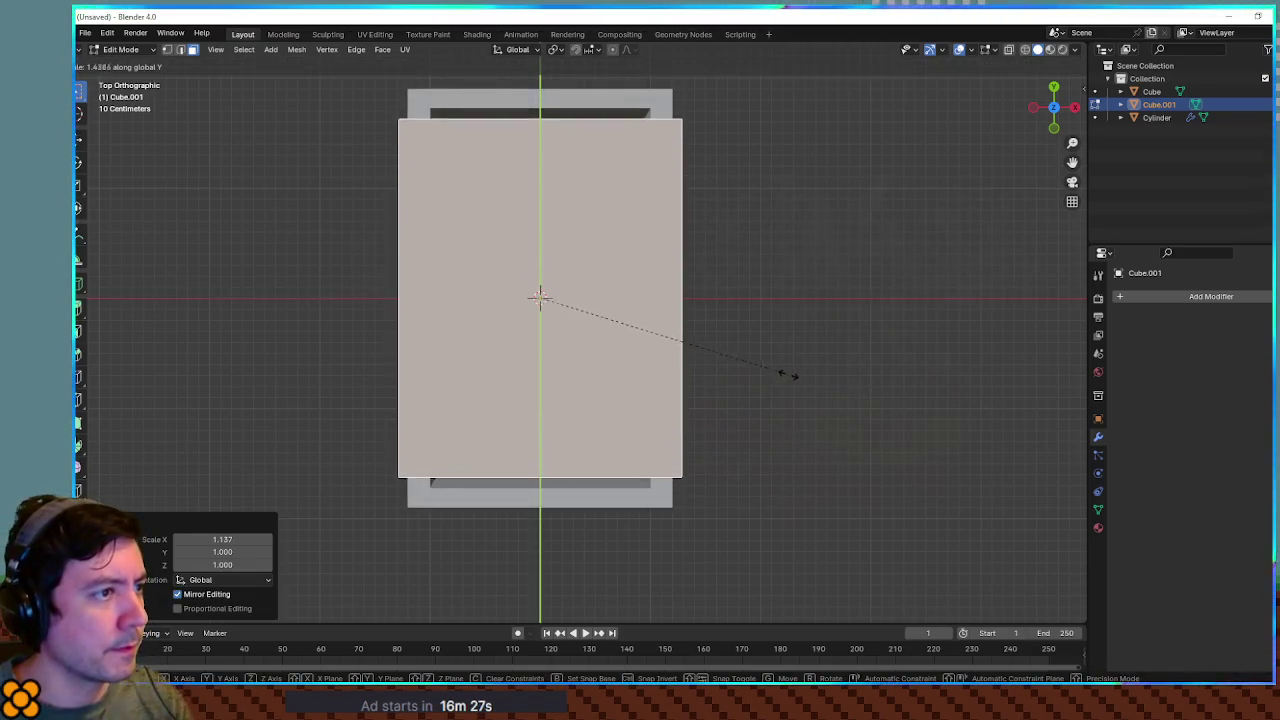
pyautogui.click(840, 395)
# From below, scale the cube's bottom face to 1.436 along Y
pyautogui.moveTo(794, 380)
pyautogui.mouseDown()
pyautogui.moveTo(766, 266)
pyautogui.moveTo(771, 463)
pyautogui.moveTo(800, 472)
pyautogui.moveTo(849, 406)
pyautogui.mouseUp()
pyautogui.press('ctrl+KP_7')
pyautogui.scroll(-4, 823, 441)
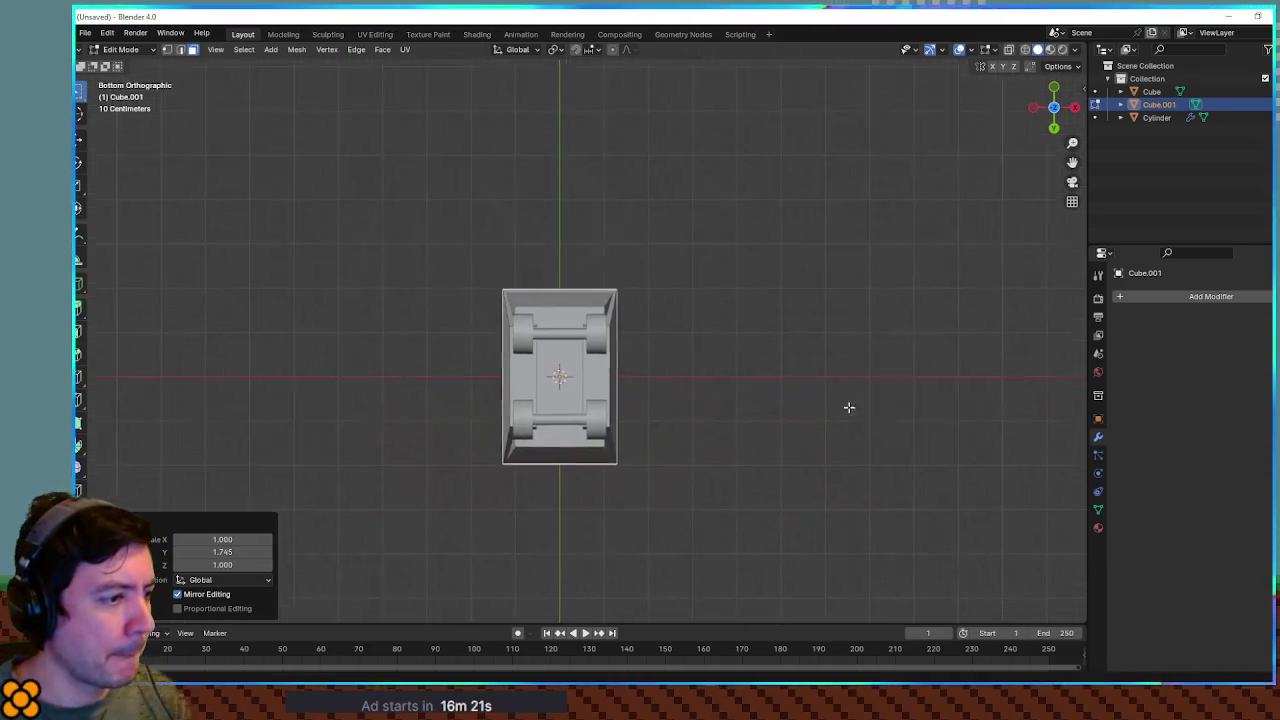
pyautogui.scroll(4, 849, 406)
pyautogui.click(566, 446)
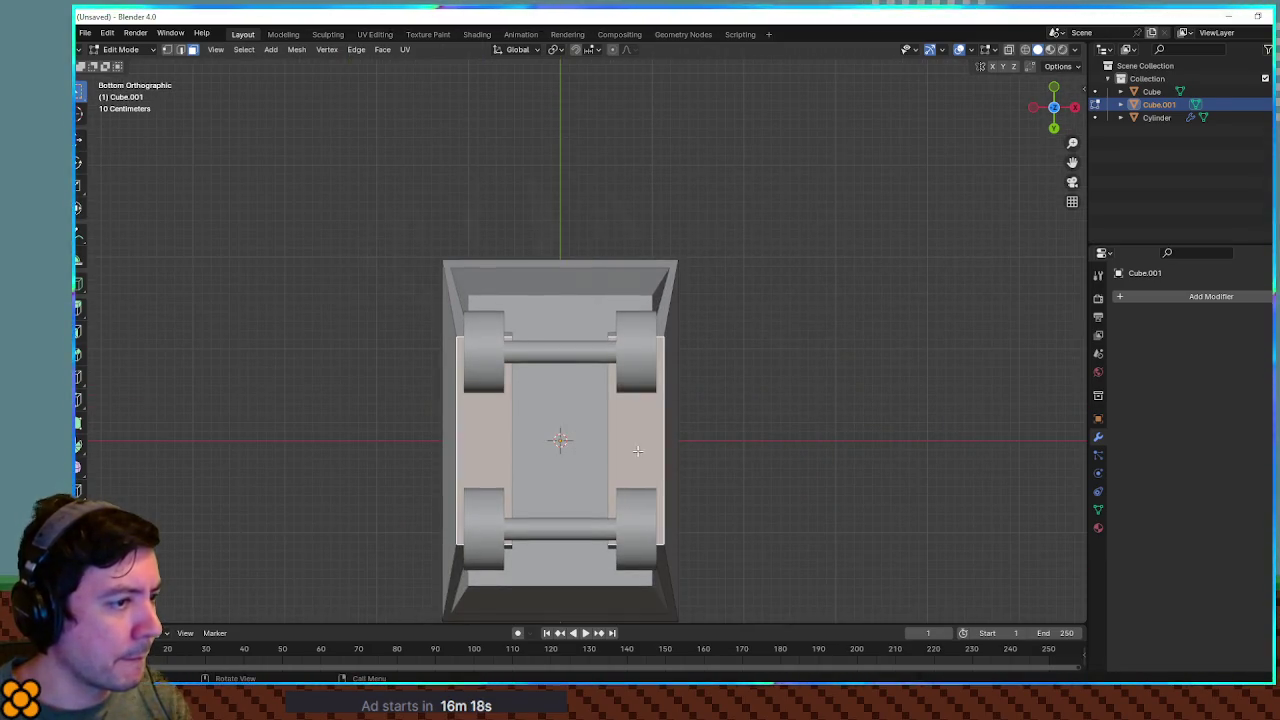
pyautogui.press('s')
pyautogui.press('y')
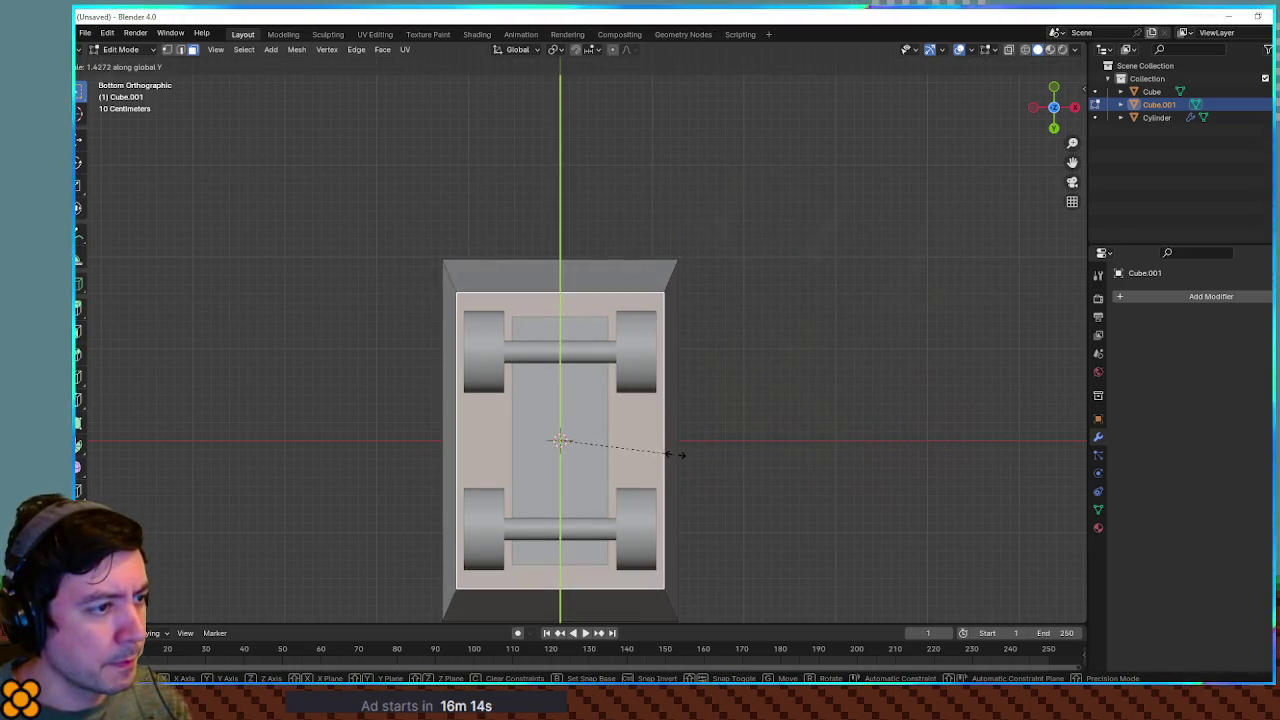
pyautogui.click(677, 451)
# From the top view, select the cube's left edge
pyautogui.moveTo(680, 451)
pyautogui.mouseDown()
pyautogui.moveTo(789, 360)
pyautogui.moveTo(645, 451)
pyautogui.moveTo(1014, 243)
pyautogui.mouseUp()
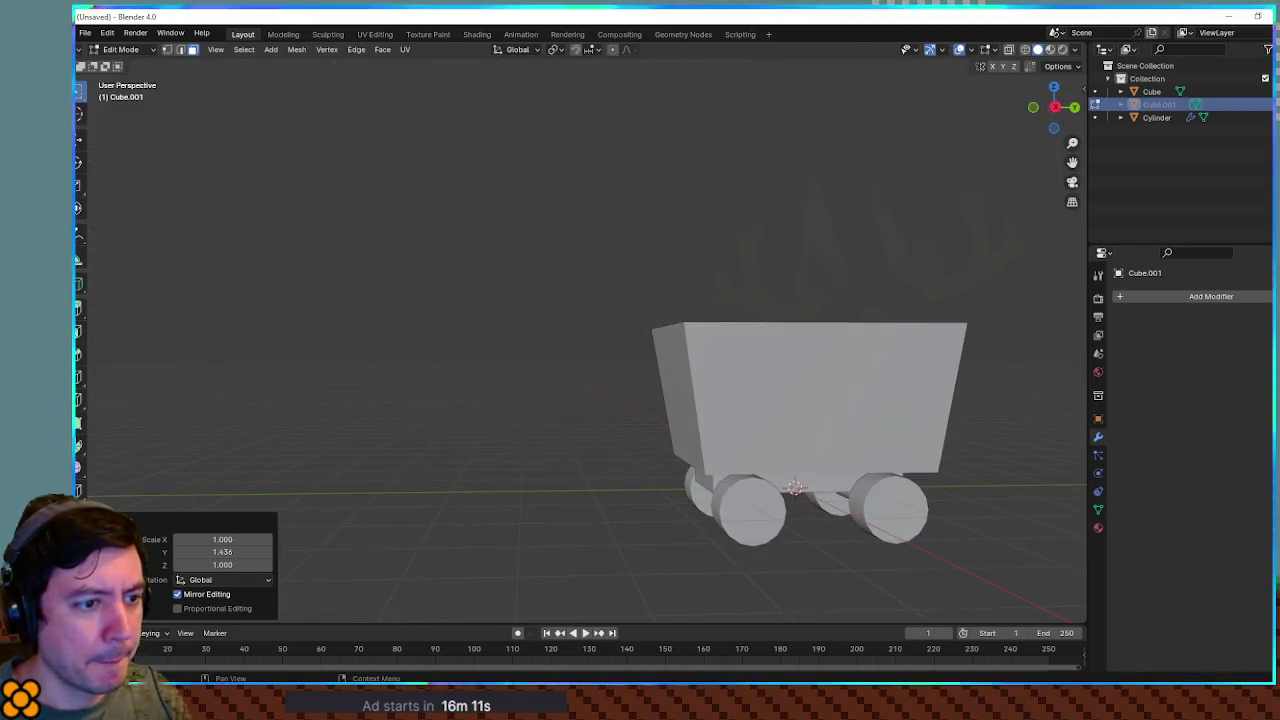
pyautogui.moveTo(843, 270)
pyautogui.mouseDown()
pyautogui.moveTo(865, 350)
pyautogui.moveTo(803, 274)
pyautogui.moveTo(609, 454)
pyautogui.moveTo(663, 357)
pyautogui.moveTo(705, 329)
pyautogui.mouseUp()
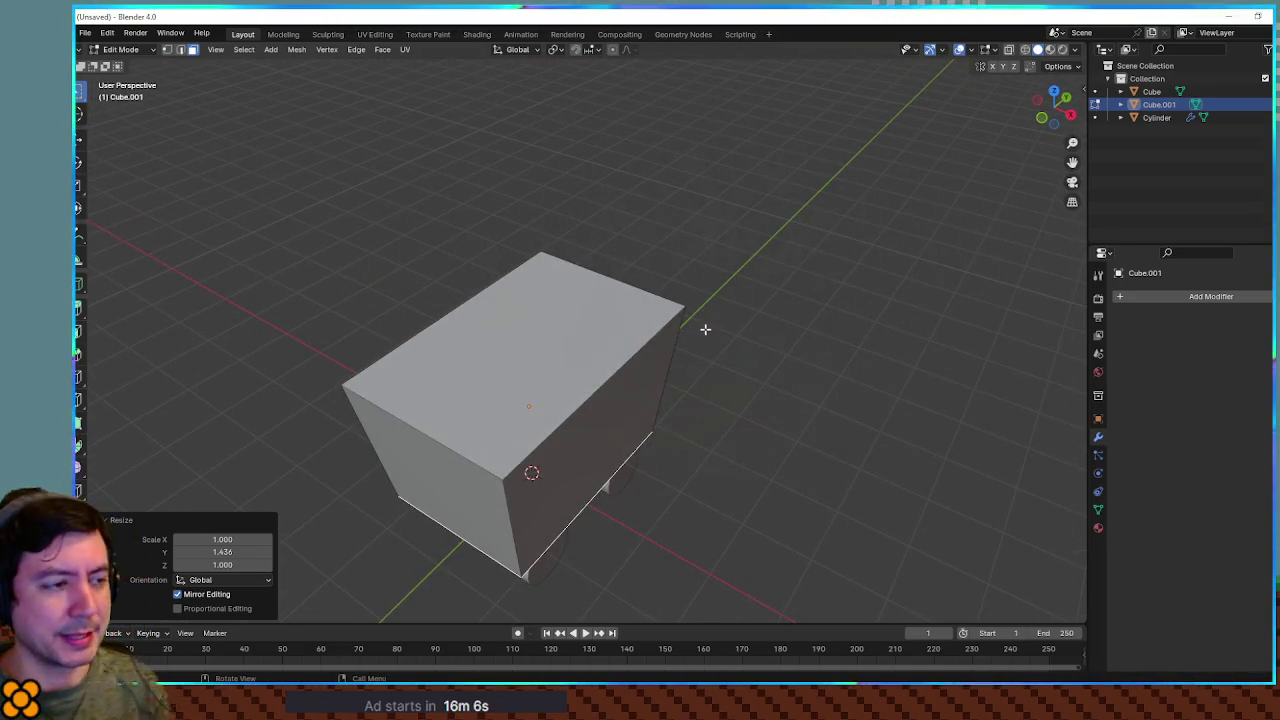
pyautogui.press('KP_7')
pyautogui.scroll(2, 523, 371)
pyautogui.moveTo(511, 383)
pyautogui.mouseDown()
pyautogui.moveTo(522, 356)
pyautogui.moveTo(663, 349)
pyautogui.moveTo(660, 337)
pyautogui.moveTo(636, 371)
pyautogui.moveTo(686, 380)
pyautogui.moveTo(570, 385)
pyautogui.moveTo(604, 336)
pyautogui.moveTo(482, 384)
pyautogui.mouseUp()
pyautogui.press('Tab')
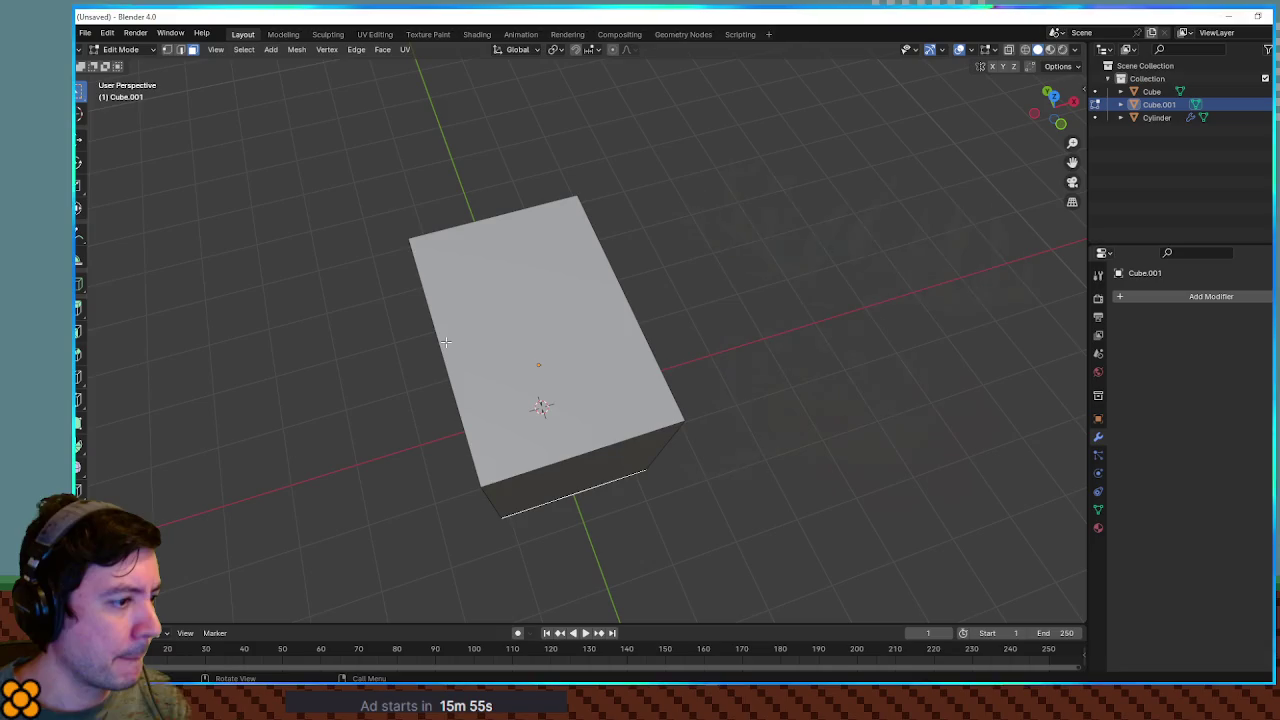
pyautogui.moveTo(446, 343)
pyautogui.mouseDown()
pyautogui.moveTo(440, 320)
pyautogui.moveTo(349, 277)
pyautogui.moveTo(380, 357)
pyautogui.moveTo(394, 356)
pyautogui.mouseUp()
# Scale the selected edge to 0 along X and slide it about 2 m along X
pyautogui.moveTo(578, 514)
pyautogui.mouseDown()
pyautogui.moveTo(586, 463)
pyautogui.moveTo(569, 469)
pyautogui.mouseUp()
pyautogui.press('KP_7')
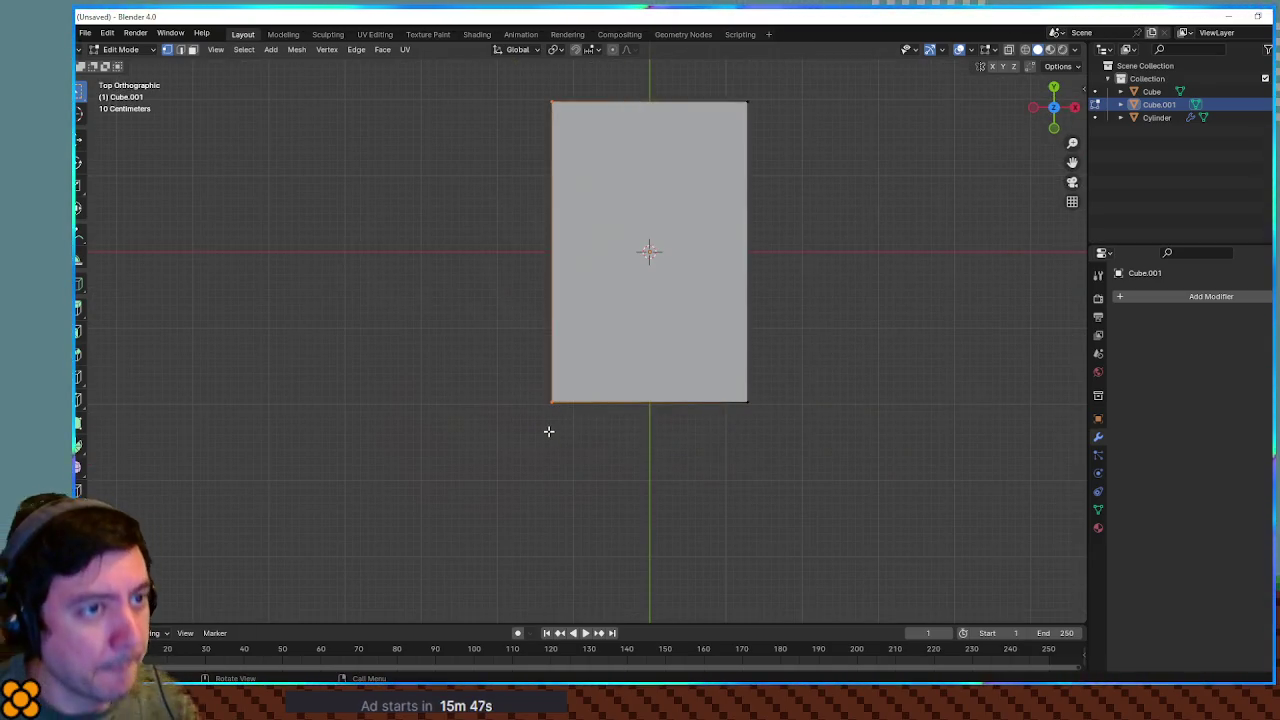
pyautogui.press('s')
pyautogui.press('x')
pyautogui.press('0')
pyautogui.press('Return')
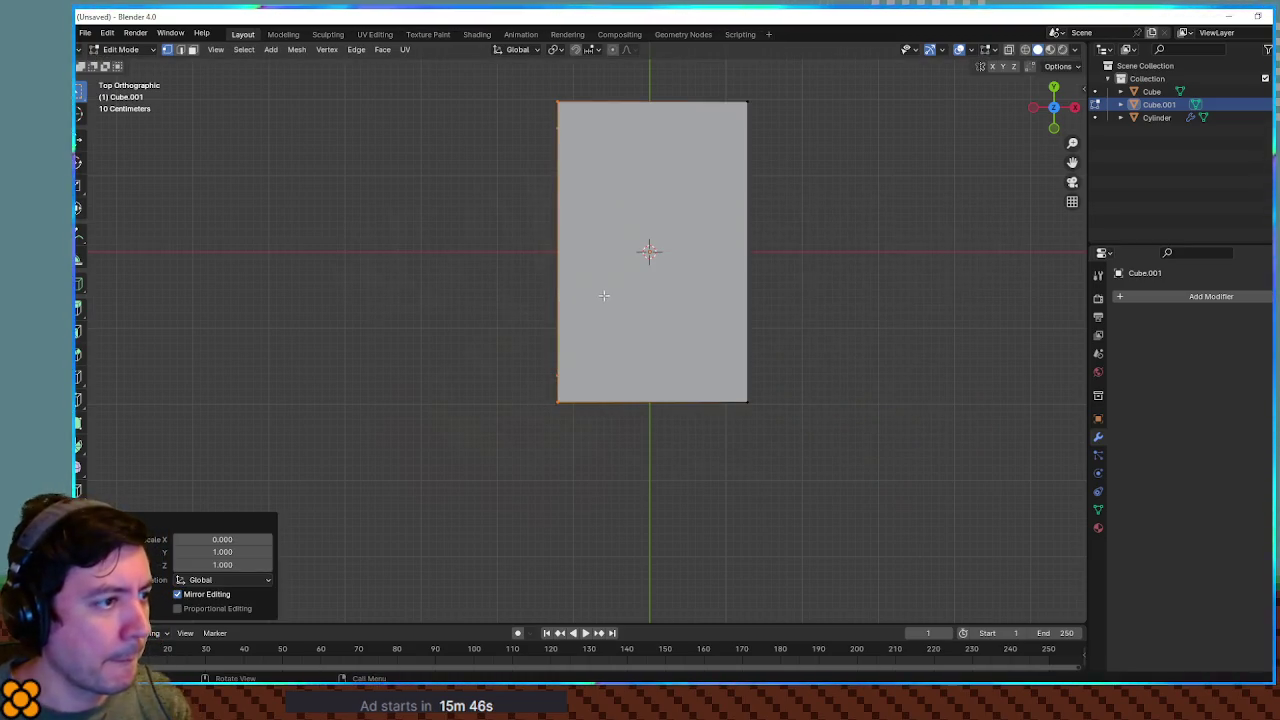
pyautogui.press('g')
pyautogui.press('x')
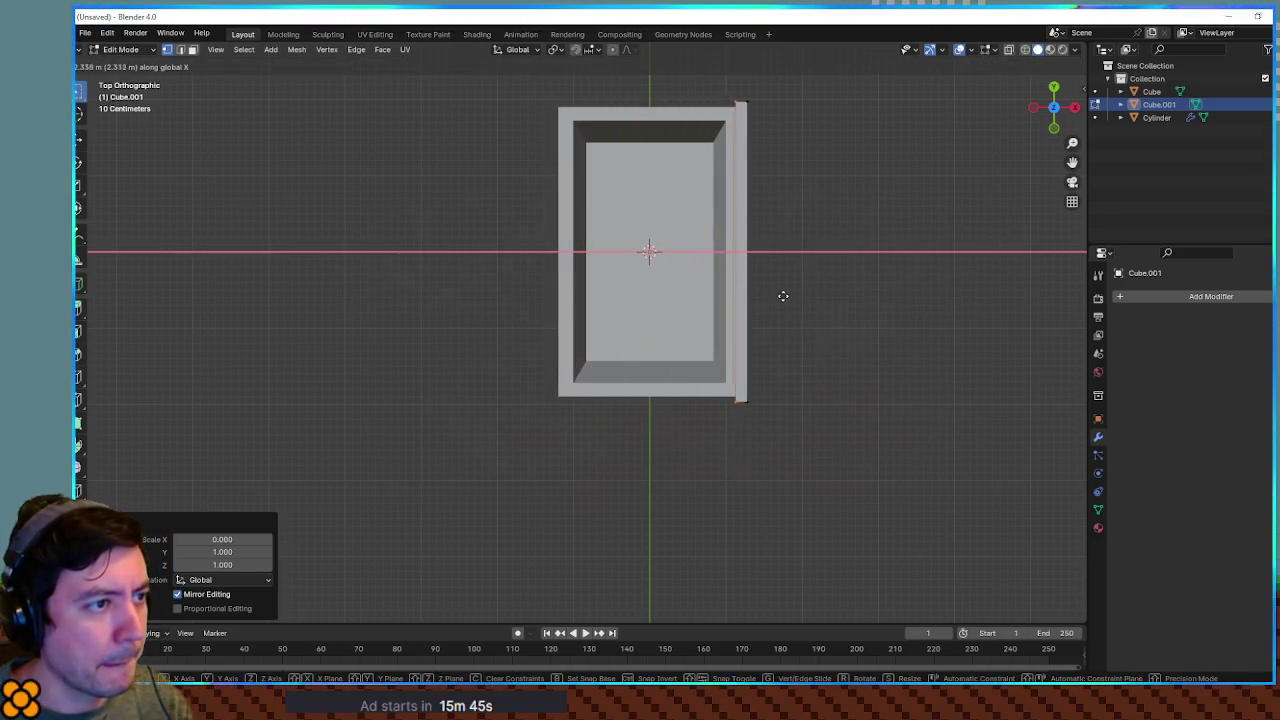
pyautogui.click(756, 295)
# Scale the edge to 0 along Y and slide it lengthwise toward the cart's end
pyautogui.moveTo(756, 295)
pyautogui.mouseDown()
pyautogui.moveTo(774, 349)
pyautogui.moveTo(783, 243)
pyautogui.moveTo(714, 263)
pyautogui.moveTo(833, 371)
pyautogui.moveTo(774, 360)
pyautogui.moveTo(797, 337)
pyautogui.moveTo(977, 393)
pyautogui.moveTo(866, 306)
pyautogui.mouseUp()
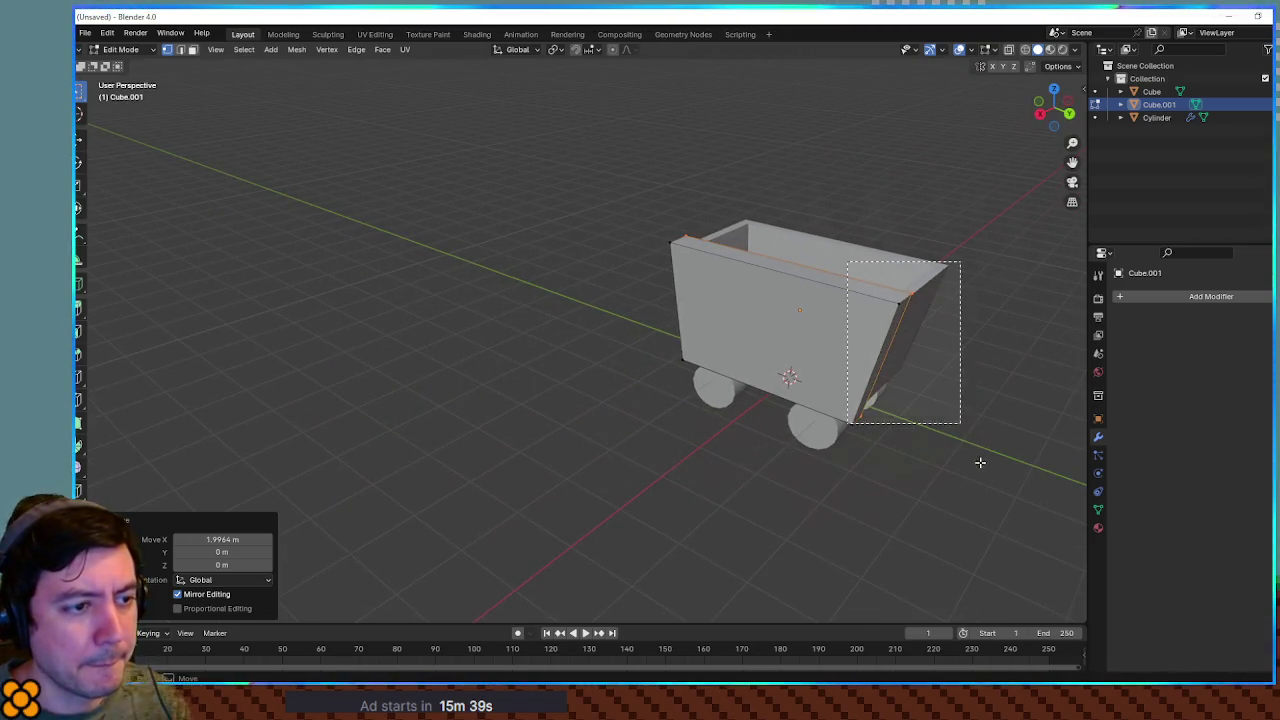
pyautogui.press('s')
pyautogui.press('y')
pyautogui.press('0')
pyautogui.press('Return')
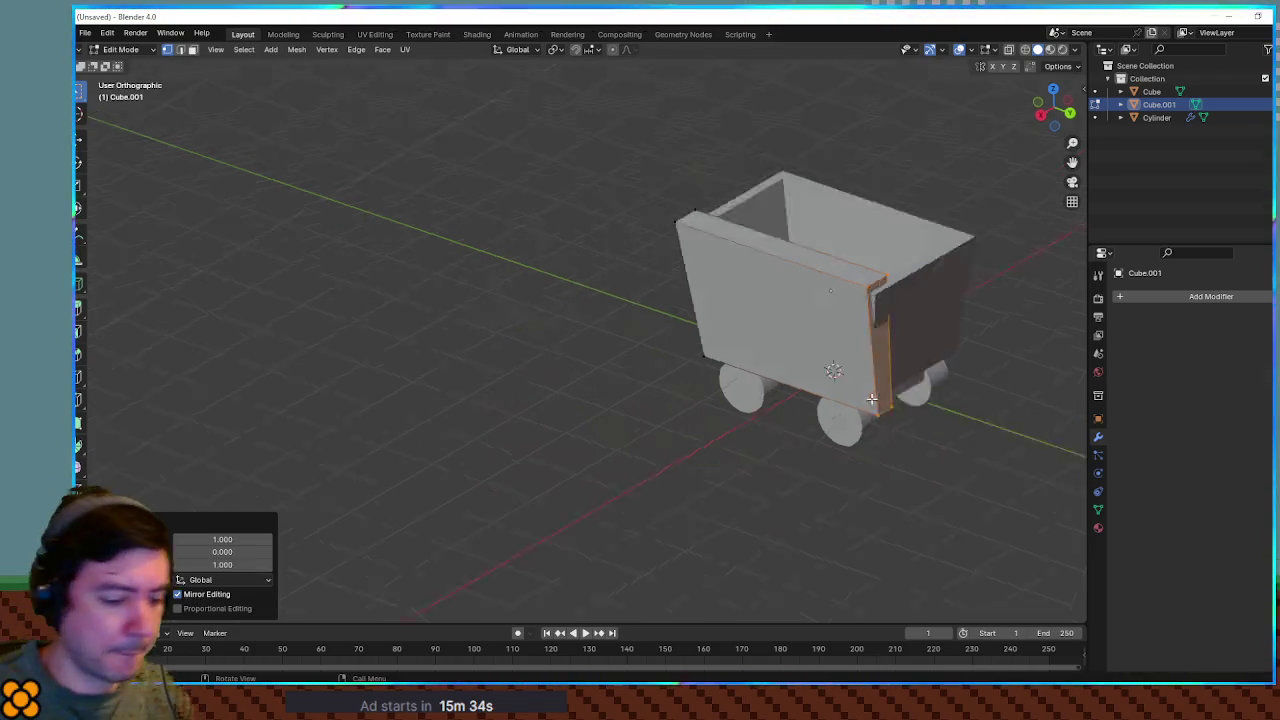
pyautogui.press('KP_7')
pyautogui.press('g')
pyautogui.press('y')
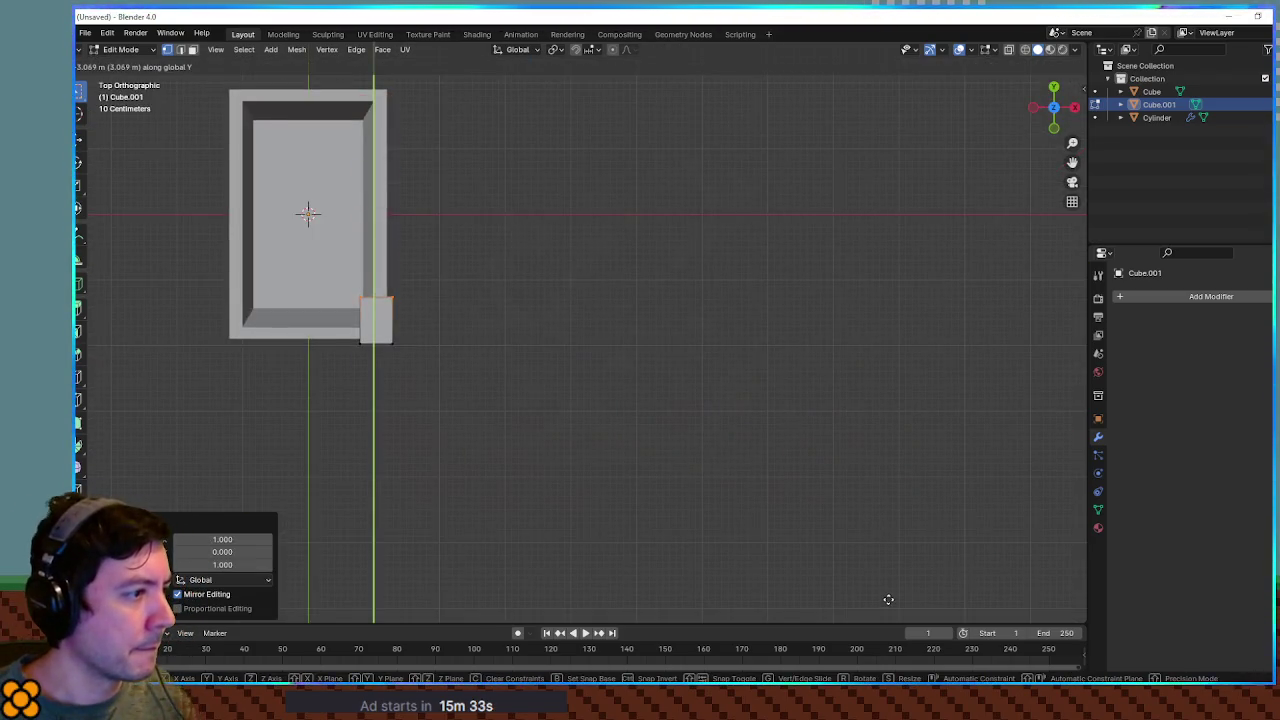
pyautogui.click(895, 609)
pyautogui.moveTo(891, 606)
pyautogui.mouseDown()
pyautogui.moveTo(580, 294)
pyautogui.moveTo(426, 488)
pyautogui.moveTo(443, 377)
pyautogui.moveTo(258, 464)
pyautogui.moveTo(463, 423)
pyautogui.moveTo(289, 509)
pyautogui.moveTo(414, 517)
pyautogui.mouseUp()
# Raise the thin corner piece along Z up to the cart's rim
pyautogui.press('g')
pyautogui.press('z')
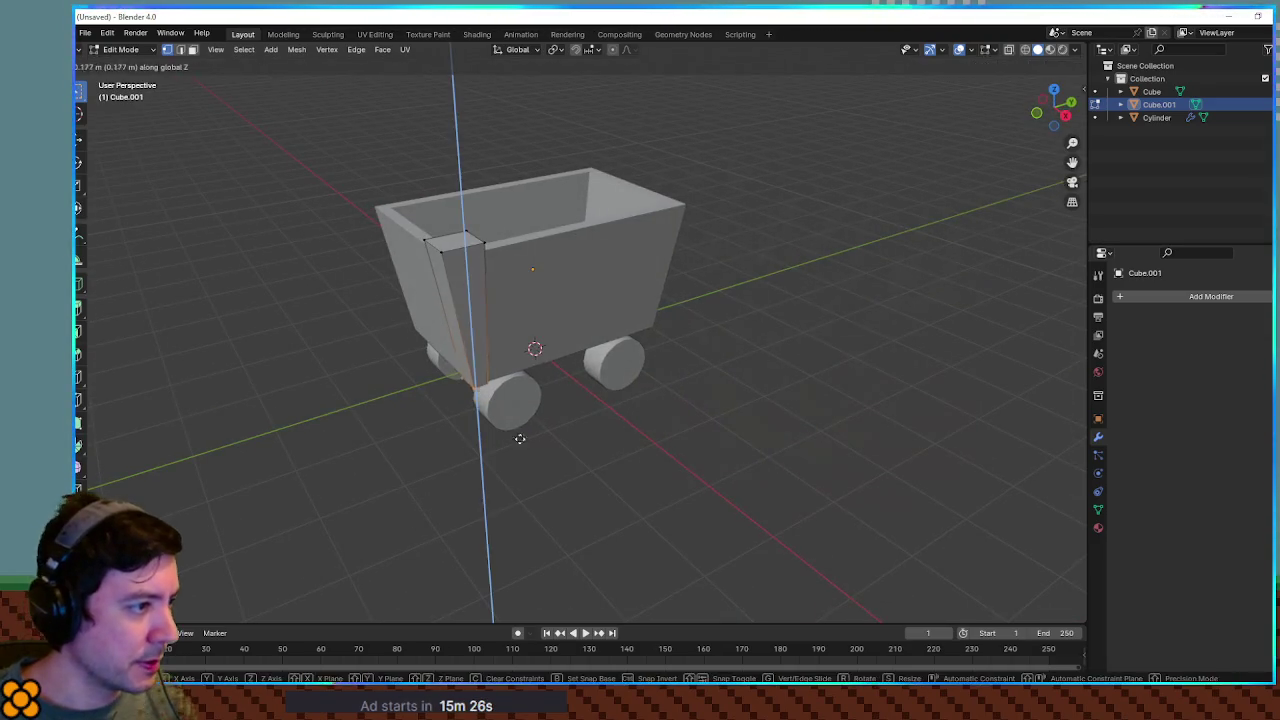
pyautogui.click(528, 355)
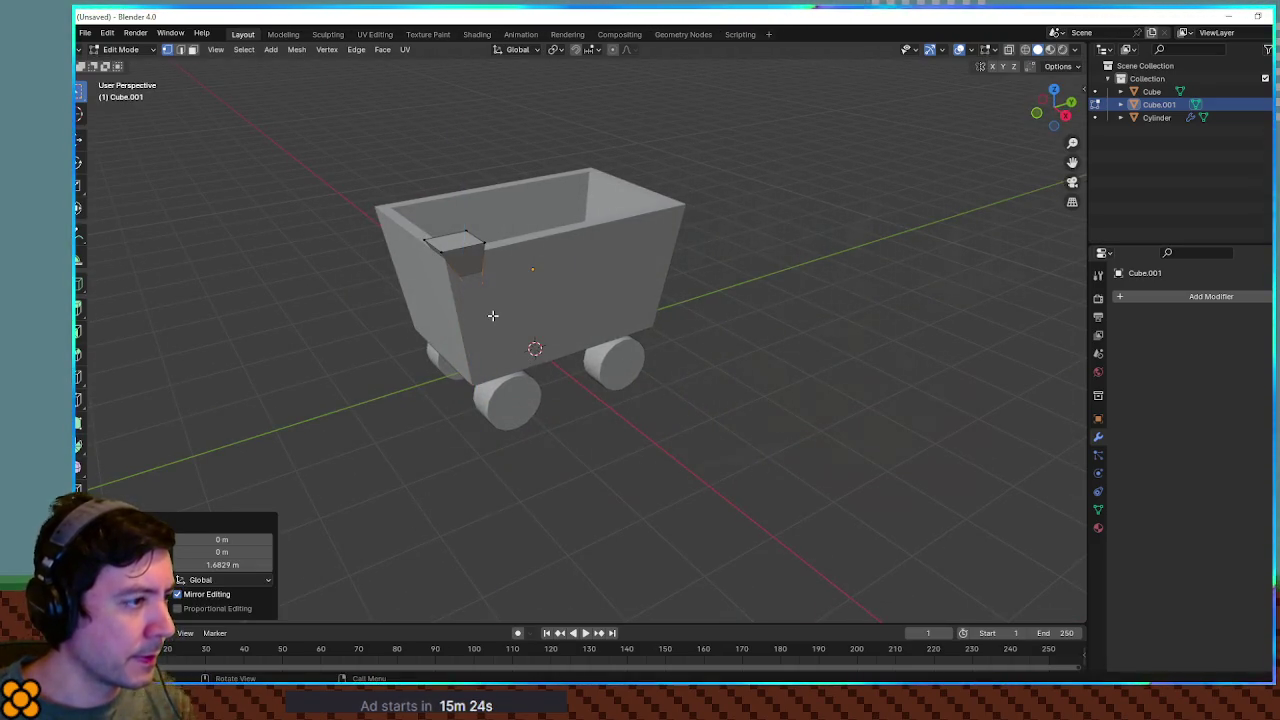
pyautogui.scroll(3, 449, 317)
pyautogui.moveTo(449, 317)
pyautogui.mouseDown()
pyautogui.moveTo(600, 403)
pyautogui.moveTo(549, 371)
pyautogui.mouseUp()
pyautogui.scroll(2, 568, 399)
# Scale the piece's lower edge by 3.714 and lift it along Z to the rim
pyautogui.click(540, 510)
pyautogui.press('s')
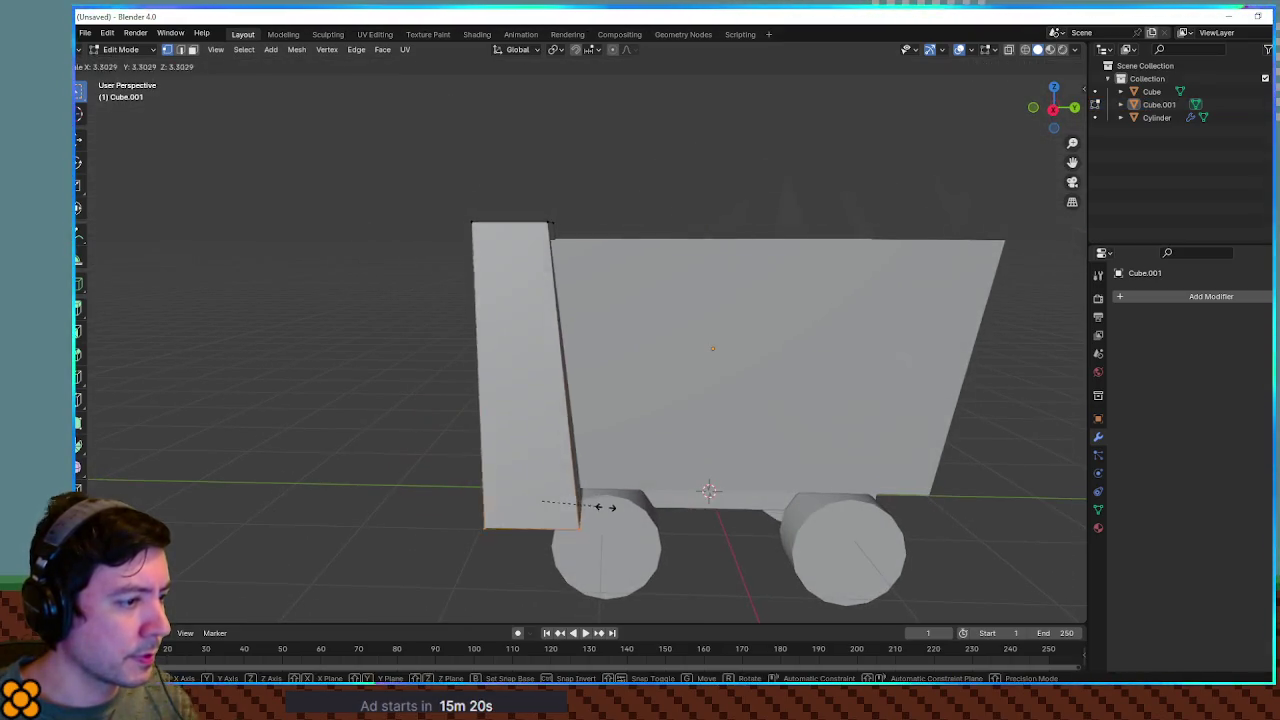
pyautogui.click(606, 508)
pyautogui.press('g')
pyautogui.press('z')
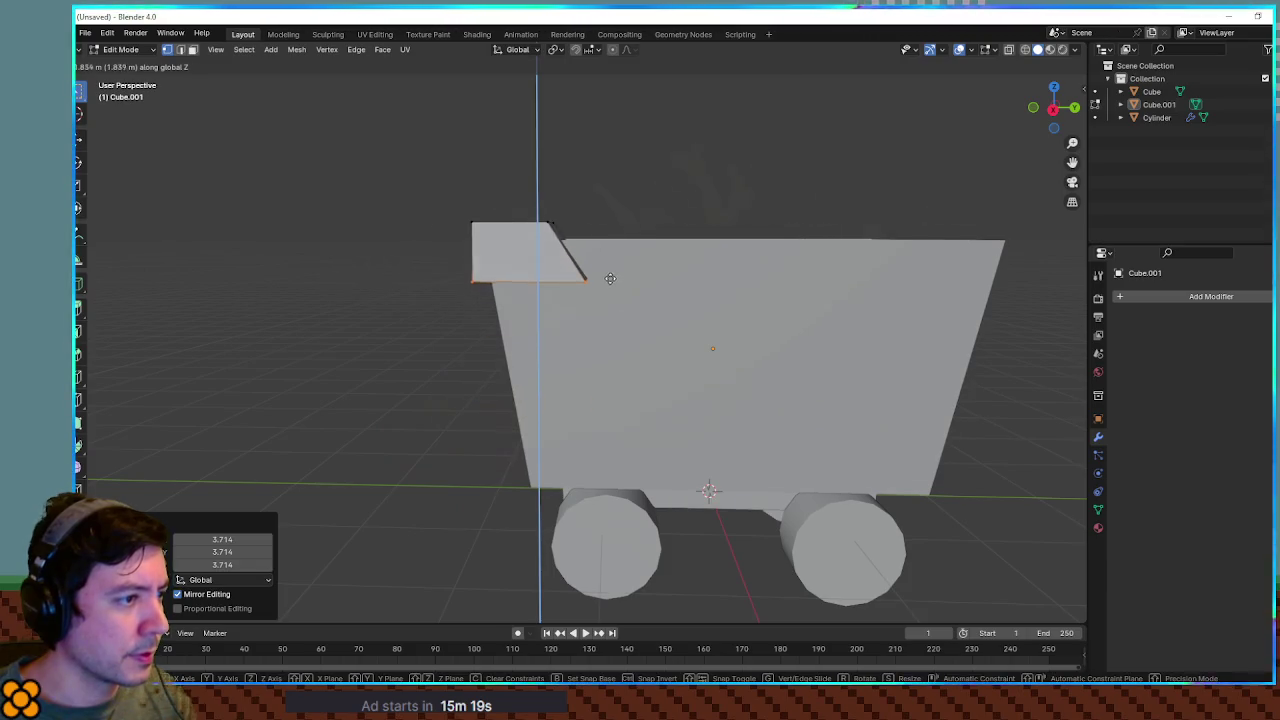
pyautogui.click(590, 280)
pyautogui.moveTo(590, 280); pyautogui.dragTo(636, 337)
pyautogui.moveTo(497, 320); pyautogui.dragTo(530, 395)
# Slide the edge along X twice to form a chunky block capping the rim corner
pyautogui.press('g')
pyautogui.press('x')
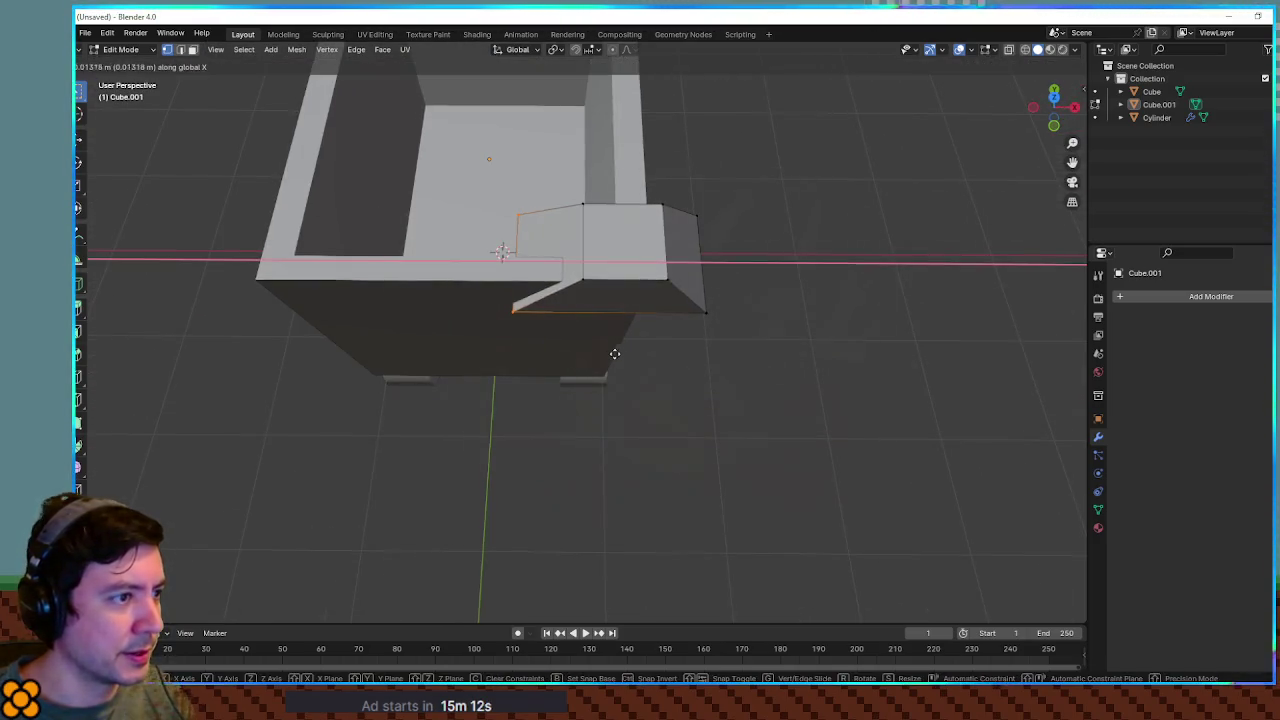
pyautogui.click(643, 353)
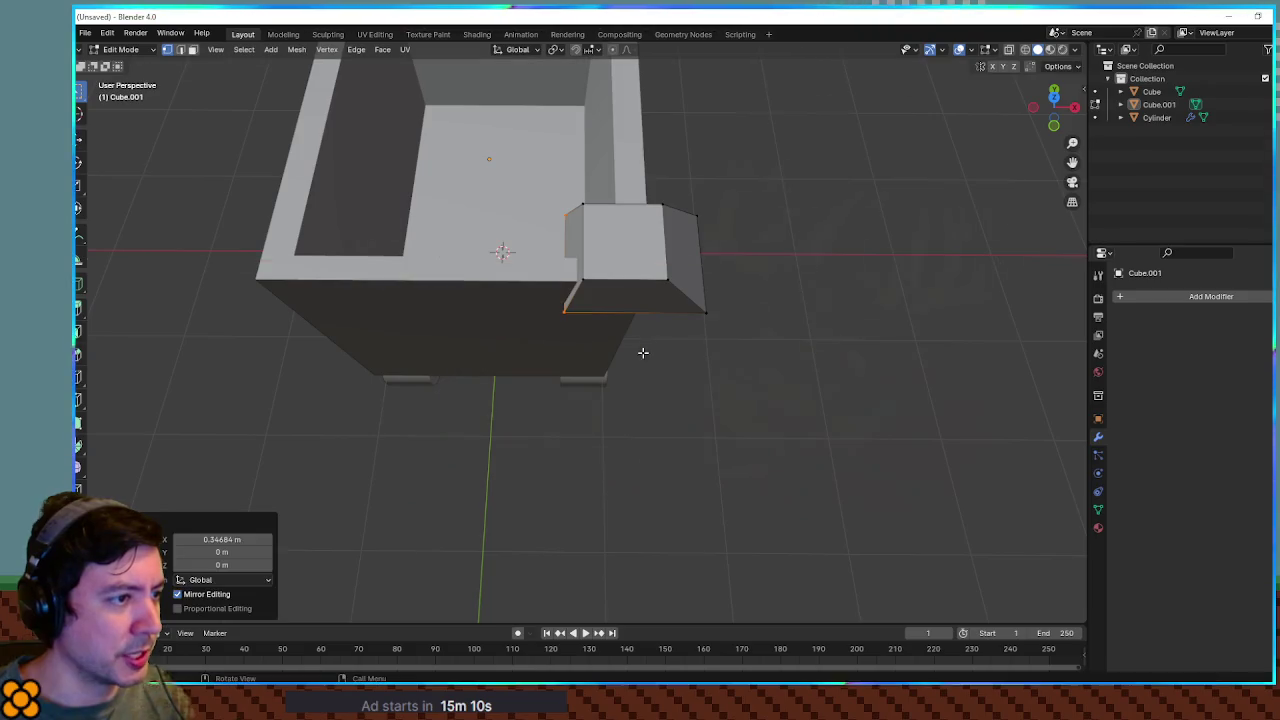
pyautogui.press('g')
pyautogui.press('x')
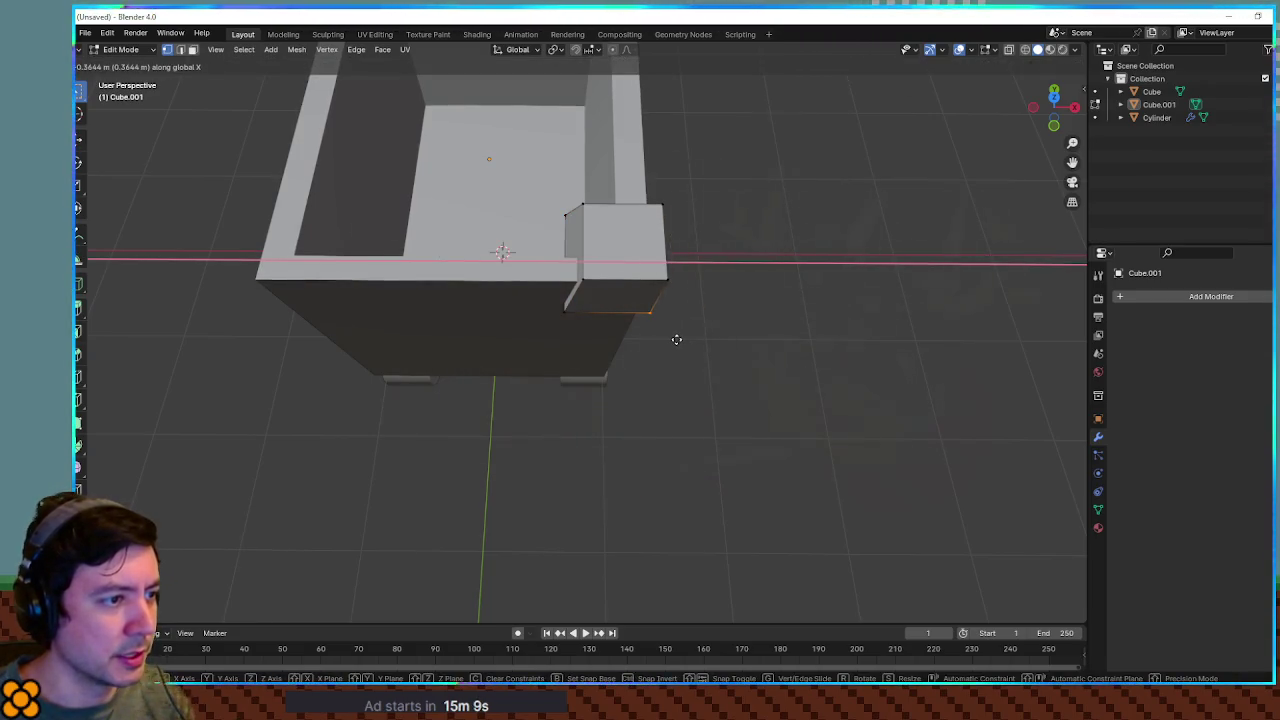
pyautogui.click(660, 352)
pyautogui.moveTo(657, 357)
pyautogui.mouseDown()
pyautogui.moveTo(789, 380)
pyautogui.moveTo(740, 400)
pyautogui.moveTo(701, 373)
pyautogui.moveTo(757, 366)
pyautogui.moveTo(800, 328)
pyautogui.moveTo(749, 403)
pyautogui.moveTo(717, 420)
pyautogui.moveTo(760, 411)
pyautogui.moveTo(697, 415)
pyautogui.moveTo(740, 417)
pyautogui.mouseUp()
pyautogui.press('Tab')
pyautogui.press('Tab')
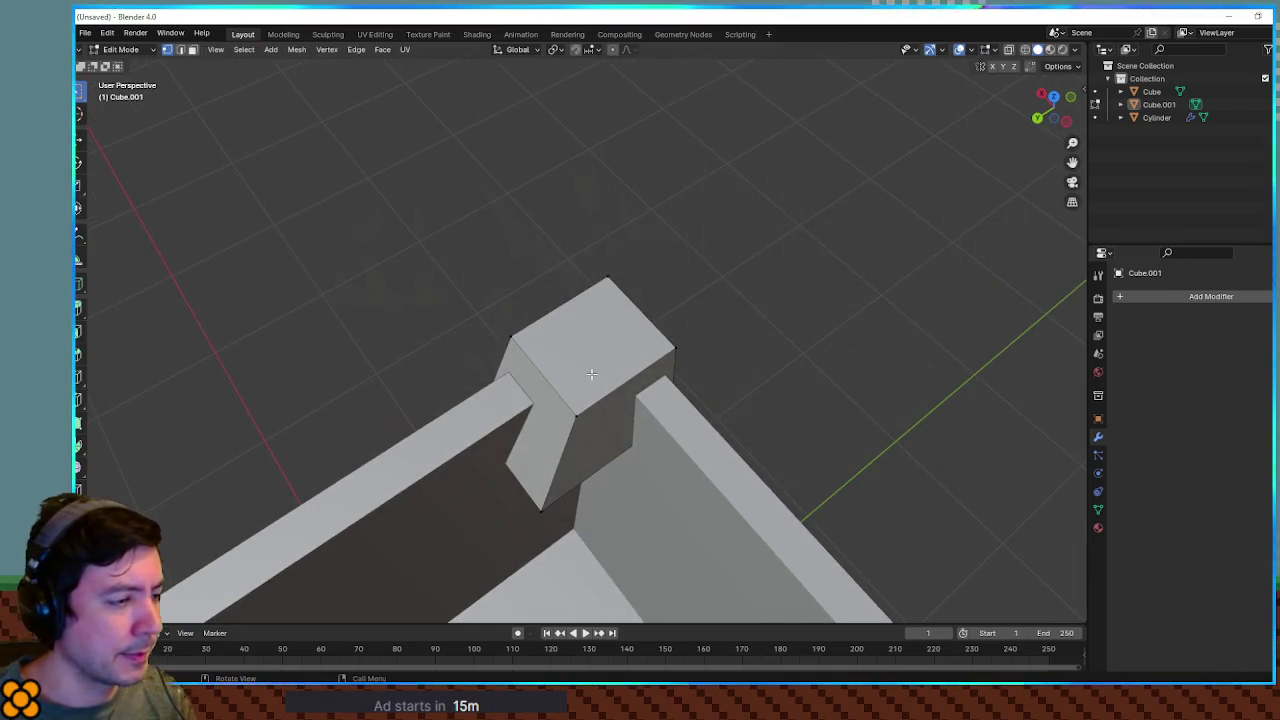
pyautogui.press('a')
pyautogui.rightClick(589, 374)
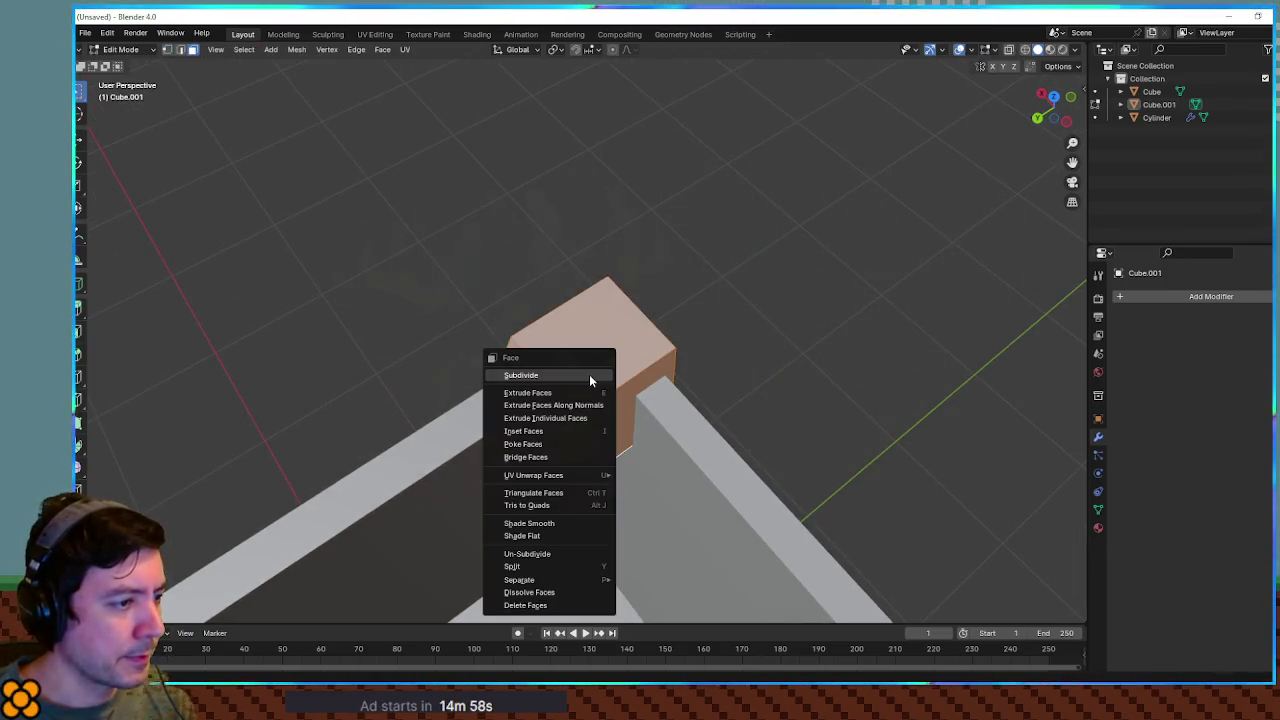
pyautogui.click(589, 374)
pyautogui.scroll(3, 586, 429)
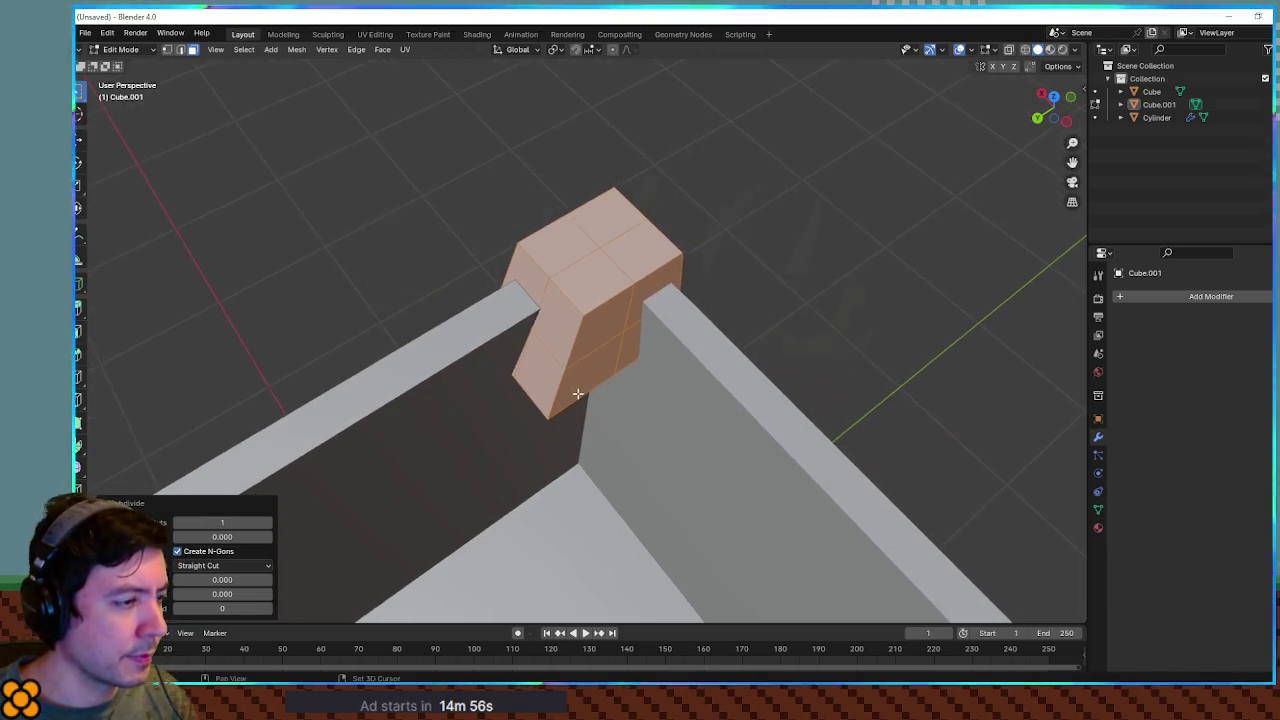
pyautogui.moveTo(675, 415)
pyautogui.mouseDown()
pyautogui.moveTo(674, 480)
pyautogui.moveTo(640, 424)
pyautogui.mouseUp()
pyautogui.moveTo(560, 396); pyautogui.dragTo(542, 398)
pyautogui.press('1')
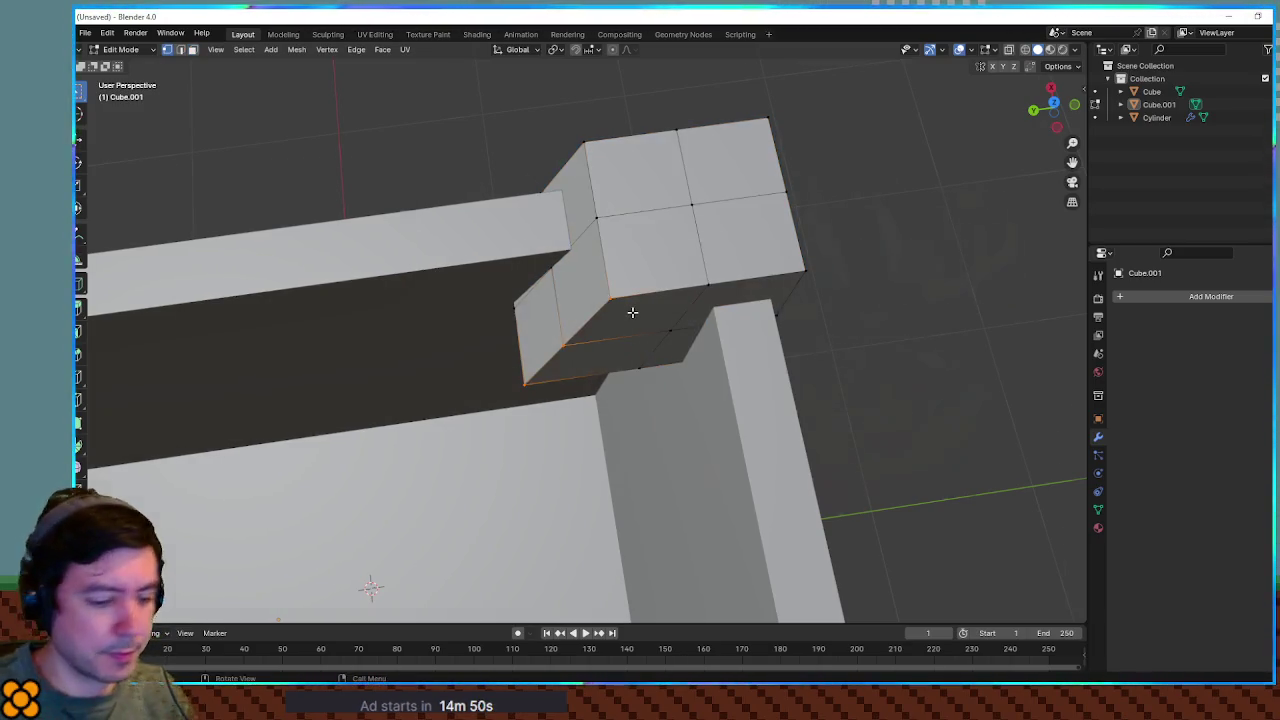
pyautogui.press('KP_7')
pyautogui.press('g')
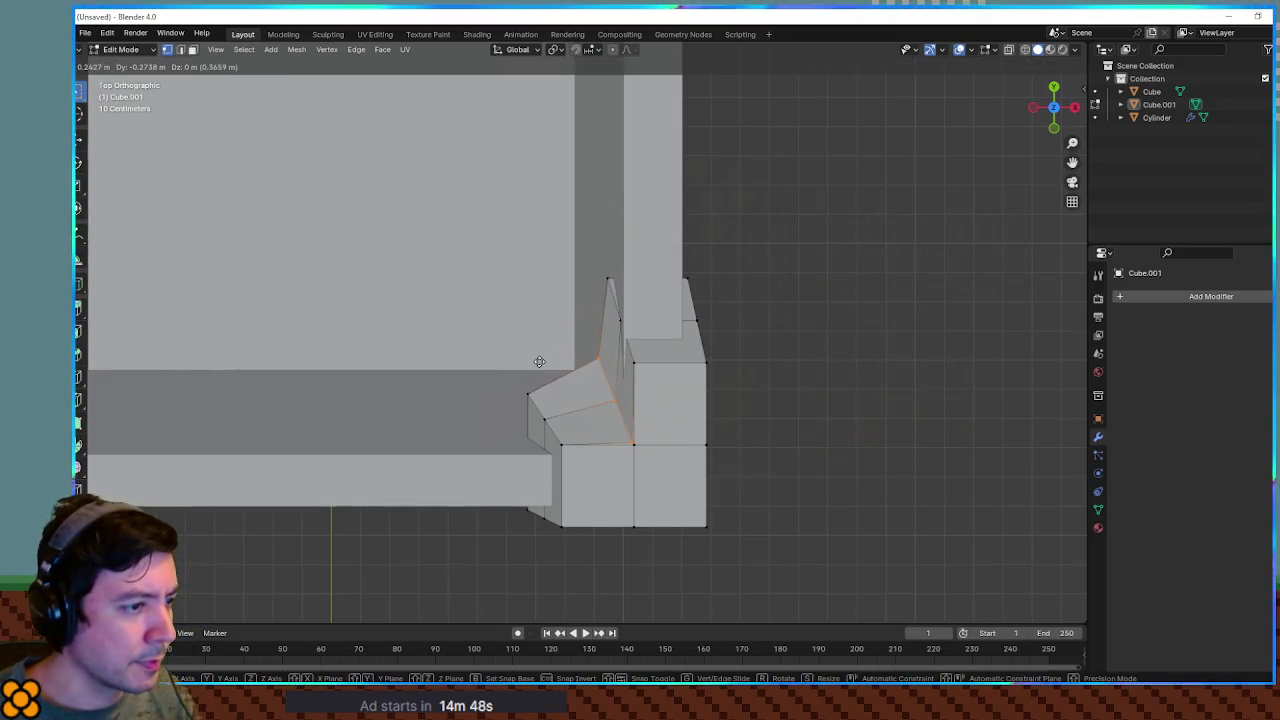
pyautogui.press('Escape')
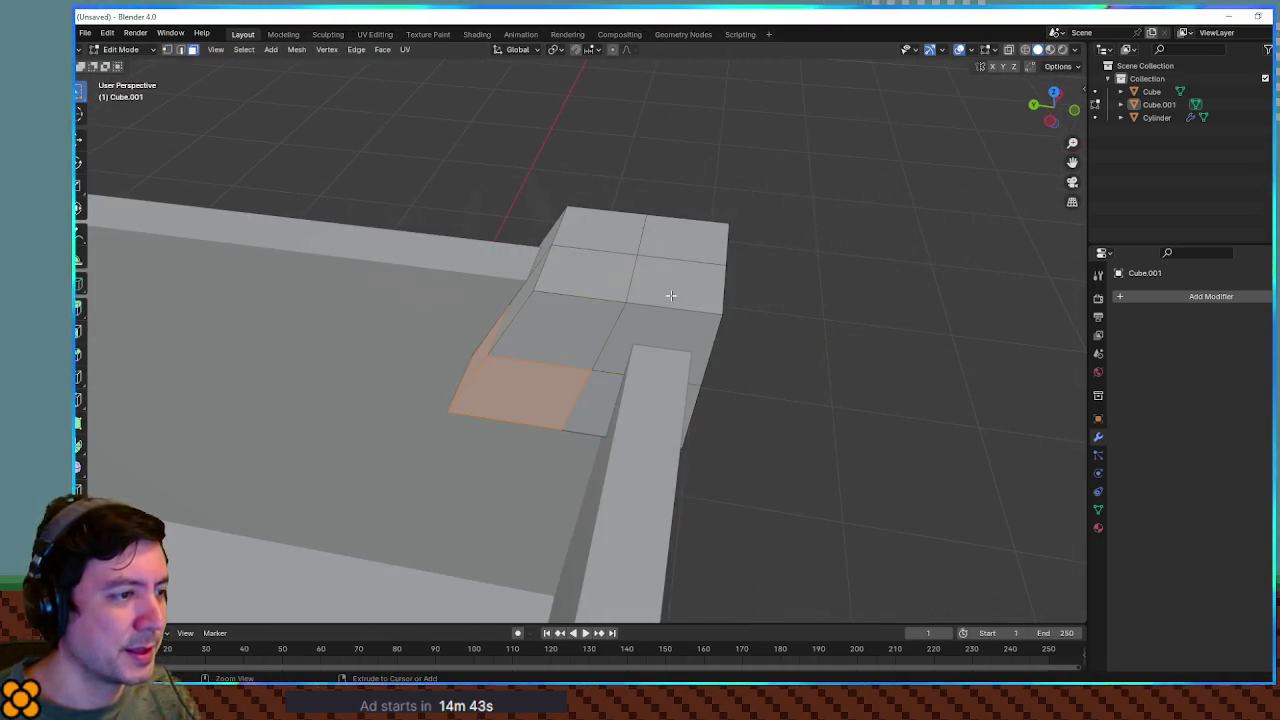
pyautogui.press('l')
pyautogui.click(735, 268)
# Delete the old corner joint block and add a new cube
pyautogui.click(722, 250)
pyautogui.press('Tab')
pyautogui.press('Delete')
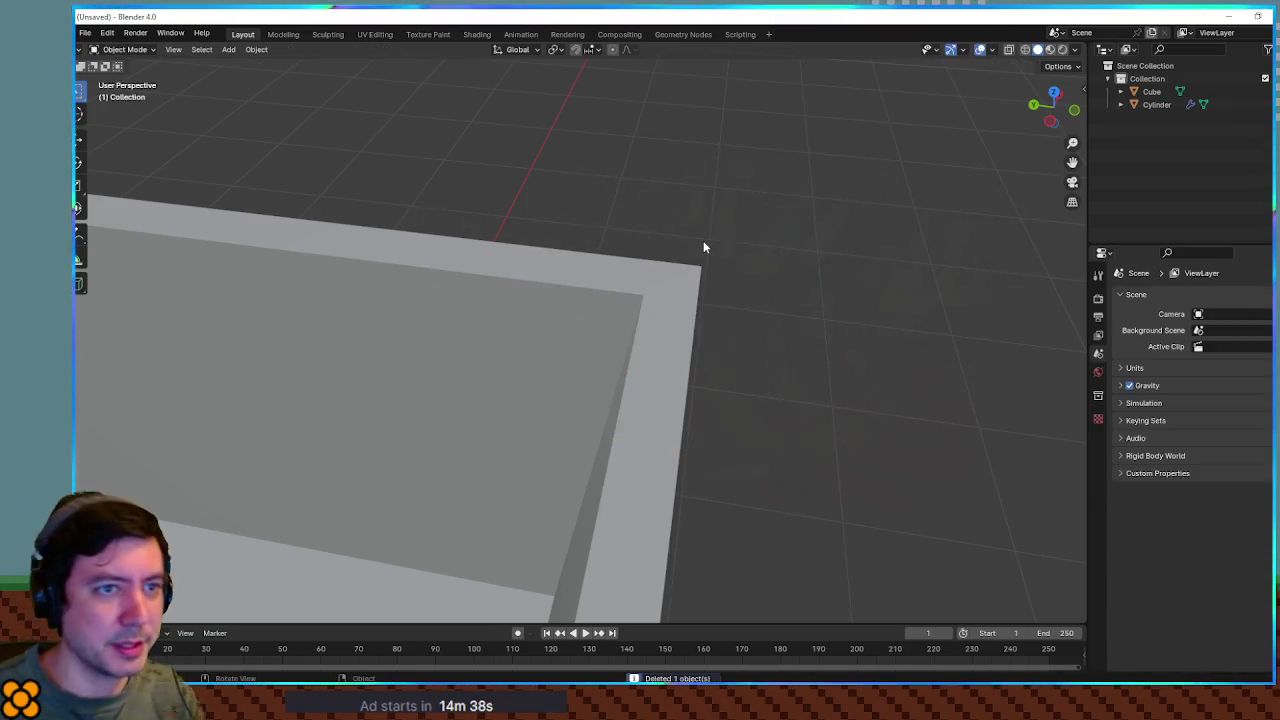
pyautogui.scroll(-5, 712, 200)
pyautogui.scroll(-2, 713, 204)
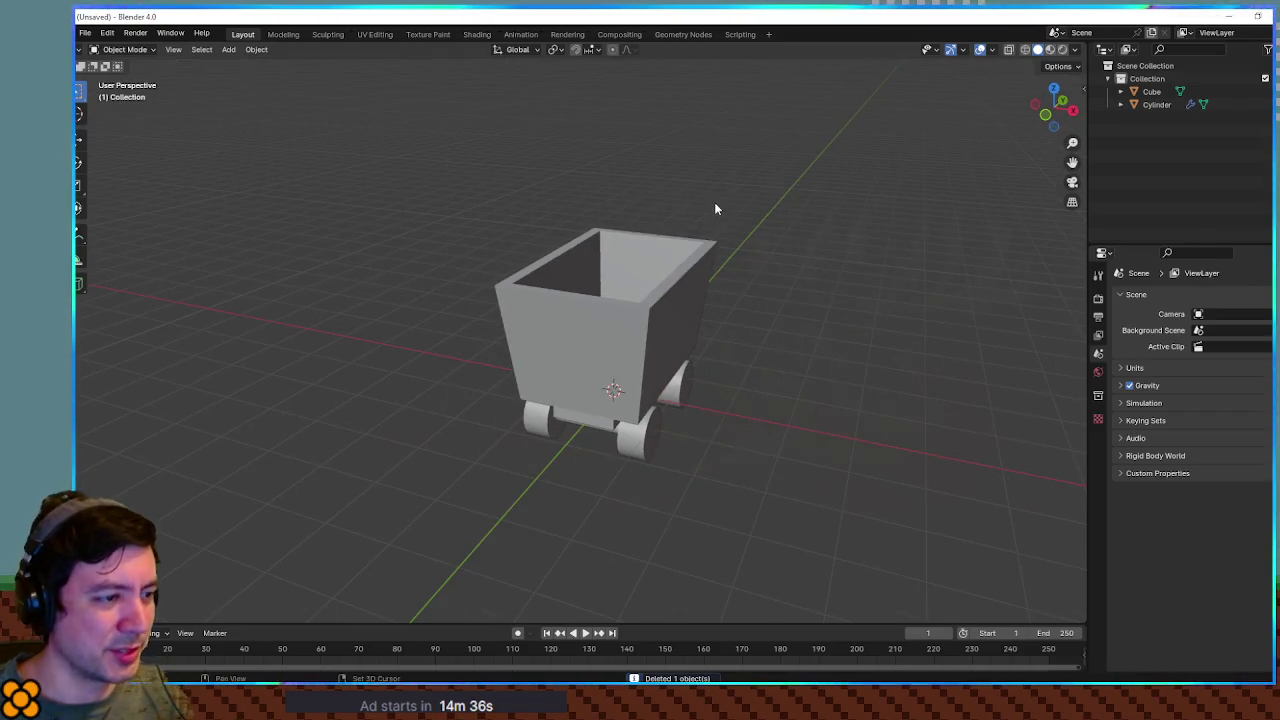
pyautogui.hotkey('shift', 'a')
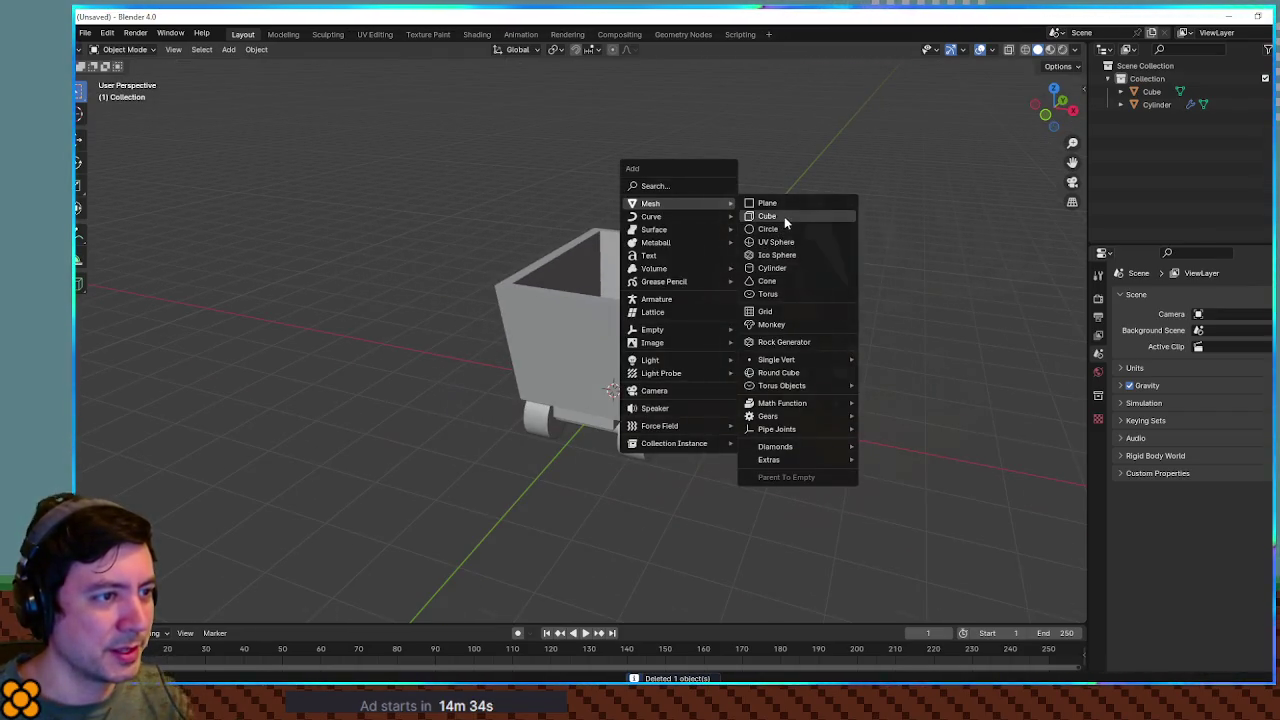
pyautogui.click(784, 216)
# Move the new cube to the cart's corner and scale it to 0.188
pyautogui.press('g')
pyautogui.press('z')
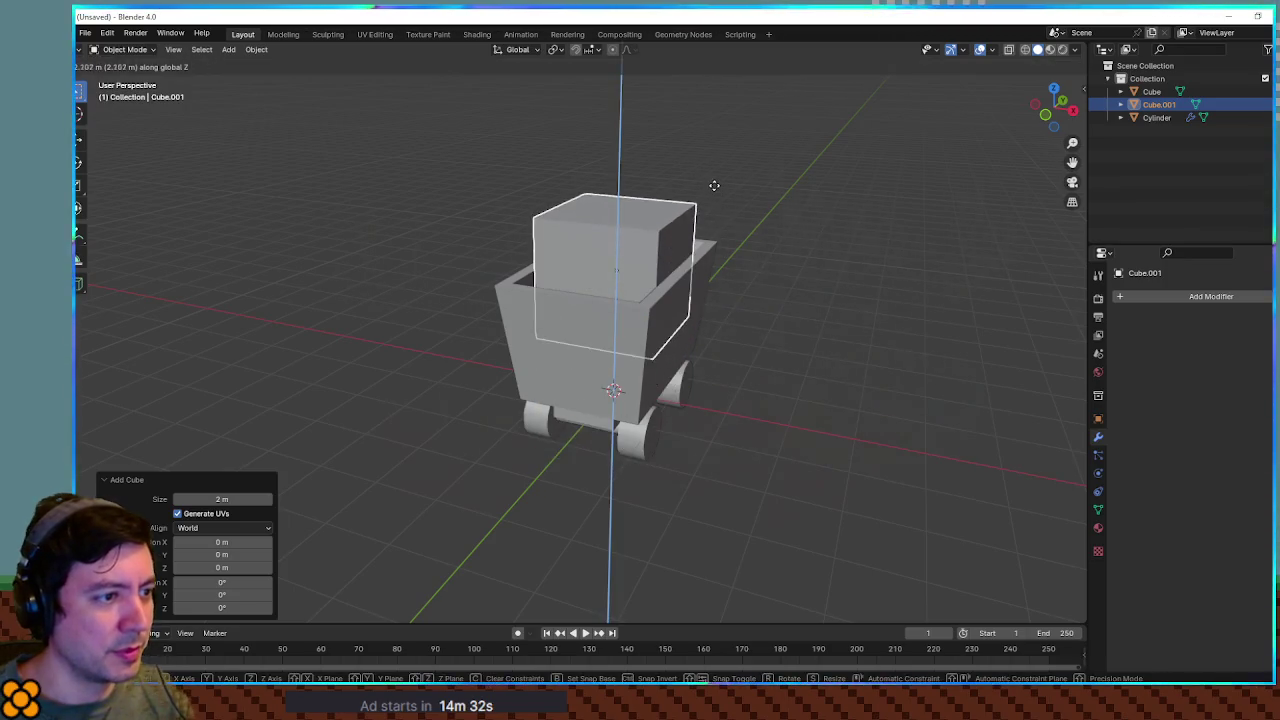
pyautogui.click(716, 193)
pyautogui.press('KP_7')
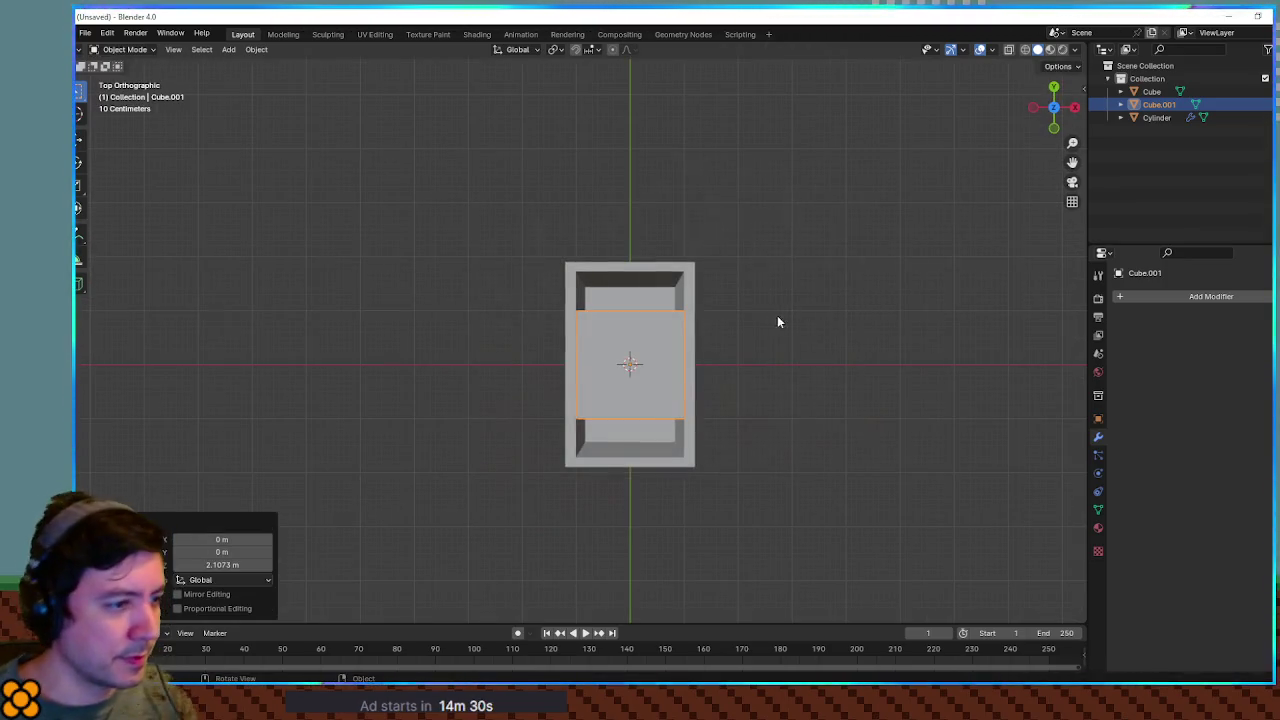
pyautogui.press('g')
pyautogui.click(673, 447)
pyautogui.press('s')
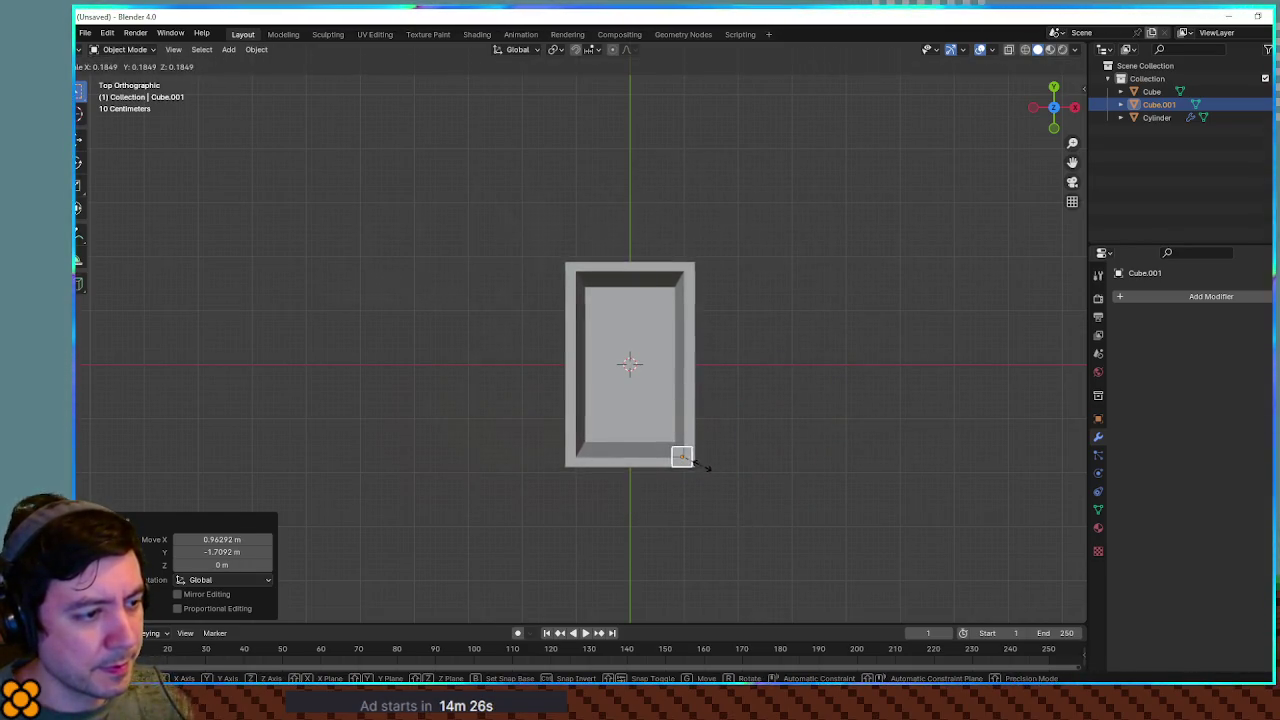
pyautogui.click(702, 464)
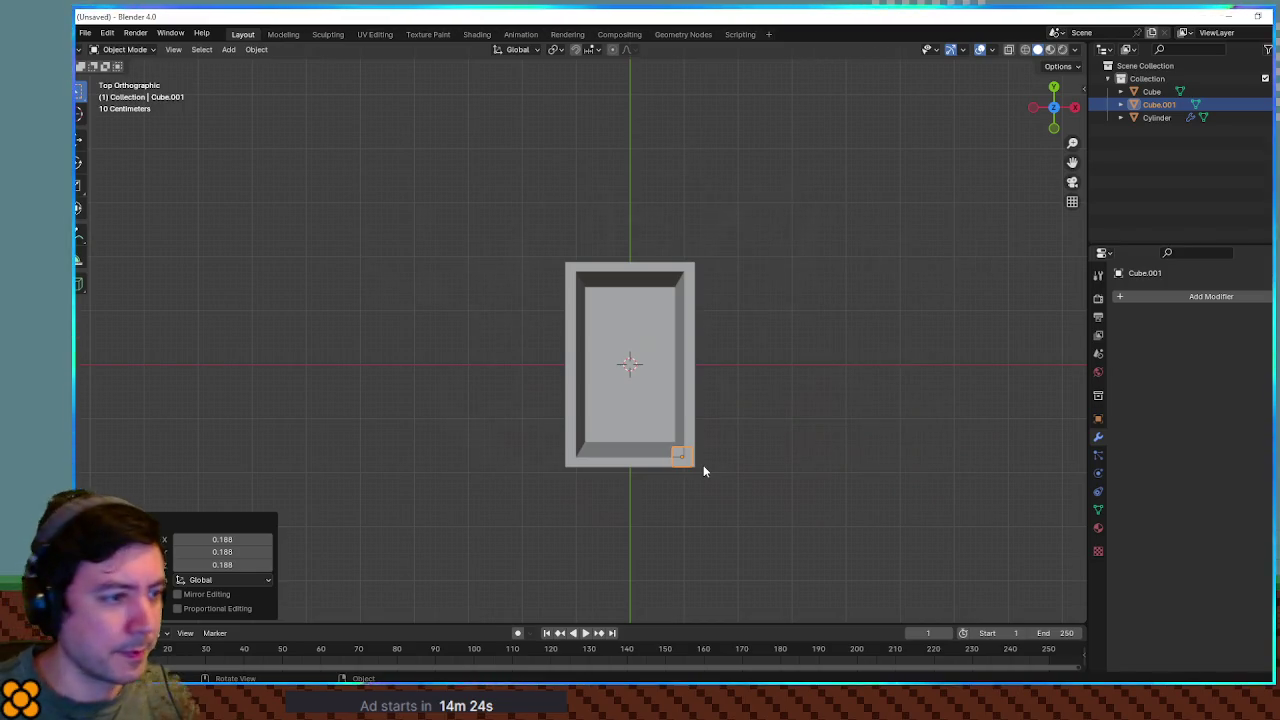
# Place the small cube over the rim corner and raise it along Z to rim height
pyautogui.scroll(4, 720, 410)
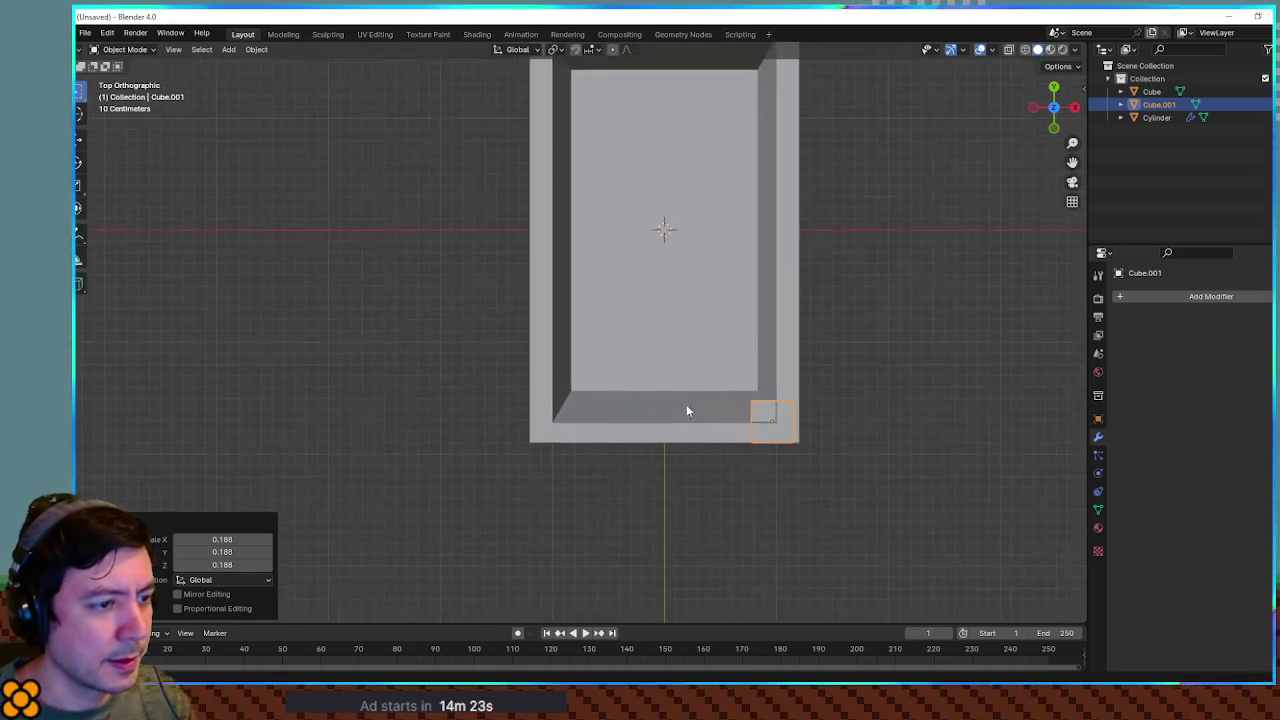
pyautogui.press('g')
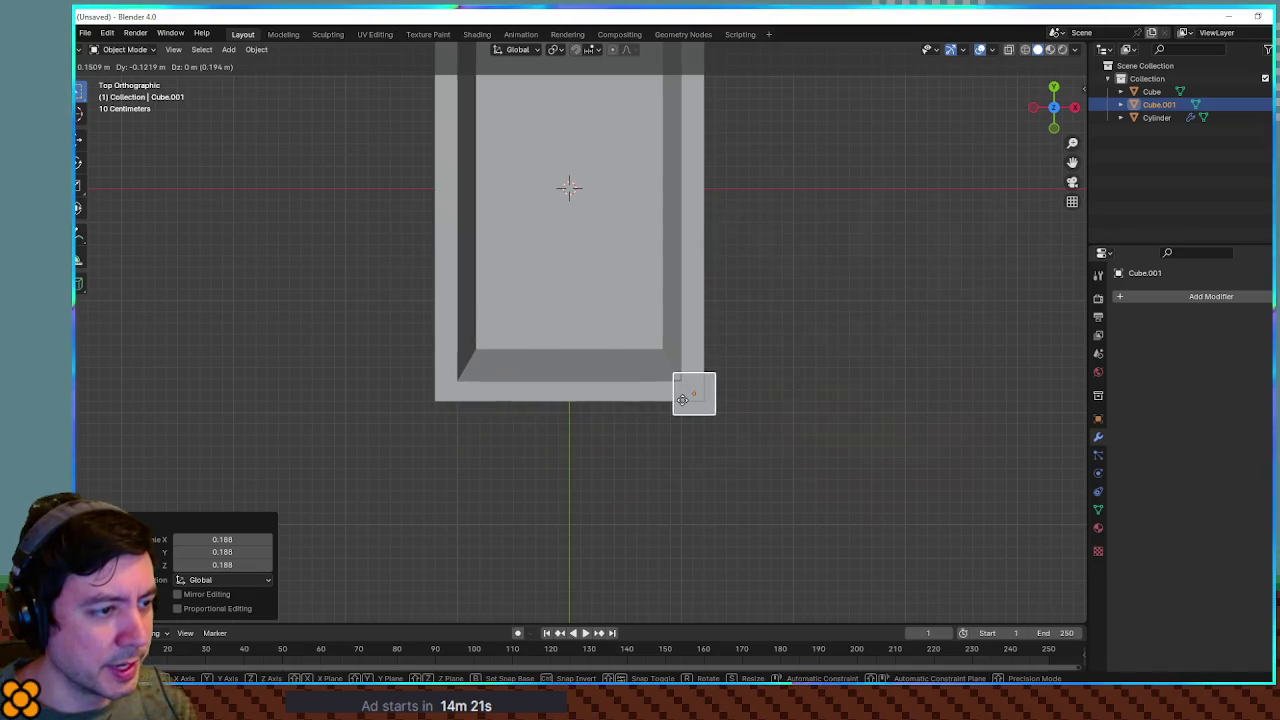
pyautogui.click(679, 398)
pyautogui.moveTo(720, 418)
pyautogui.mouseDown()
pyautogui.moveTo(598, 298)
pyautogui.moveTo(590, 313)
pyautogui.mouseUp()
pyautogui.press('KP_1')
pyautogui.press('g')
pyautogui.press('z')
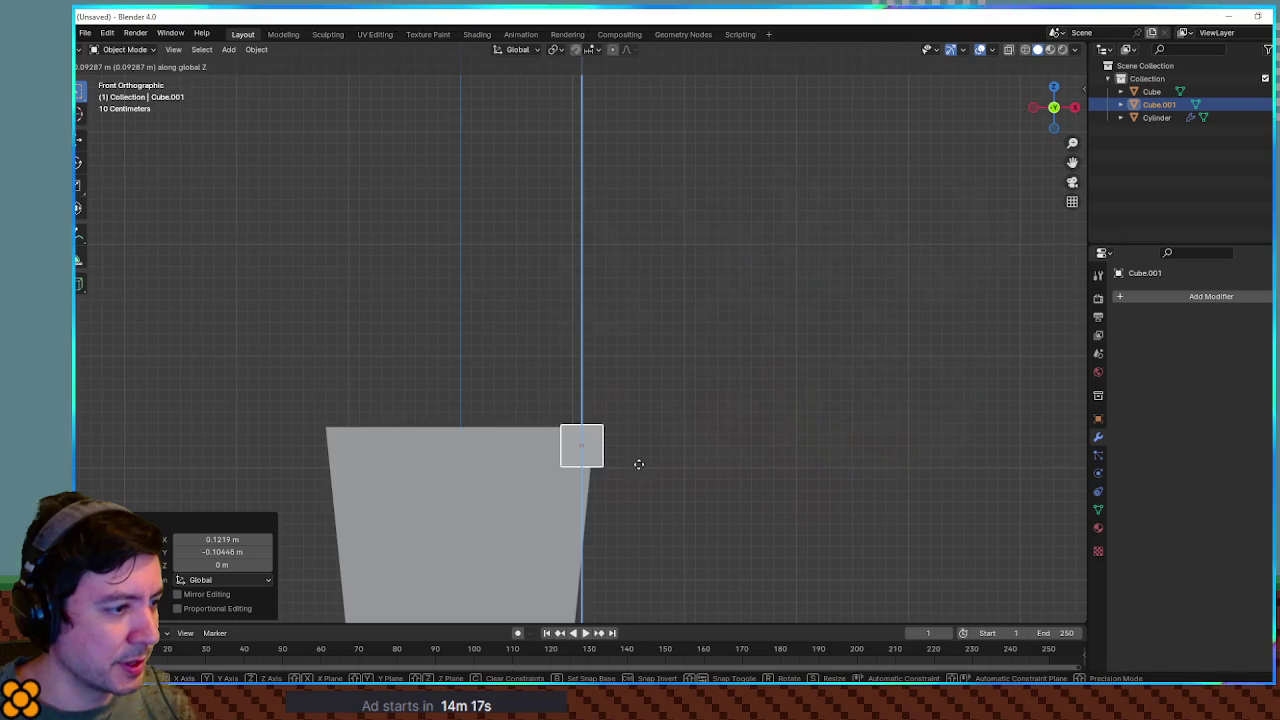
pyautogui.click(640, 467)
pyautogui.moveTo(640, 467)
pyautogui.mouseDown()
pyautogui.moveTo(680, 514)
pyautogui.moveTo(789, 514)
pyautogui.moveTo(574, 511)
pyautogui.moveTo(764, 413)
pyautogui.moveTo(564, 467)
pyautogui.mouseUp()
pyautogui.press('Tab')
# Extrude the cube's side face along the rim and its outer face downward
pyautogui.click(581, 467)
pyautogui.press('e')
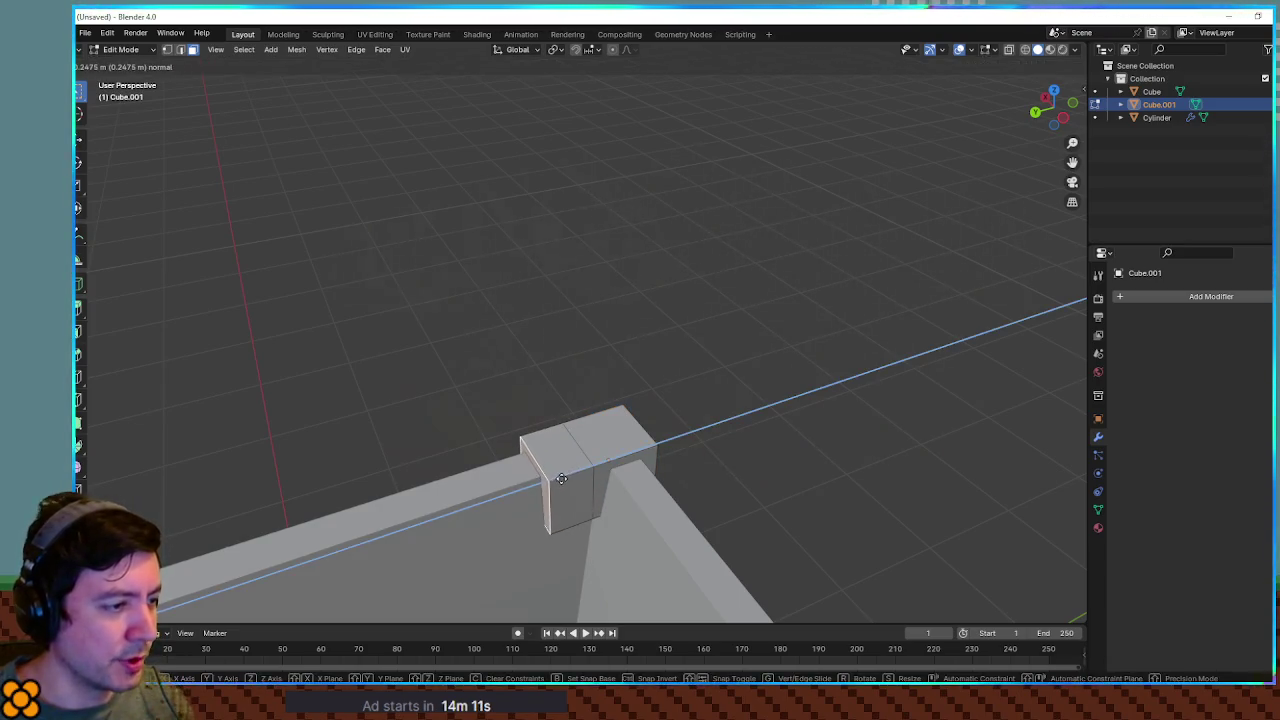
pyautogui.click(614, 476)
pyautogui.click(620, 474)
pyautogui.press('e')
pyautogui.click(651, 491)
pyautogui.moveTo(651, 491)
pyautogui.mouseDown()
pyautogui.moveTo(749, 503)
pyautogui.moveTo(602, 438)
pyautogui.moveTo(869, 494)
pyautogui.moveTo(803, 474)
pyautogui.moveTo(791, 496)
pyautogui.mouseUp()
pyautogui.scroll(5, 757, 443)
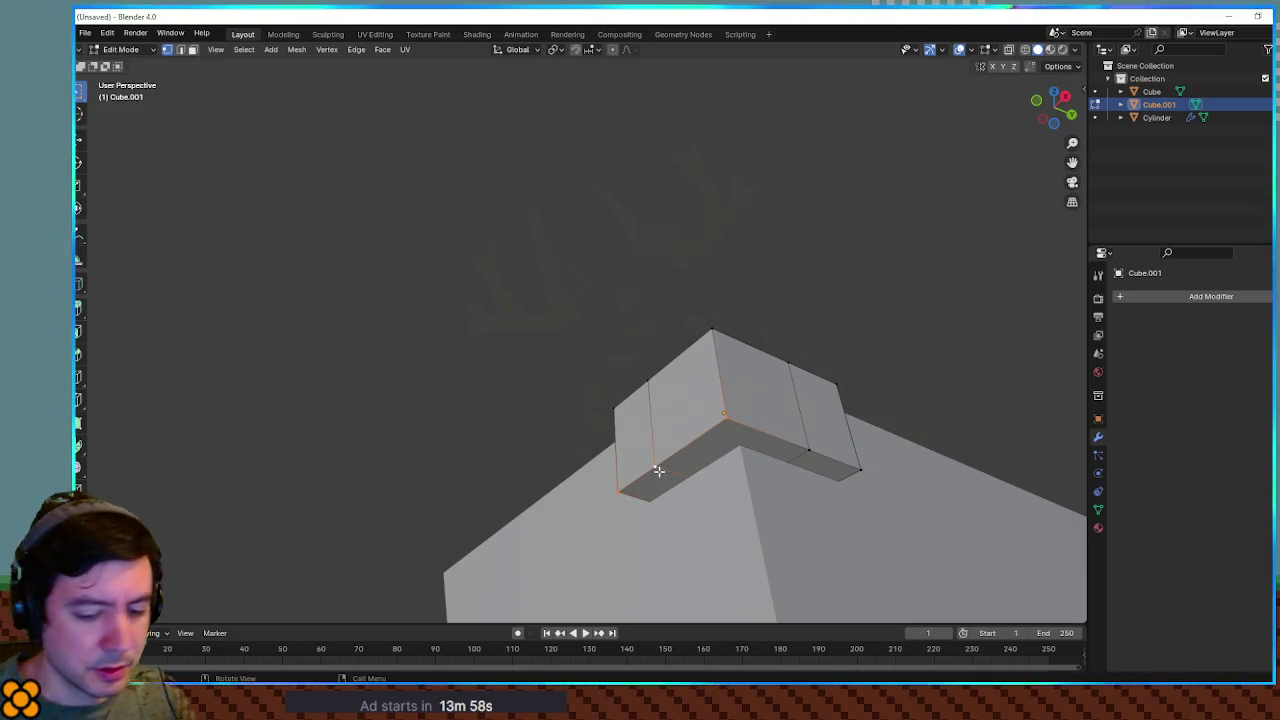
# Slide the selected edge along Y until it sits flush with the rim
pyautogui.press('KP_7')
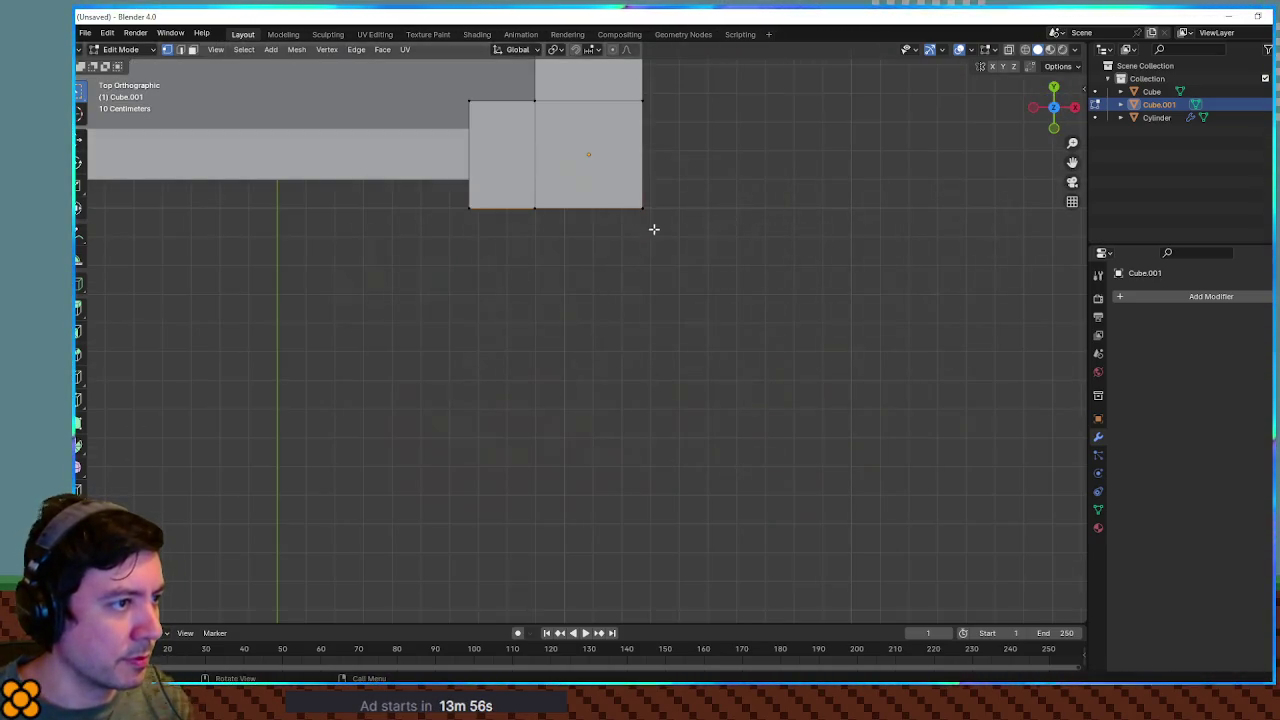
pyautogui.press('g')
pyautogui.press('y')
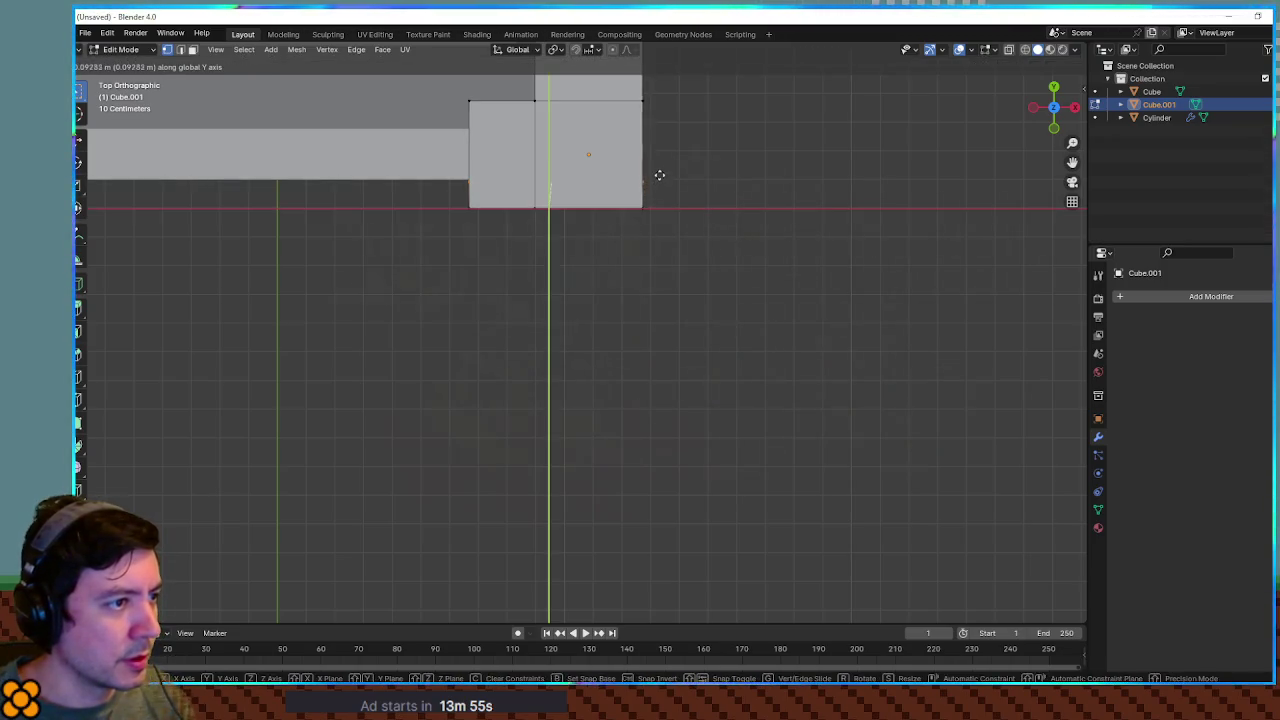
pyautogui.click(661, 168)
pyautogui.press('ctrl+KP_7')
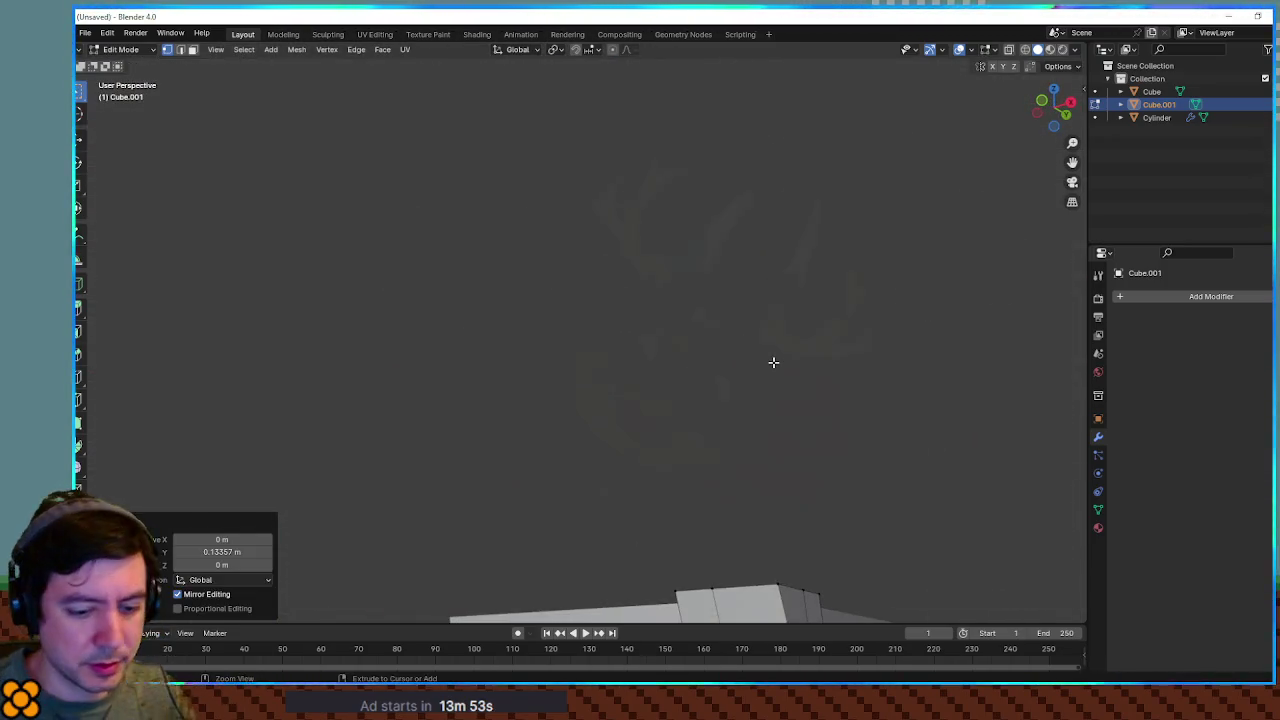
pyautogui.scroll(-4, 711, 371)
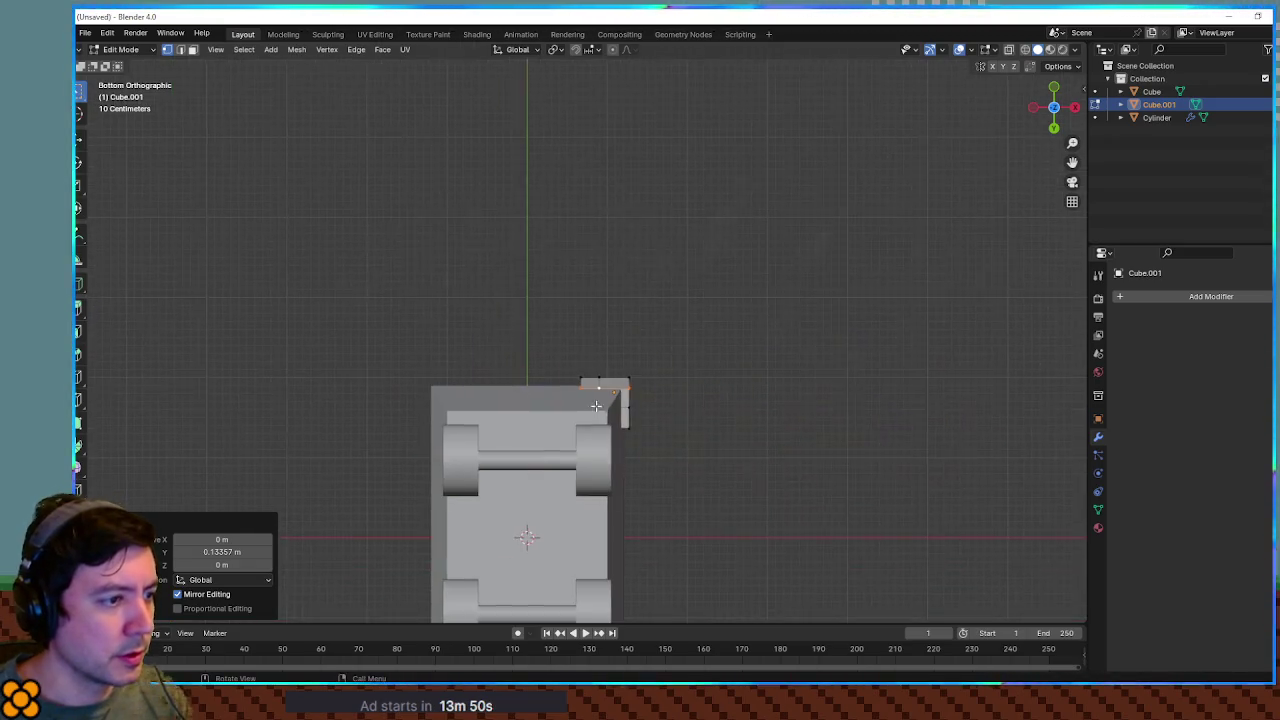
pyautogui.scroll(2, 761, 538)
pyautogui.press('Escape')
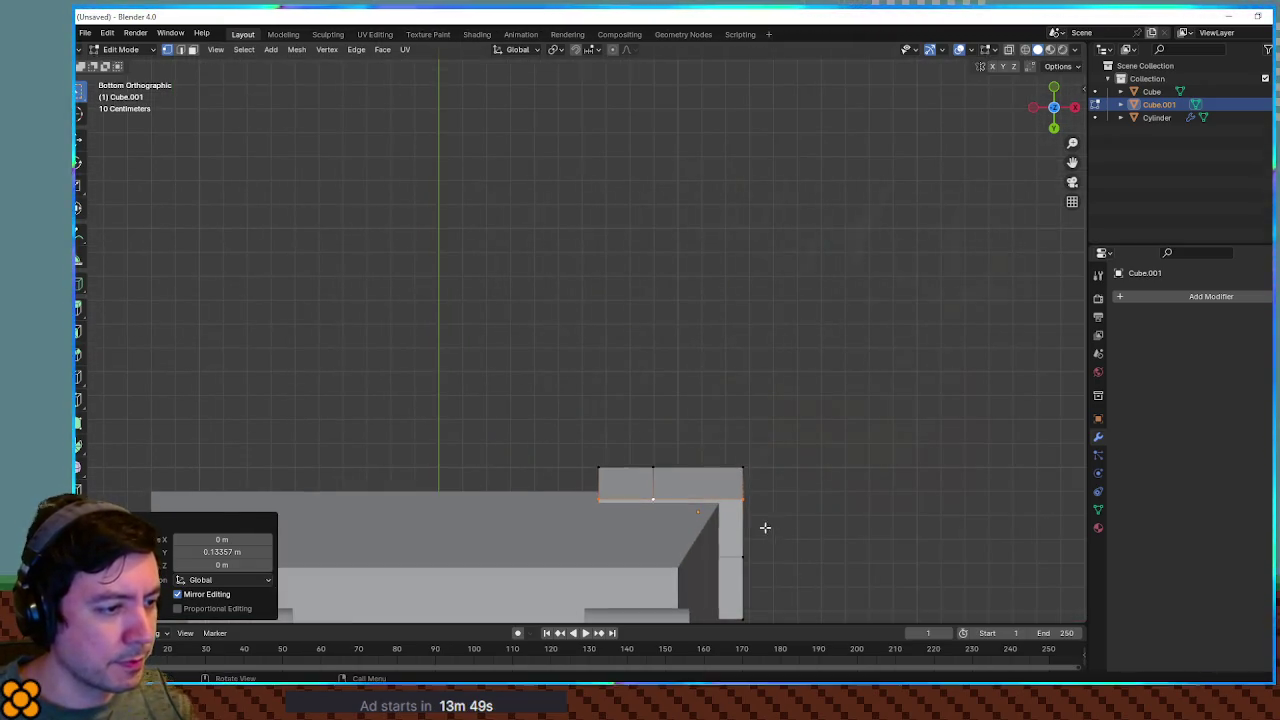
pyautogui.press('g')
pyautogui.press('y')
pyautogui.click(837, 554)
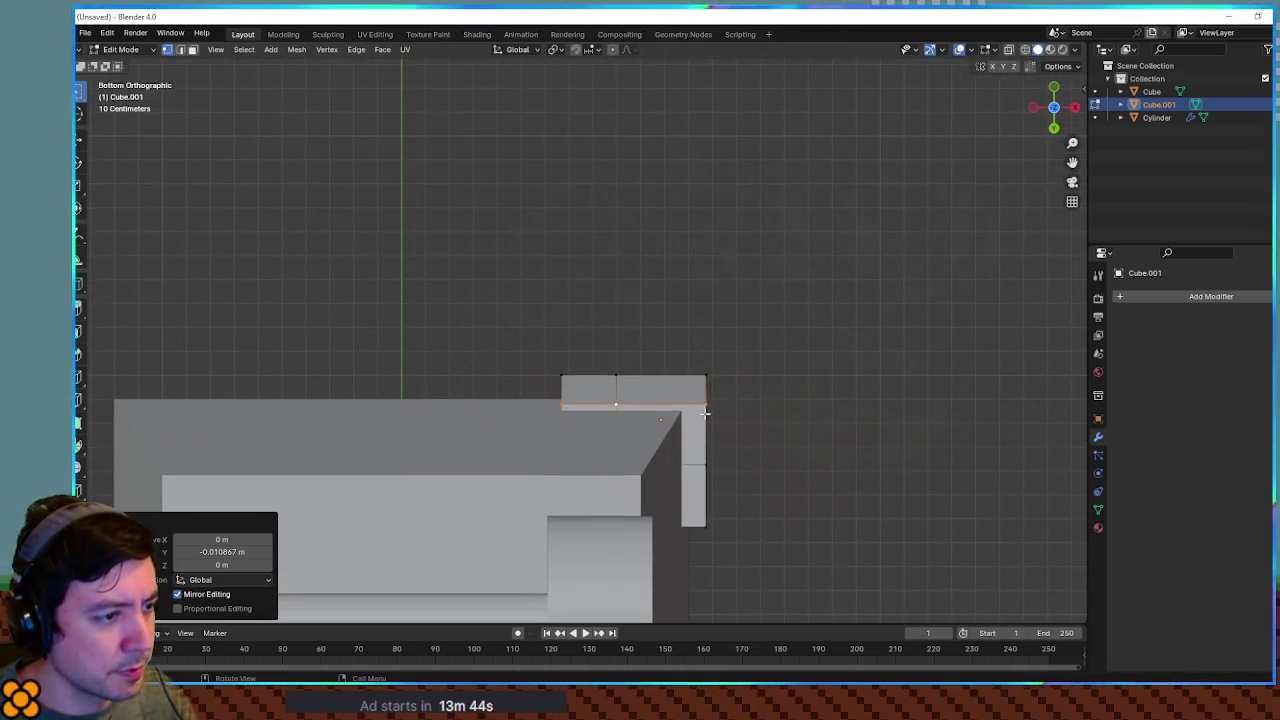
# Pull the end corner vertices inward along X by 0.07607 m
pyautogui.click(705, 412)
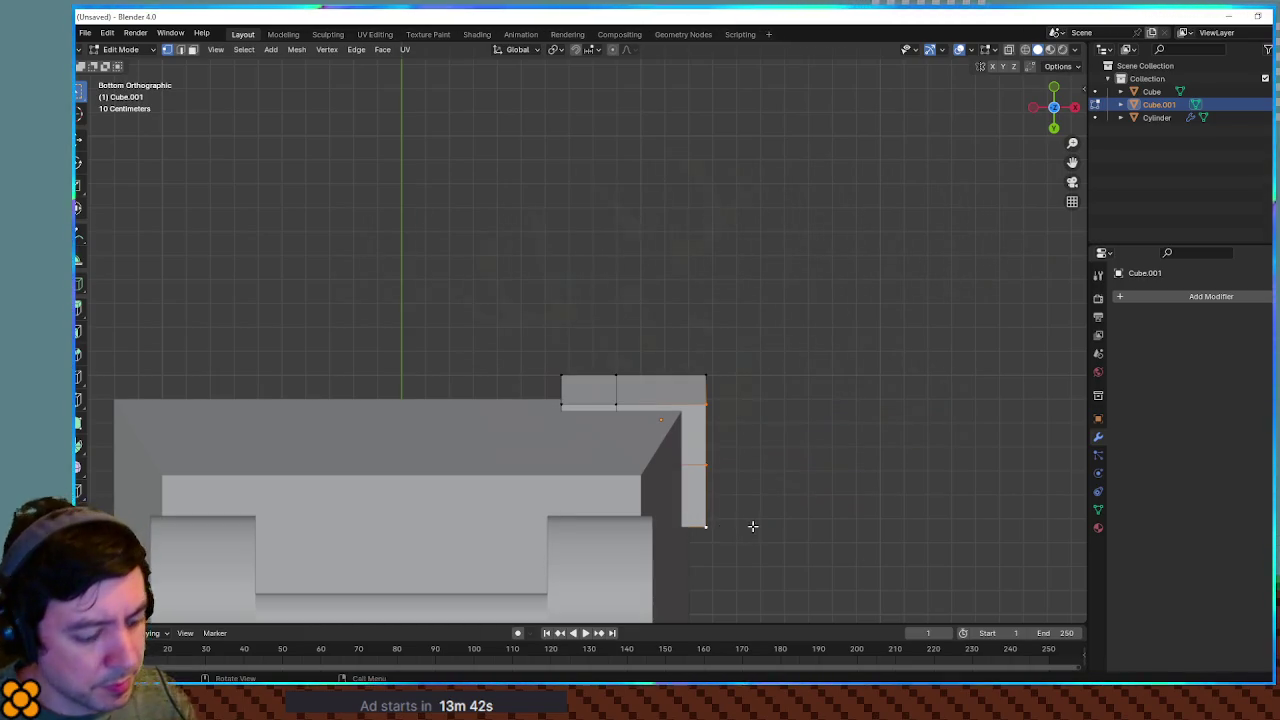
pyautogui.press('g')
pyautogui.press('x')
pyautogui.click(795, 509)
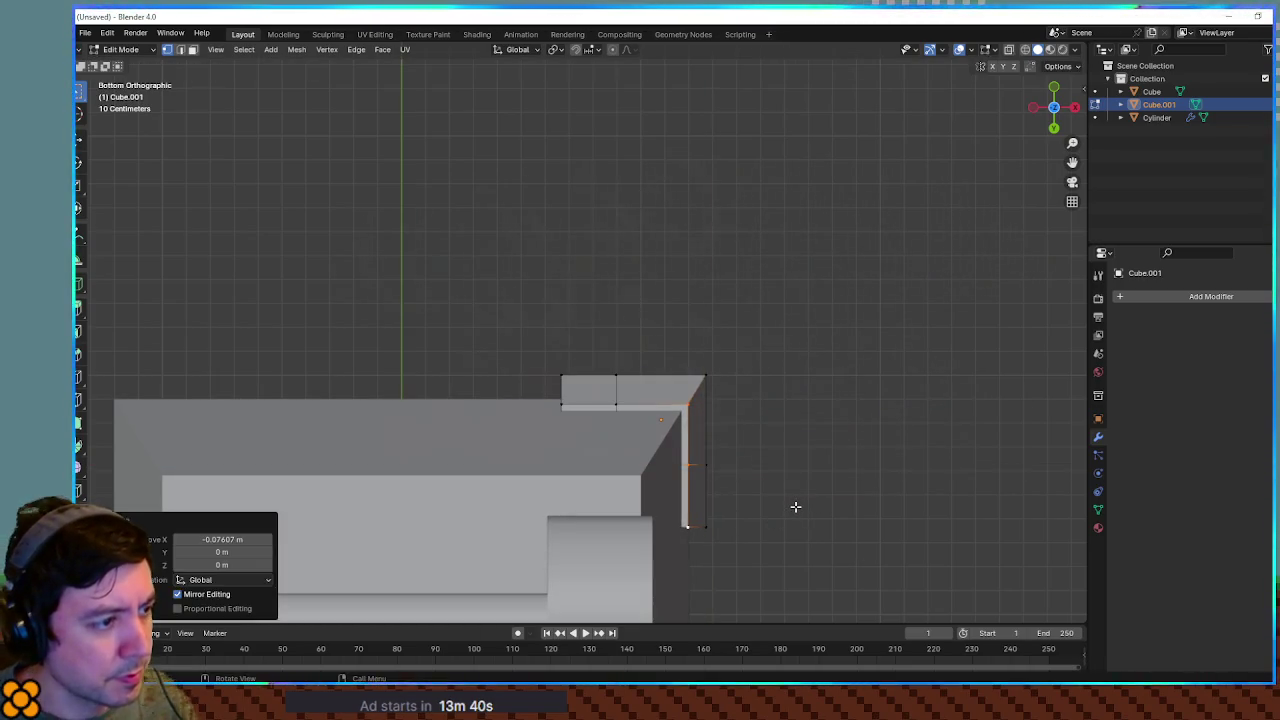
pyautogui.press('KP_7')
# Slide the bracket's bottom edge along Y and align its right edge with the rim's outside along X
pyautogui.scroll(2, 788, 414)
pyautogui.moveTo(534, 371); pyautogui.dragTo(768, 418)
pyautogui.press('g')
pyautogui.press('y')
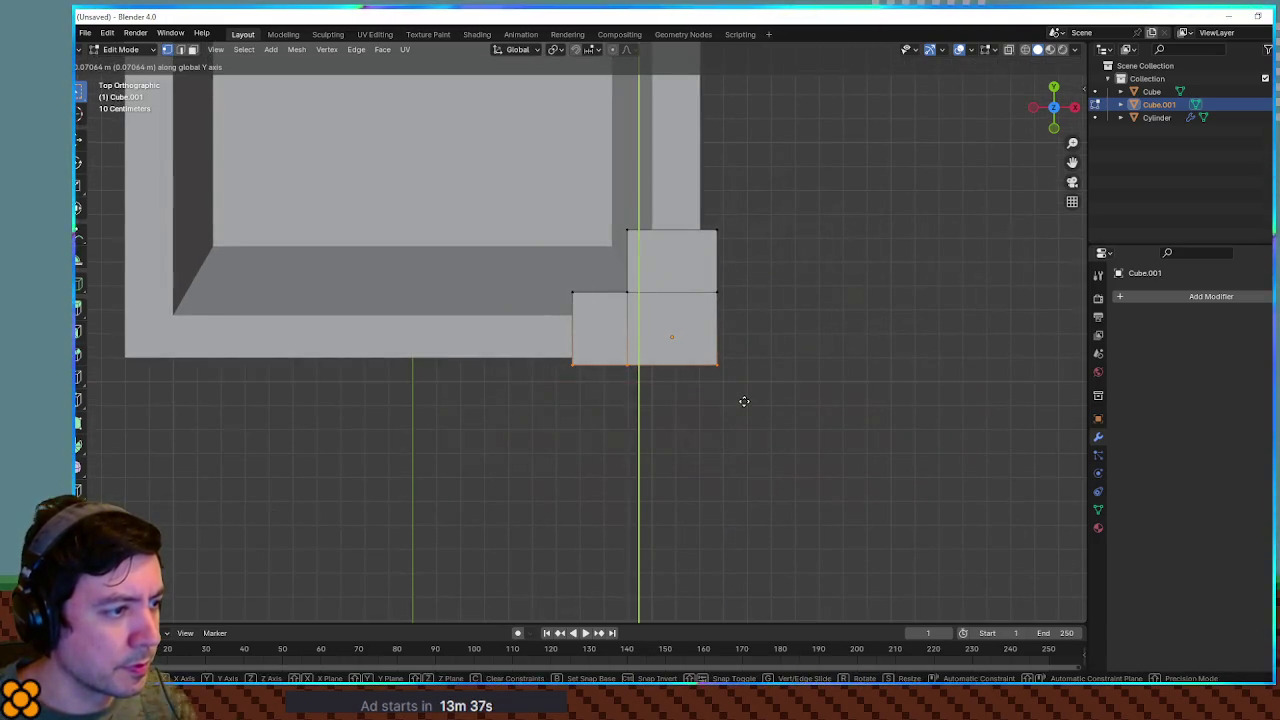
pyautogui.click(744, 400)
pyautogui.moveTo(740, 217); pyautogui.dragTo(686, 410)
pyautogui.press('g')
pyautogui.press('x')
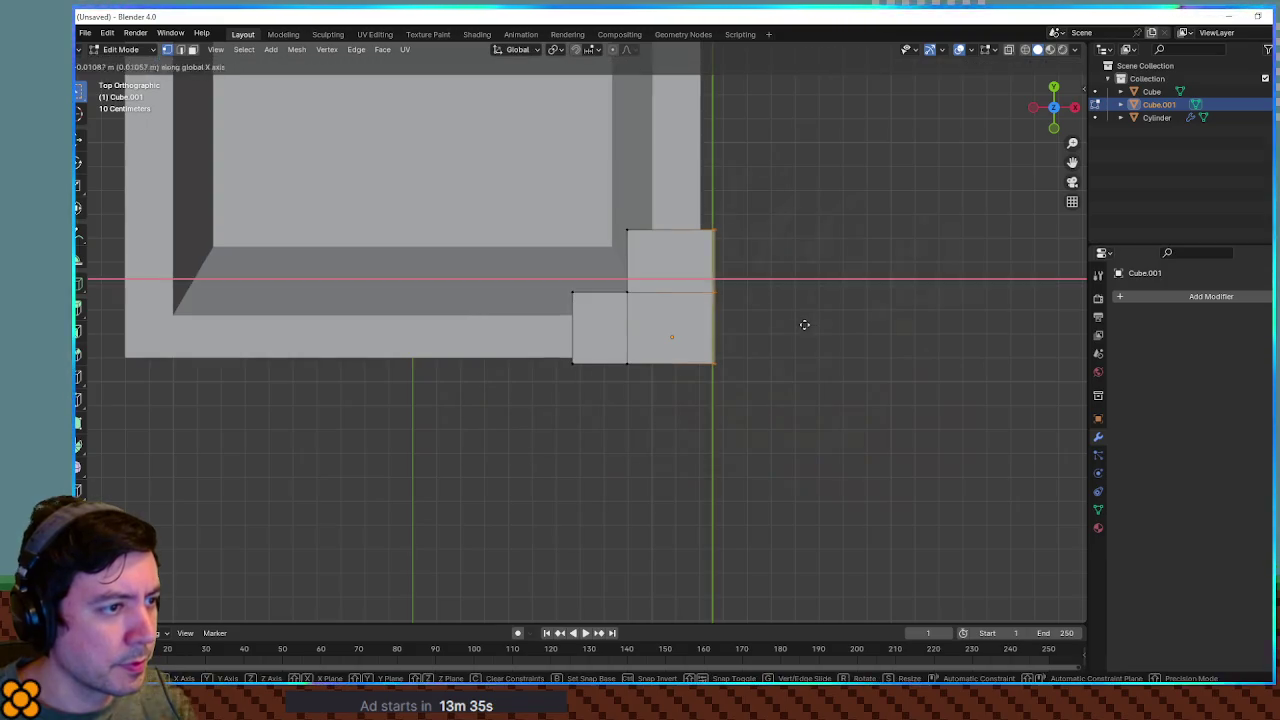
pyautogui.click(801, 325)
pyautogui.moveTo(797, 323)
pyautogui.mouseDown()
pyautogui.moveTo(789, 383)
pyautogui.moveTo(891, 340)
pyautogui.moveTo(606, 453)
pyautogui.moveTo(580, 494)
pyautogui.moveTo(623, 449)
pyautogui.moveTo(600, 470)
pyautogui.moveTo(664, 488)
pyautogui.moveTo(531, 449)
pyautogui.moveTo(534, 437)
pyautogui.moveTo(514, 465)
pyautogui.mouseUp()
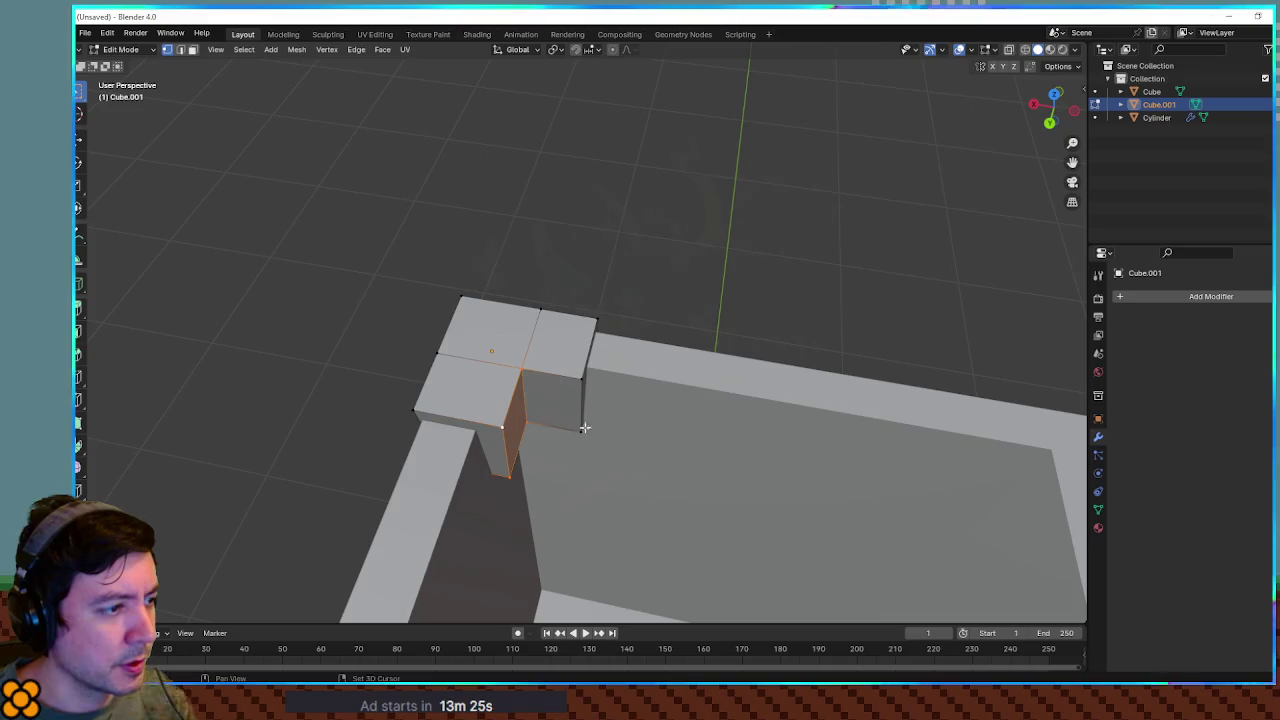
# Shift another edge and a single vertex along X against the cart's side
pyautogui.press('x')
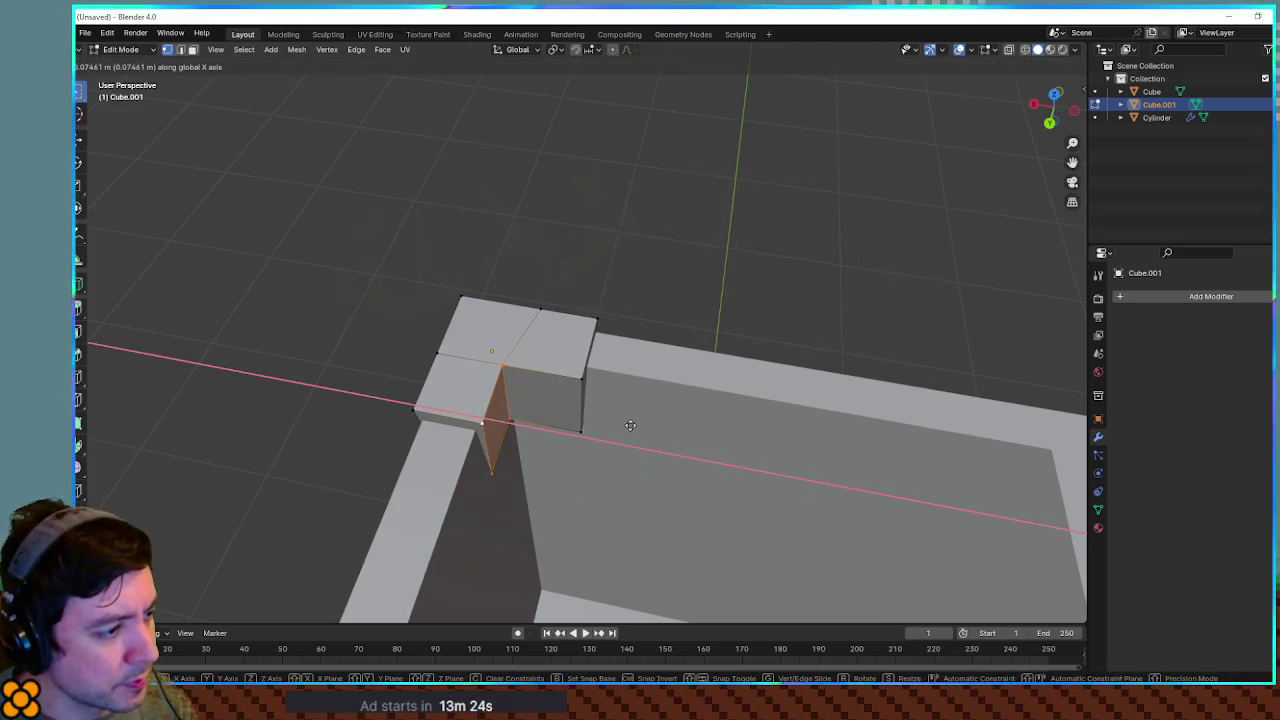
pyautogui.click(635, 427)
pyautogui.click(510, 369)
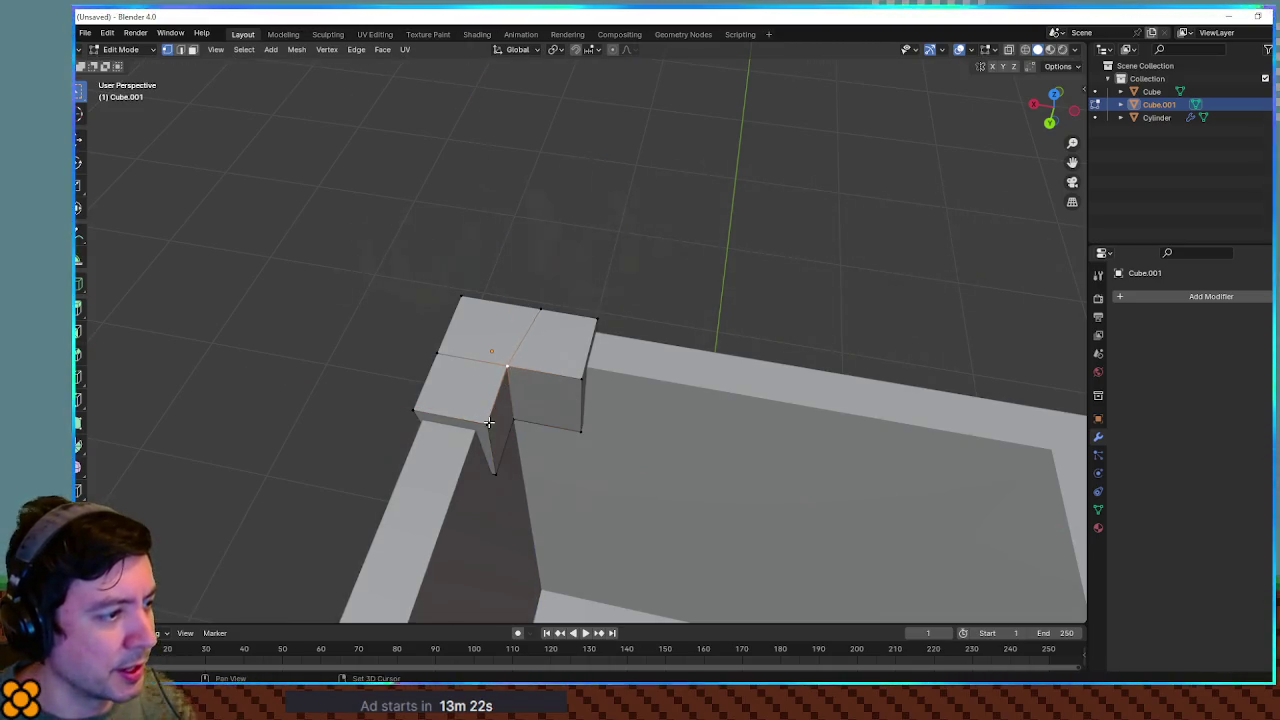
pyautogui.press('x')
pyautogui.click(570, 434)
# Slide the outer and inner corner vertices along Y to wrap the rim corner
pyautogui.click(581, 431)
pyautogui.moveTo(575, 381); pyautogui.dragTo(513, 395)
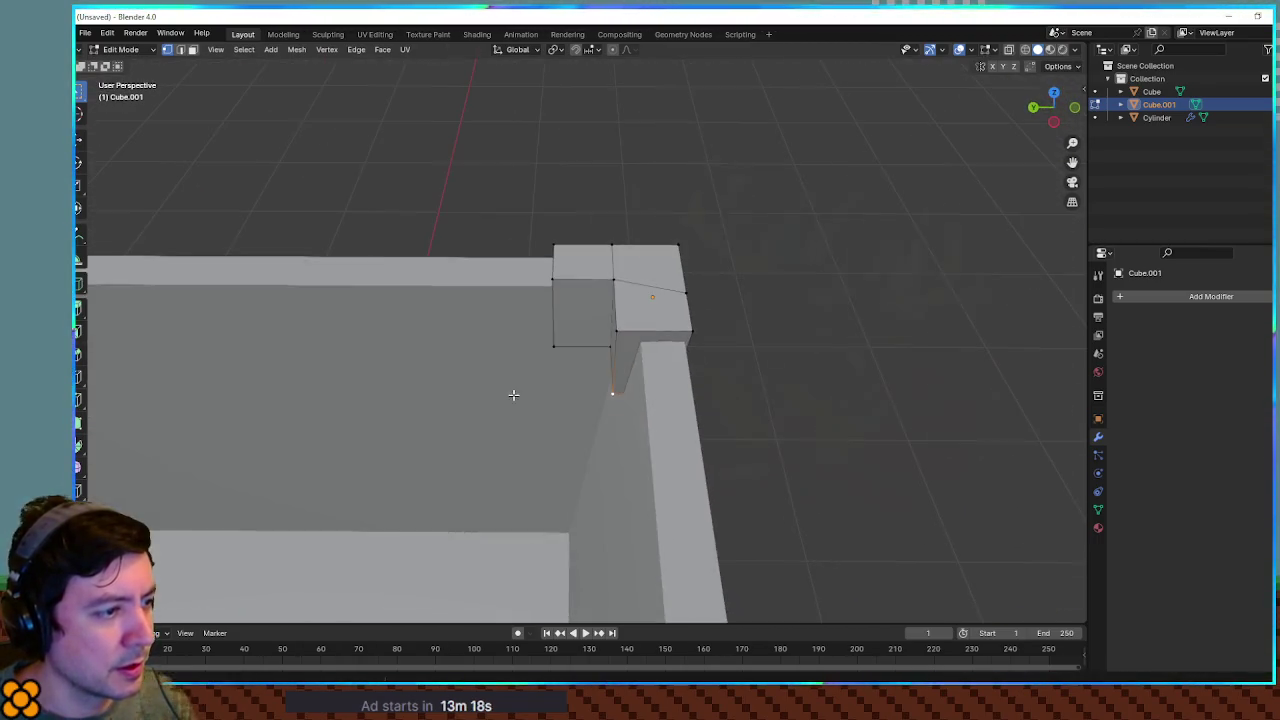
pyautogui.press('g')
pyautogui.press('y')
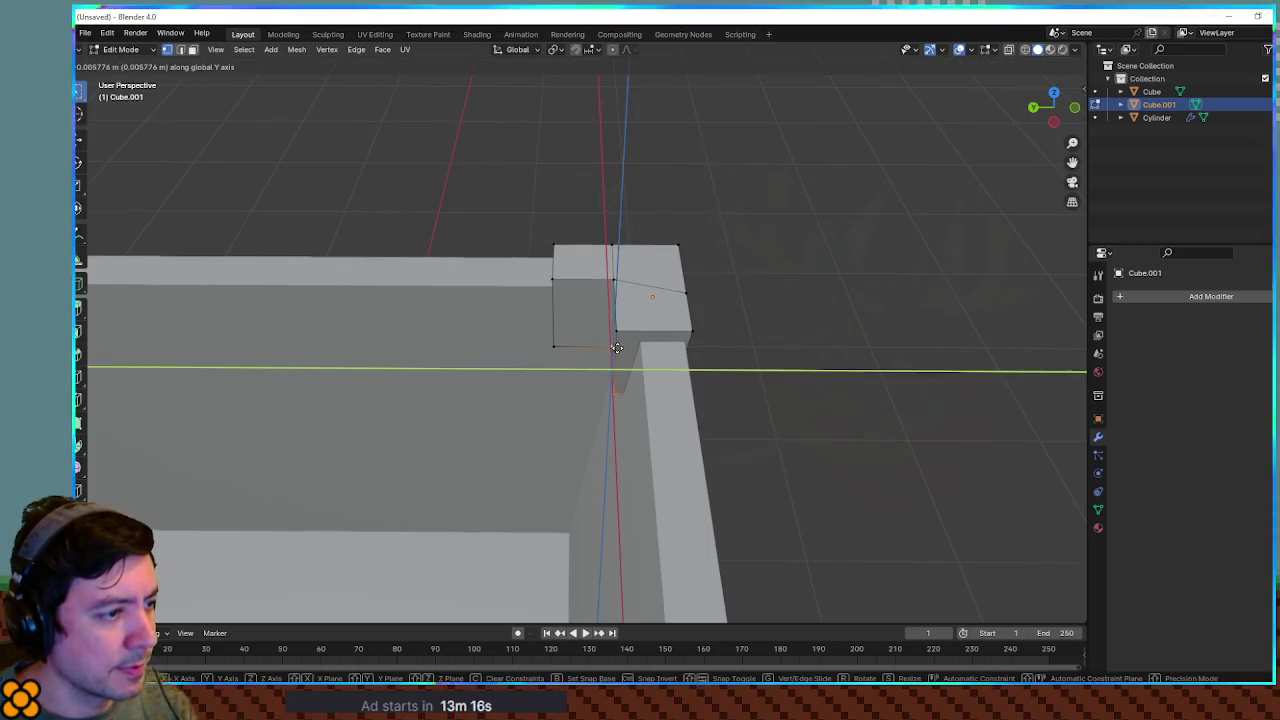
pyautogui.click(616, 347)
pyautogui.click(617, 331)
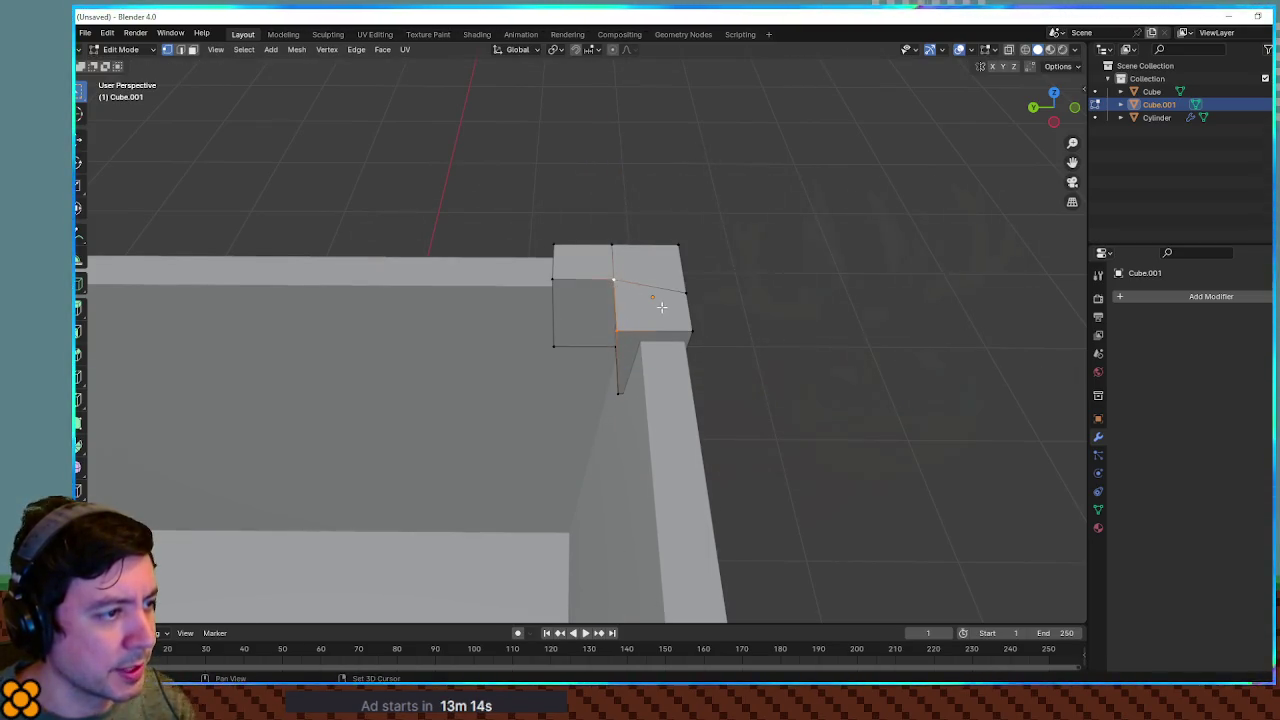
pyautogui.press('g')
pyautogui.press('y')
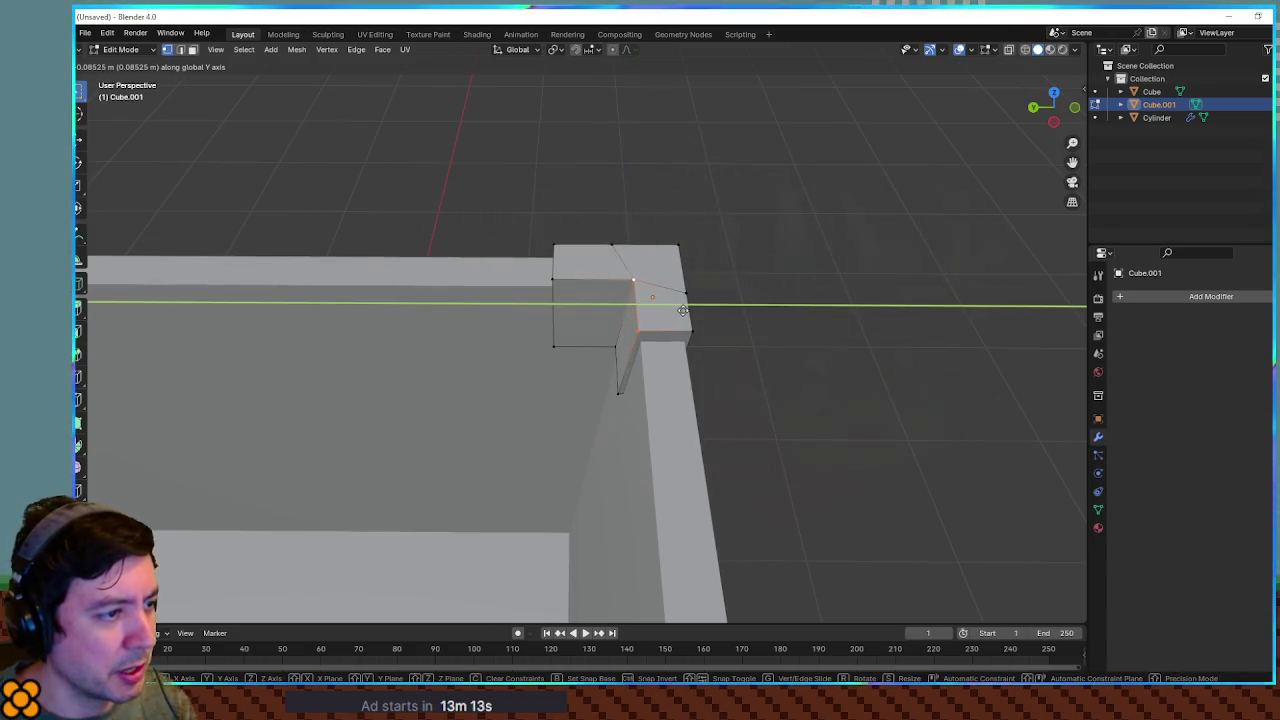
pyautogui.click(682, 310)
pyautogui.moveTo(663, 371)
pyautogui.mouseDown()
pyautogui.moveTo(829, 329)
pyautogui.moveTo(940, 326)
pyautogui.moveTo(857, 376)
pyautogui.mouseUp()
pyautogui.press('Tab')
pyautogui.press('Tab')
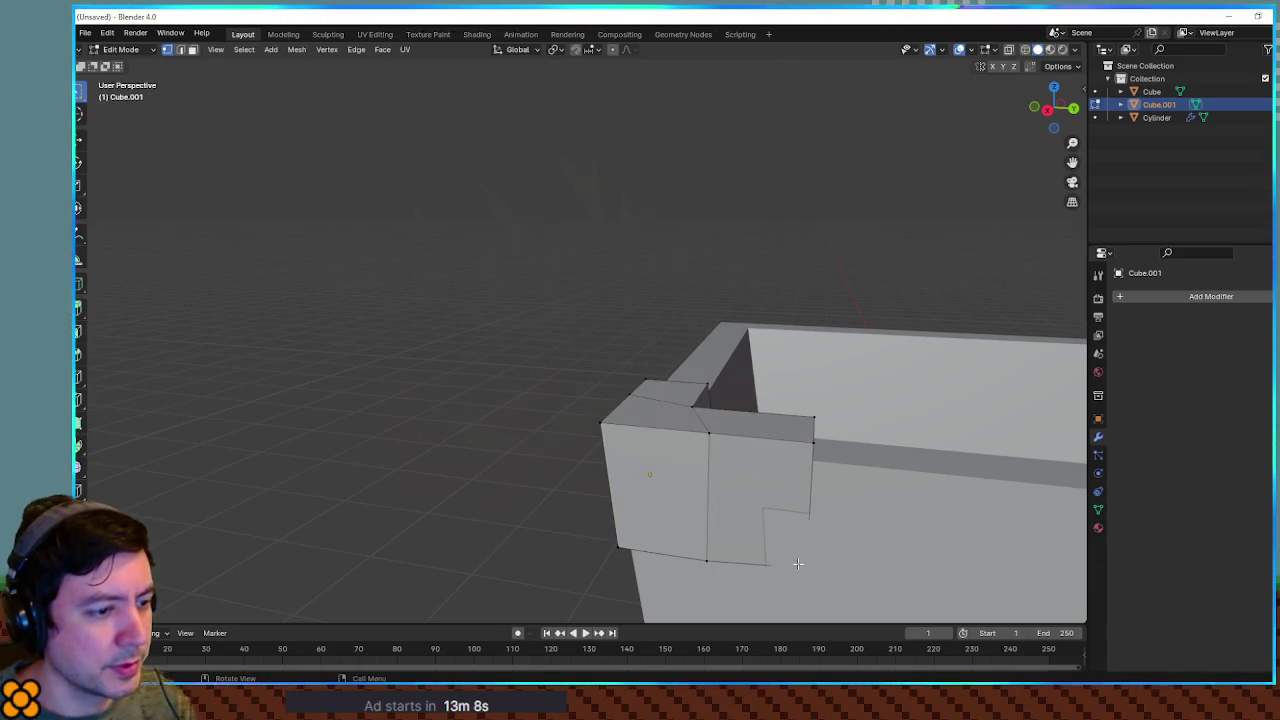
# Straighten the vertex path along the bracket's outer edge on X, then return to Object Mode
pyautogui.moveTo(820, 529)
pyautogui.mouseDown()
pyautogui.moveTo(689, 591)
pyautogui.moveTo(777, 530)
pyautogui.mouseUp()
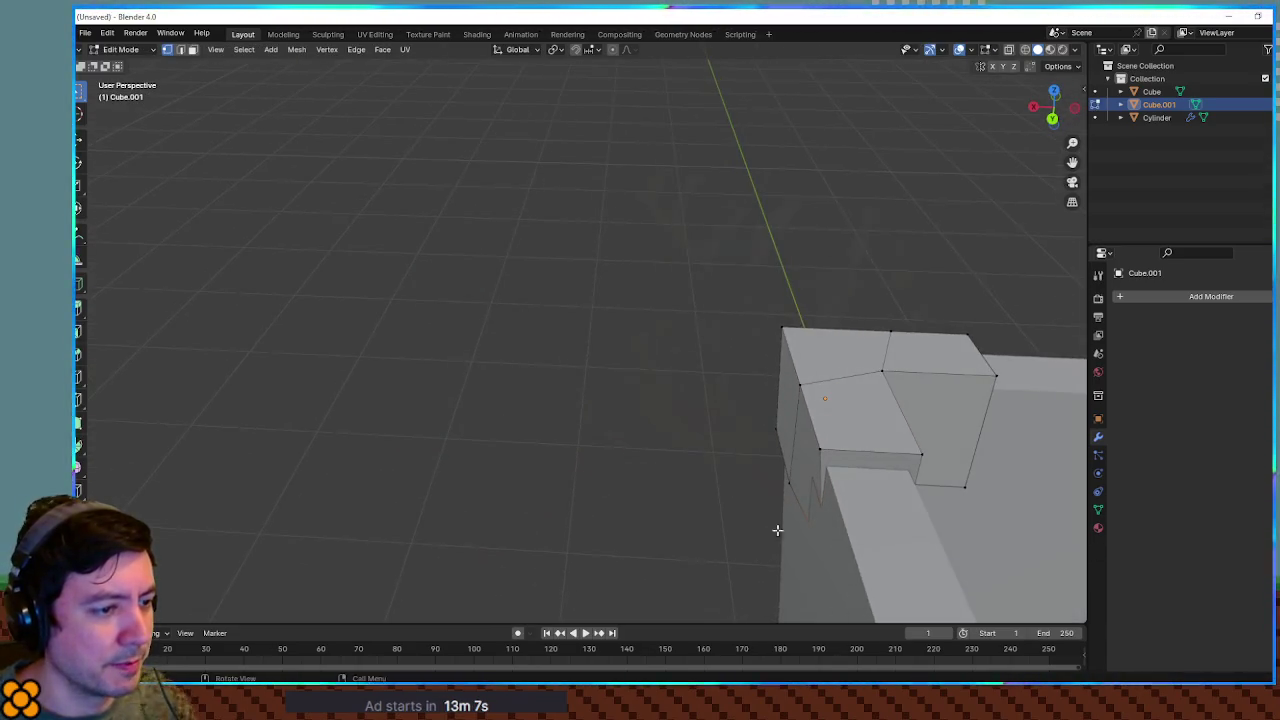
pyautogui.keyDown('ctrl'); pyautogui.click(777, 430); pyautogui.keyUp('ctrl')
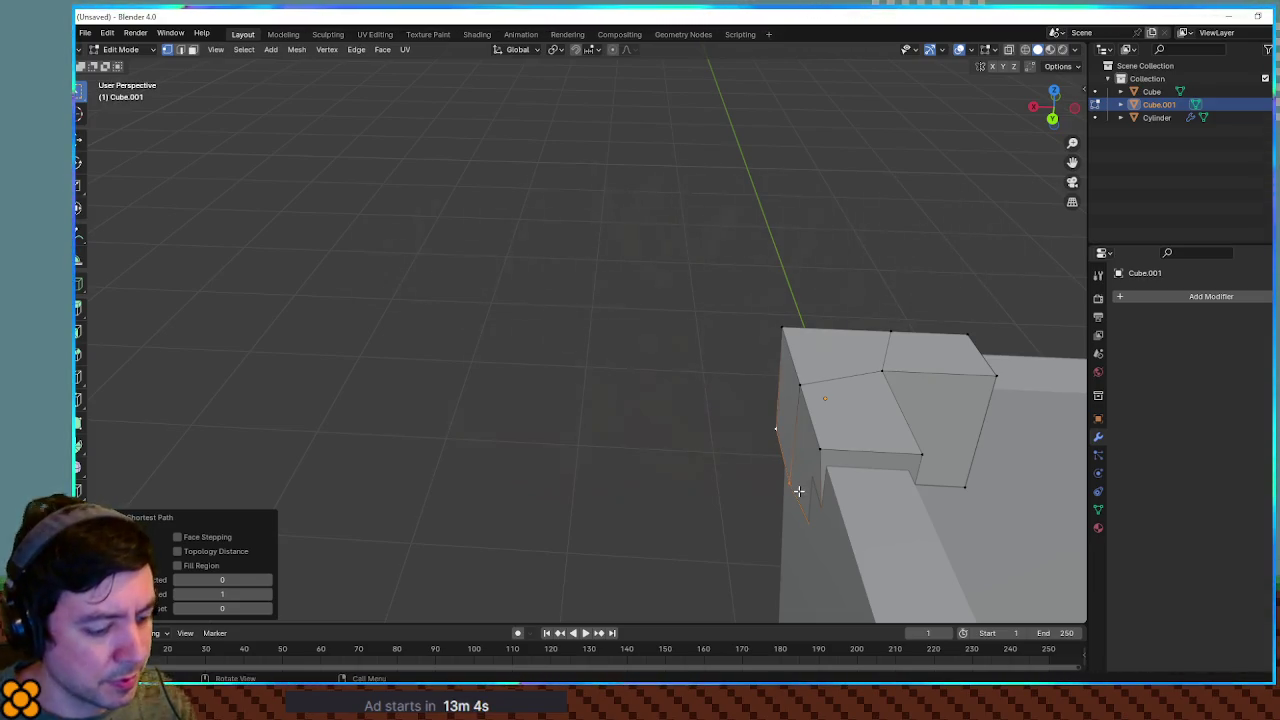
pyautogui.press('g')
pyautogui.press('x')
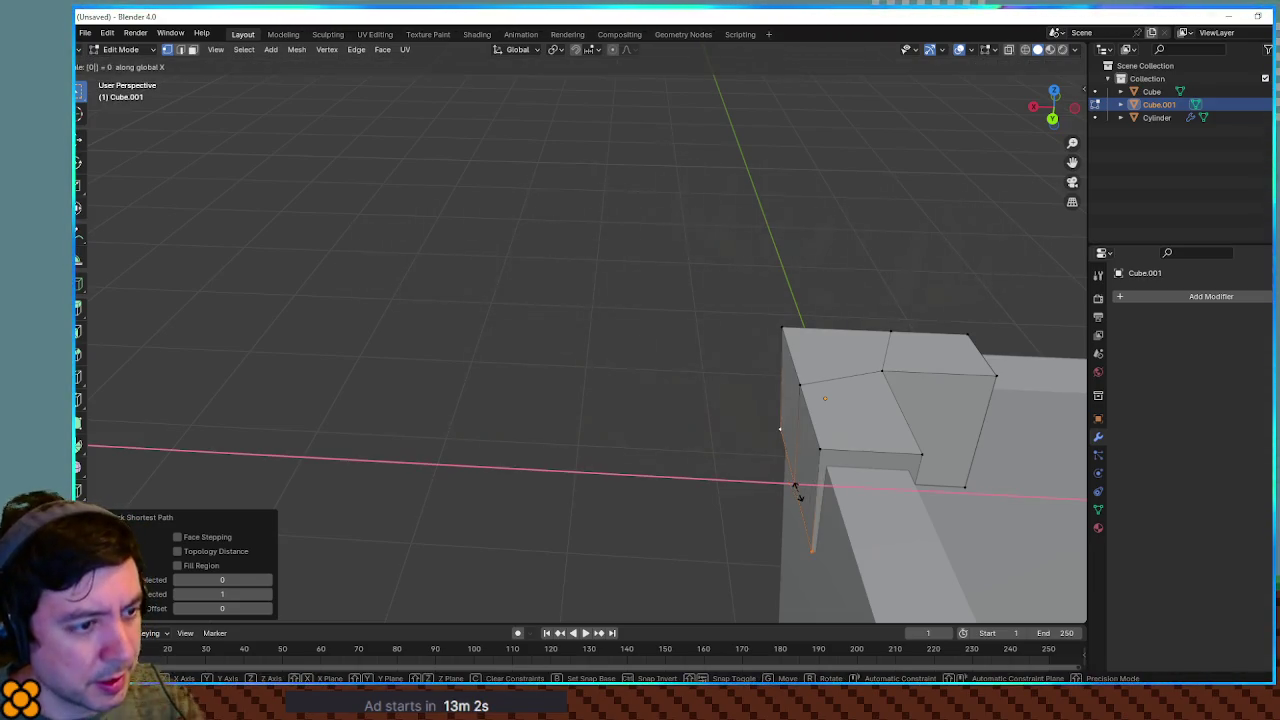
pyautogui.press('Return')
pyautogui.moveTo(729, 421)
pyautogui.mouseDown()
pyautogui.moveTo(705, 443)
pyautogui.moveTo(914, 437)
pyautogui.moveTo(894, 408)
pyautogui.mouseUp()
pyautogui.press('Tab')
pyautogui.scroll(-3, 698, 408)
pyautogui.moveTo(791, 400)
pyautogui.mouseDown()
pyautogui.moveTo(743, 417)
pyautogui.moveTo(674, 403)
pyautogui.moveTo(689, 397)
pyautogui.moveTo(751, 437)
pyautogui.moveTo(698, 421)
pyautogui.moveTo(1064, 332)
pyautogui.mouseUp()
pyautogui.scroll(2, 607, 418)
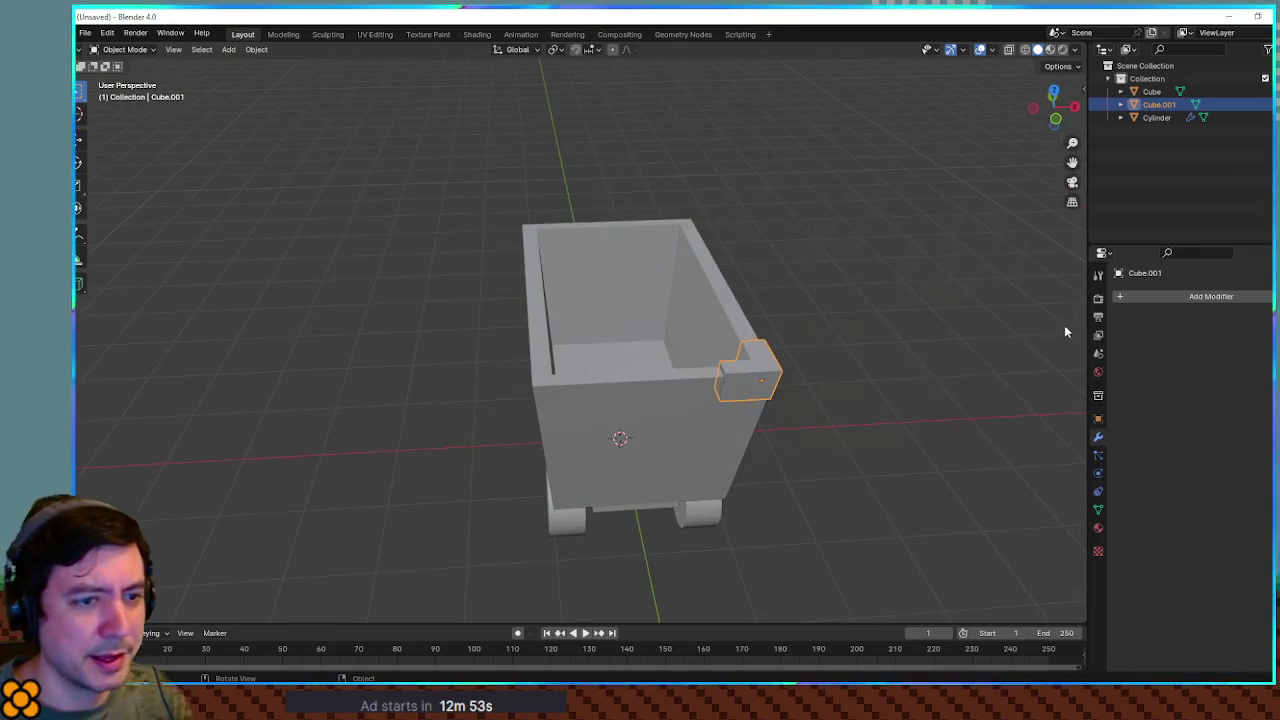
# Add a Mirror modifier on X and Y with Cube as the mirror object
pyautogui.click(1147, 297)
pyautogui.write('mirro')
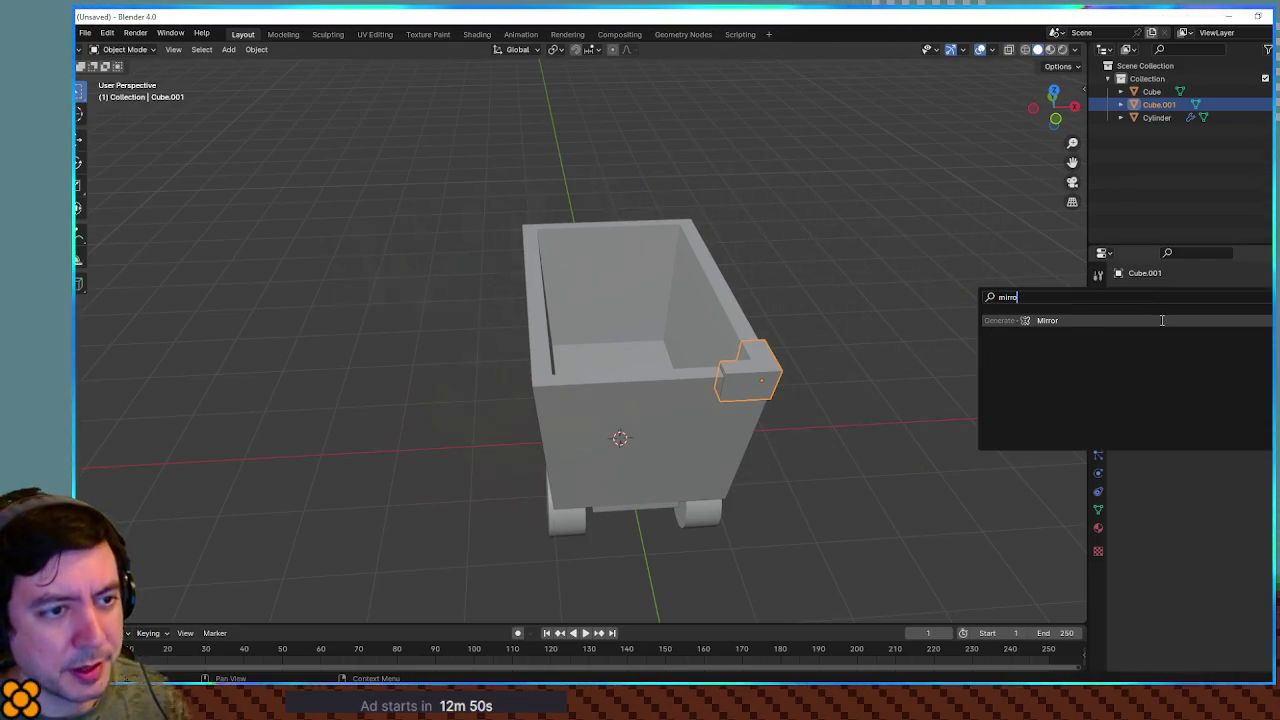
pyautogui.press('Return')
pyautogui.click(1229, 338)
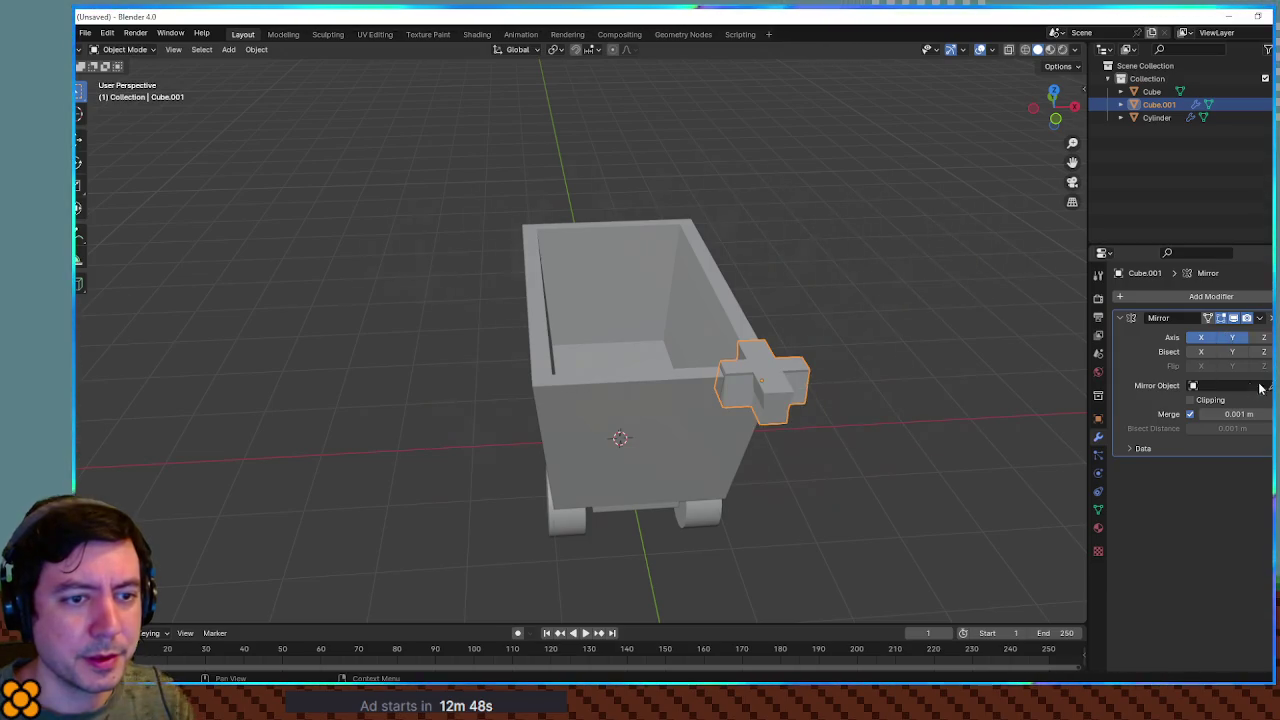
pyautogui.click(672, 318)
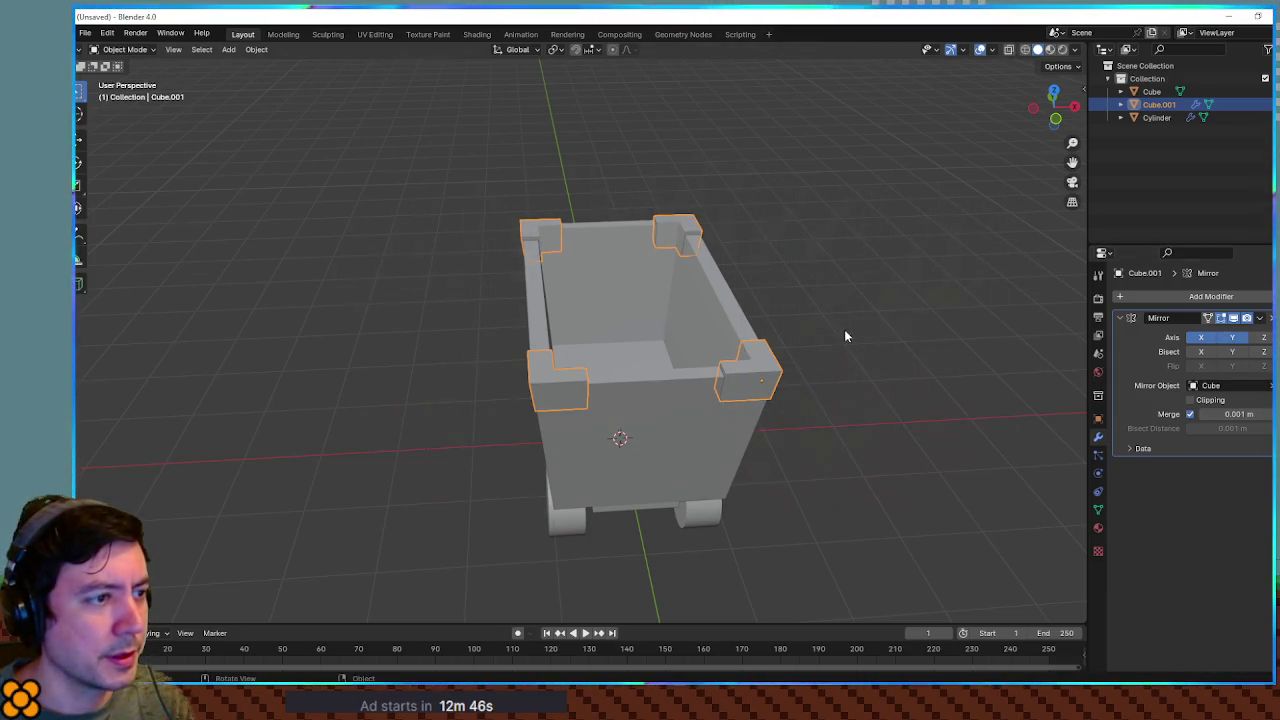
# Inspect the four mirrored corner caps, then reselect the bracket for mesh editing
pyautogui.press('Tab')
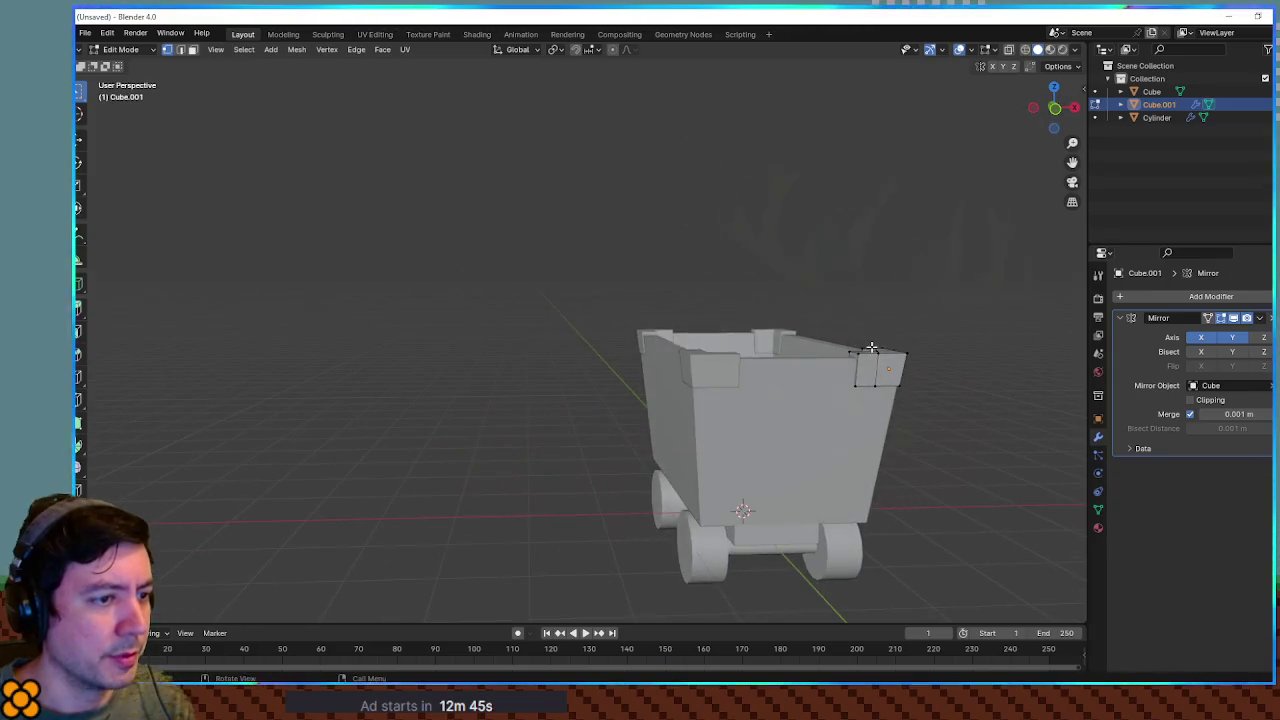
pyautogui.press('Tab')
pyautogui.scroll(3, 860, 420)
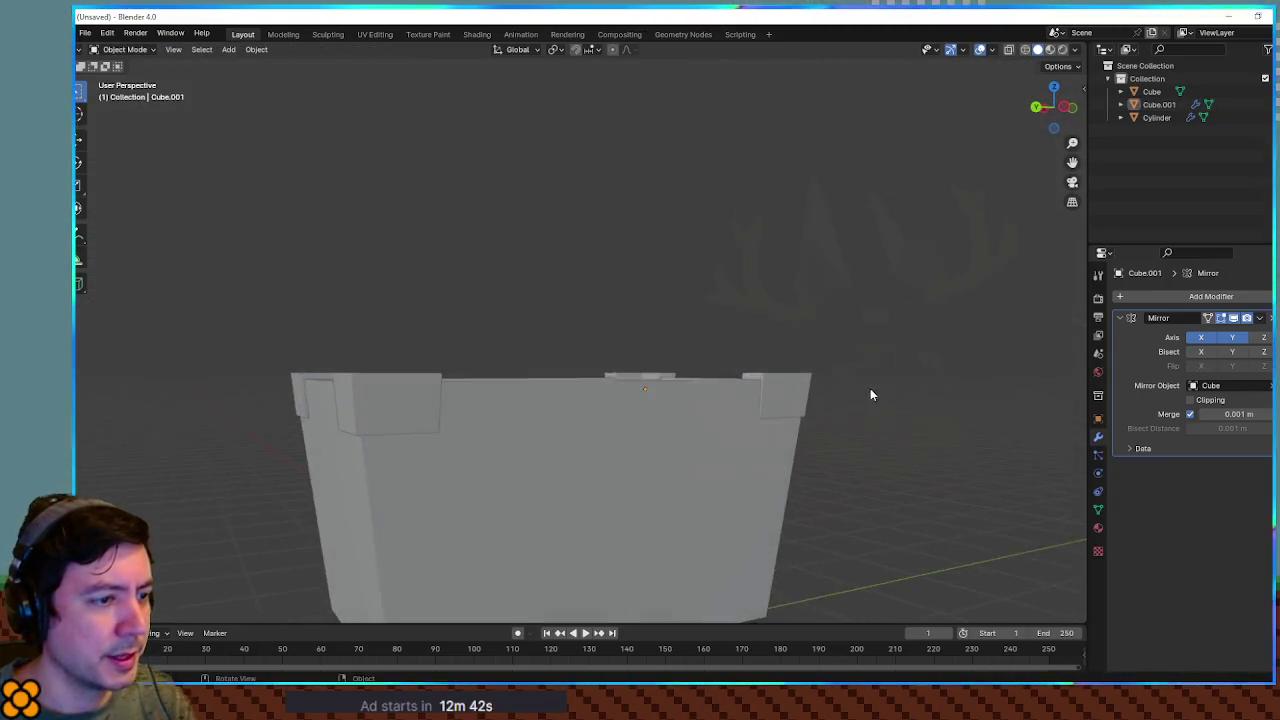
pyautogui.scroll(-6, 800, 423)
pyautogui.scroll(2, 720, 430)
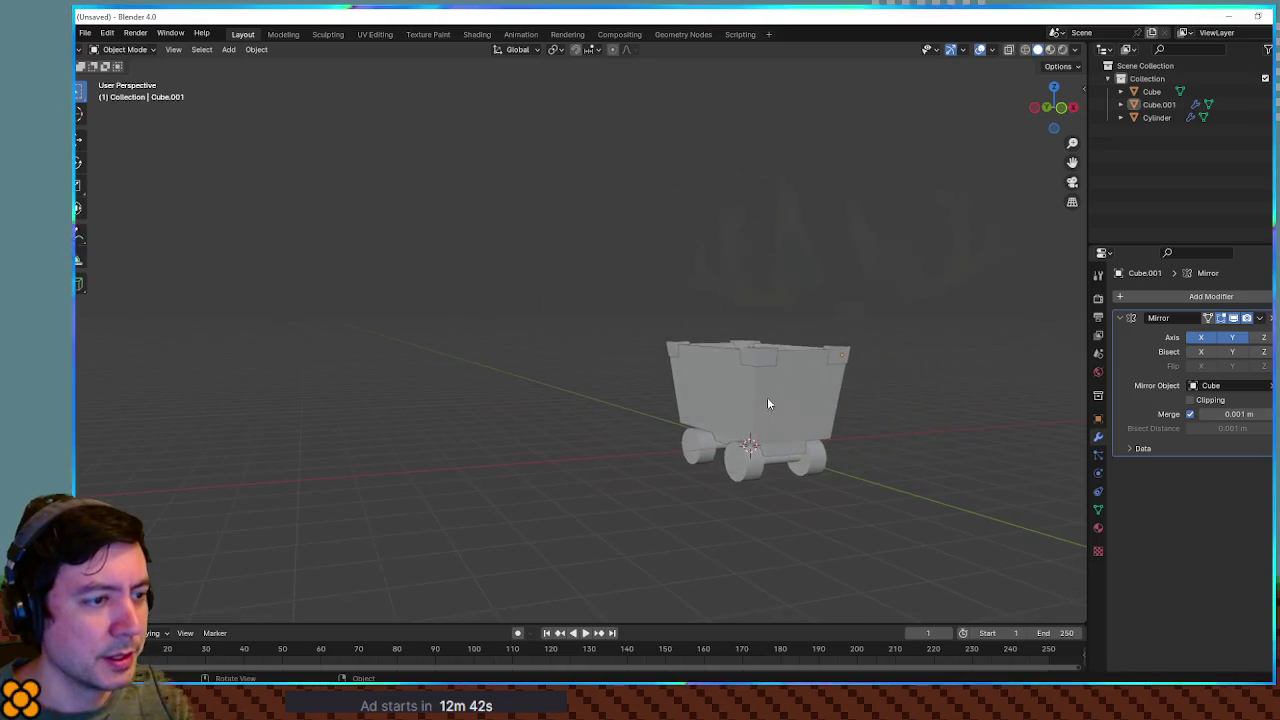
pyautogui.scroll(3, 880, 415)
pyautogui.scroll(-3, 830, 415)
pyautogui.scroll(4, 900, 435)
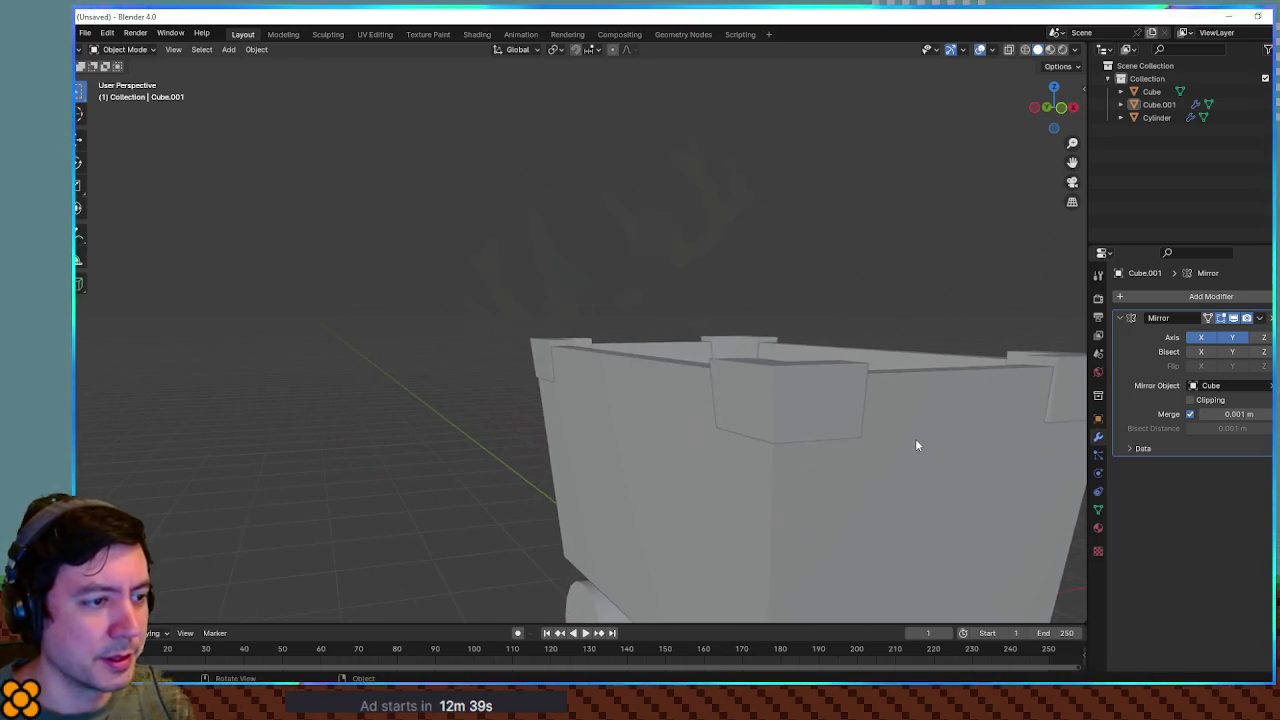
pyautogui.scroll(-3, 880, 400)
pyautogui.click(945, 290)
pyautogui.scroll(-2, 850, 310)
pyautogui.scroll(5, 870, 360)
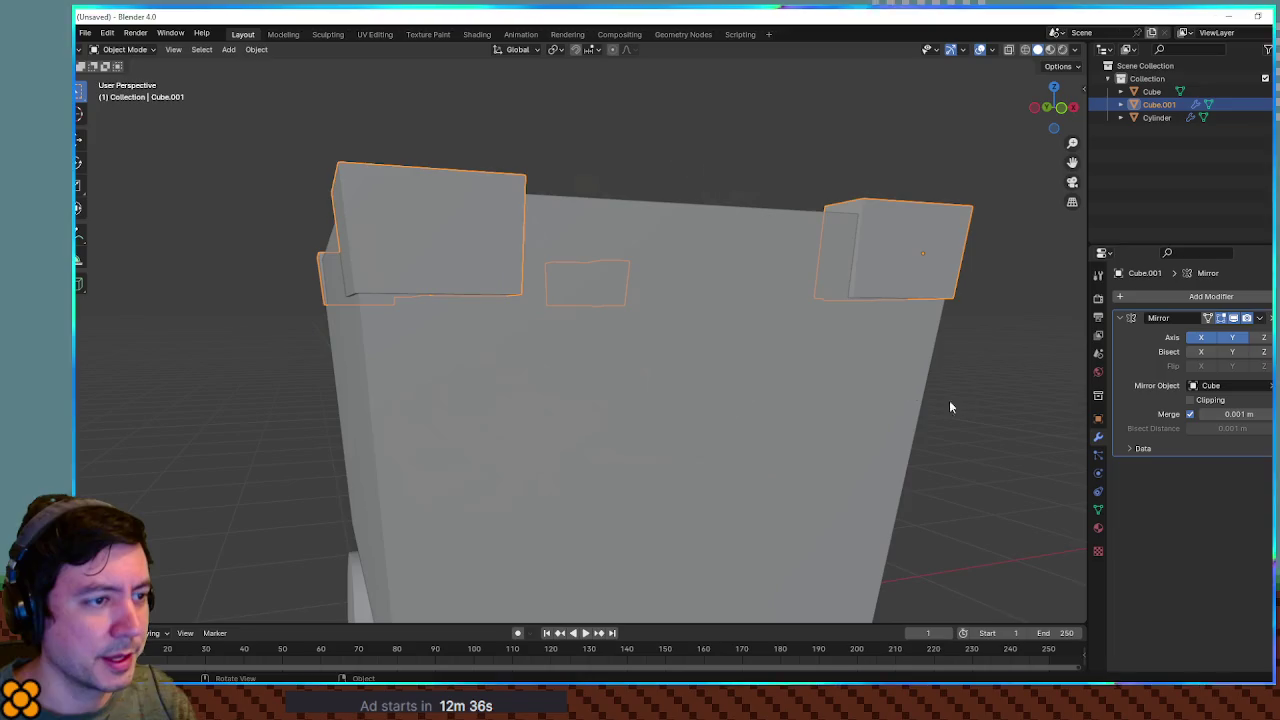
pyautogui.scroll(-3, 755, 390)
pyautogui.scroll(-2, 848, 374)
pyautogui.scroll(4, 863, 371)
pyautogui.press('Tab')
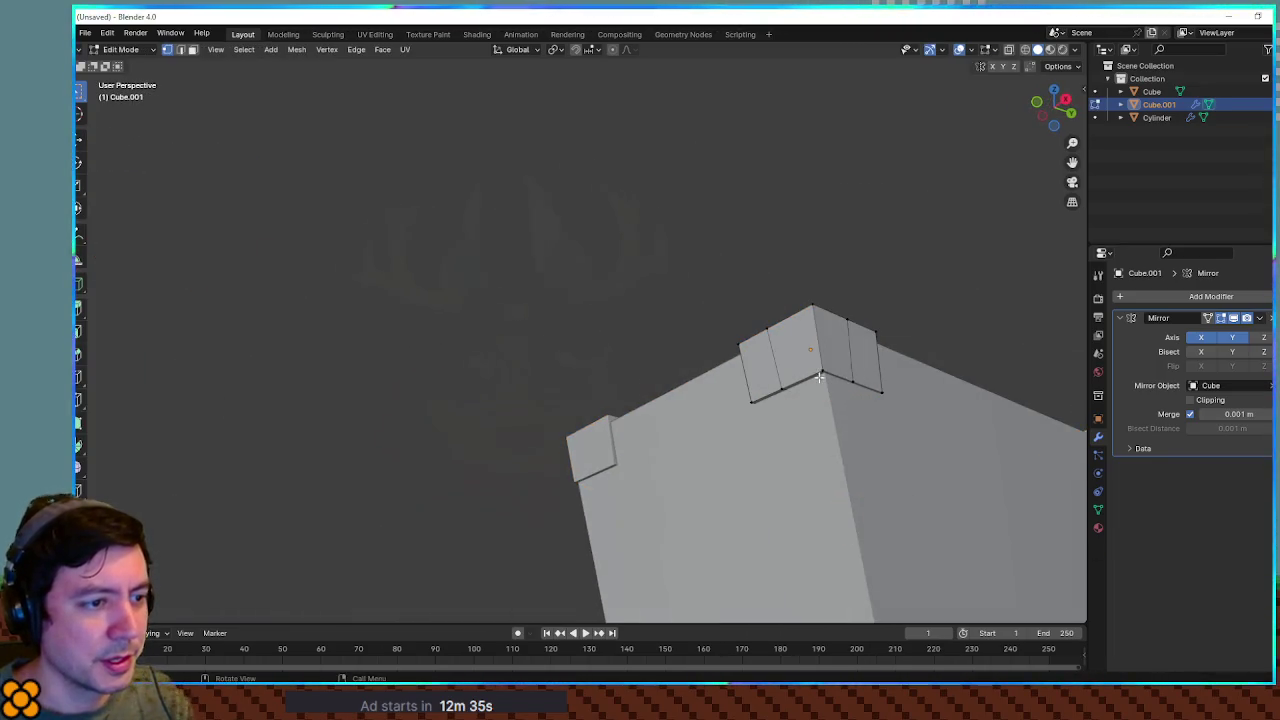
# Extrude the bracket's bottom face down into a column and position its end from the bottom view
pyautogui.press('e')
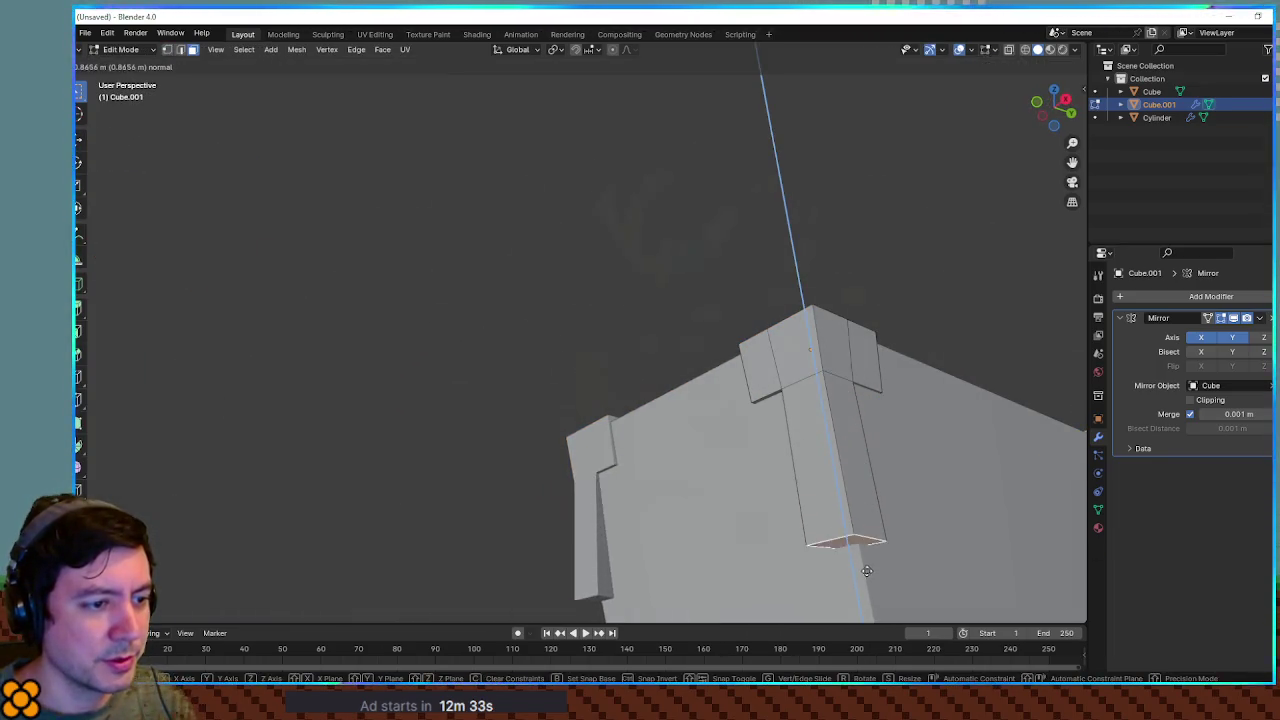
pyautogui.click(867, 481)
pyautogui.moveTo(867, 481); pyautogui.dragTo(830, 402)
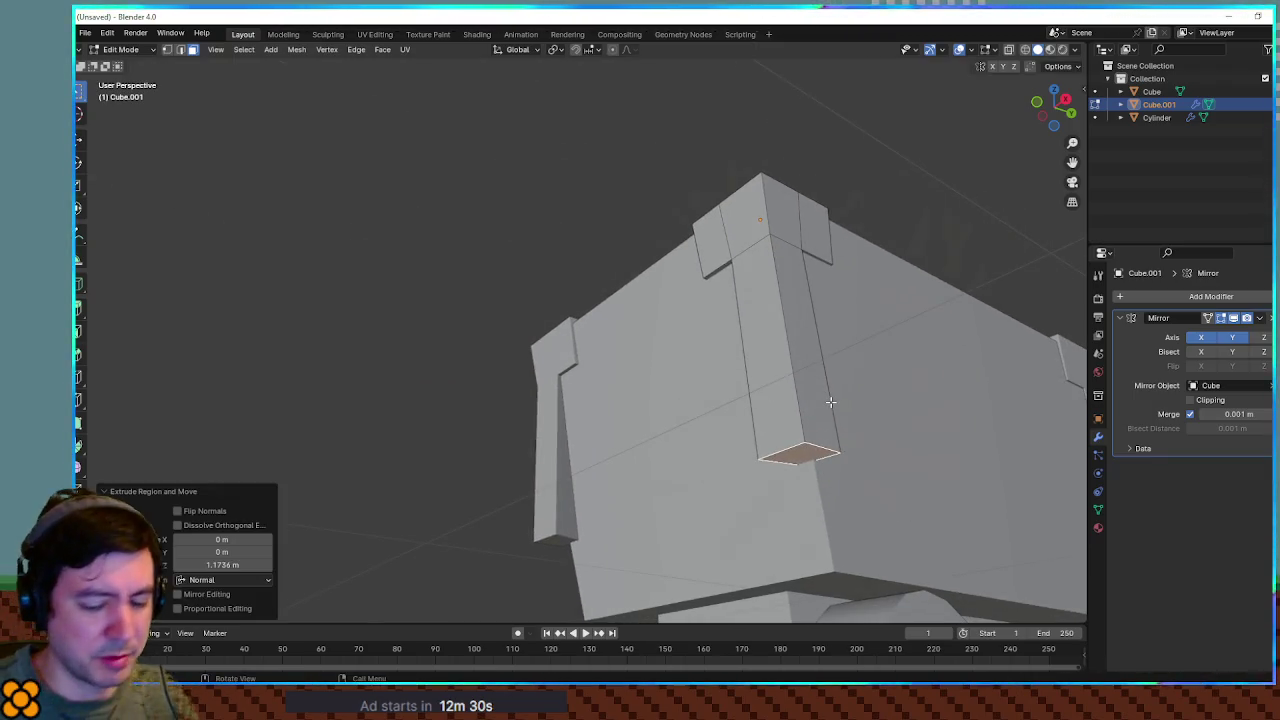
pyautogui.press('ctrl+KP_7')
pyautogui.scroll(2, 794, 391)
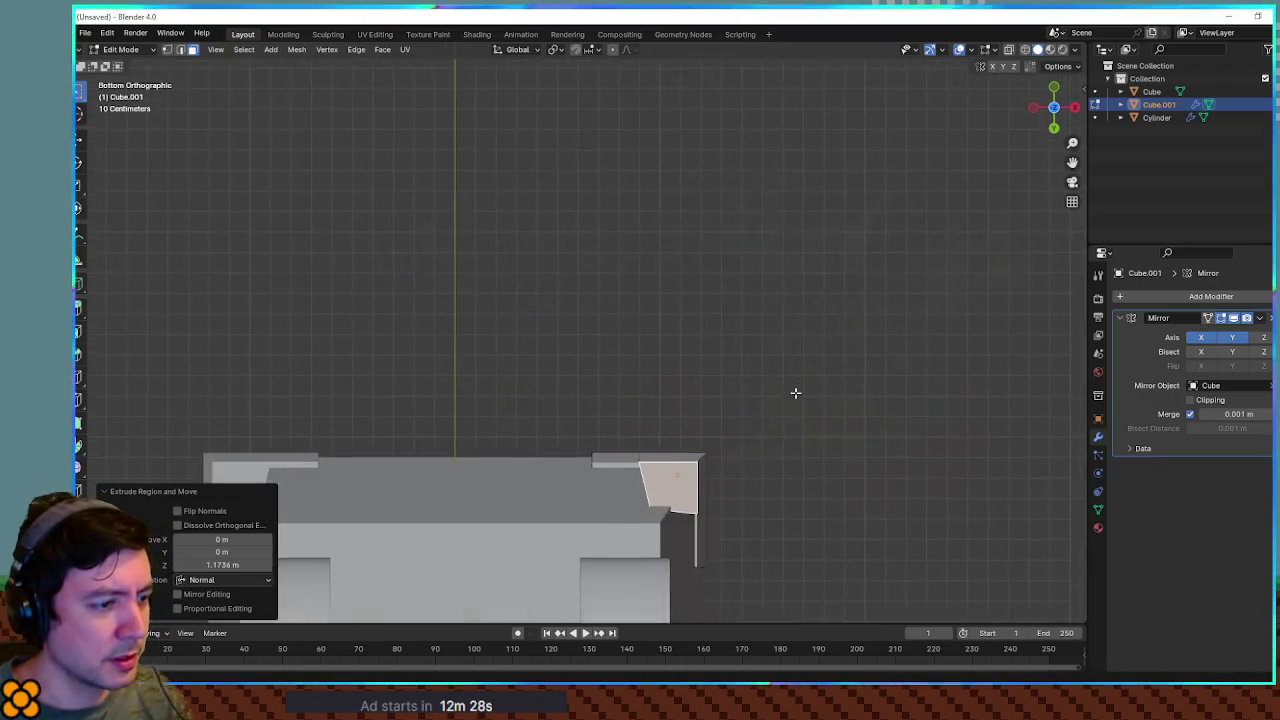
pyautogui.press('g')
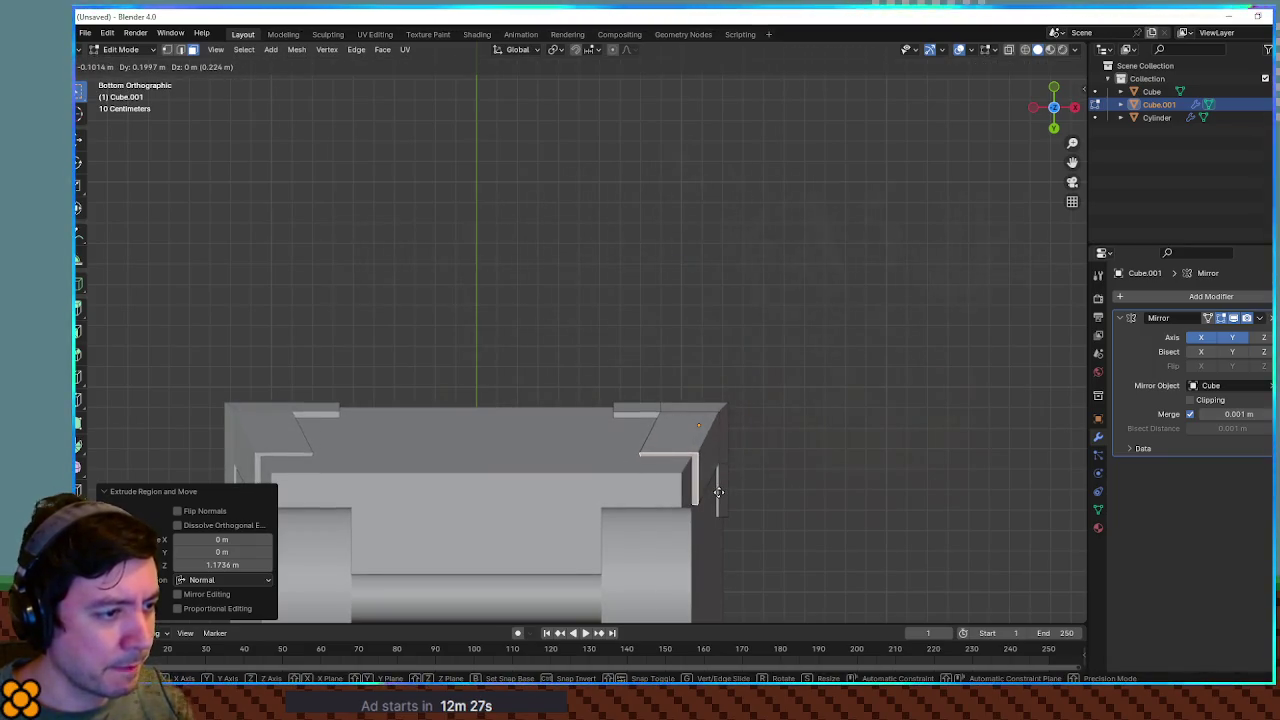
pyautogui.click(718, 492)
# In front view, slant the strap's bottom vertices to follow the tapered wall
pyautogui.moveTo(815, 421)
pyautogui.mouseDown()
pyautogui.moveTo(826, 560)
pyautogui.moveTo(831, 528)
pyautogui.mouseUp()
pyautogui.press('KP_7')
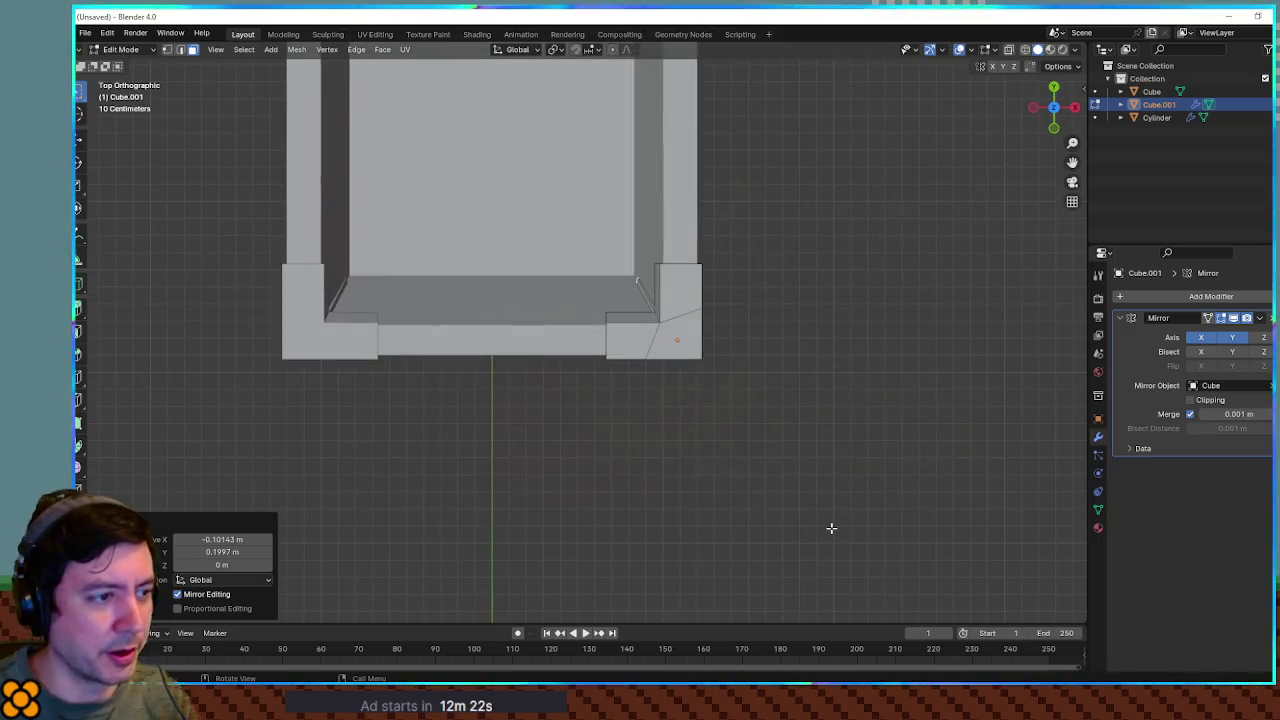
pyautogui.press('KP_1')
pyautogui.moveTo(776, 501); pyautogui.dragTo(726, 406)
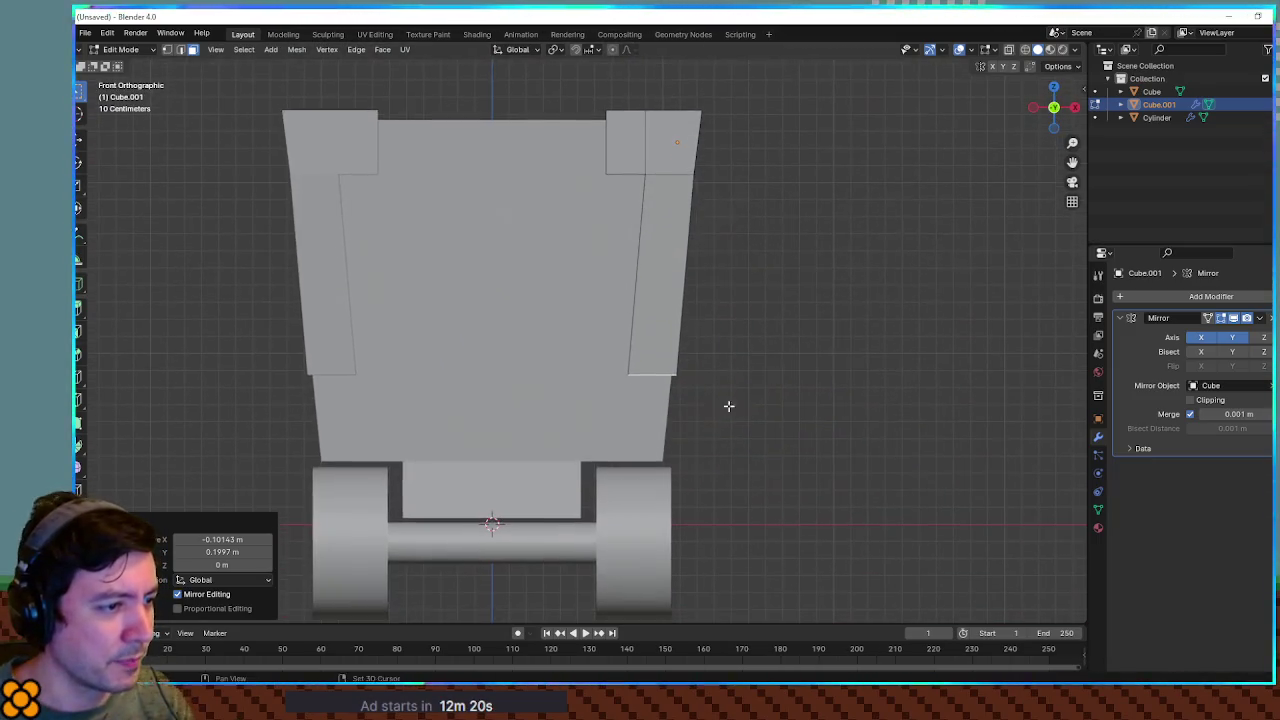
pyautogui.press('g')
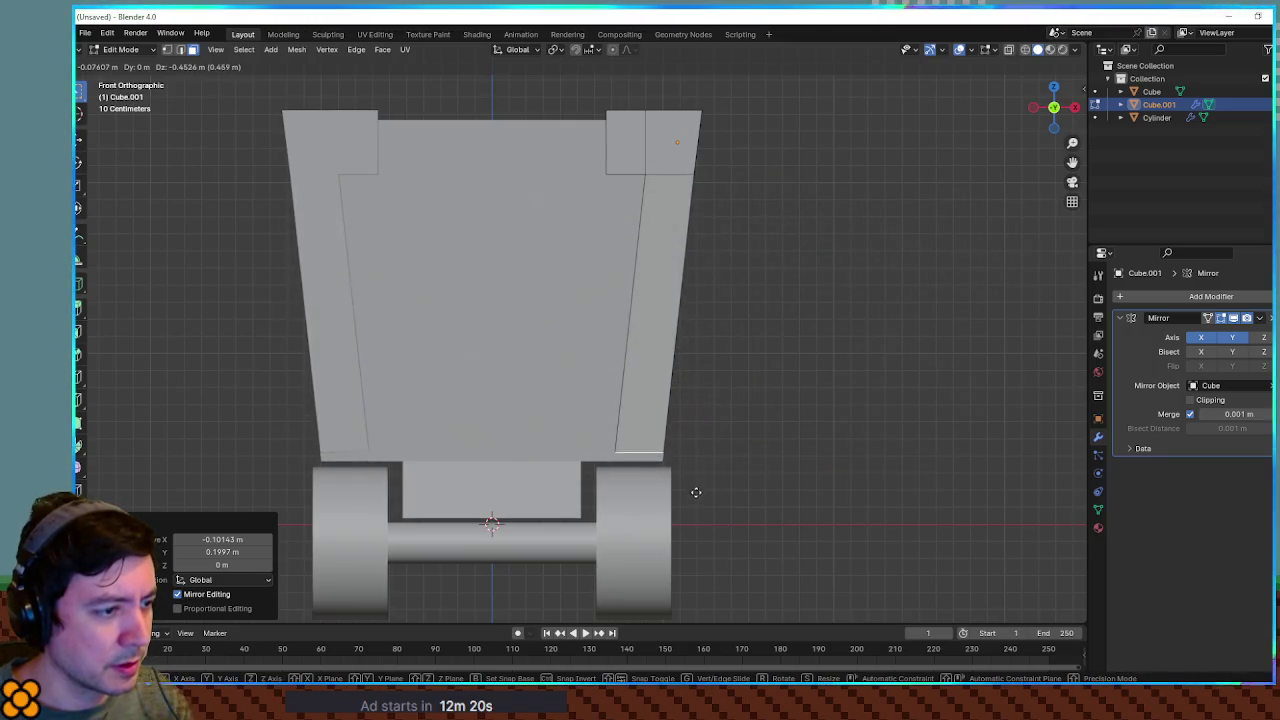
pyautogui.click(696, 500)
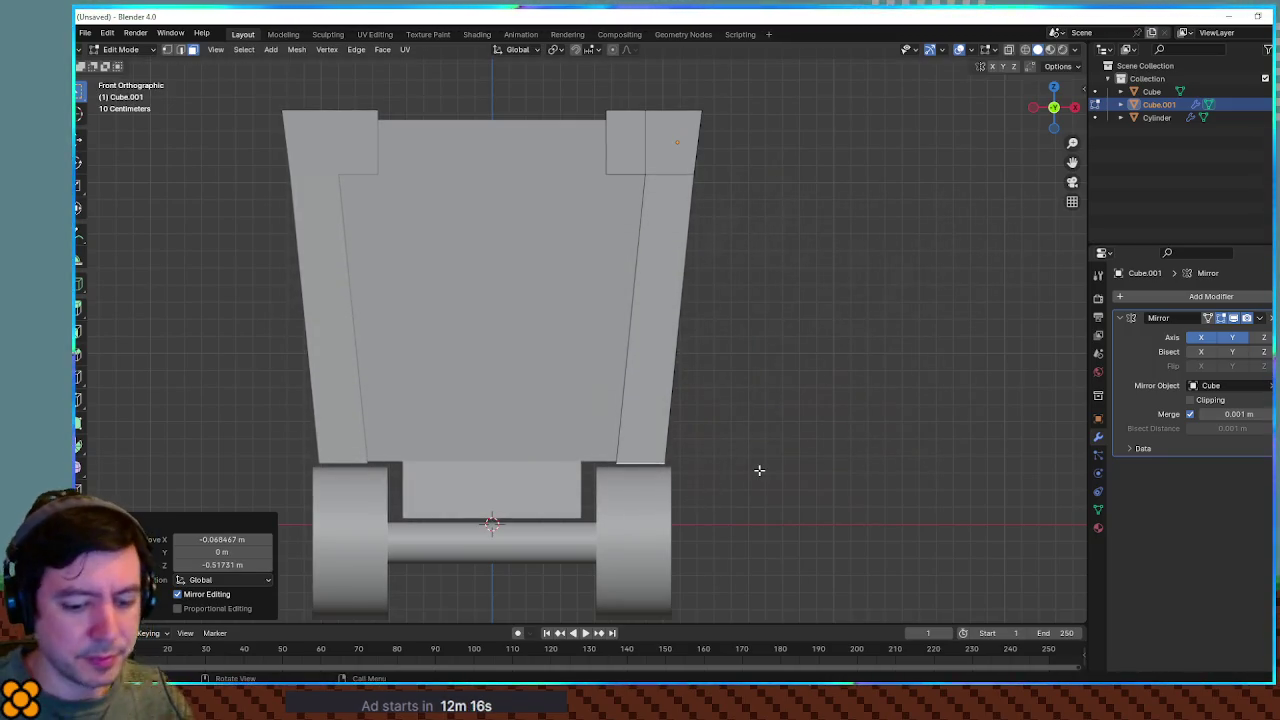
# In side view, align the strap's bottom with the side taper and return to Object Mode
pyautogui.press('KP_3')
pyautogui.press('g')
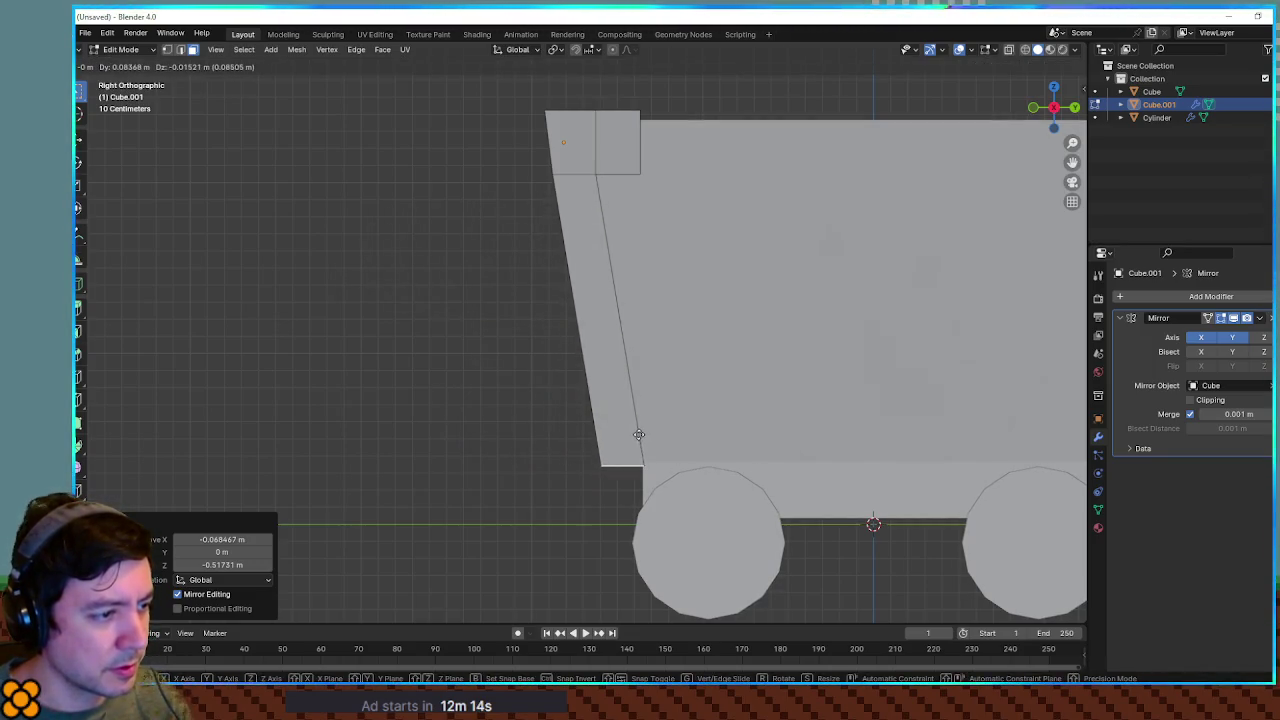
pyautogui.click(640, 434)
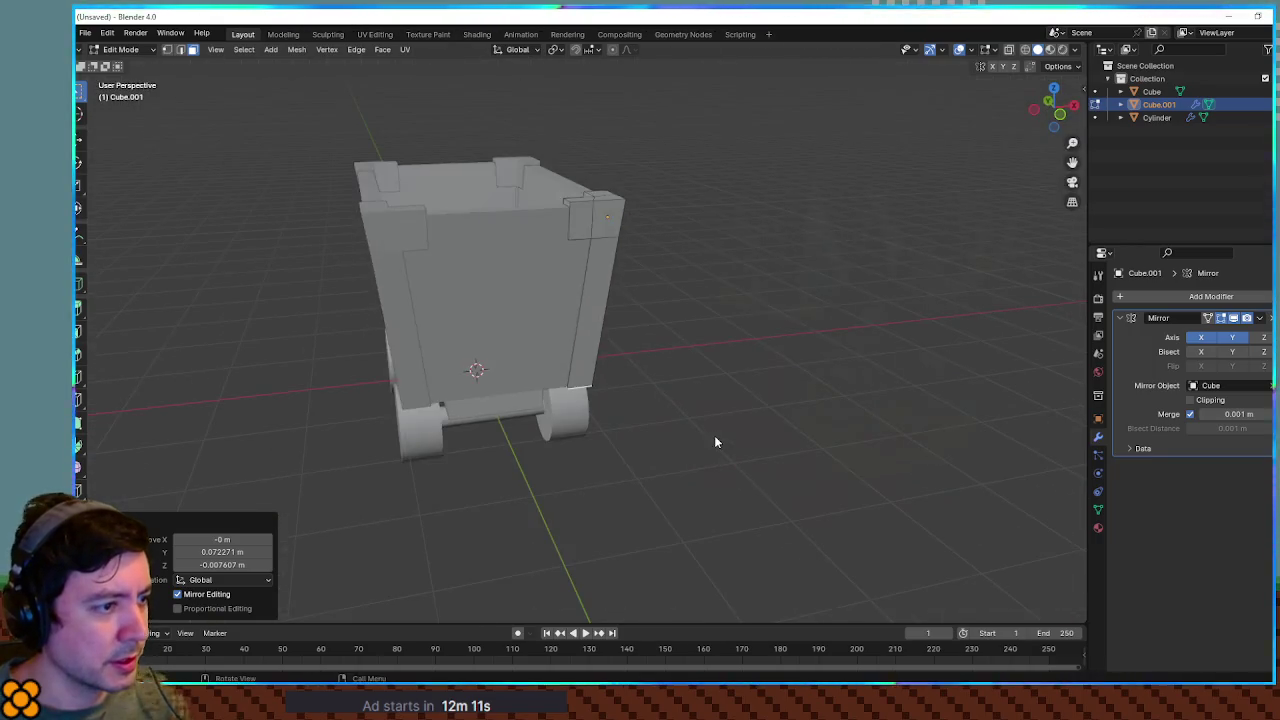
pyautogui.press('Tab')
pyautogui.scroll(5, 762, 341)
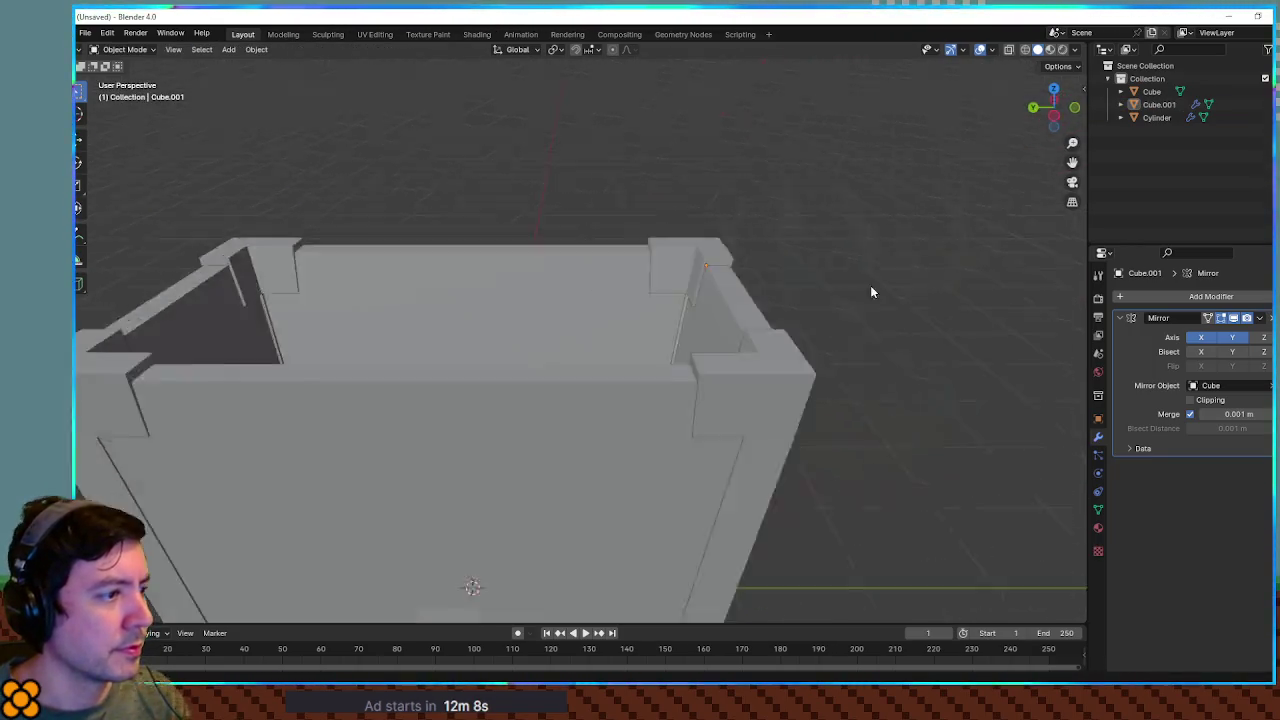
pyautogui.scroll(-5, 812, 306)
pyautogui.scroll(5, 765, 309)
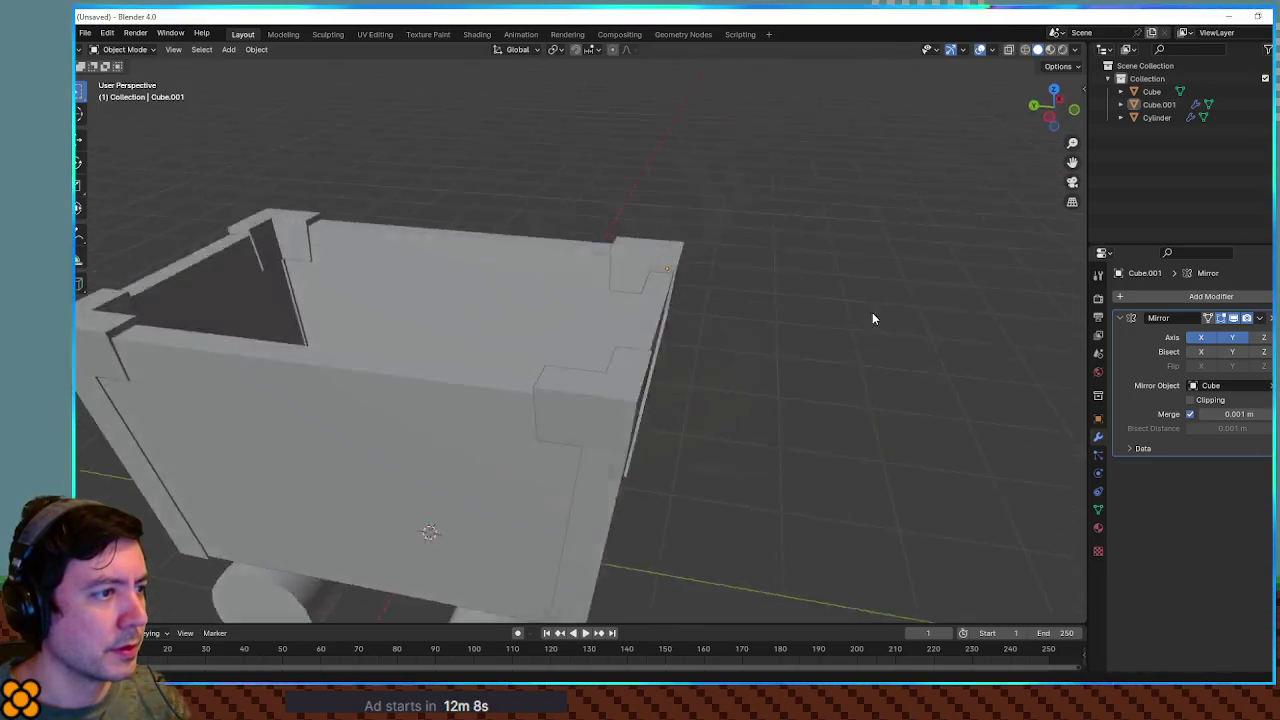
pyautogui.scroll(-5, 880, 309)
pyautogui.scroll(-2, 760, 315)
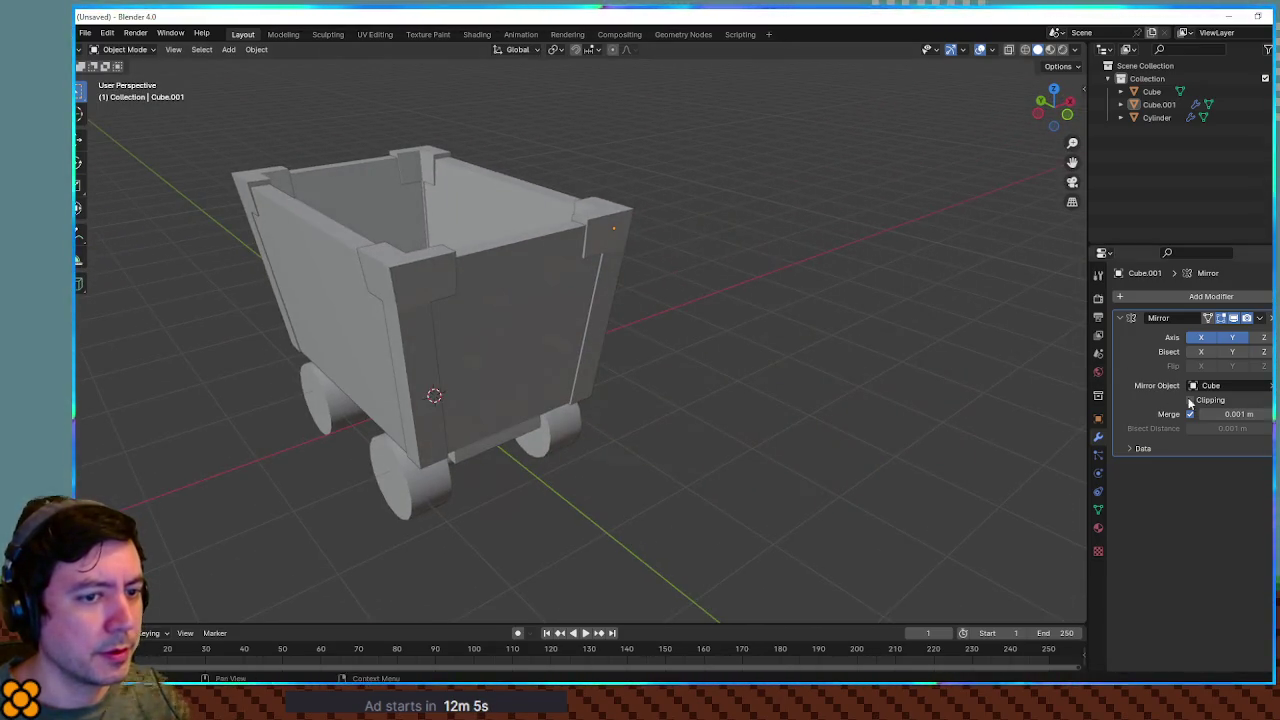
# Try extruding the cart's top edge along Z, undo it, and return to Object Mode
pyautogui.scroll(-5, 803, 247)
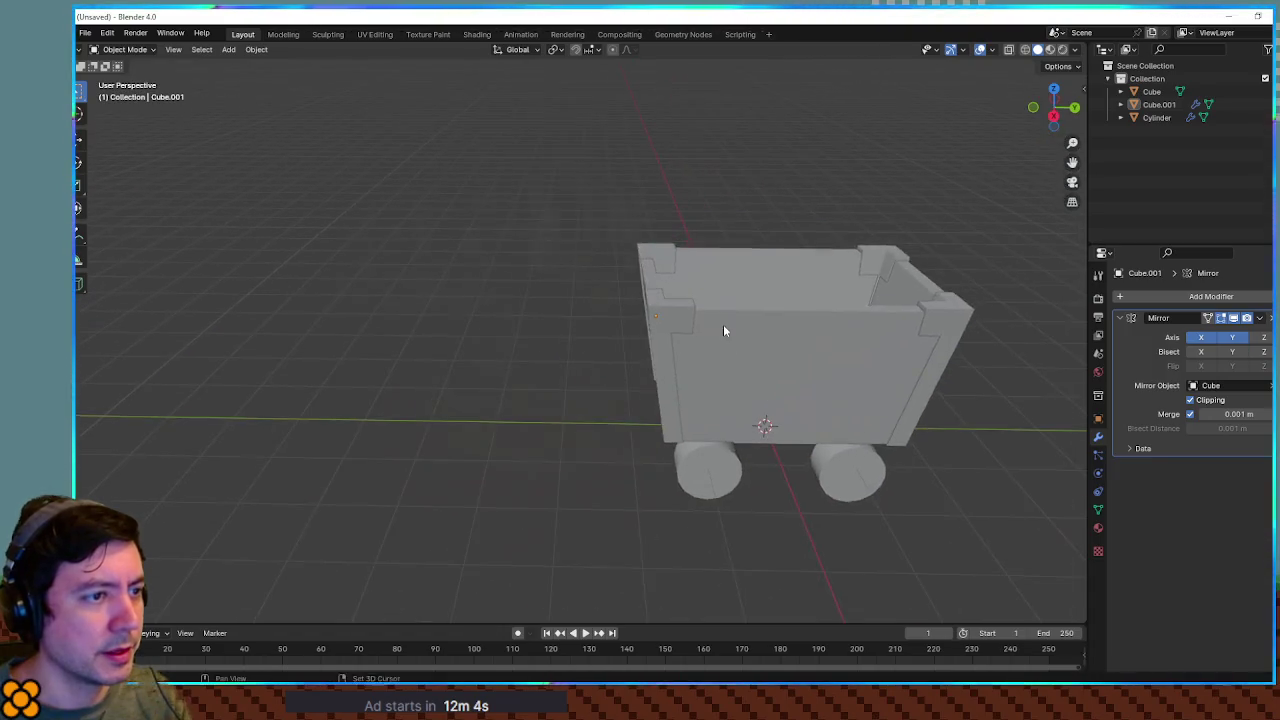
pyautogui.scroll(5, 889, 309)
pyautogui.press('Tab')
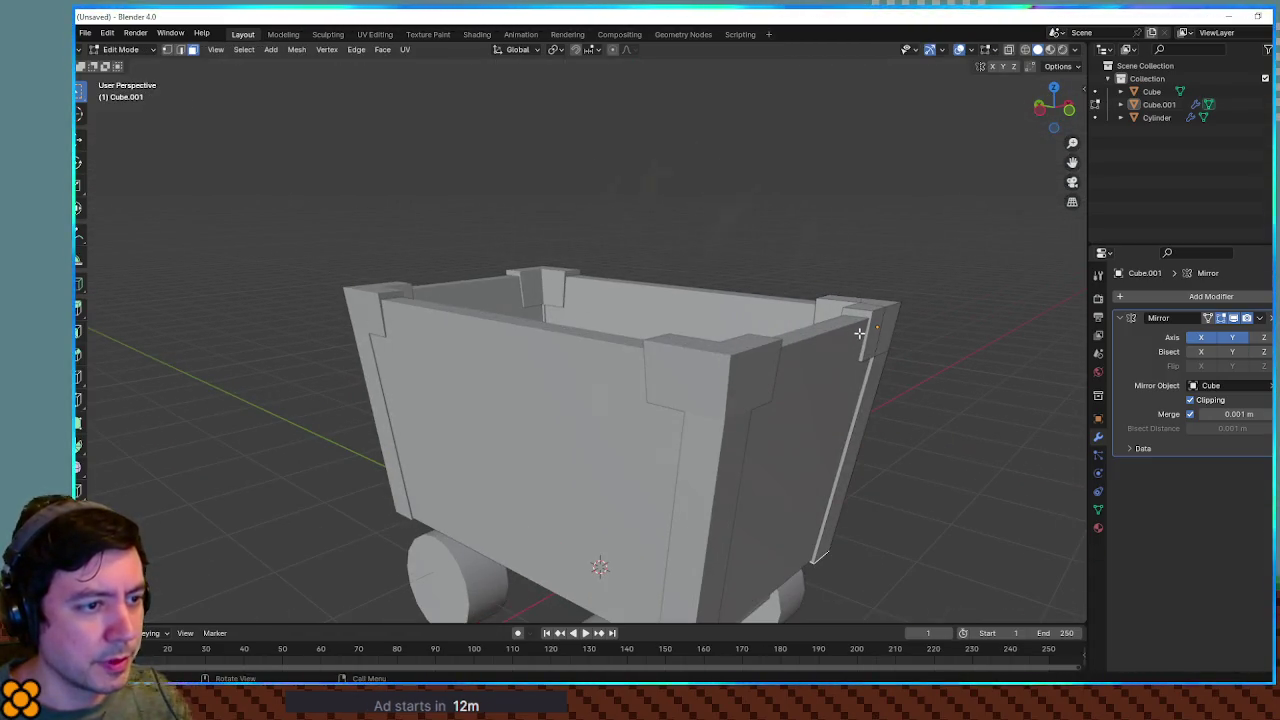
pyautogui.press('g')
pyautogui.press('z')
pyautogui.press('z')
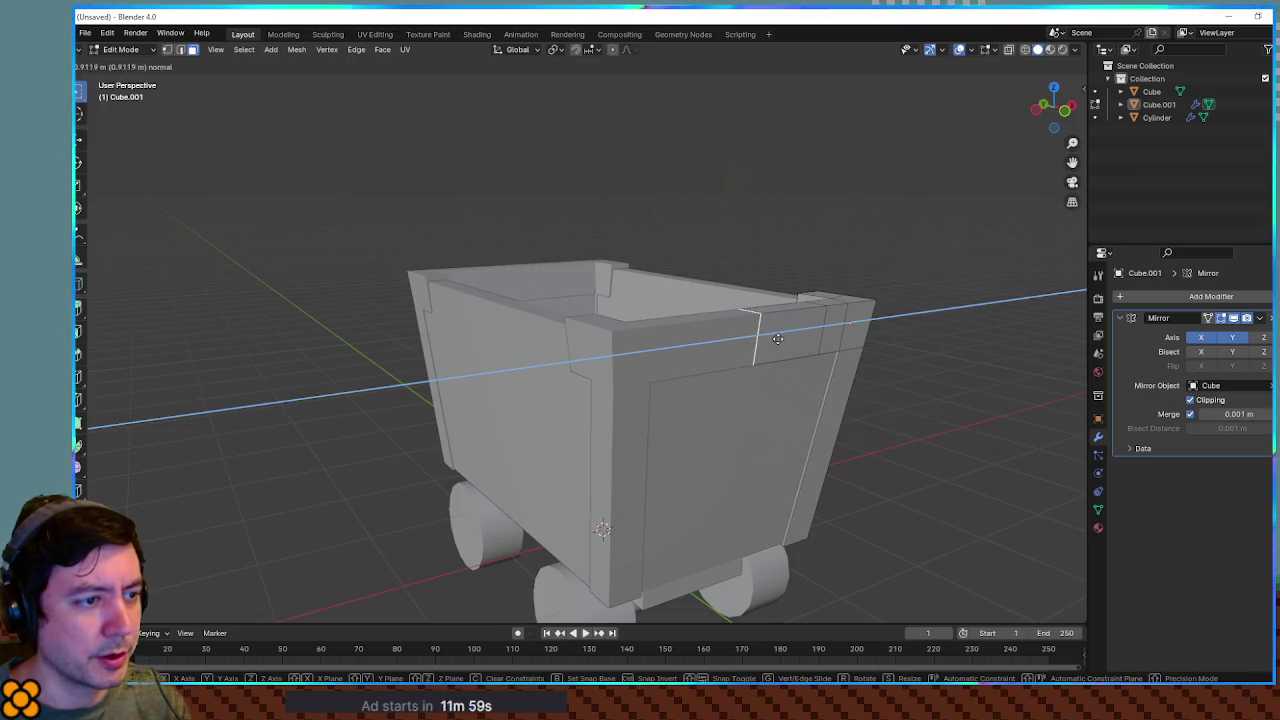
pyautogui.click(777, 339)
pyautogui.scroll(5, 863, 354)
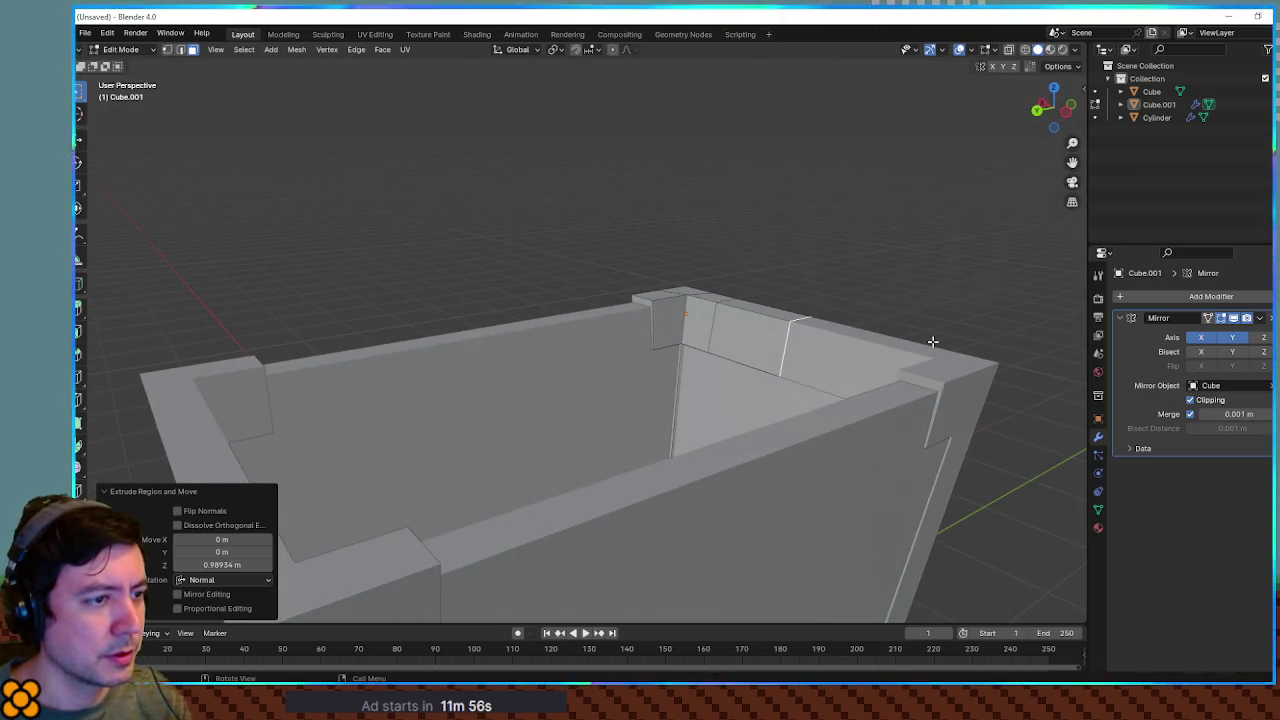
pyautogui.hotkey('ctrl', 'z')
pyautogui.scroll(-8, 745, 327)
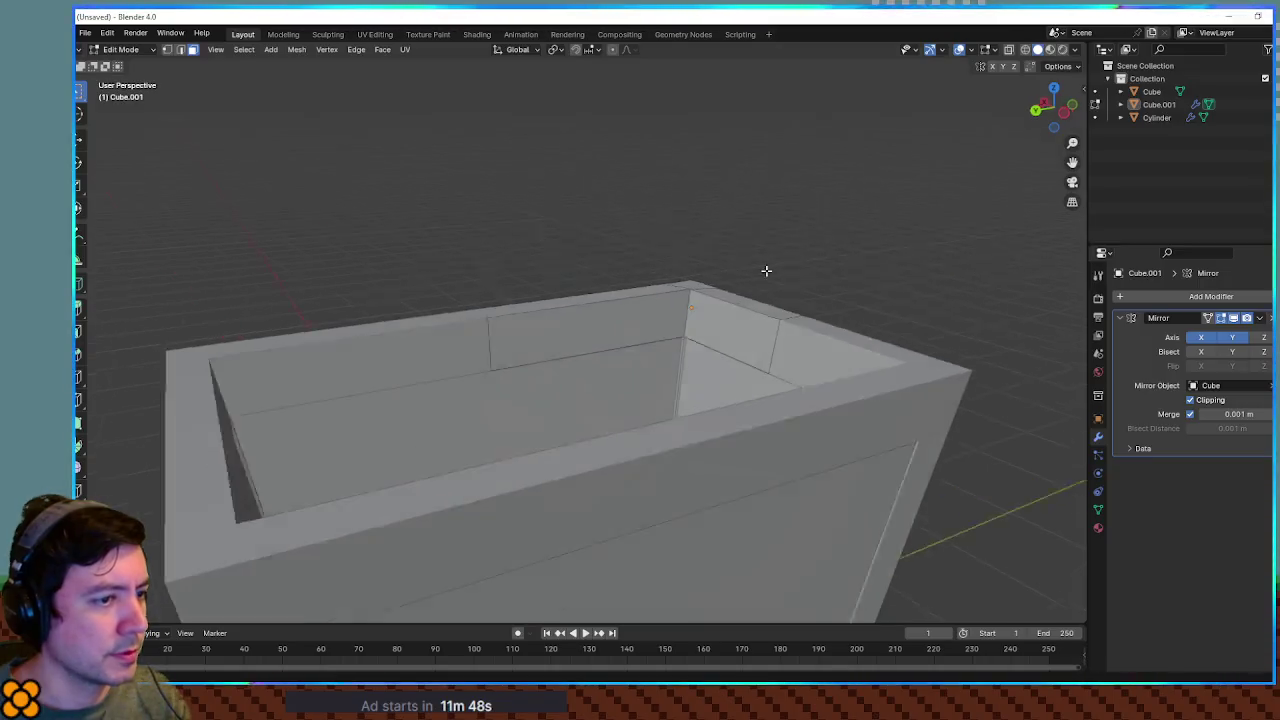
pyautogui.press('Tab')
pyautogui.moveTo(791, 325)
pyautogui.mouseDown()
pyautogui.moveTo(766, 362)
pyautogui.moveTo(820, 331)
pyautogui.moveTo(1059, 307)
pyautogui.moveTo(877, 386)
pyautogui.moveTo(977, 291)
pyautogui.moveTo(908, 266)
pyautogui.moveTo(860, 273)
pyautogui.moveTo(877, 317)
pyautogui.moveTo(1017, 311)
pyautogui.moveTo(1000, 260)
pyautogui.moveTo(1069, 314)
pyautogui.moveTo(1017, 374)
pyautogui.moveTo(788, 360)
pyautogui.moveTo(766, 300)
pyautogui.moveTo(843, 351)
pyautogui.moveTo(700, 370)
pyautogui.moveTo(751, 342)
pyautogui.moveTo(870, 438)
pyautogui.moveTo(762, 368)
pyautogui.moveTo(806, 404)
pyautogui.moveTo(766, 461)
pyautogui.moveTo(734, 400)
pyautogui.moveTo(680, 405)
pyautogui.mouseUp()
# Orbit under the cart to inspect the axle, briefly entering and leaving Edit Mode on the brace
pyautogui.moveTo(826, 270)
pyautogui.mouseDown()
pyautogui.moveTo(837, 263)
pyautogui.moveTo(880, 387)
pyautogui.moveTo(803, 277)
pyautogui.moveTo(700, 237)
pyautogui.moveTo(754, 194)
pyautogui.moveTo(892, 425)
pyautogui.moveTo(877, 383)
pyautogui.moveTo(800, 389)
pyautogui.moveTo(814, 403)
pyautogui.moveTo(899, 407)
pyautogui.moveTo(870, 401)
pyautogui.mouseUp()
pyautogui.scroll(3, 846, 260)
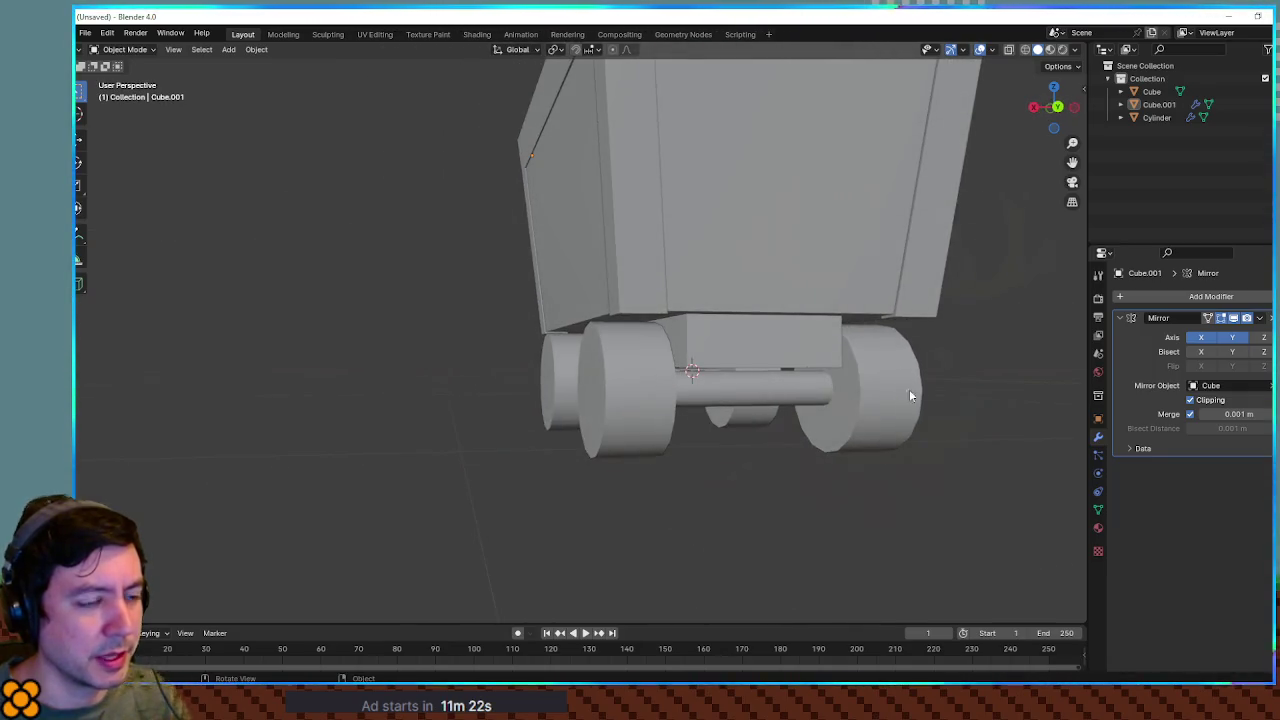
pyautogui.moveTo(754, 396)
pyautogui.mouseDown()
pyautogui.moveTo(951, 386)
pyautogui.moveTo(940, 392)
pyautogui.mouseUp()
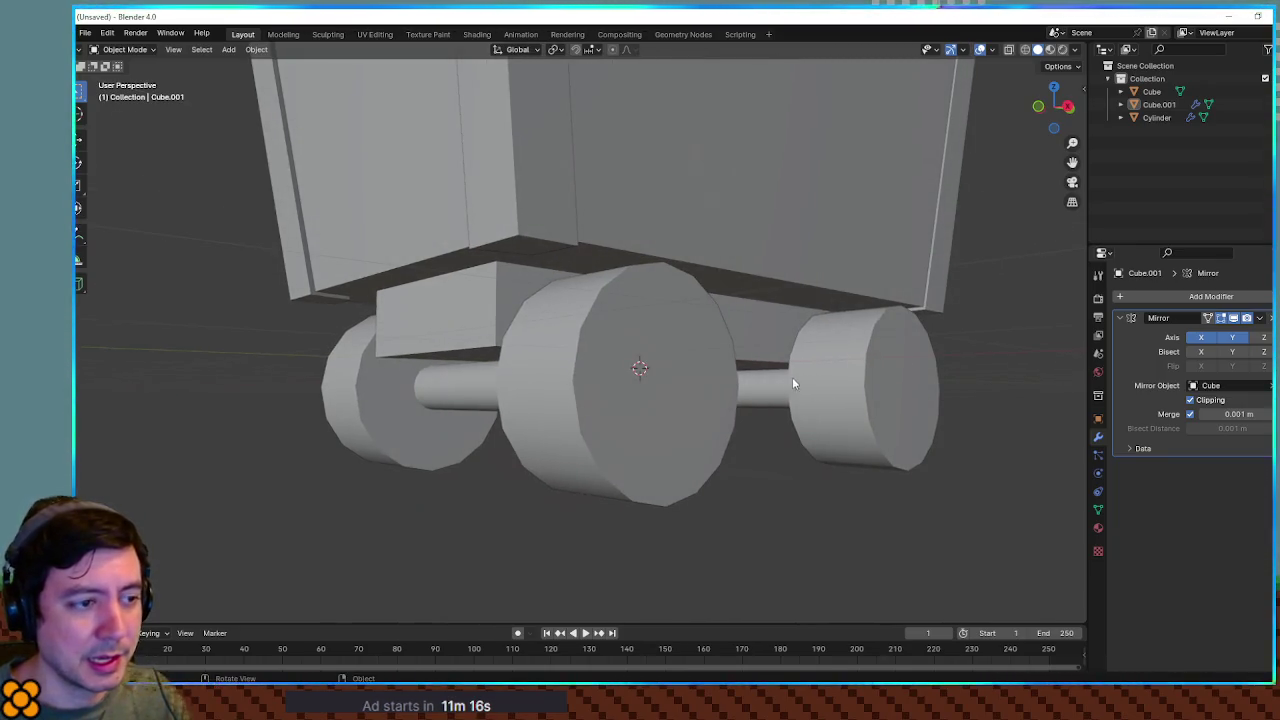
pyautogui.moveTo(779, 381)
pyautogui.mouseDown()
pyautogui.moveTo(951, 409)
pyautogui.moveTo(846, 397)
pyautogui.mouseUp()
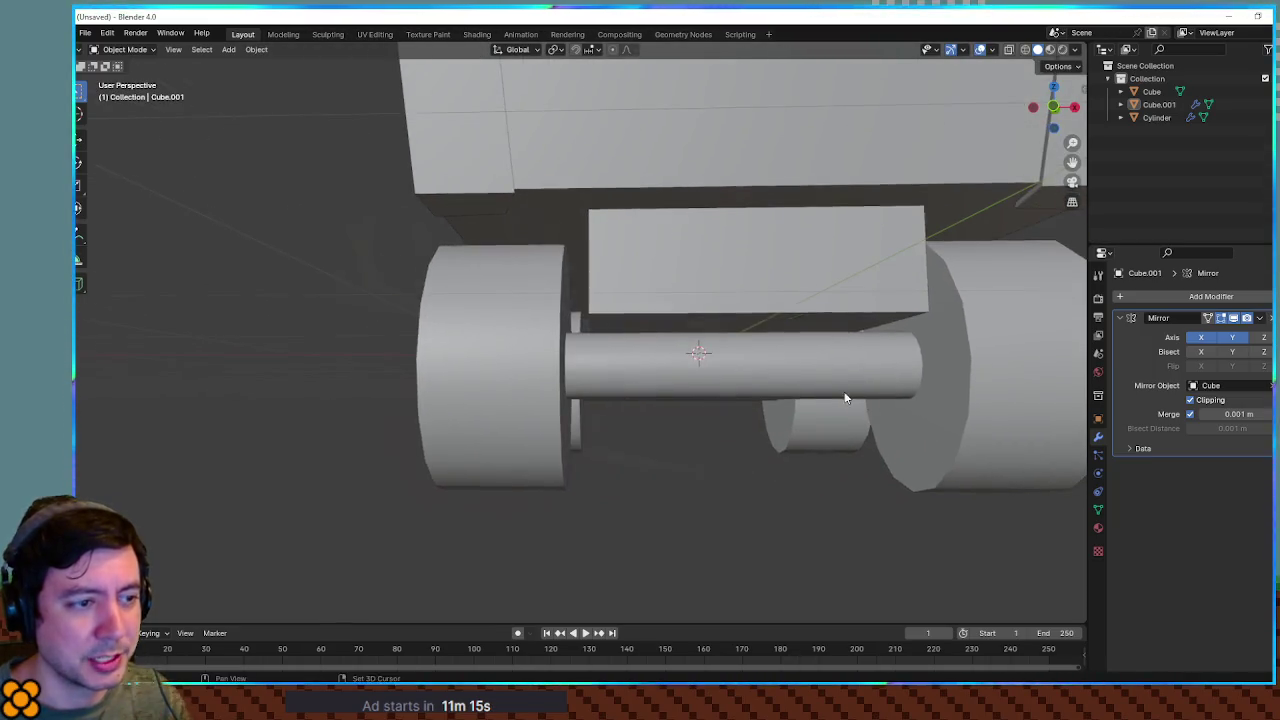
pyautogui.press('Tab')
pyautogui.moveTo(923, 400); pyautogui.dragTo(591, 414)
pyautogui.press('Tab')
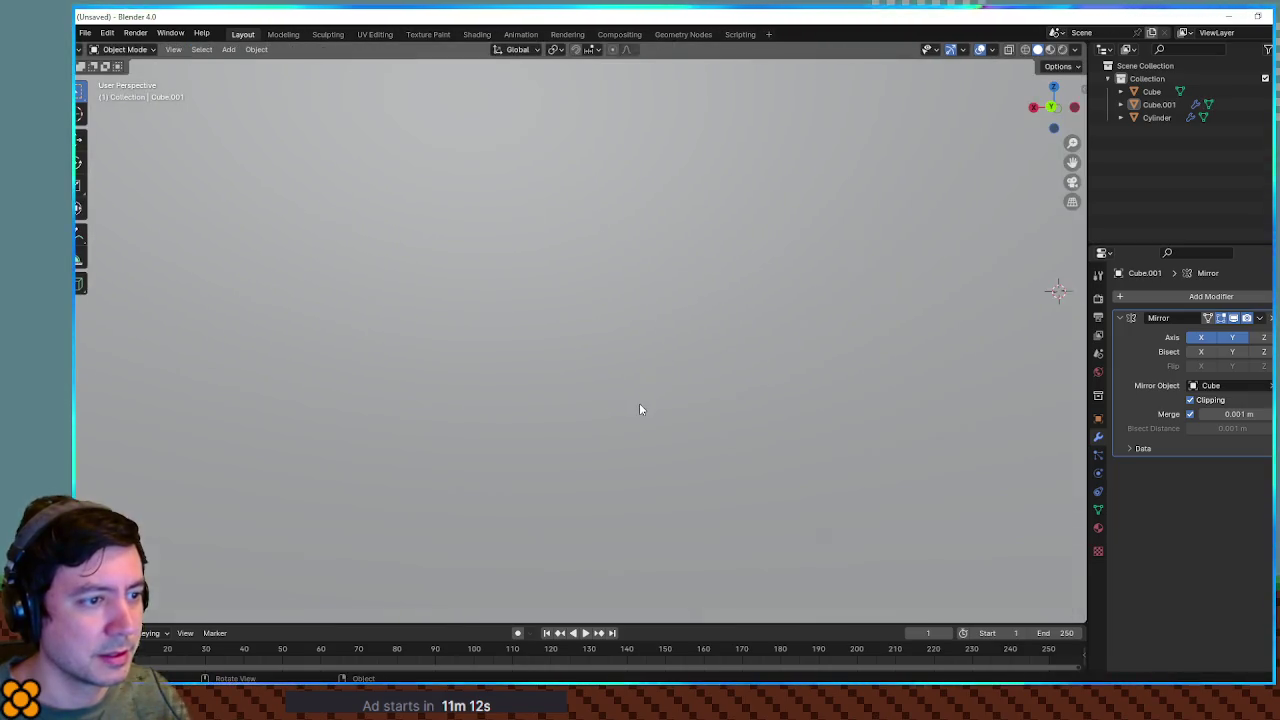
pyautogui.scroll(-5, 640, 409)
# Select the wheels-and-axle Cylinder, enter Edit Mode and select the axle's ring of faces
pyautogui.click(834, 355)
pyautogui.scroll(-5, 834, 355)
pyautogui.moveTo(822, 380); pyautogui.dragTo(791, 366)
pyautogui.press('Tab')
pyautogui.moveTo(725, 340)
pyautogui.mouseDown()
pyautogui.moveTo(770, 330)
pyautogui.moveTo(733, 352)
pyautogui.mouseUp()
pyautogui.keyDown('alt'); pyautogui.click(747, 337); pyautogui.keyUp('alt')
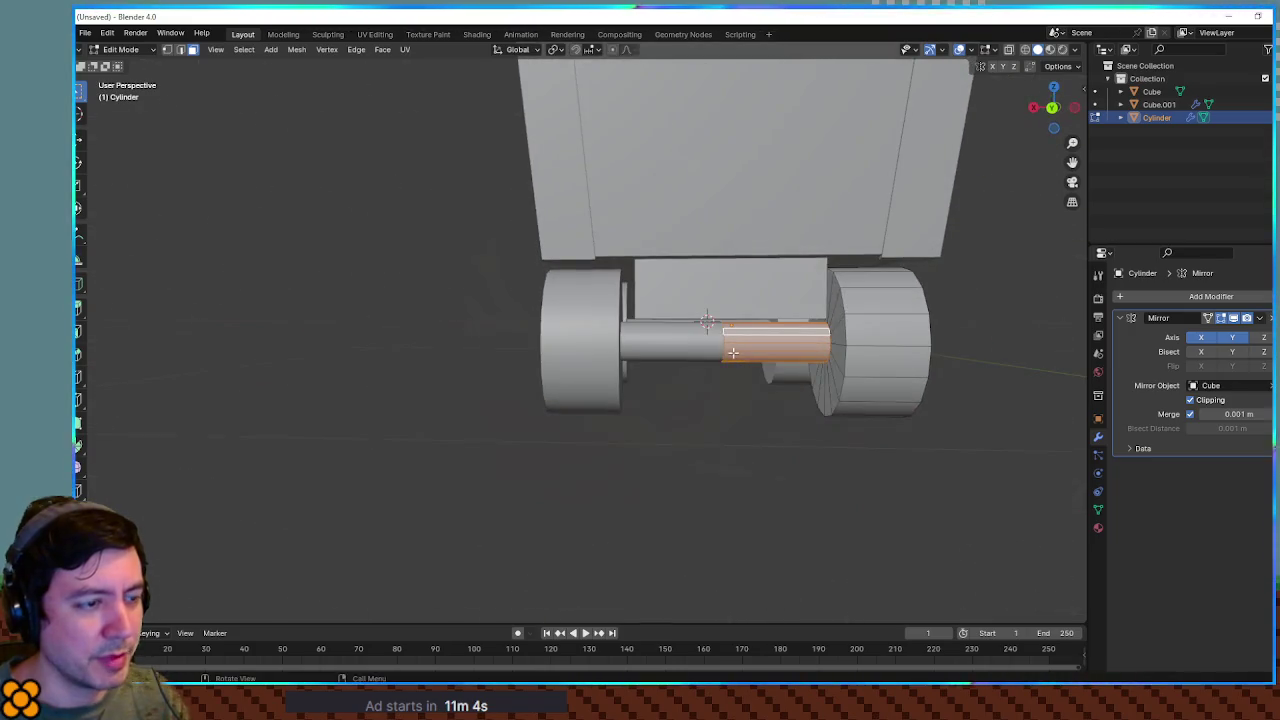
# Separate the selected axle into its own object and name it 'Axle'
pyautogui.press('p')
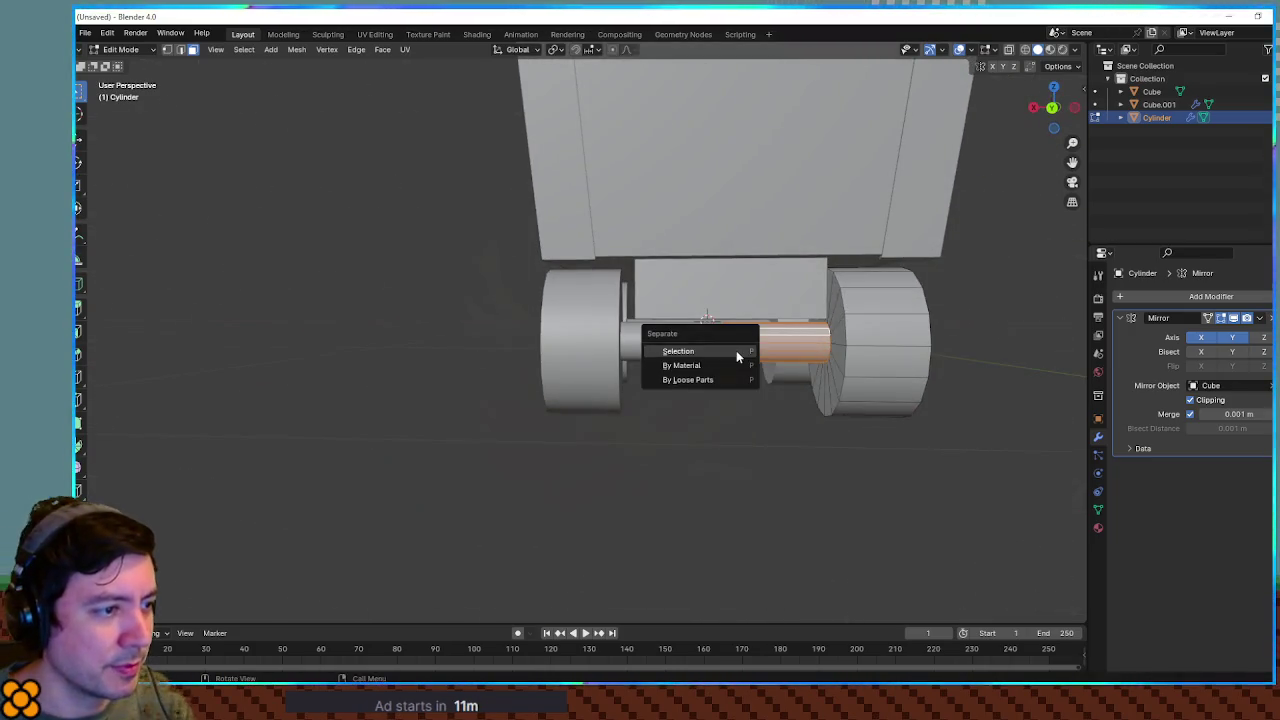
pyautogui.click(737, 352)
pyautogui.doubleClick(1172, 128)
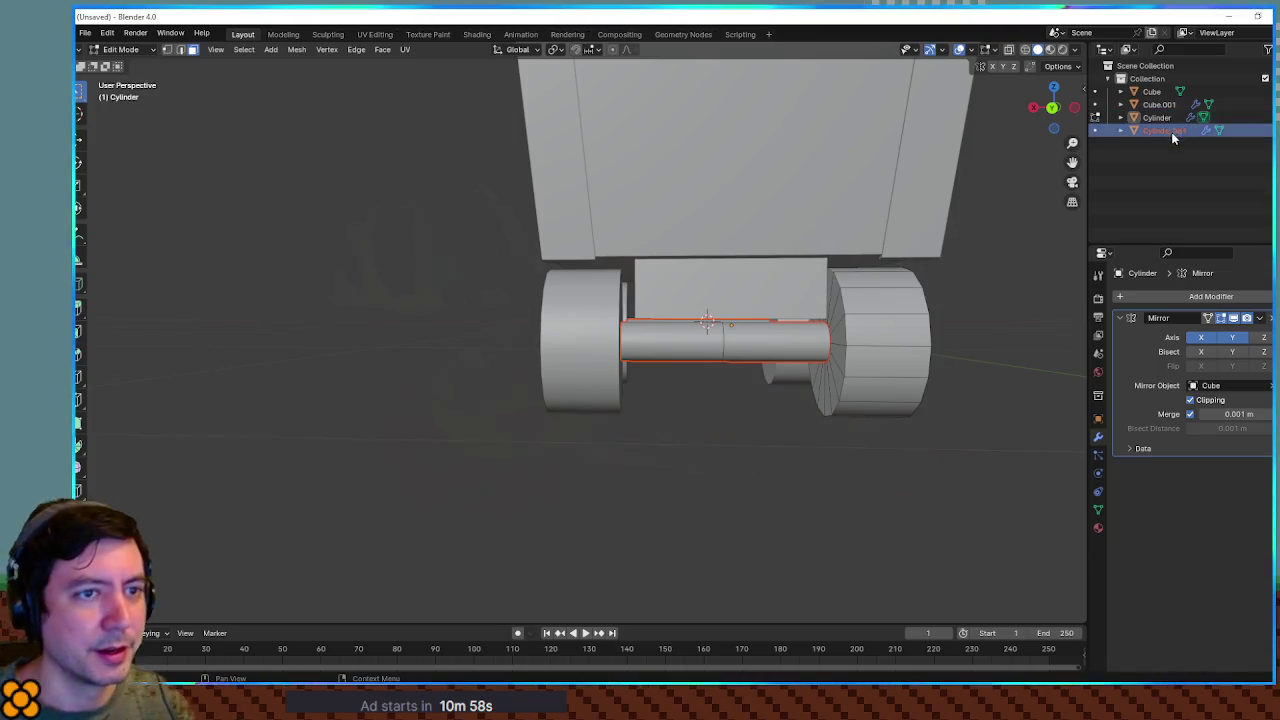
pyautogui.write('Axe')
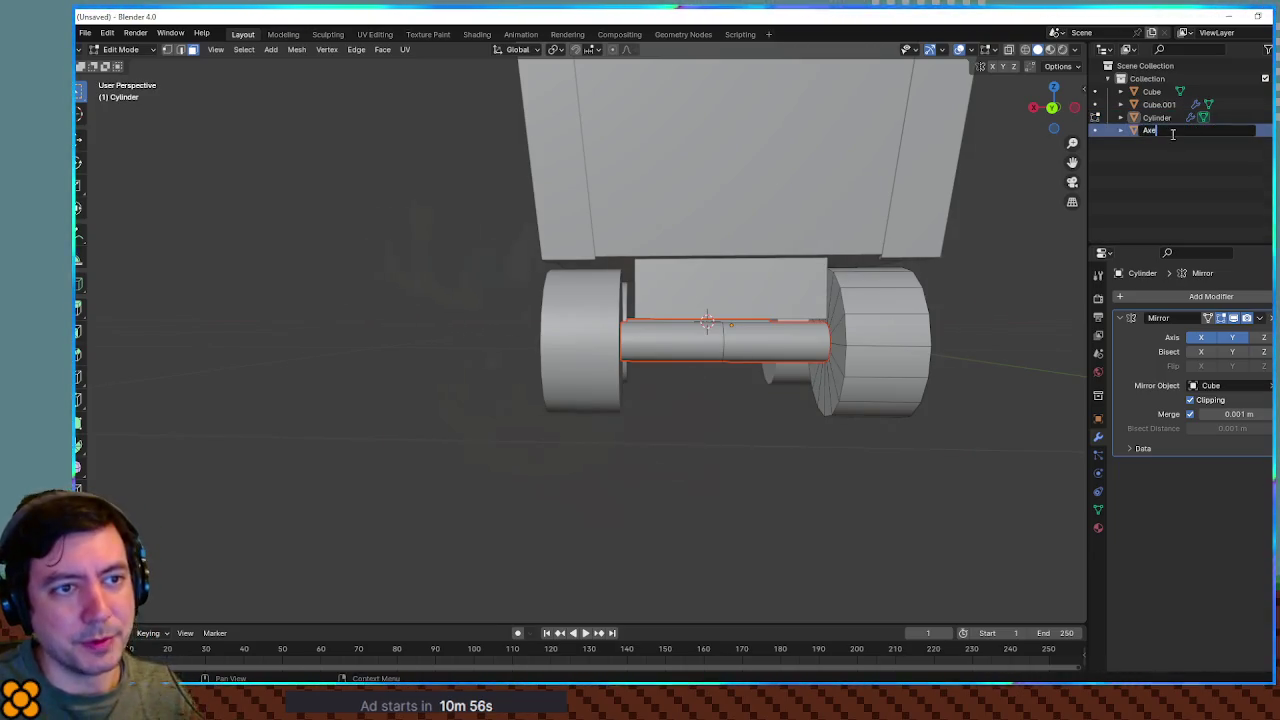
pyautogui.press('Return')
# Rename the remaining objects 'Wheels', 'Cart' and 'Brace' in the Outliner
pyautogui.doubleClick(1171, 133)
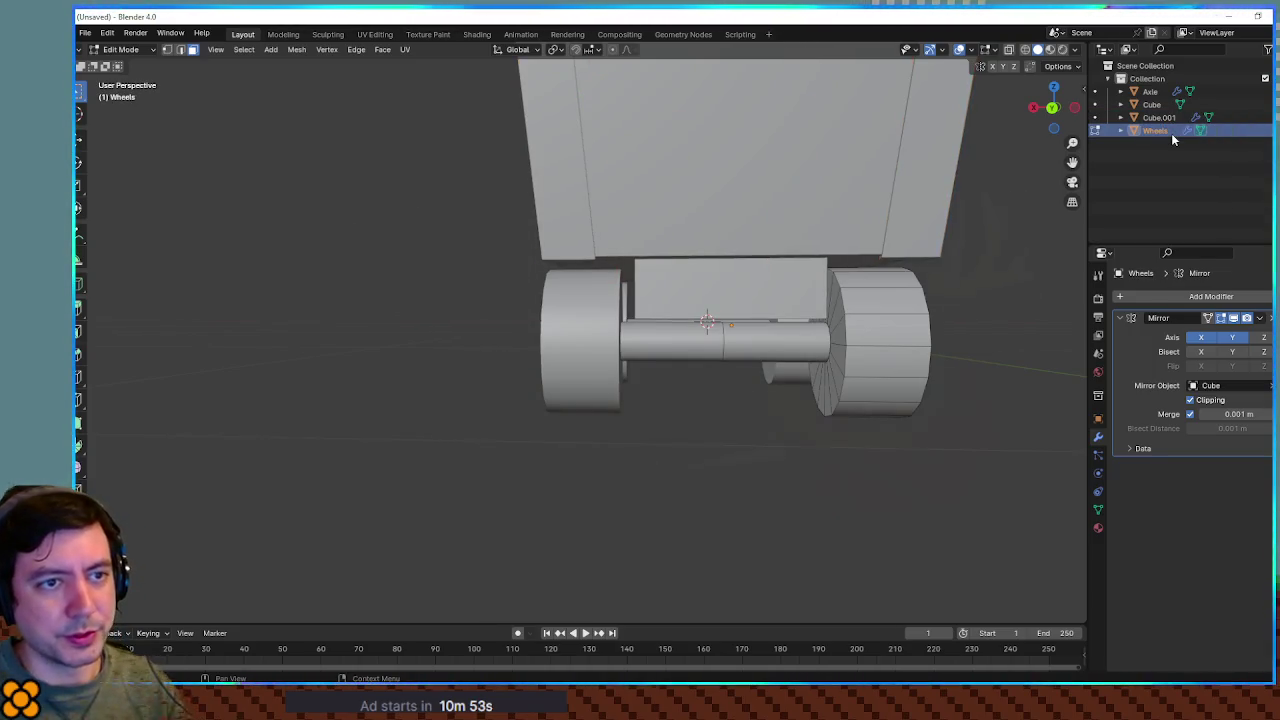
pyautogui.press('Return')
pyautogui.press('F2')
pyautogui.write('Car')
pyautogui.press('Return')
pyautogui.press('Down')
pyautogui.press('F2')
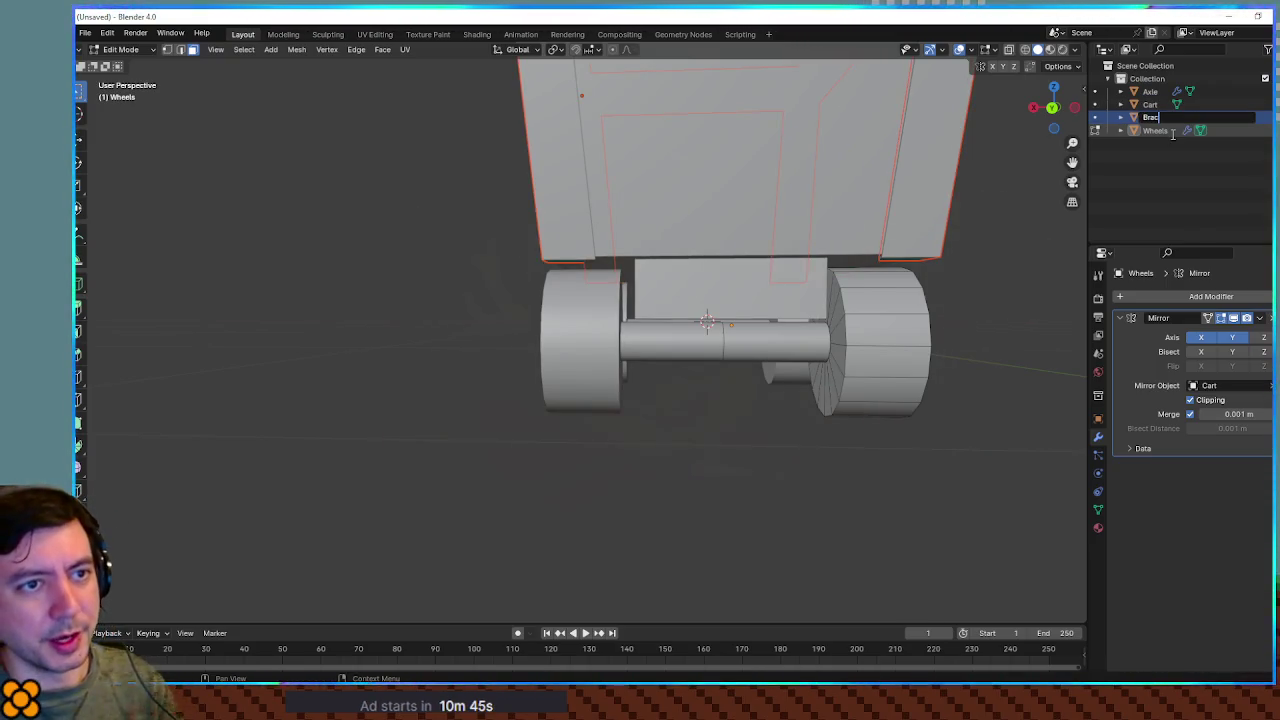
pyautogui.press('Return')
pyautogui.moveTo(890, 268)
pyautogui.mouseDown()
pyautogui.moveTo(947, 311)
pyautogui.moveTo(857, 286)
pyautogui.moveTo(950, 309)
pyautogui.moveTo(887, 289)
pyautogui.moveTo(870, 250)
pyautogui.moveTo(918, 215)
pyautogui.mouseUp()
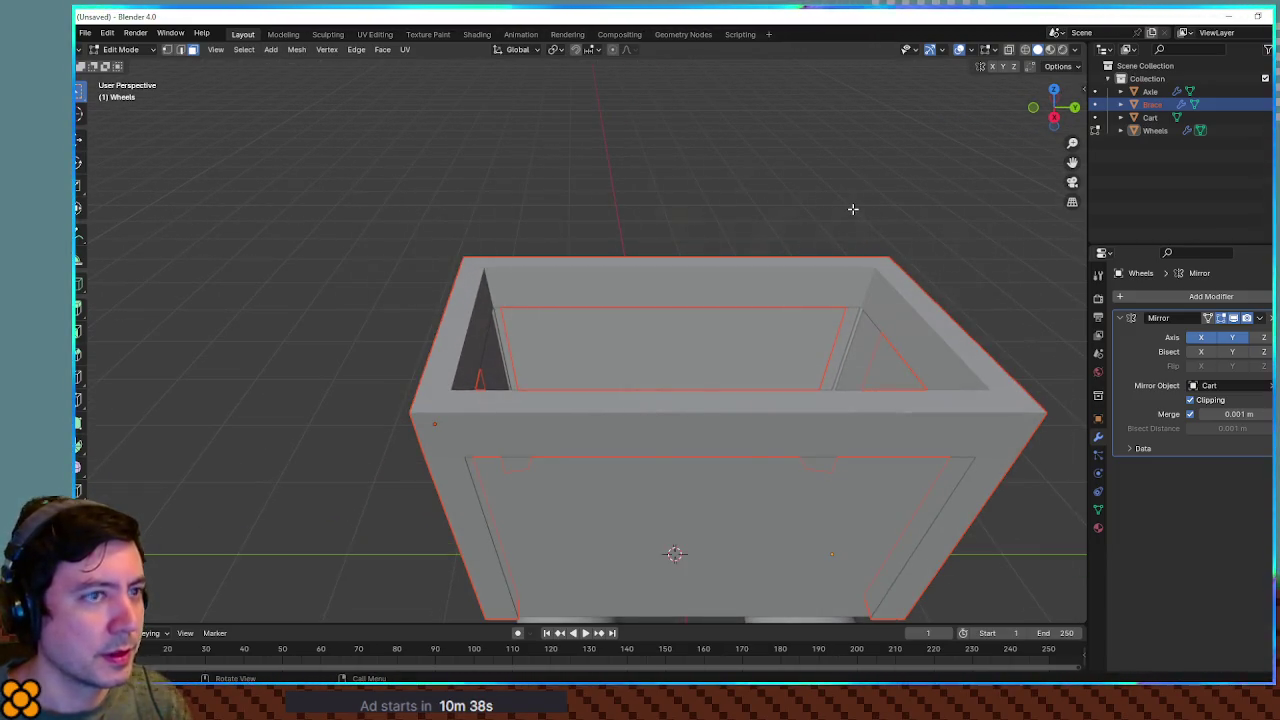
# Add a plane and raise it along Z to 2.2407 m inside the cart
pyautogui.press('Tab')
pyautogui.hotkey('shift', 'a')
pyautogui.moveTo(852, 208)
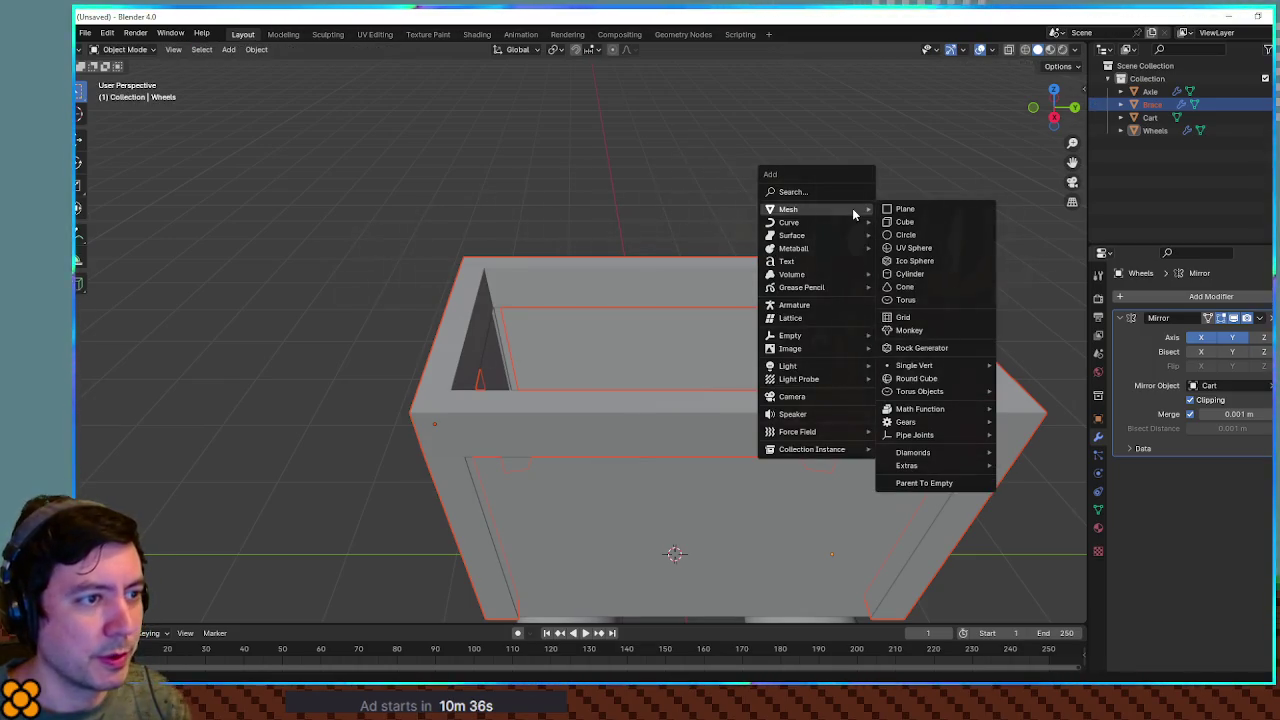
pyautogui.click(911, 212)
pyautogui.press('g')
pyautogui.press('z')
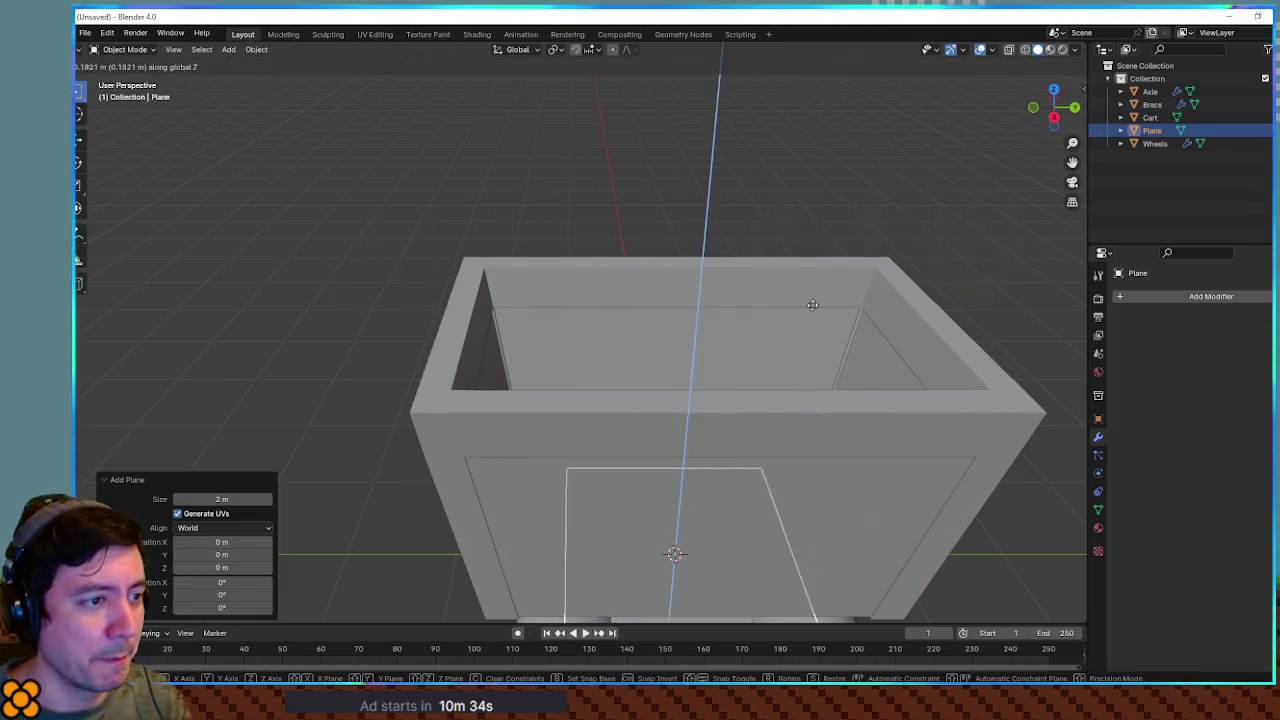
pyautogui.click(839, 205)
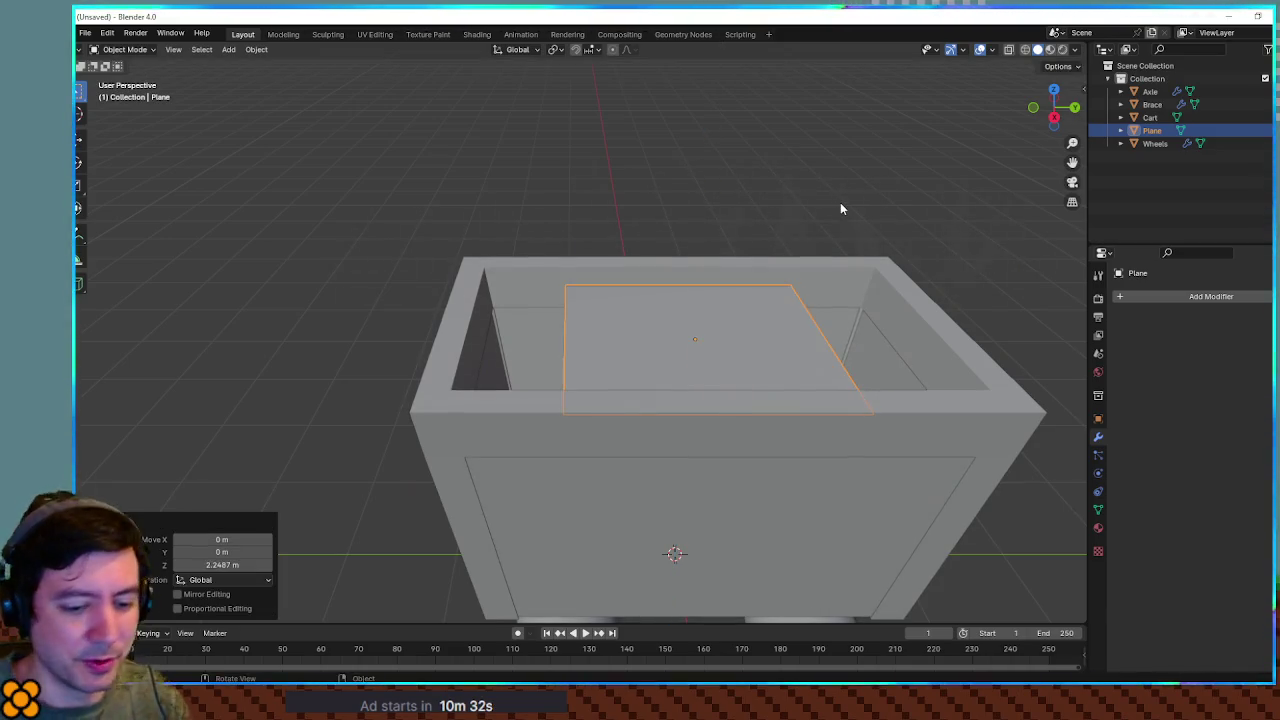
# From top view, scale the plane by 1.080 and stretch it along Y to the rim
pyautogui.press('KP_7')
pyautogui.press('s')
pyautogui.click(836, 295)
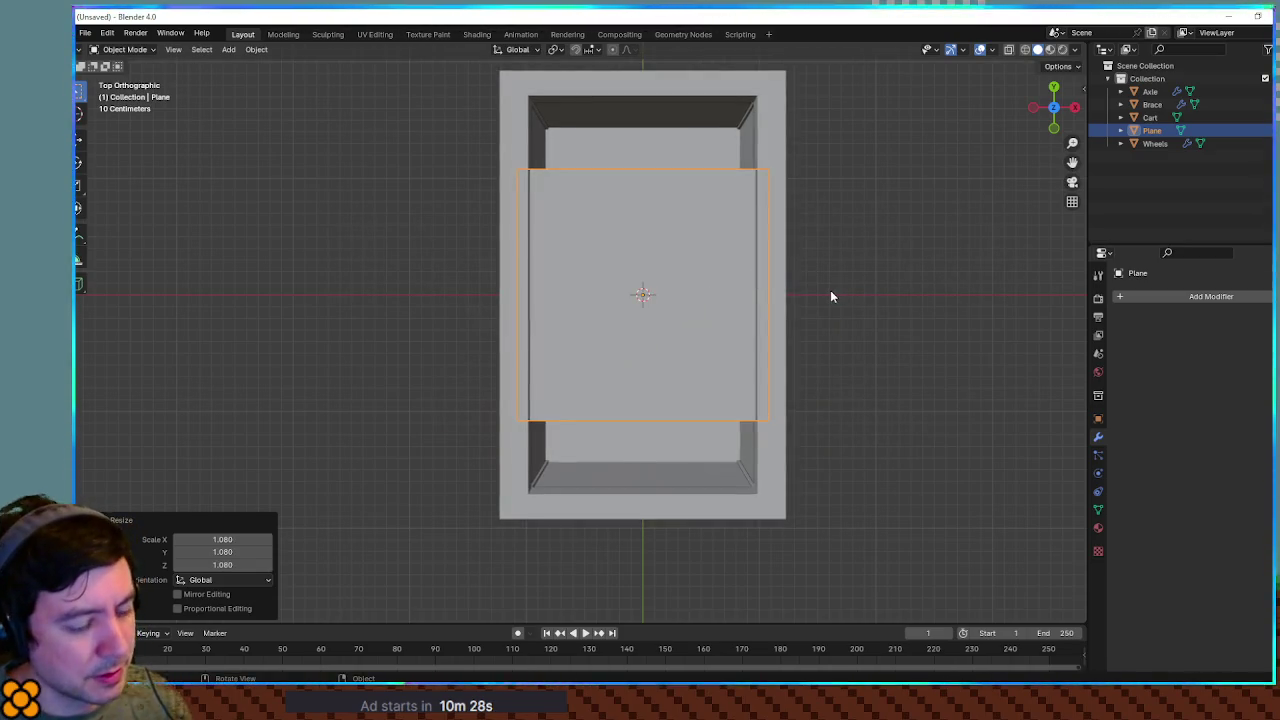
pyautogui.press('s')
pyautogui.press('y')
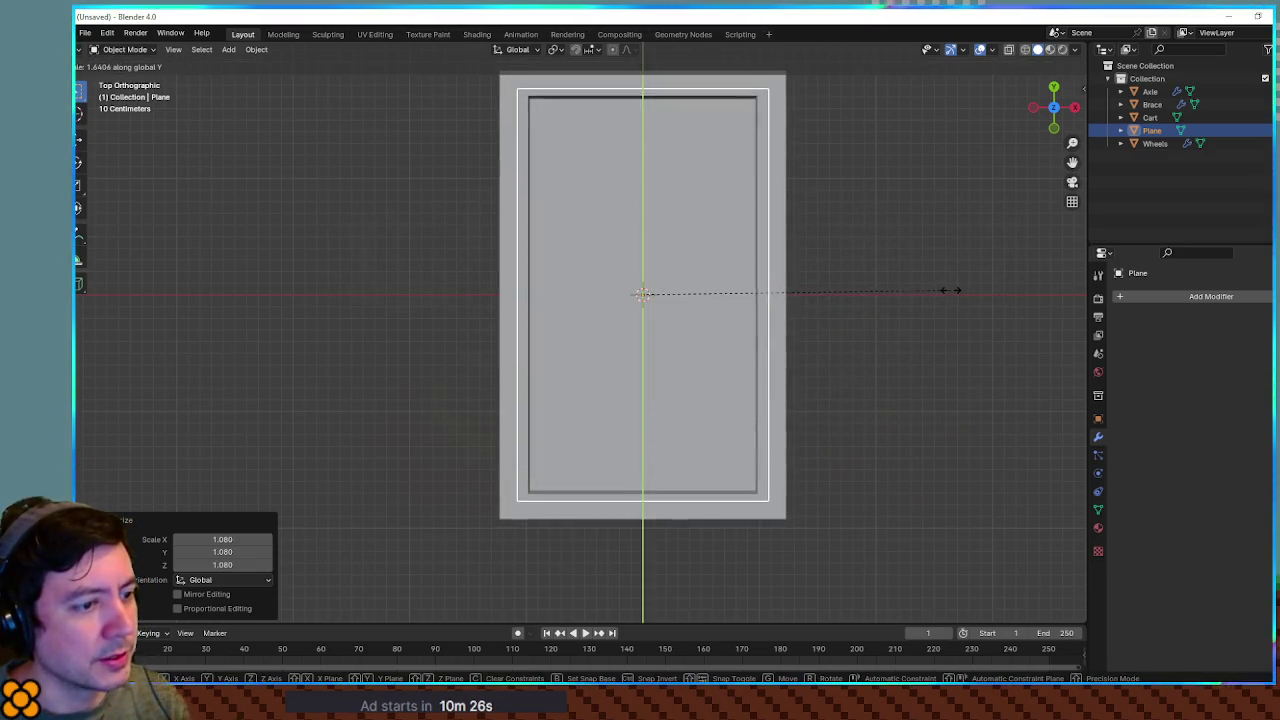
pyautogui.click(951, 291)
pyautogui.moveTo(951, 294)
pyautogui.mouseDown()
pyautogui.moveTo(843, 306)
pyautogui.moveTo(815, 330)
pyautogui.moveTo(750, 336)
pyautogui.mouseUp()
pyautogui.press('Tab')
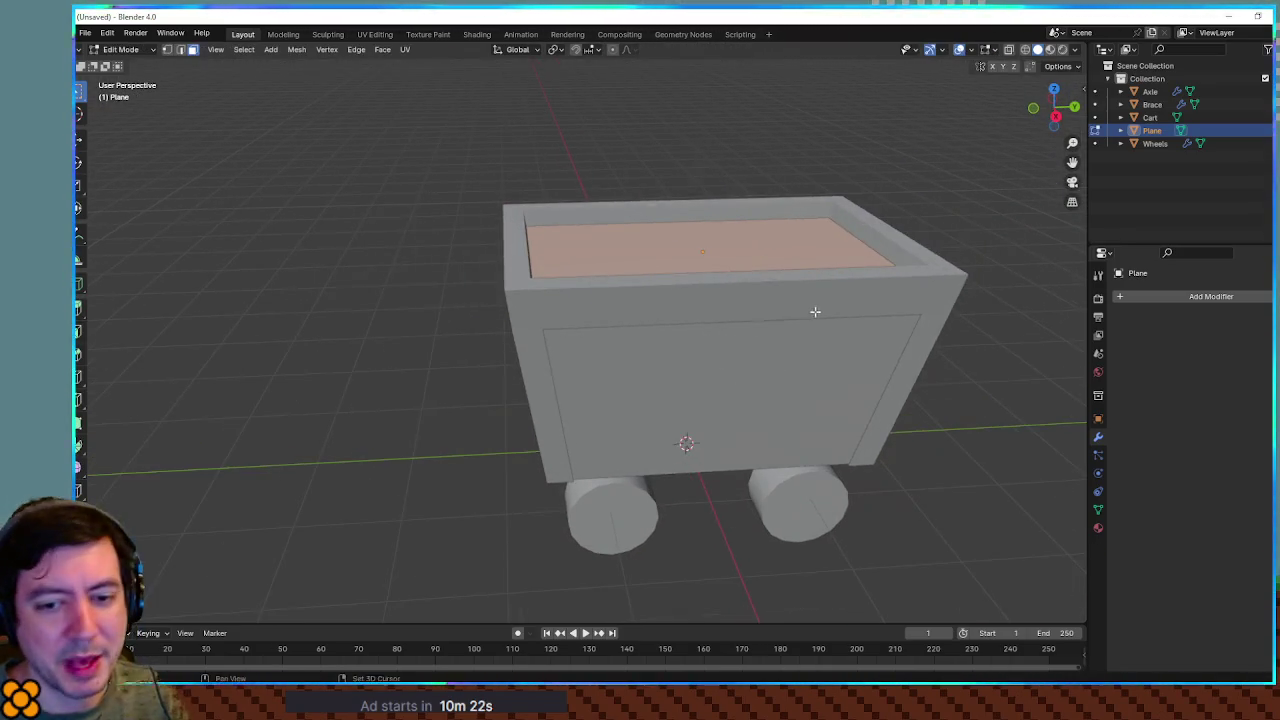
pyautogui.moveTo(815, 312); pyautogui.dragTo(755, 366)
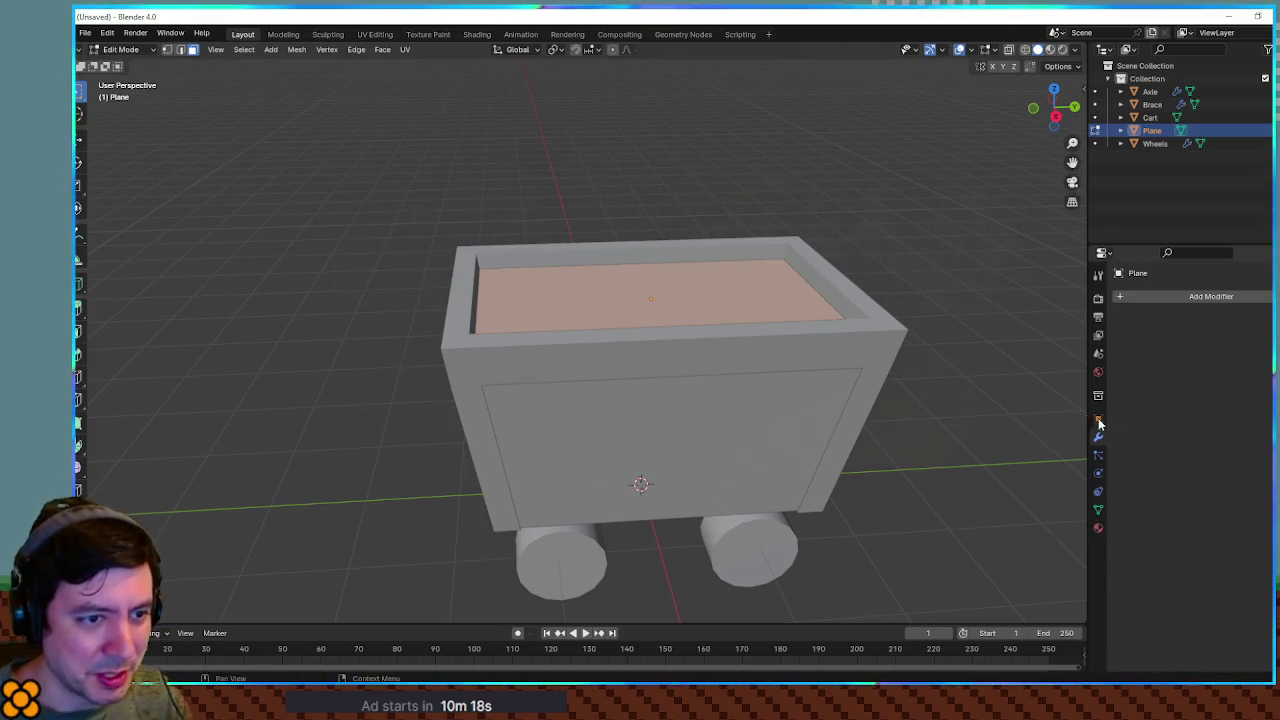
# Subdivide the plane twice into a finer grid
pyautogui.rightClick(697, 292)
pyautogui.click(697, 292)
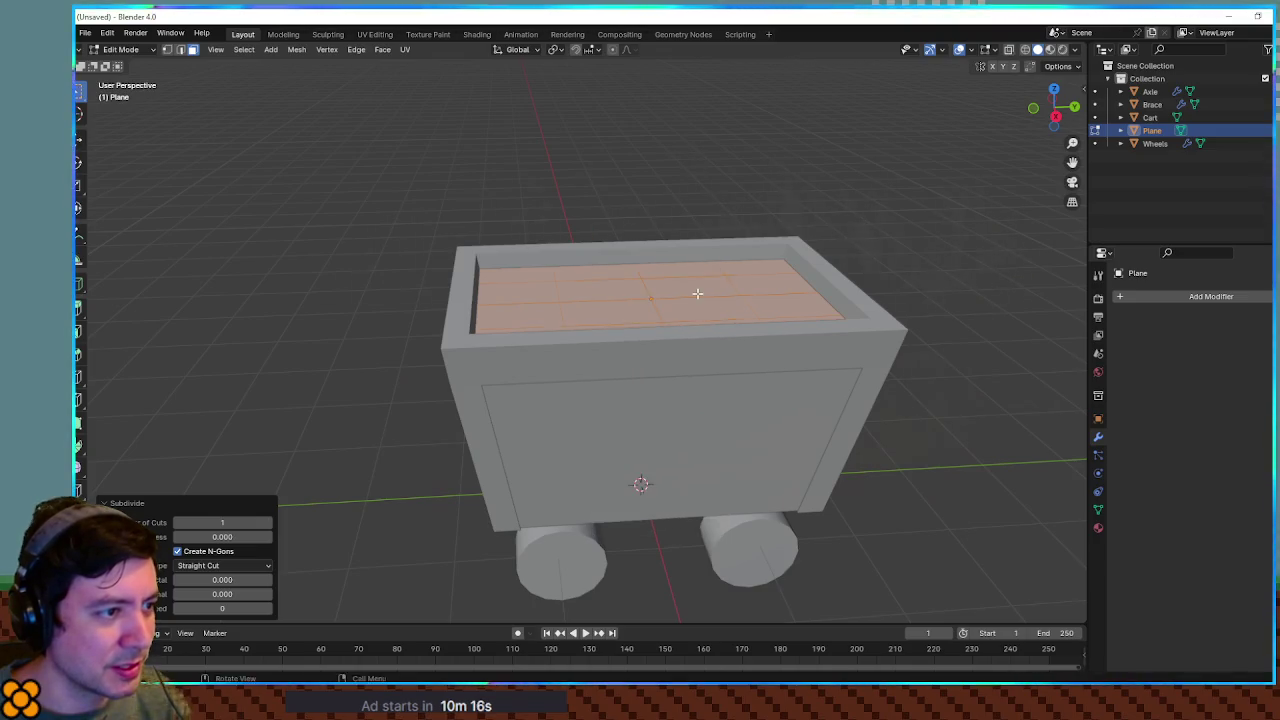
pyautogui.rightClick(697, 292)
pyautogui.click(697, 292)
pyautogui.moveTo(697, 292)
pyautogui.mouseDown()
pyautogui.moveTo(790, 352)
pyautogui.moveTo(780, 374)
pyautogui.moveTo(1046, 374)
pyautogui.mouseUp()
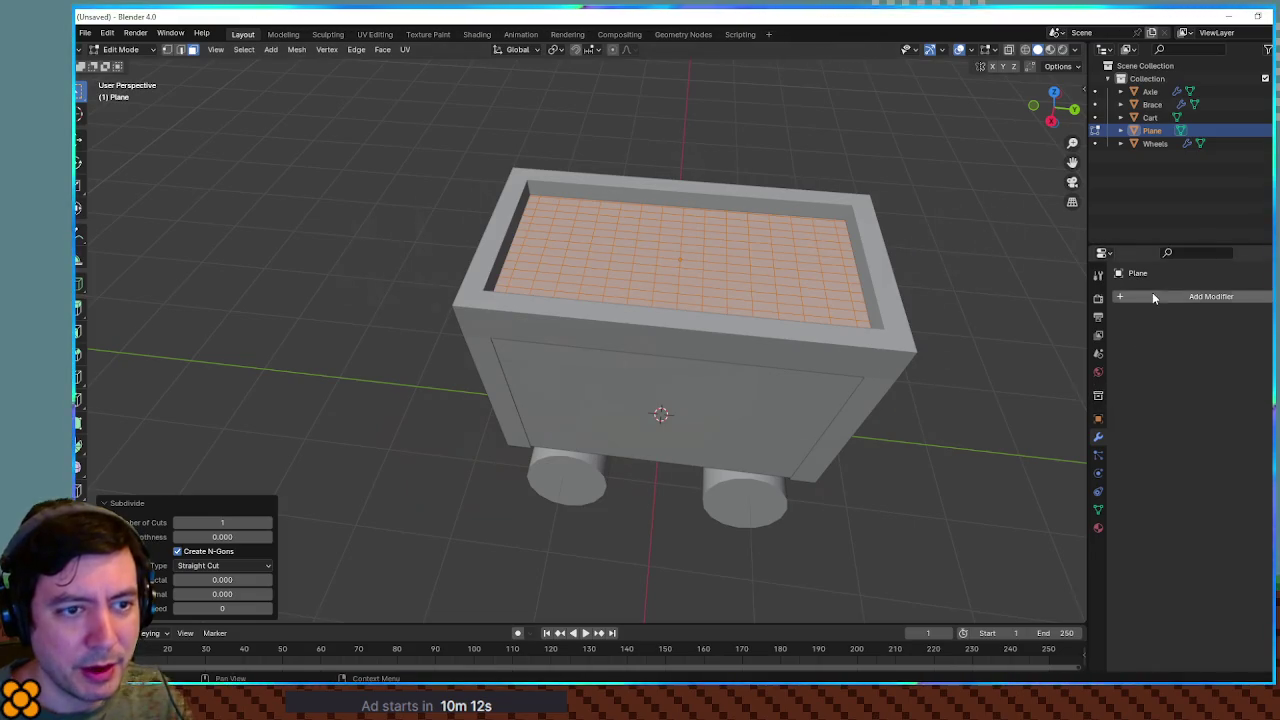
# Add a Displace modifier to the plane and create a new texture for it
pyautogui.click(1152, 294)
pyautogui.write('disp')
pyautogui.press('Return')
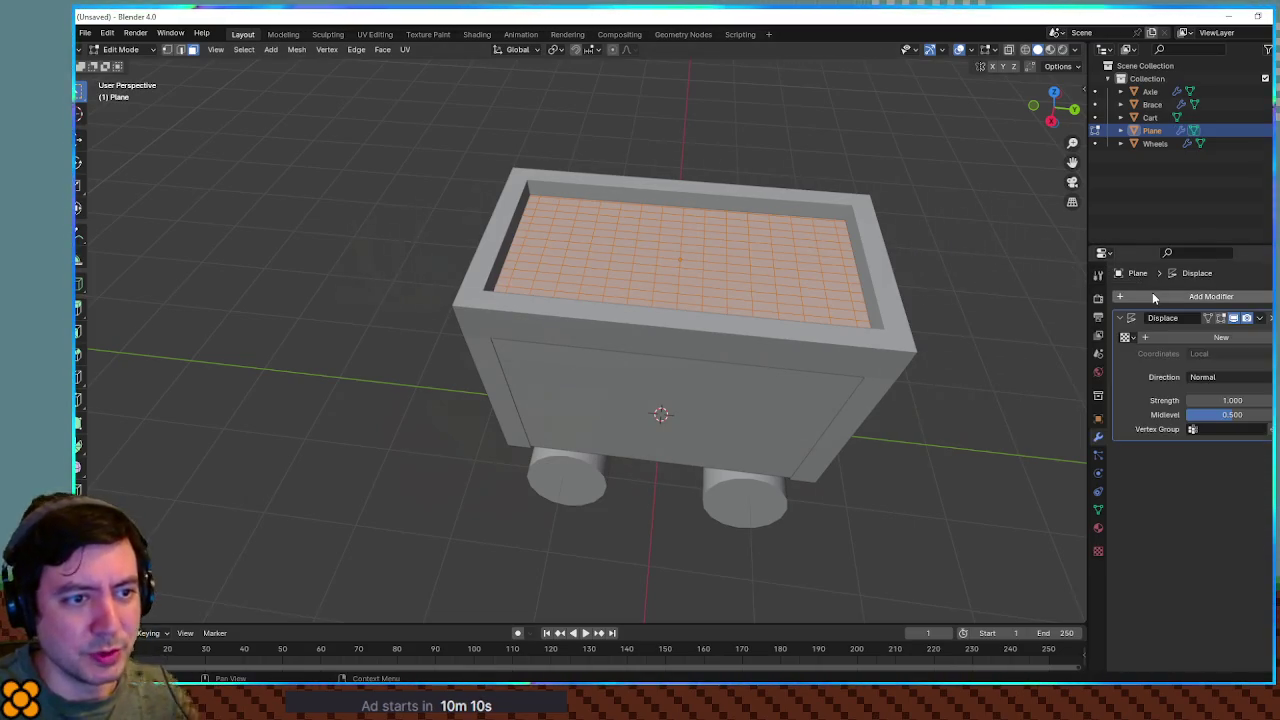
pyautogui.moveTo(830, 345)
pyautogui.mouseDown()
pyautogui.moveTo(838, 318)
pyautogui.moveTo(894, 306)
pyautogui.moveTo(870, 330)
pyautogui.mouseUp()
pyautogui.click(1126, 337)
pyautogui.click(1221, 337)
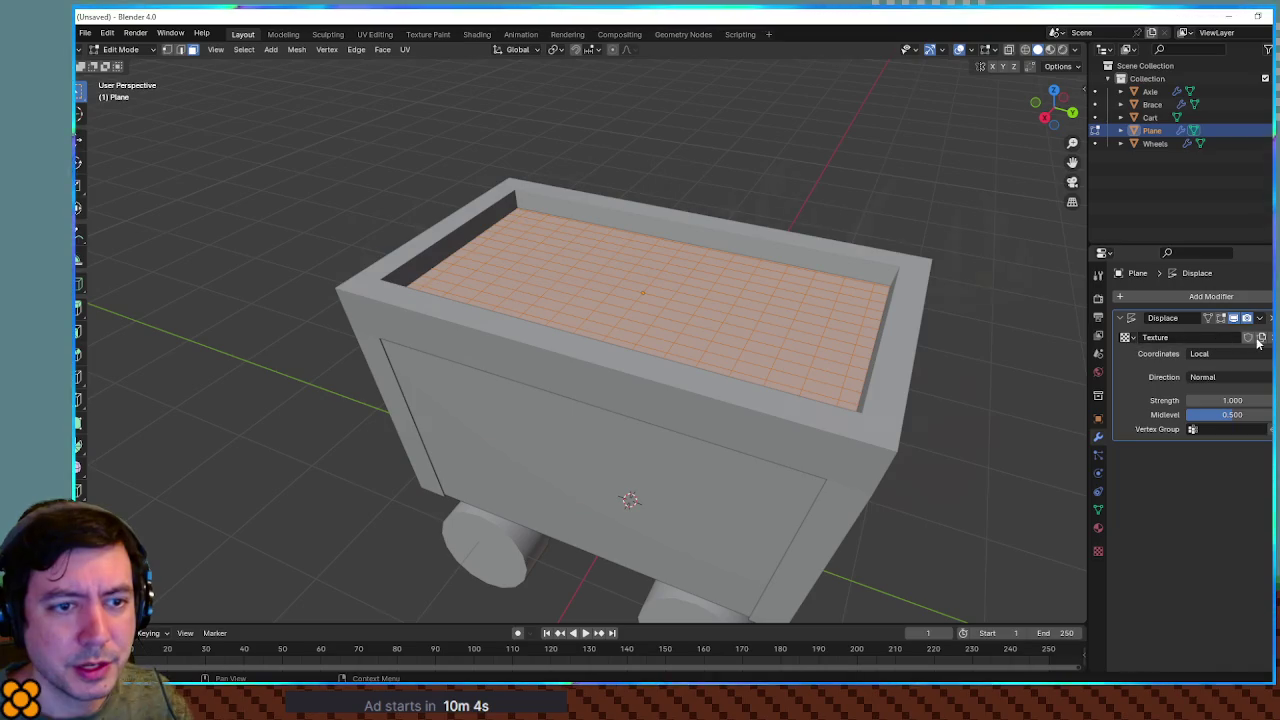
pyautogui.click(1134, 335)
pyautogui.click(1147, 356)
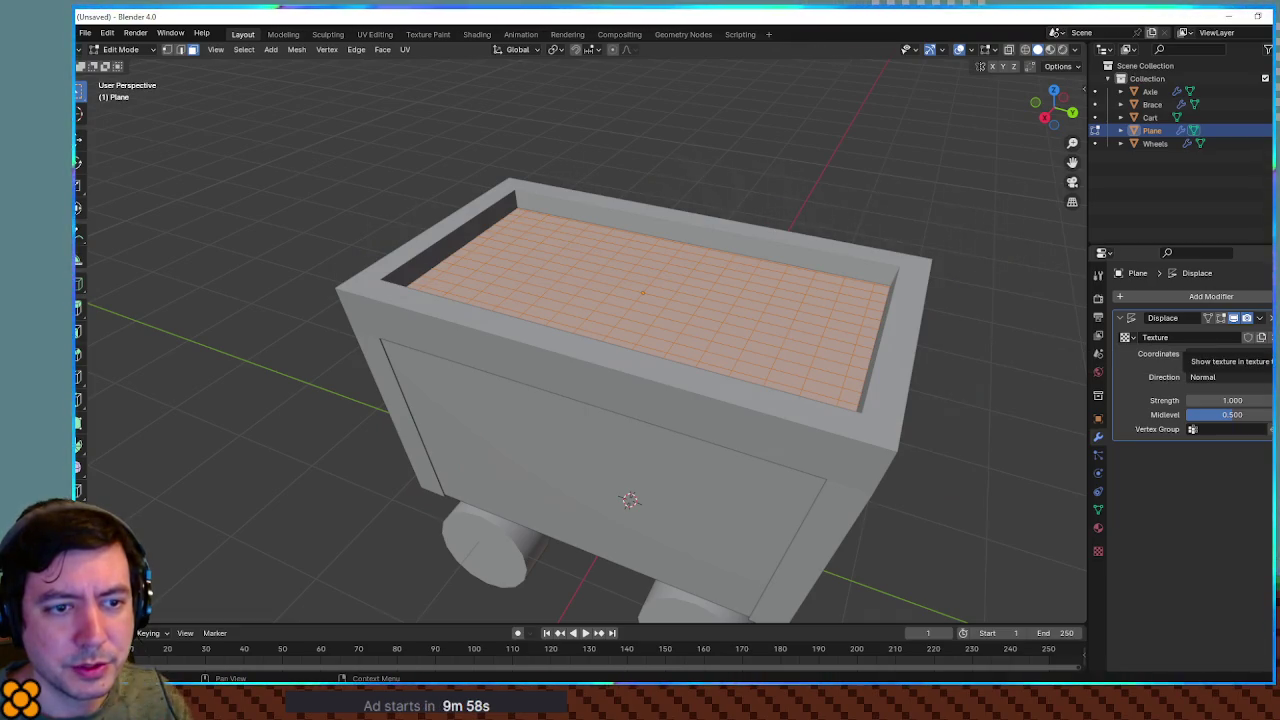
# Change the displacement texture's type to Noise, preview it, and go back to the Displace modifier
pyautogui.click(1261, 337)
pyautogui.click(1247, 338)
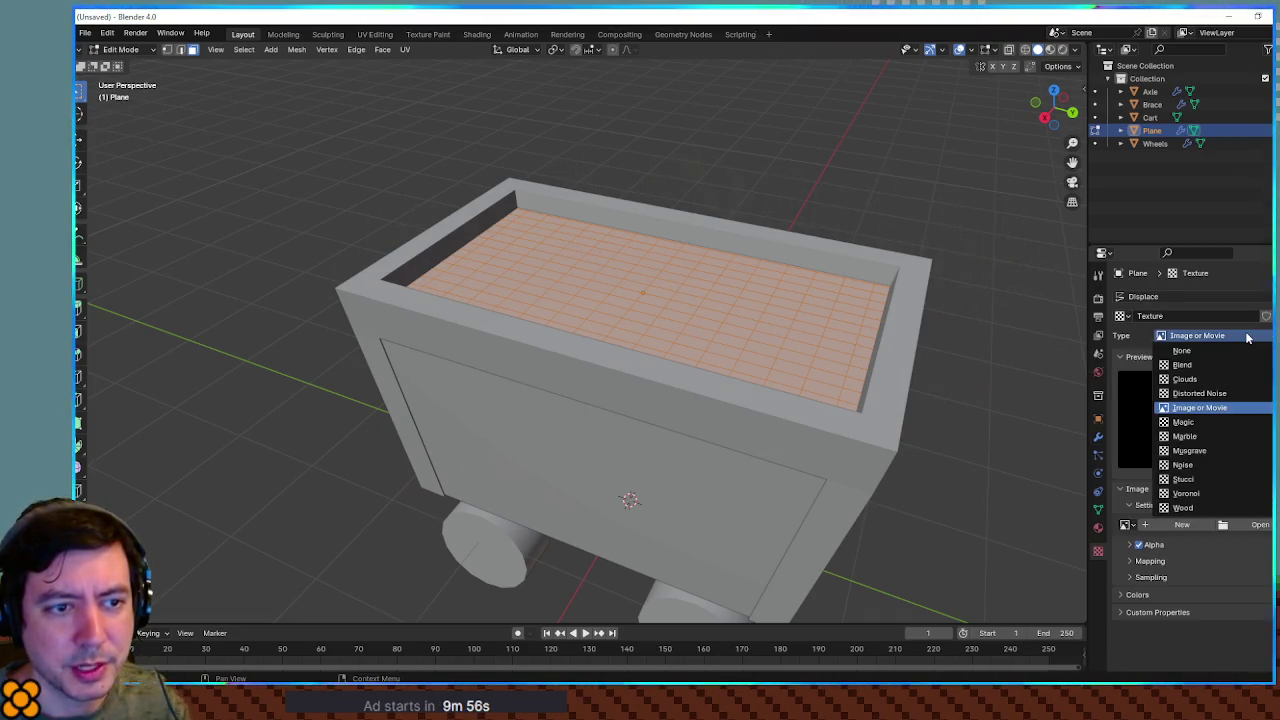
pyautogui.click(1206, 465)
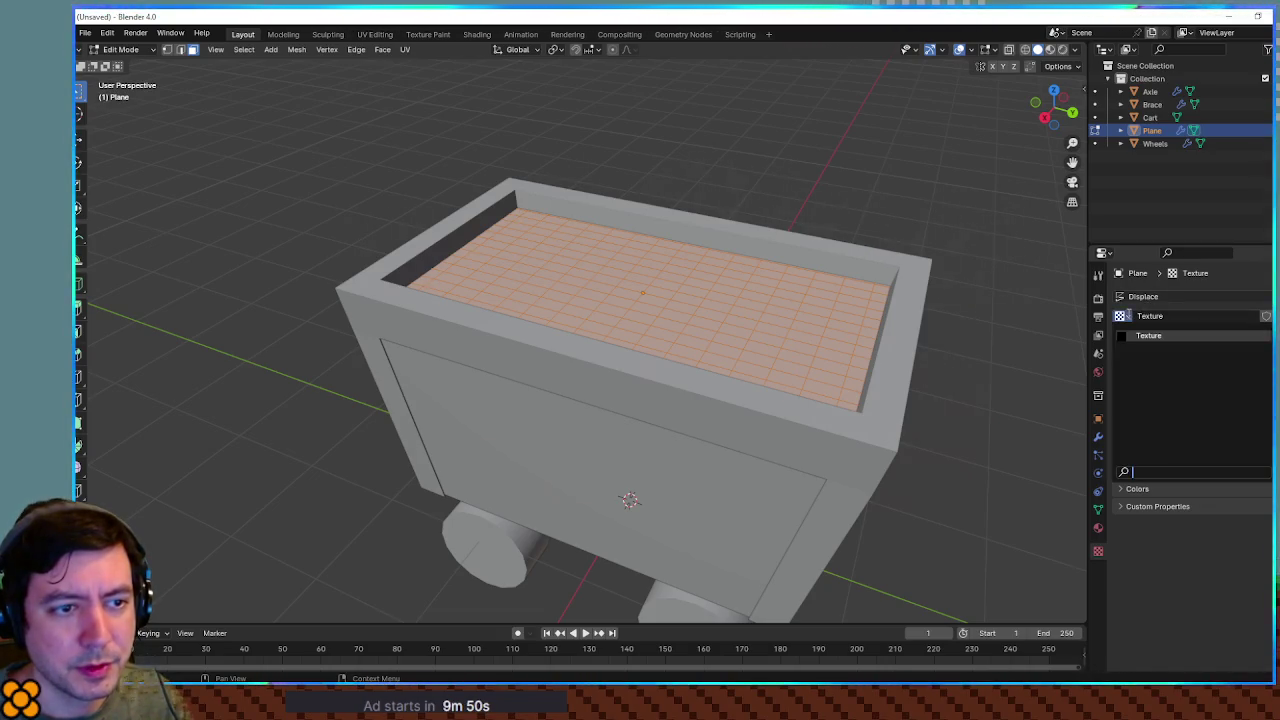
pyautogui.click(1142, 356)
pyautogui.click(1150, 392)
pyautogui.click(1140, 374)
pyautogui.click(1139, 357)
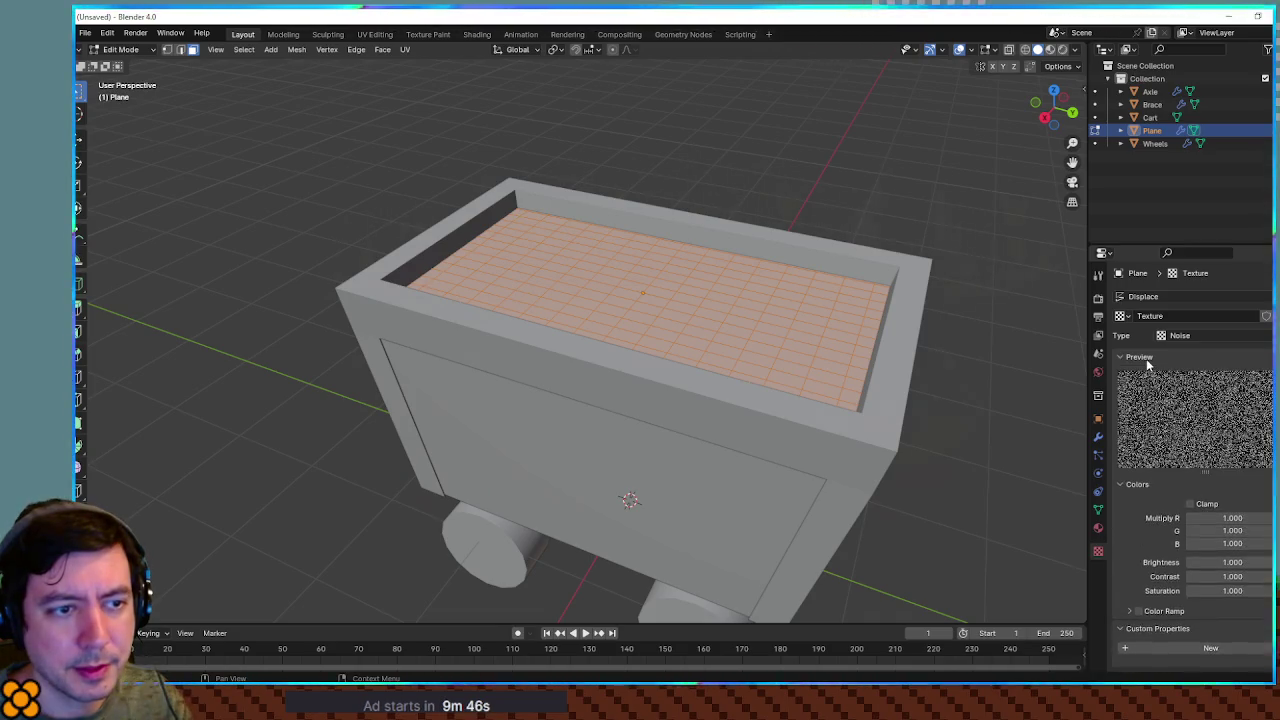
pyautogui.click(1098, 371)
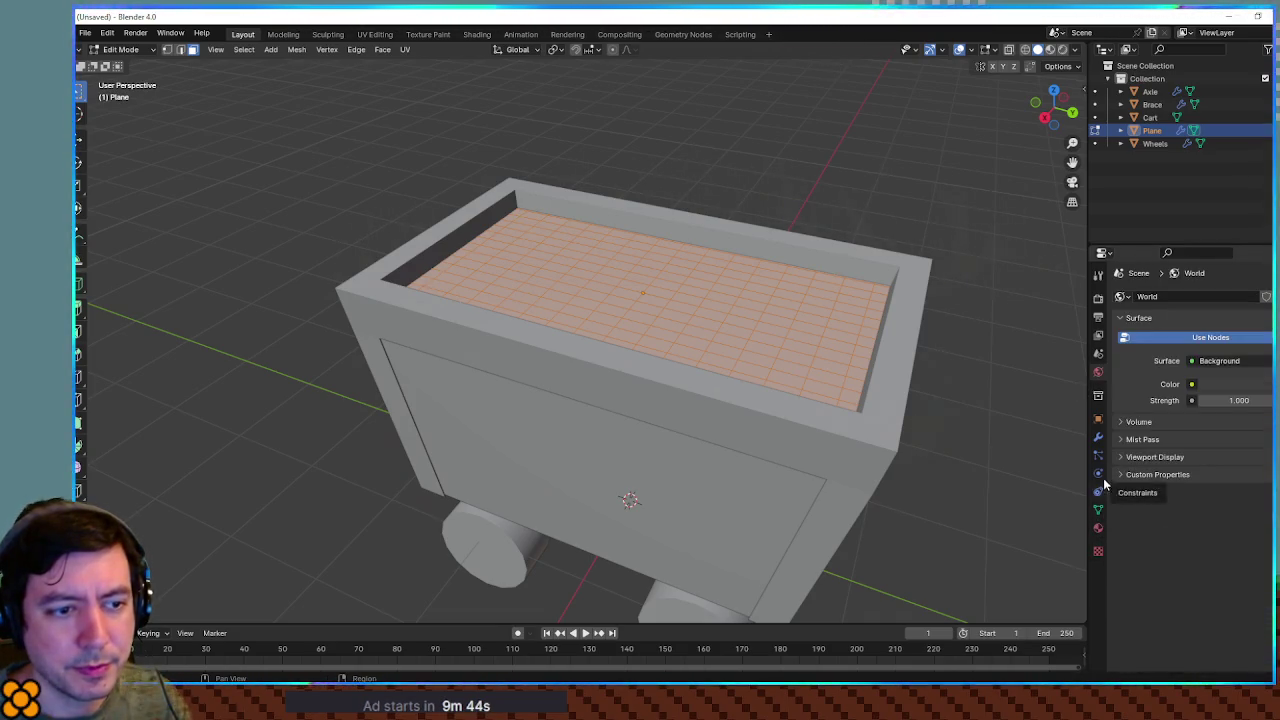
pyautogui.click(1098, 437)
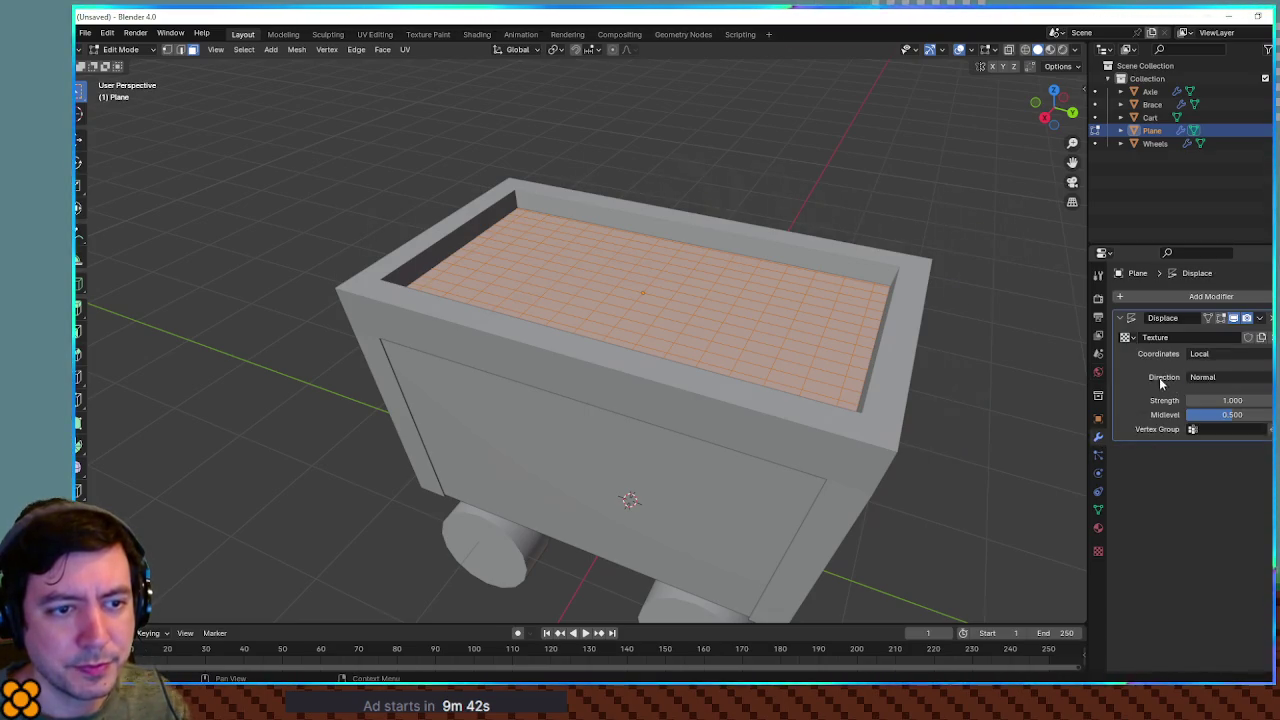
pyautogui.scroll(5, 955, 370)
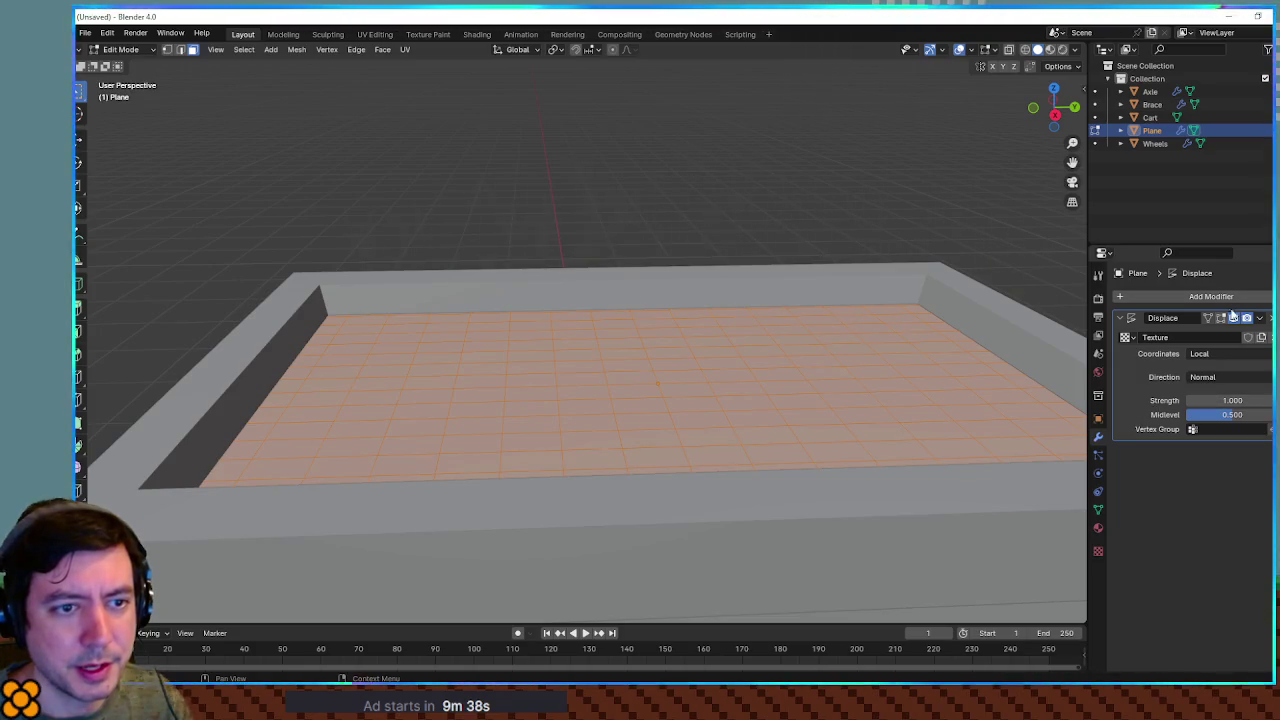
# Show the Displace effect in Edit Mode and set its strength to 0.1
pyautogui.click(1219, 318)
pyautogui.moveTo(900, 390)
pyautogui.mouseDown()
pyautogui.moveTo(880, 400)
pyautogui.moveTo(930, 420)
pyautogui.moveTo(946, 404)
pyautogui.moveTo(886, 400)
pyautogui.moveTo(1061, 400)
pyautogui.mouseUp()
pyautogui.moveTo(1211, 398)
pyautogui.mouseDown()
pyautogui.moveTo(1155, 398)
pyautogui.moveTo(1210, 398)
pyautogui.mouseUp()
pyautogui.click(1229, 397)
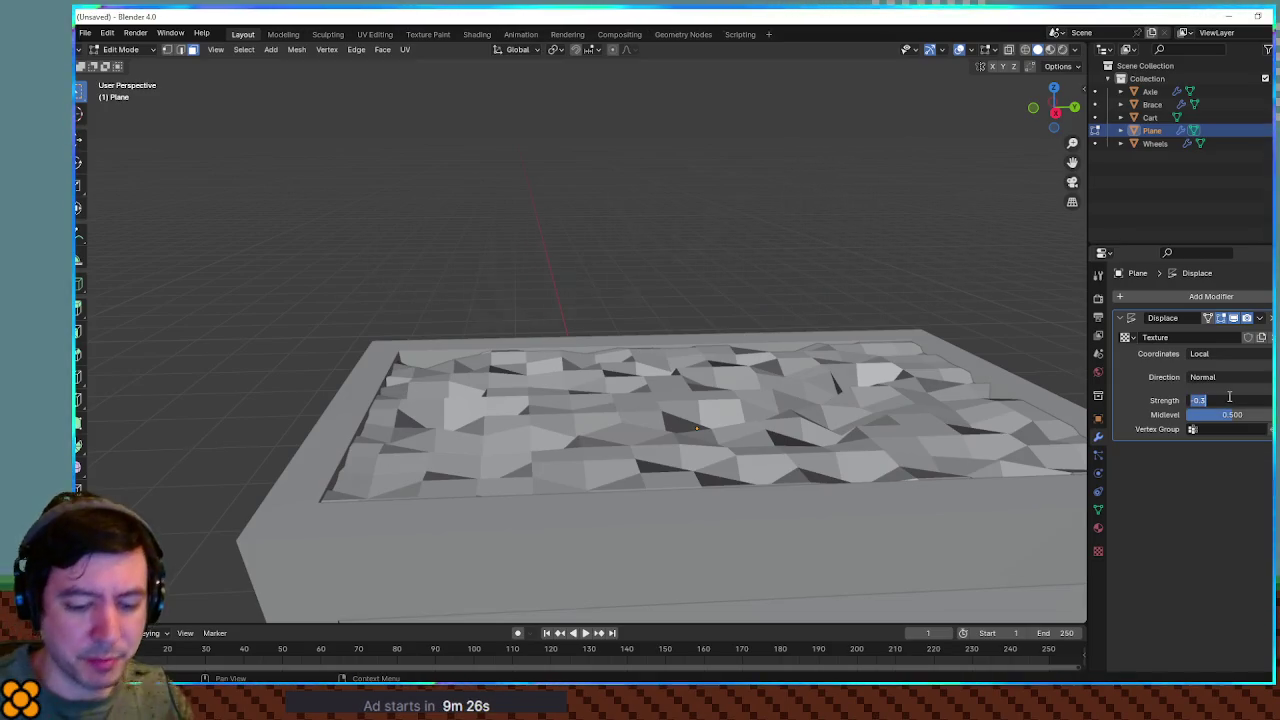
pyautogui.write('0.1')
pyautogui.press('Return')
# Back in Object Mode, raise the Displace strength through 0.2 and 0.3 to 0.4
pyautogui.click(725, 290)
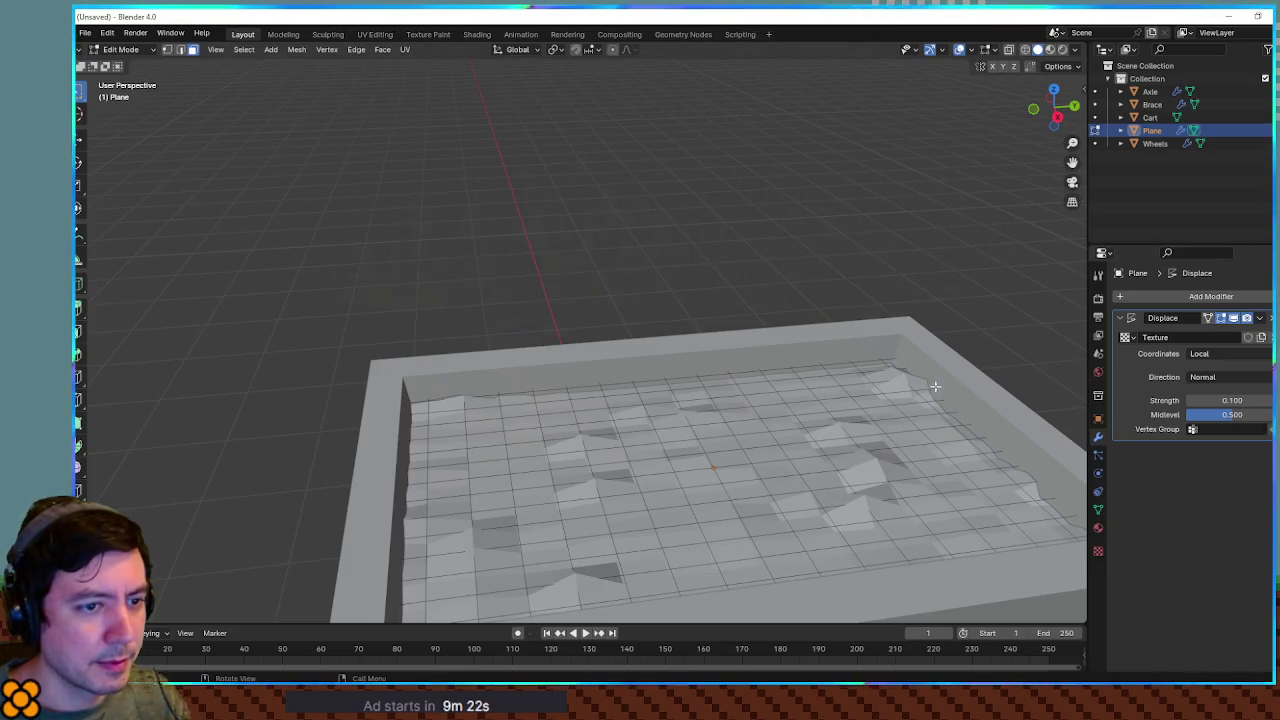
pyautogui.press('Tab')
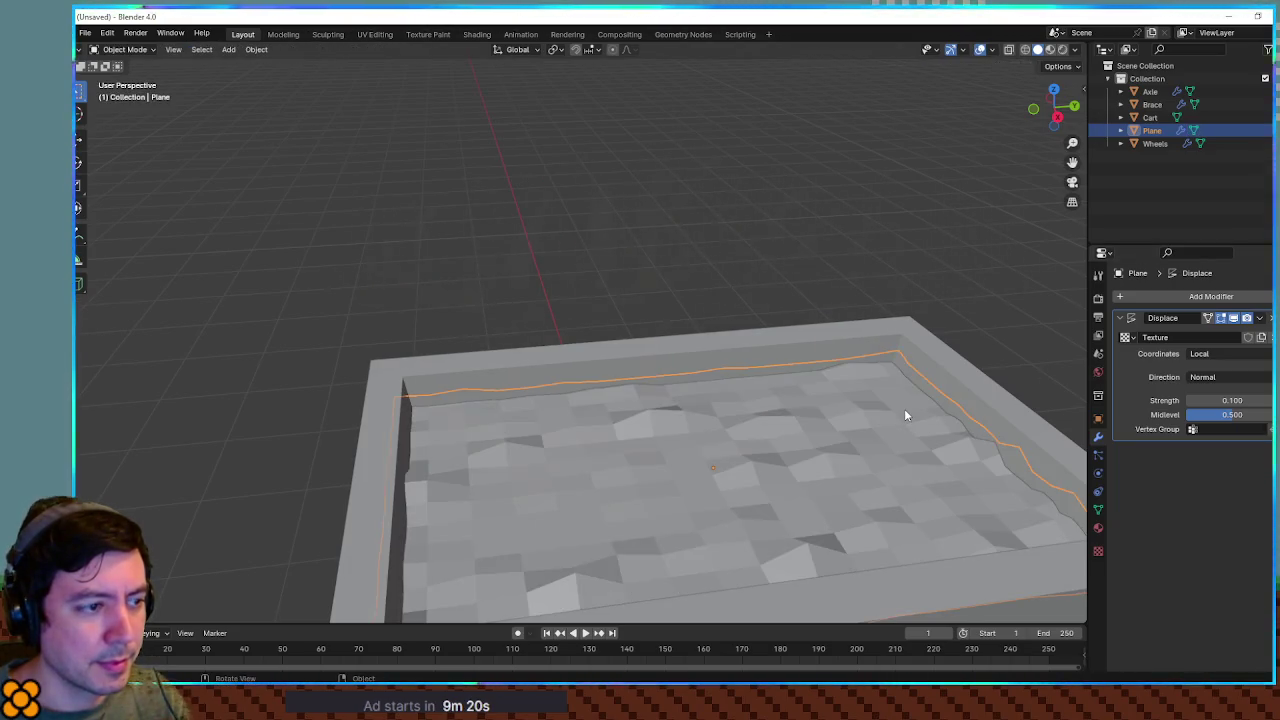
pyautogui.scroll(-3, 923, 355)
pyautogui.moveTo(853, 347); pyautogui.dragTo(1009, 367)
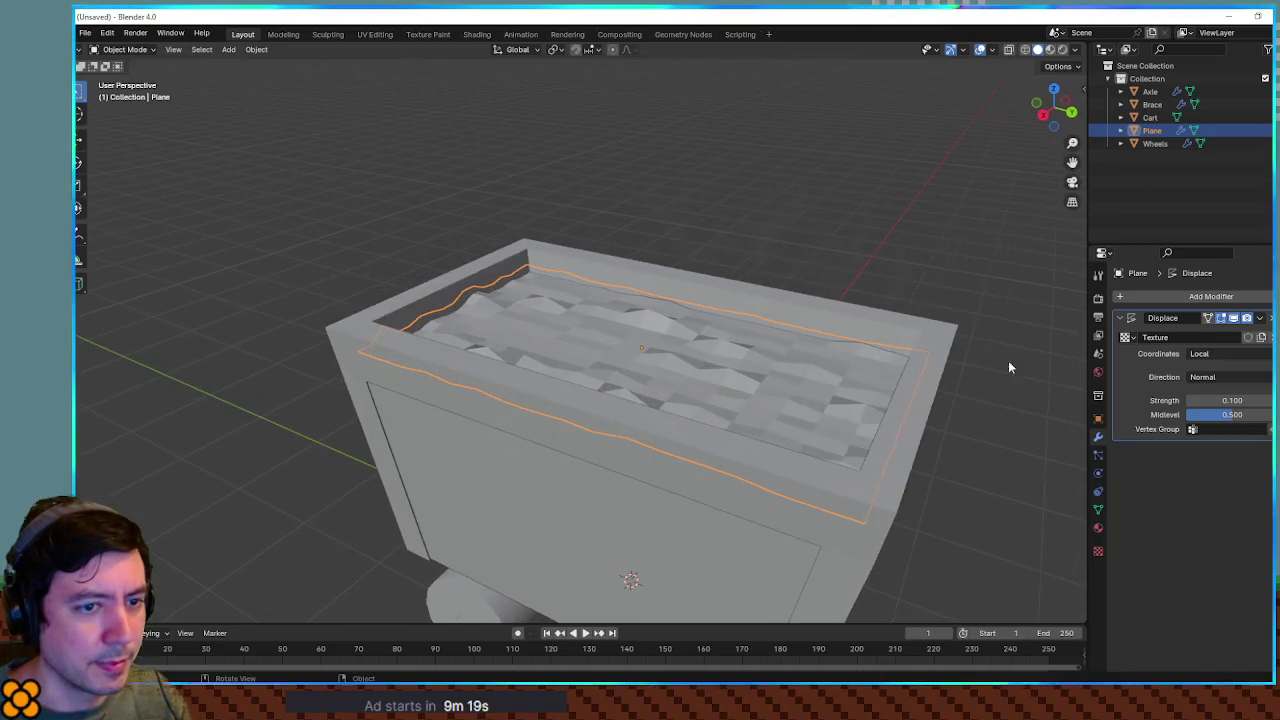
pyautogui.click(1232, 400)
pyautogui.write('0.2')
pyautogui.press('Return')
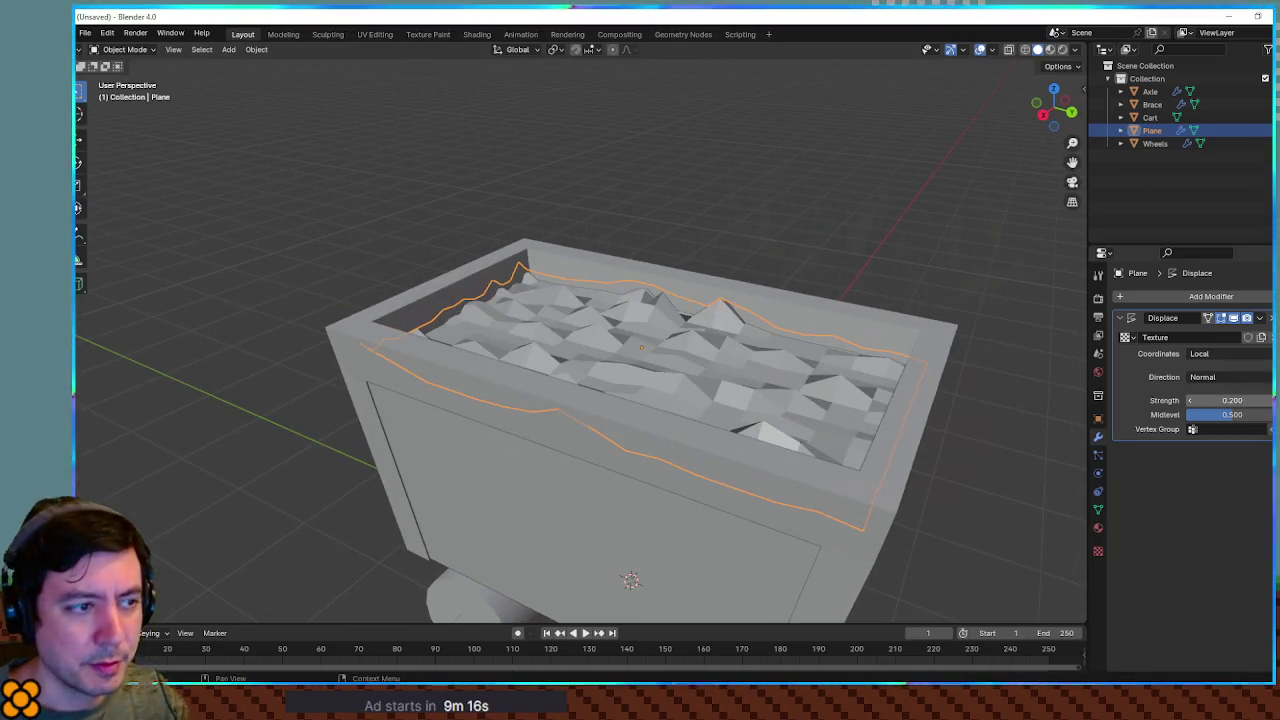
pyautogui.click(1232, 400)
pyautogui.write('0.3')
pyautogui.press('Return')
pyautogui.moveTo(1232, 400); pyautogui.dragTo(1250, 400)
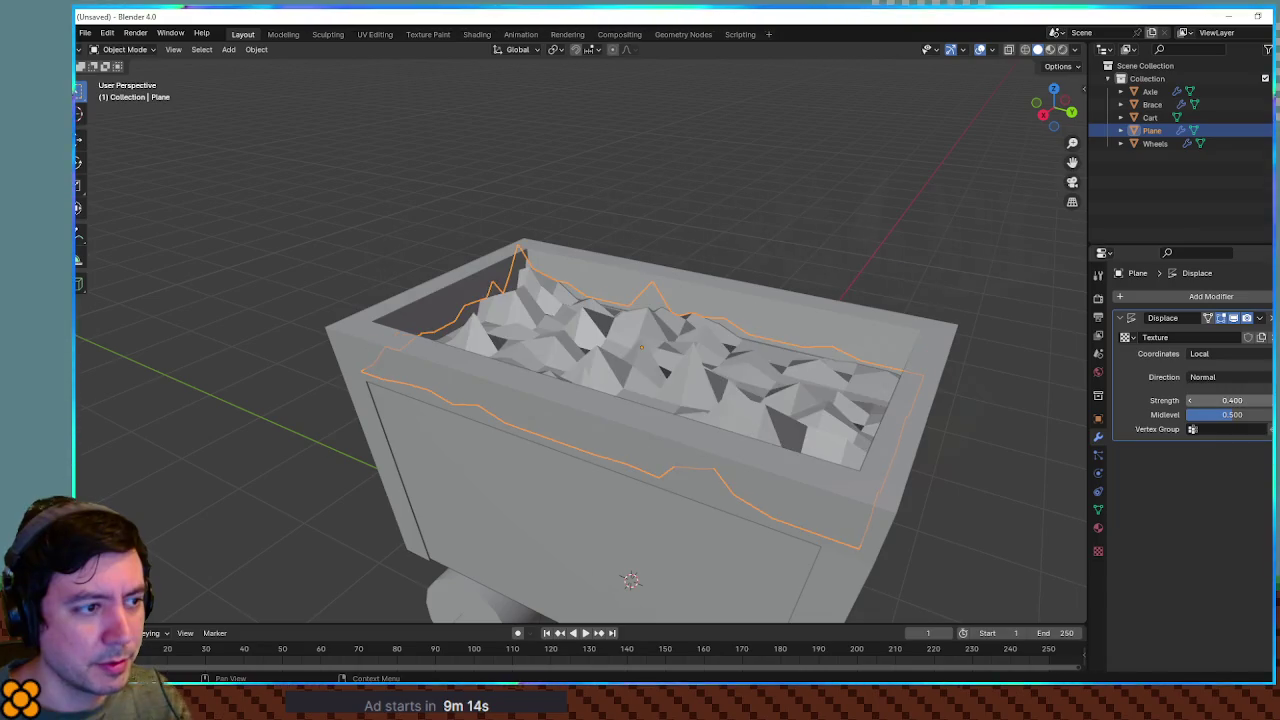
pyautogui.click(1133, 296)
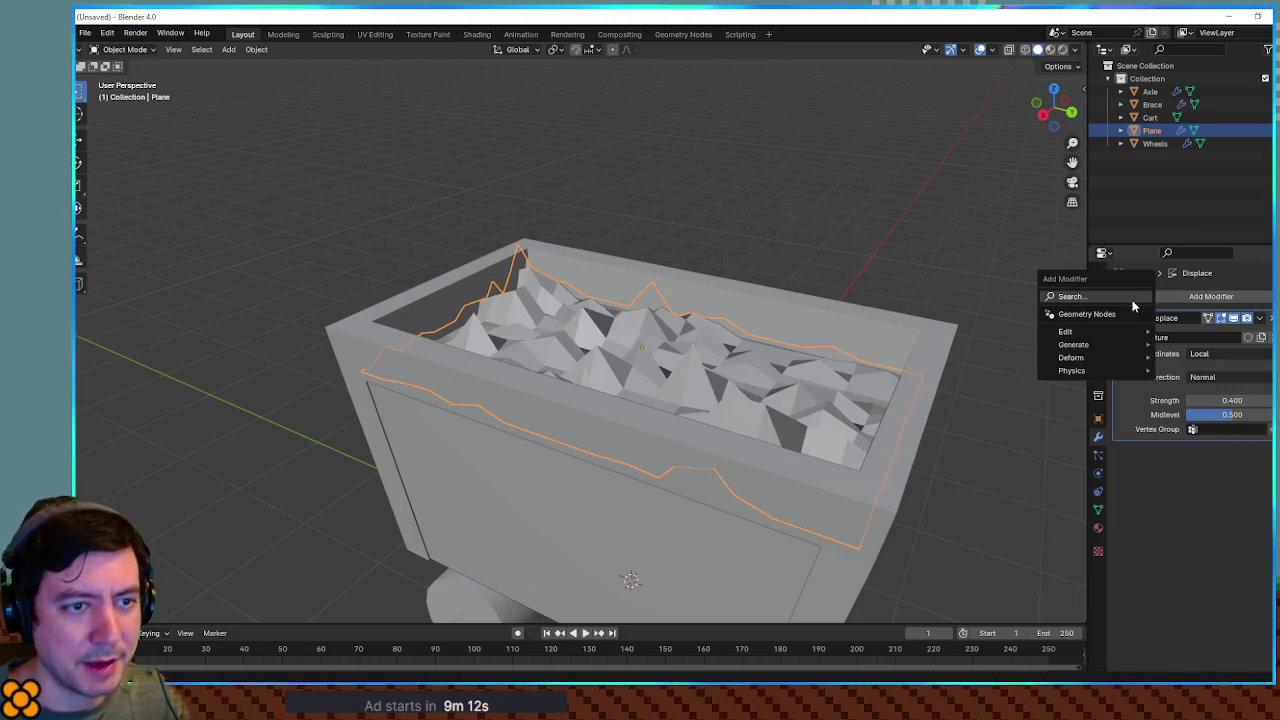
# Add a Subdivision Surface modifier to the rubble plane
pyautogui.write('sub')
pyautogui.press('Return')
pyautogui.moveTo(880, 266)
pyautogui.mouseDown()
pyautogui.moveTo(829, 266)
pyautogui.moveTo(808, 314)
pyautogui.moveTo(820, 286)
pyautogui.moveTo(846, 303)
pyautogui.moveTo(837, 289)
pyautogui.moveTo(780, 354)
pyautogui.moveTo(783, 298)
pyautogui.moveTo(651, 266)
pyautogui.moveTo(836, 277)
pyautogui.moveTo(663, 289)
pyautogui.moveTo(766, 306)
pyautogui.moveTo(980, 297)
pyautogui.moveTo(937, 317)
pyautogui.moveTo(943, 417)
pyautogui.moveTo(838, 383)
pyautogui.mouseUp()
# Try Shade Smooth and Auto Smooth, then settle on Shade Flat for faceted rubble
pyautogui.rightClick(817, 420)
pyautogui.click(815, 409)
pyautogui.rightClick(833, 384)
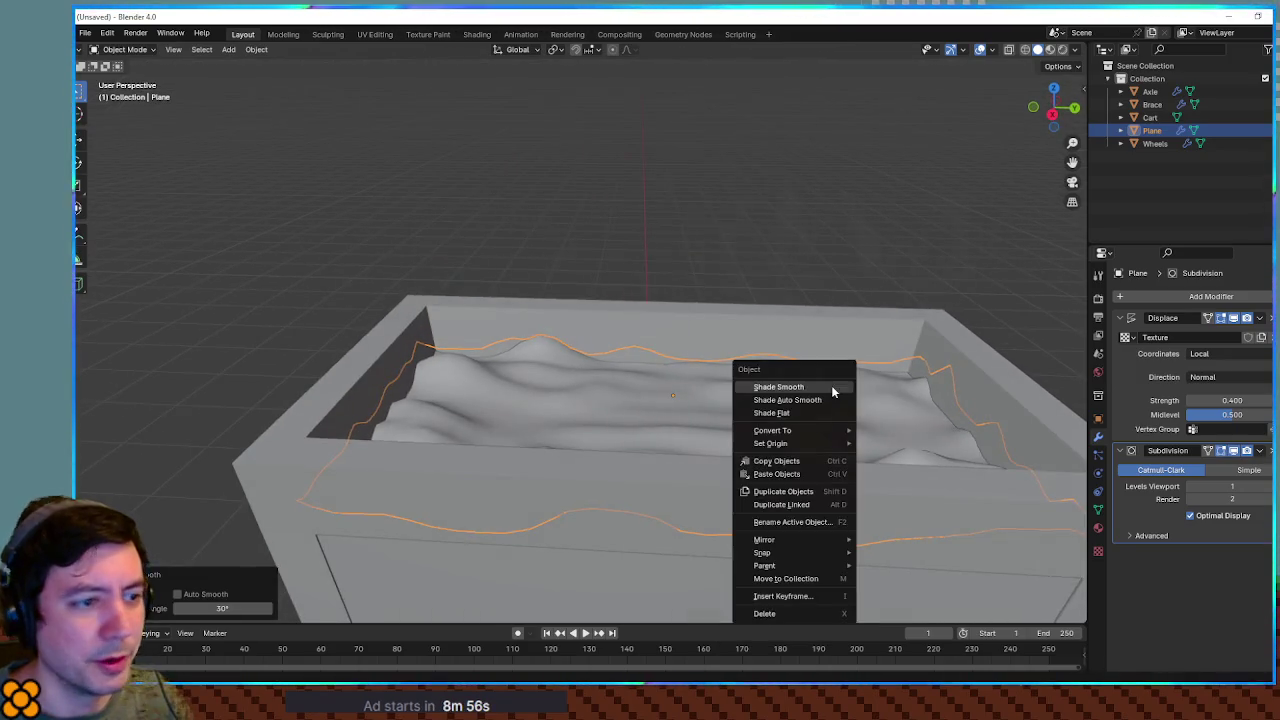
pyautogui.click(833, 395)
pyautogui.rightClick(835, 402)
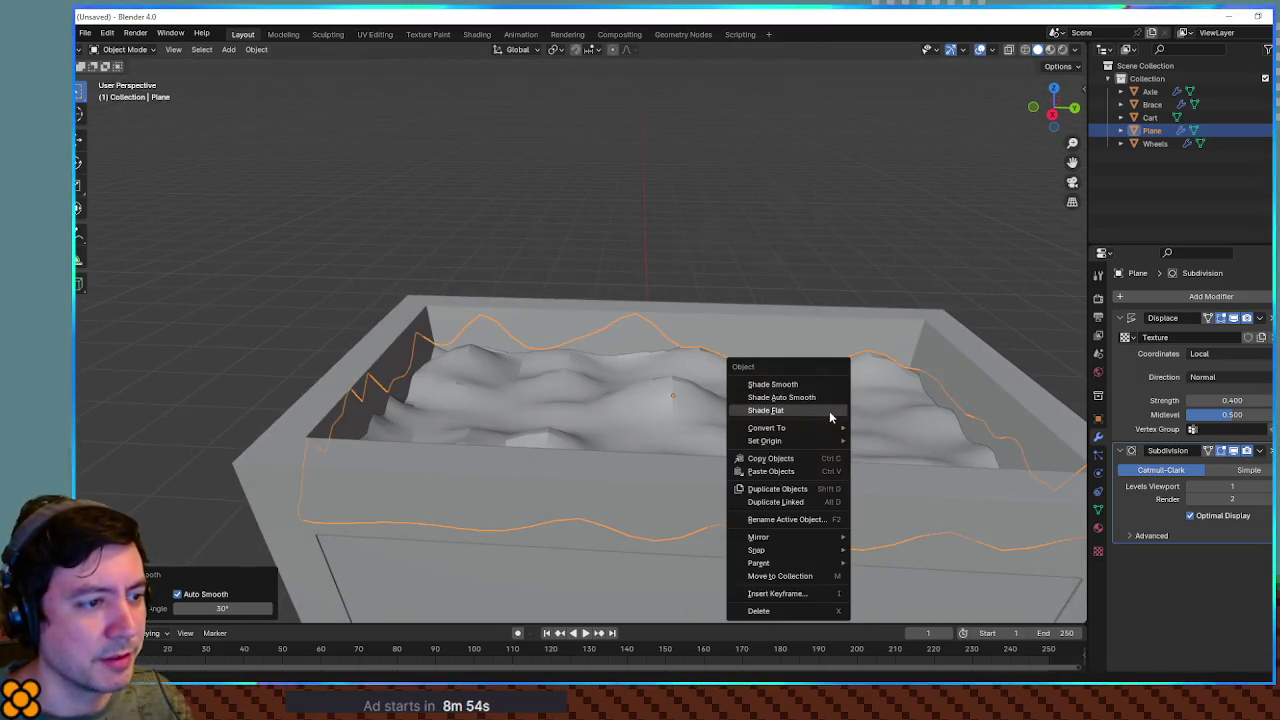
pyautogui.click(829, 411)
pyautogui.moveTo(780, 366)
pyautogui.mouseDown()
pyautogui.moveTo(697, 408)
pyautogui.moveTo(623, 398)
pyautogui.moveTo(698, 358)
pyautogui.mouseUp()
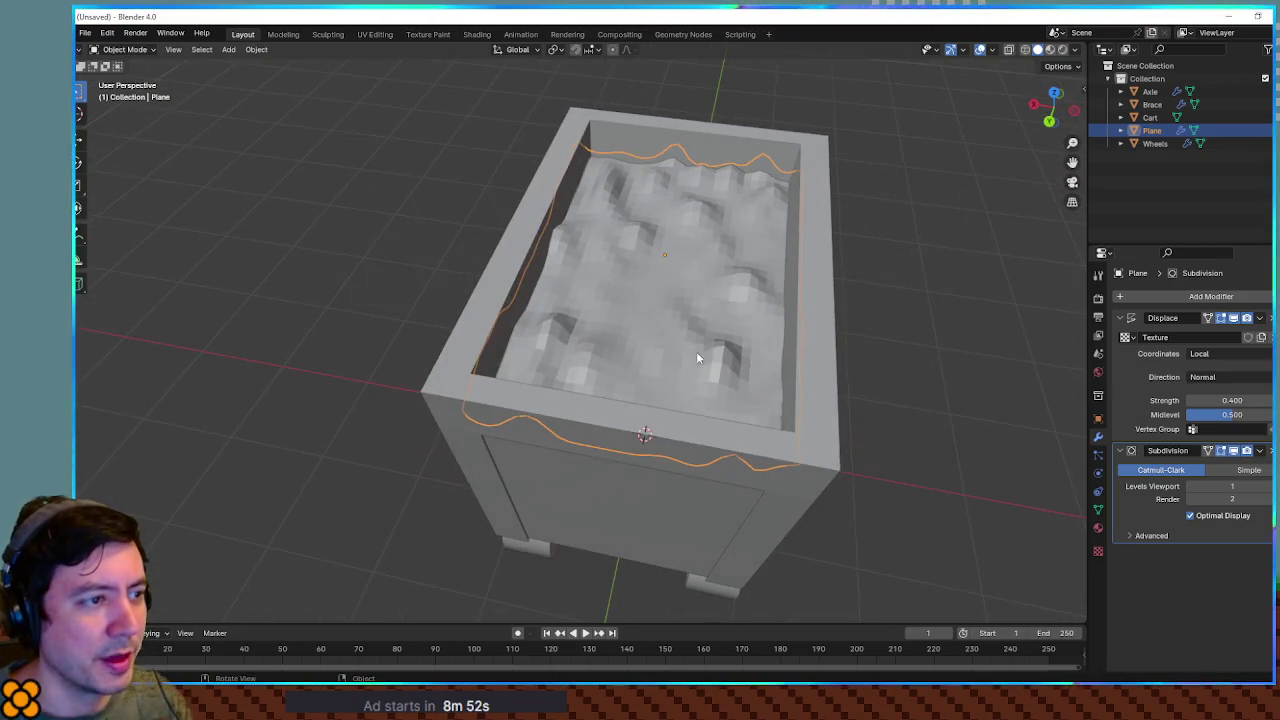
pyautogui.moveTo(655, 298)
pyautogui.mouseDown()
pyautogui.moveTo(835, 377)
pyautogui.moveTo(797, 314)
pyautogui.moveTo(770, 305)
pyautogui.moveTo(756, 408)
pyautogui.moveTo(755, 363)
pyautogui.moveTo(764, 383)
pyautogui.moveTo(736, 330)
pyautogui.moveTo(911, 360)
pyautogui.mouseUp()
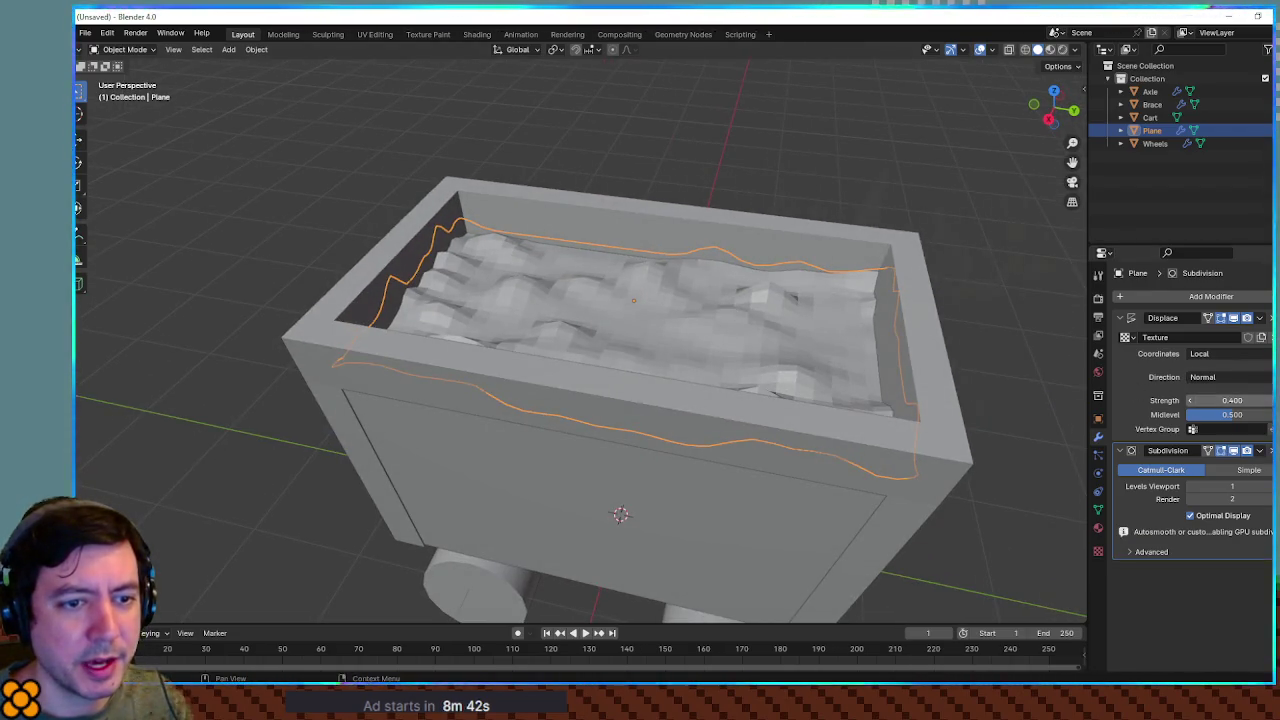
# Raise the rubble plane's Displace strength step by step up to 1.0
pyautogui.click(1266, 400)
pyautogui.click(1266, 400)
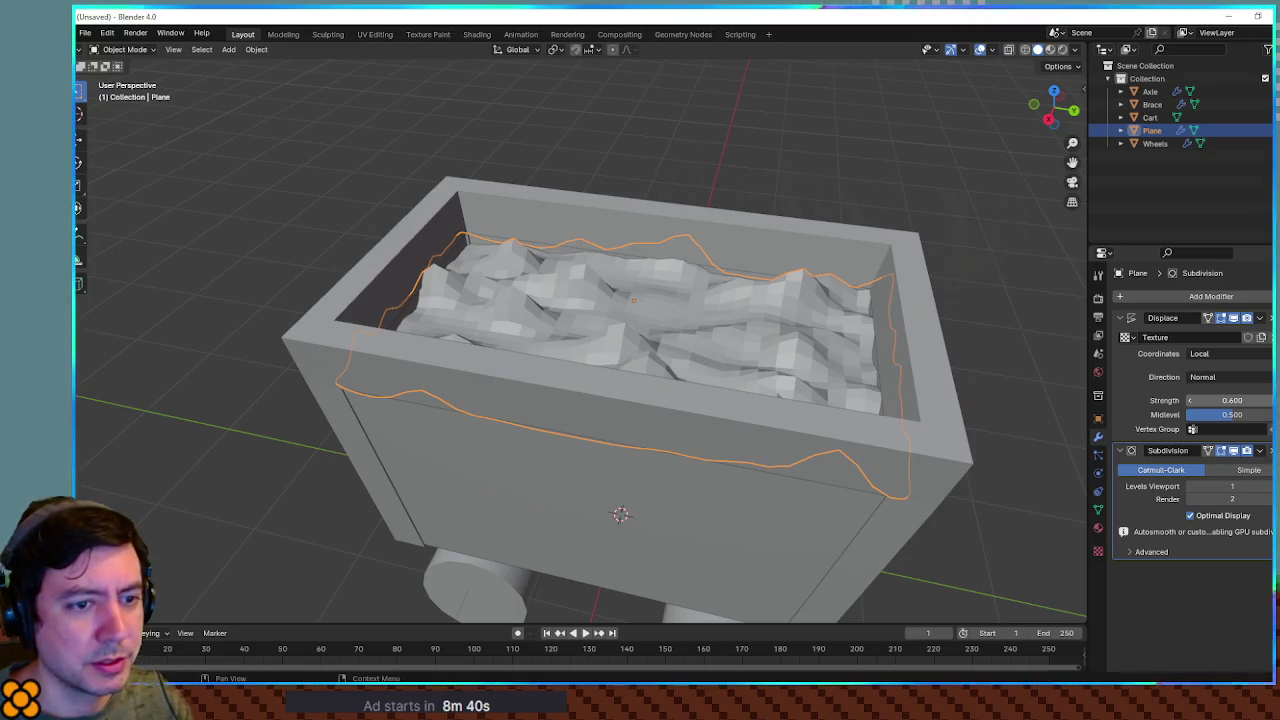
pyautogui.click(1266, 400)
pyautogui.click(1266, 400)
pyautogui.click(1266, 400)
pyautogui.click(1266, 400)
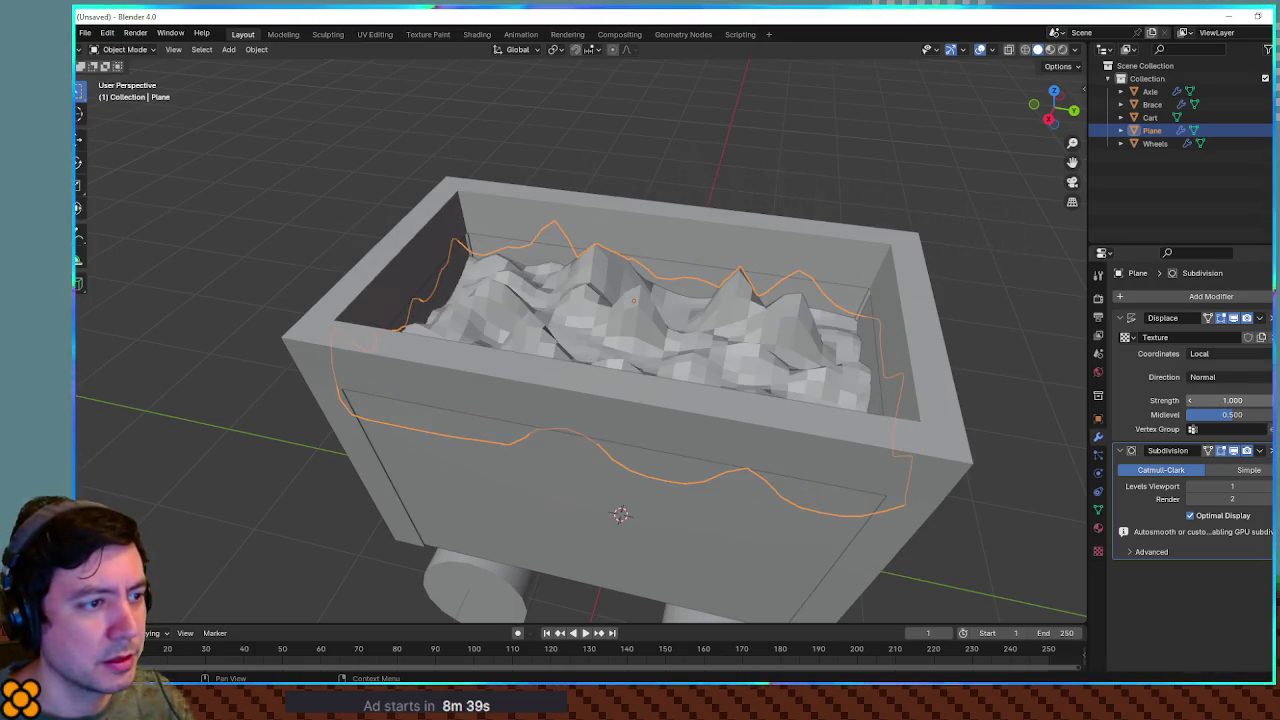
# Lower the plane vertically and bring the Displace strength back down to 0.6
pyautogui.press('g')
pyautogui.press('z')
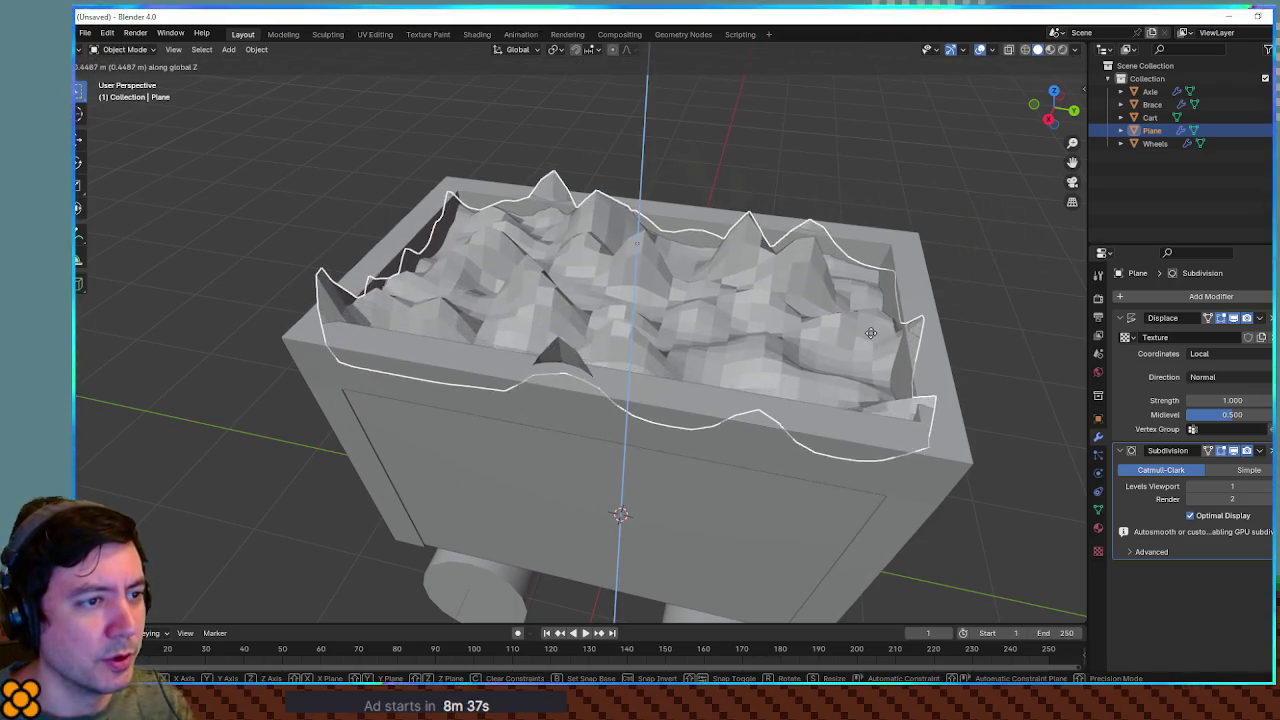
pyautogui.click(1137, 377)
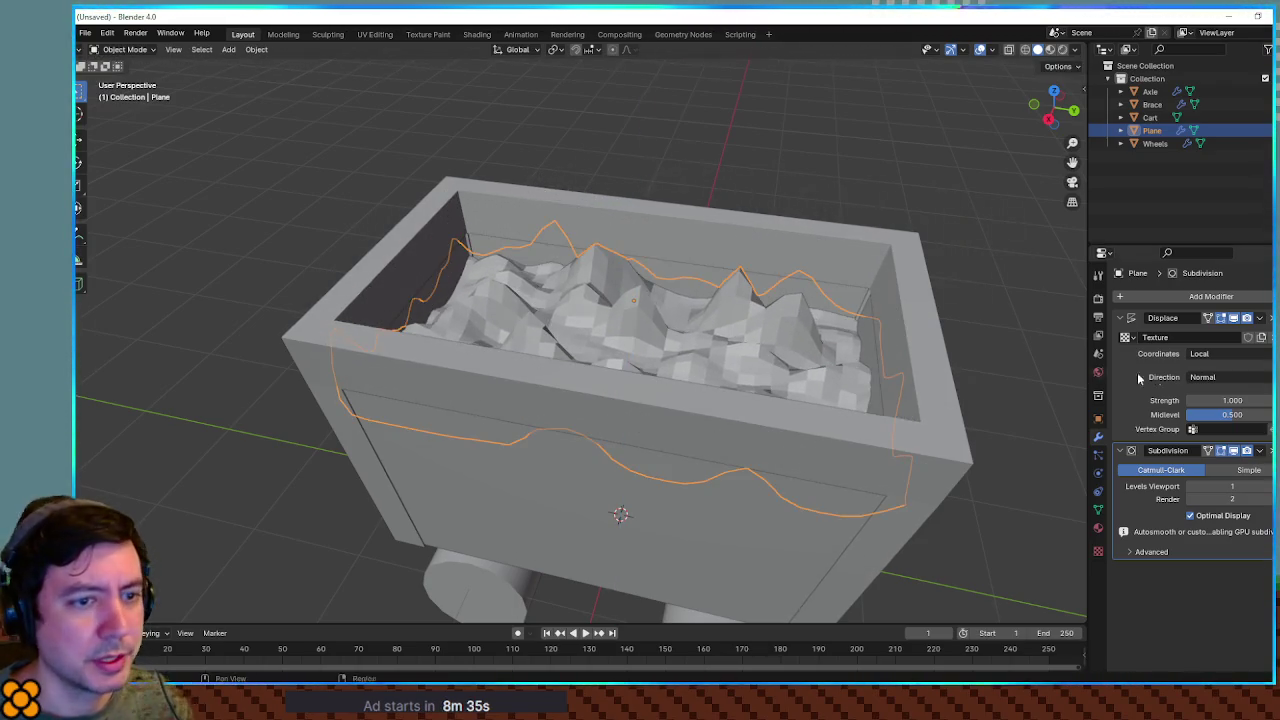
pyautogui.click(1190, 401)
pyautogui.click(1190, 401)
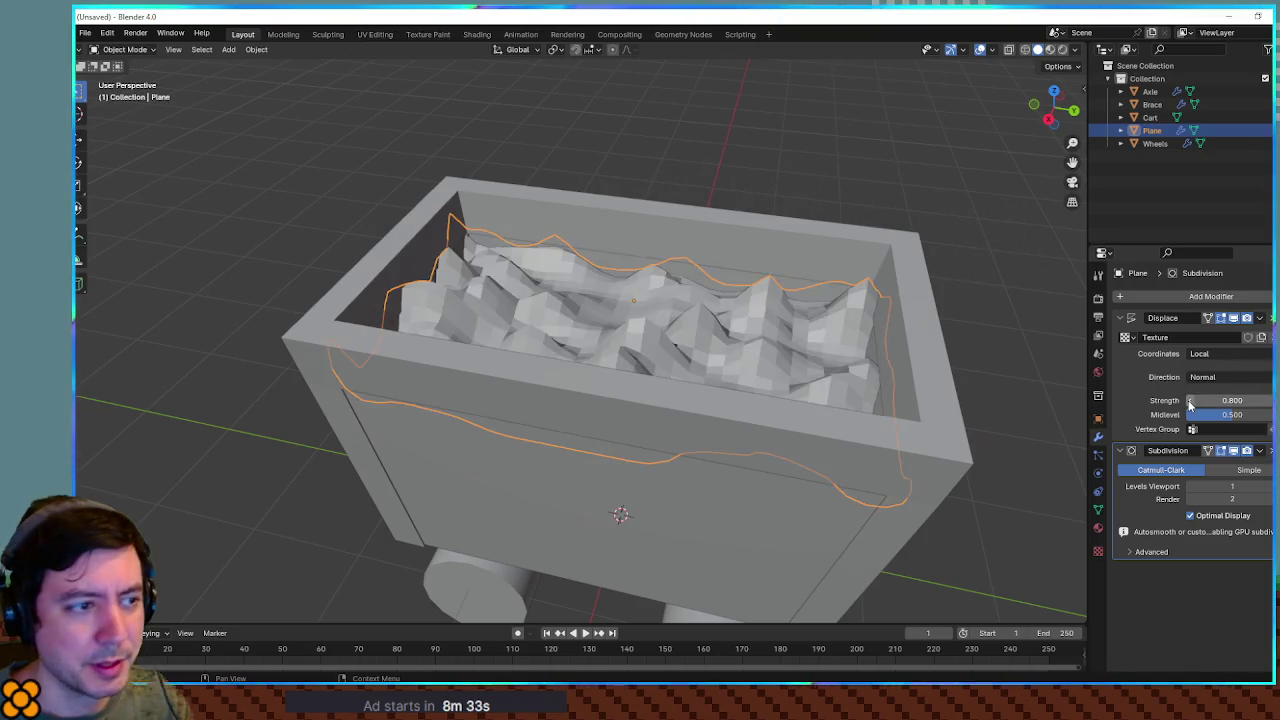
pyautogui.click(1190, 401)
pyautogui.click(1190, 401)
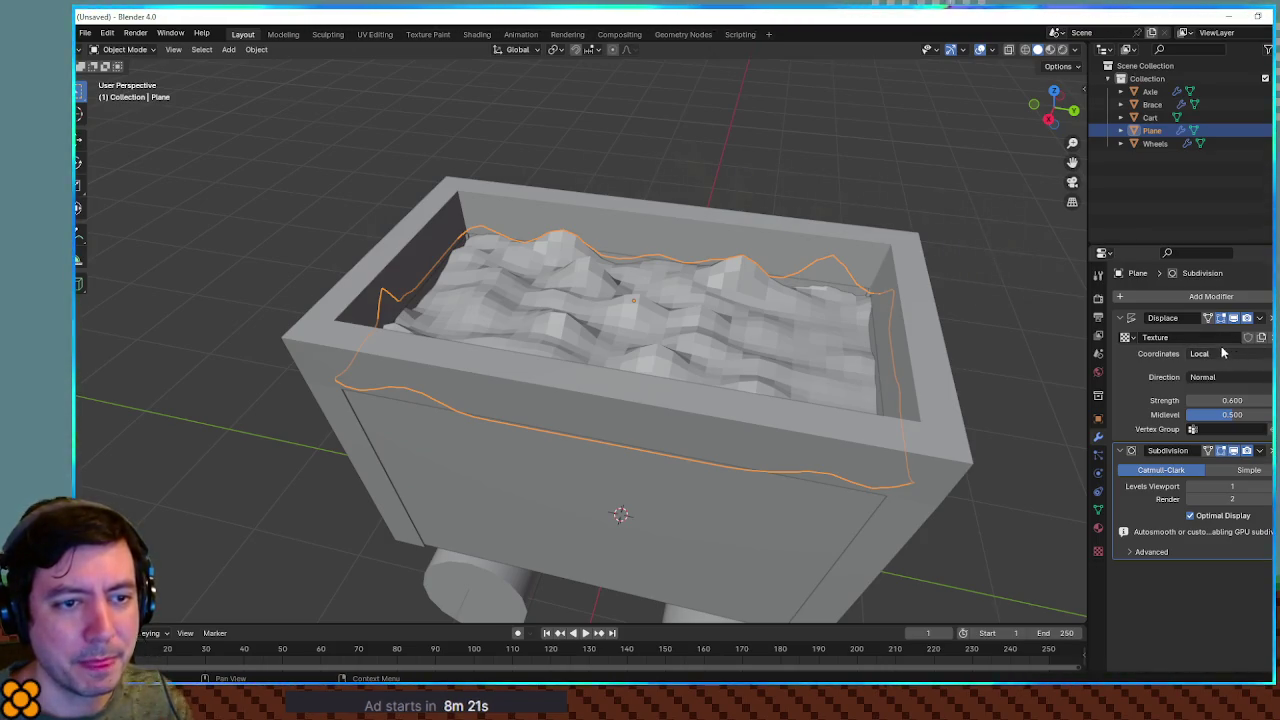
pyautogui.doubleClick(1184, 337)
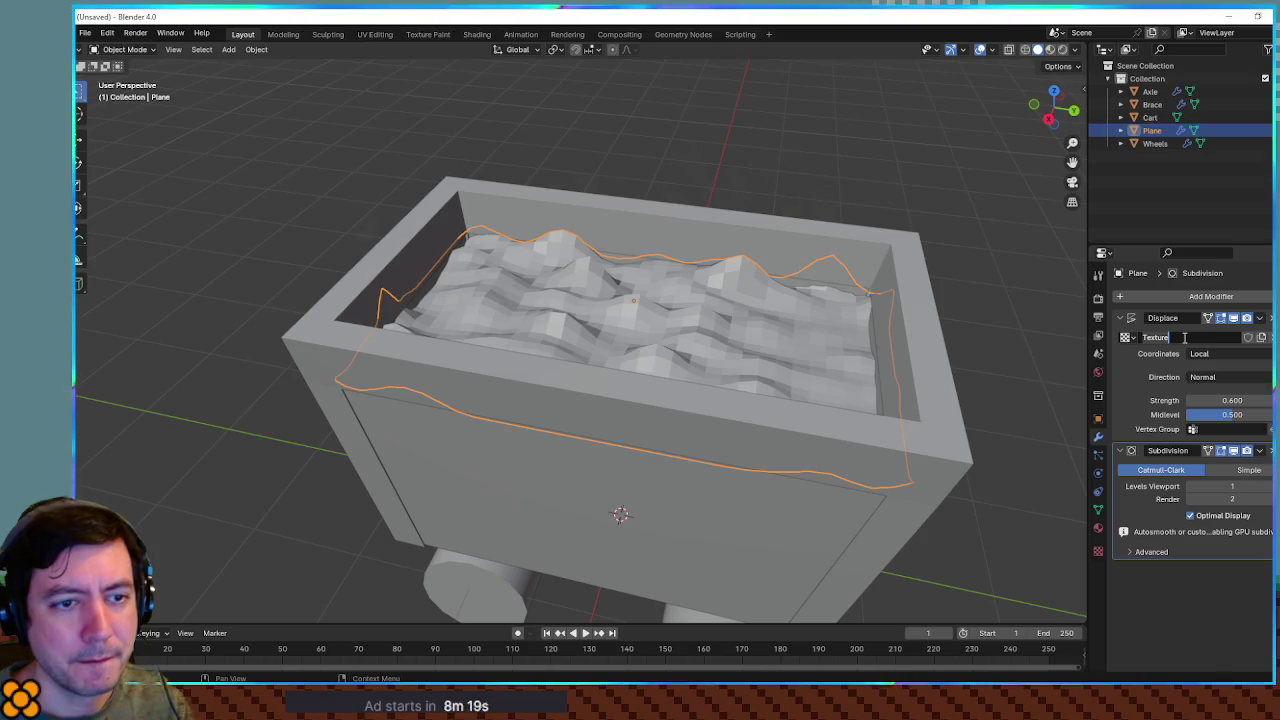
# Preview the displacement texture as Clouds, Blend and Distorted Noise types
pyautogui.click(1260, 337)
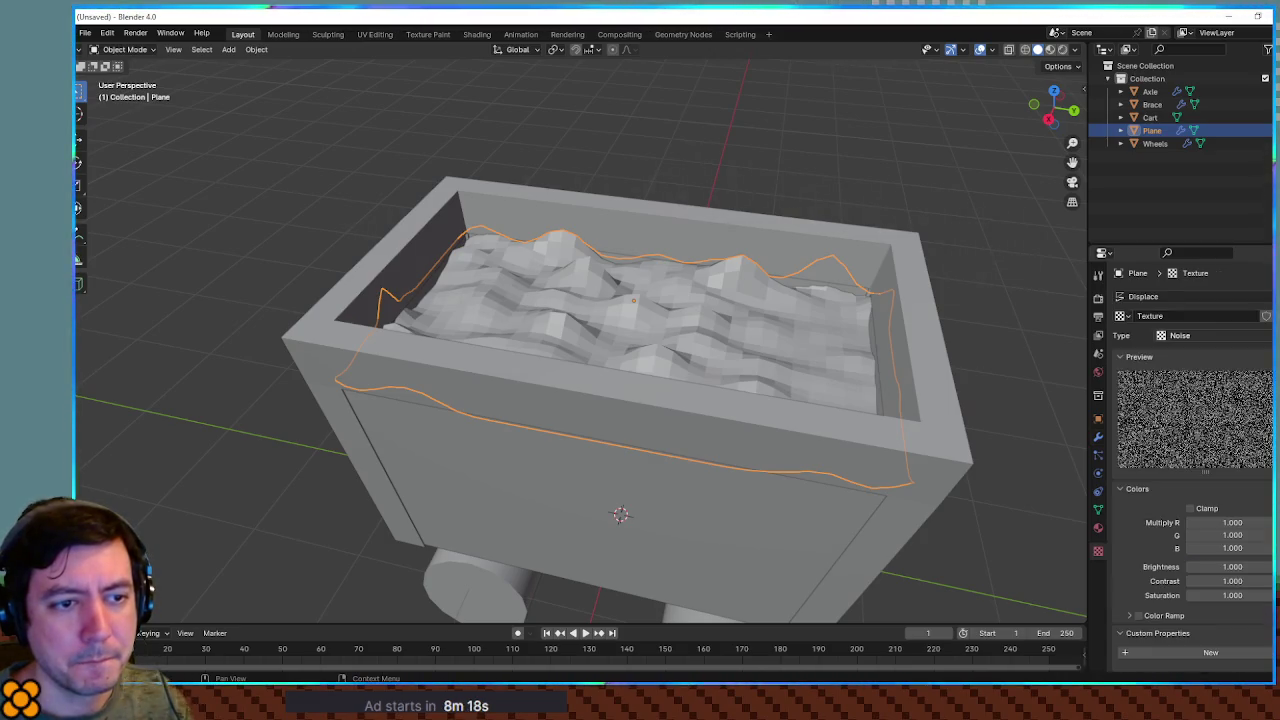
pyautogui.click(1216, 341)
pyautogui.click(1216, 378)
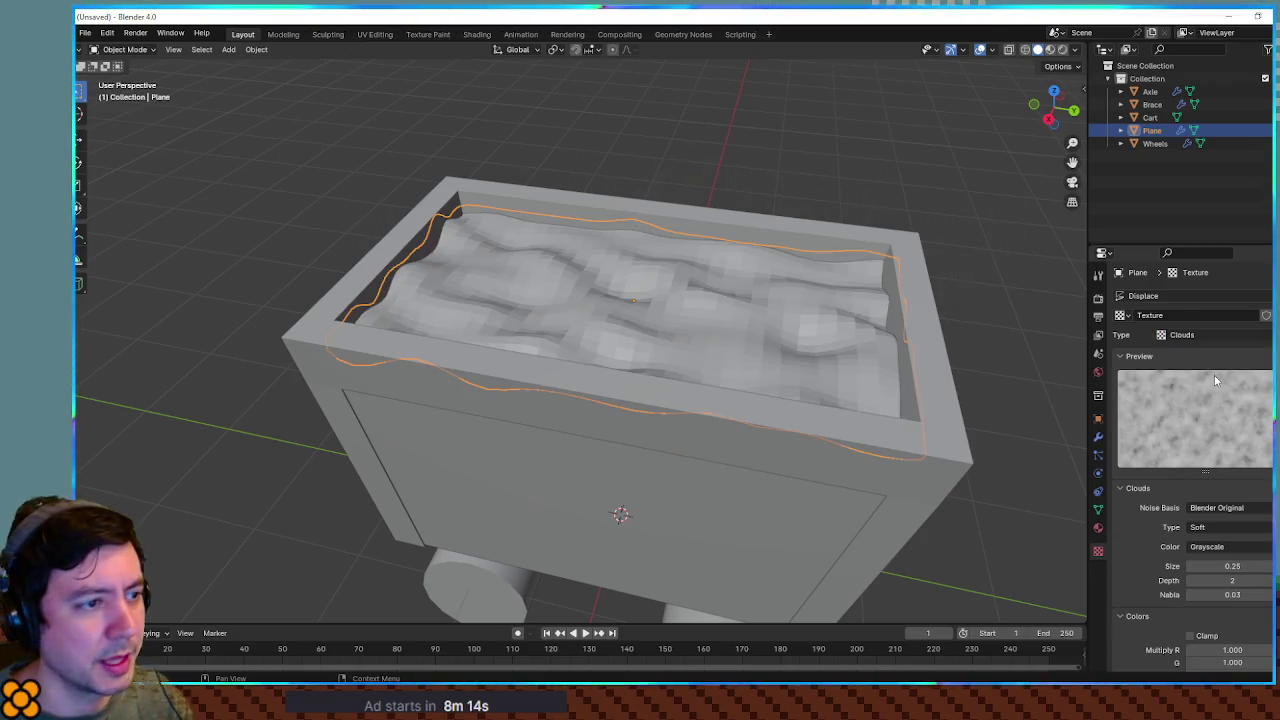
pyautogui.click(1205, 336)
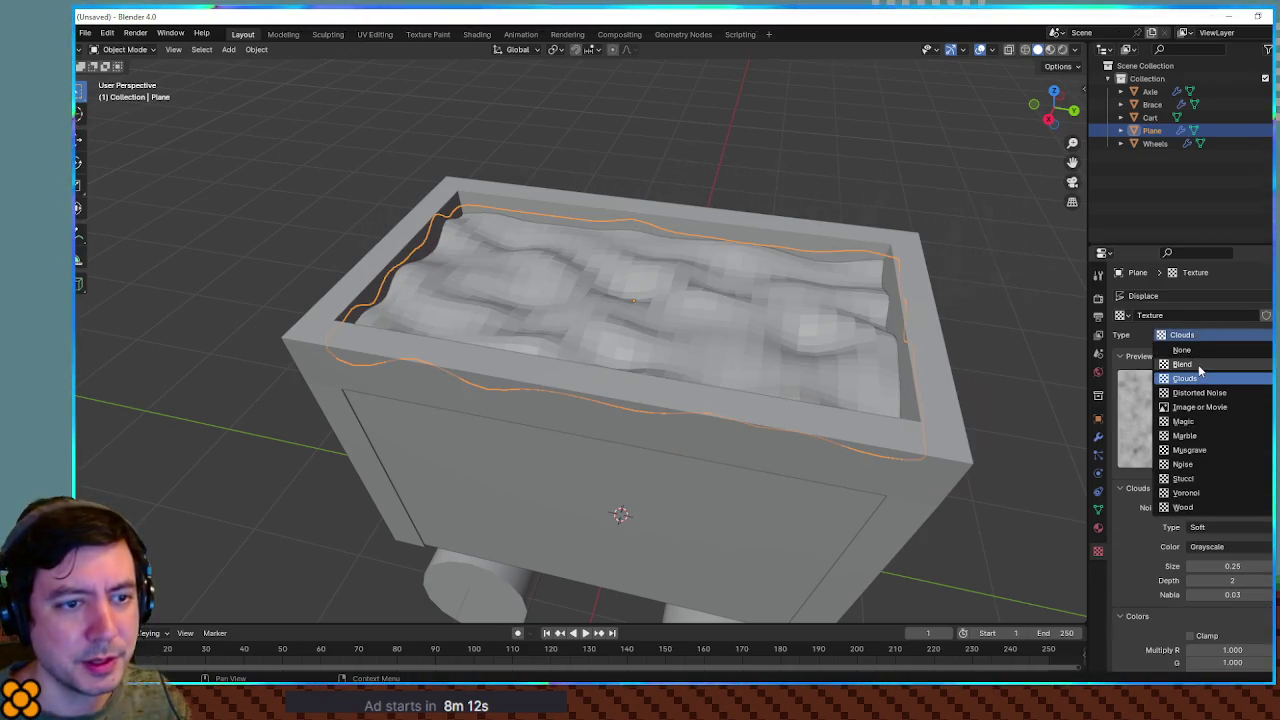
pyautogui.click(1200, 365)
pyautogui.click(1205, 336)
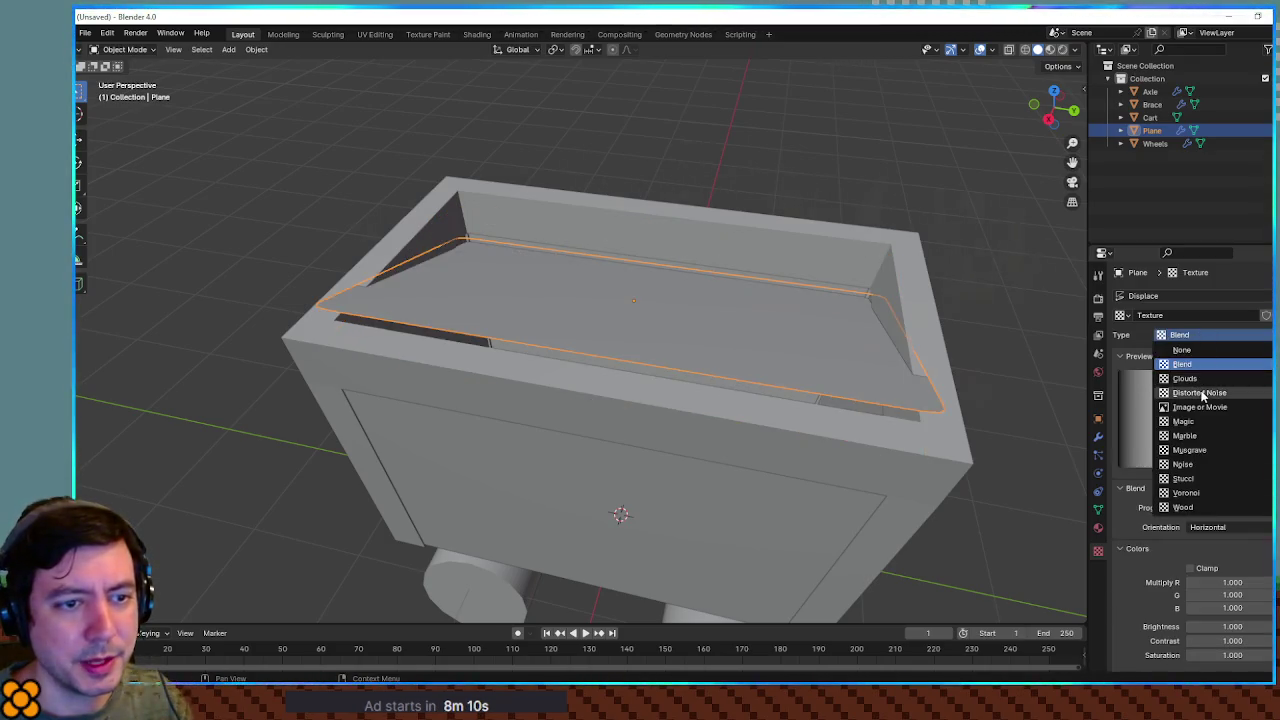
pyautogui.click(1203, 393)
pyautogui.moveTo(843, 396)
pyautogui.mouseDown()
pyautogui.moveTo(927, 421)
pyautogui.moveTo(877, 418)
pyautogui.moveTo(900, 410)
pyautogui.mouseUp()
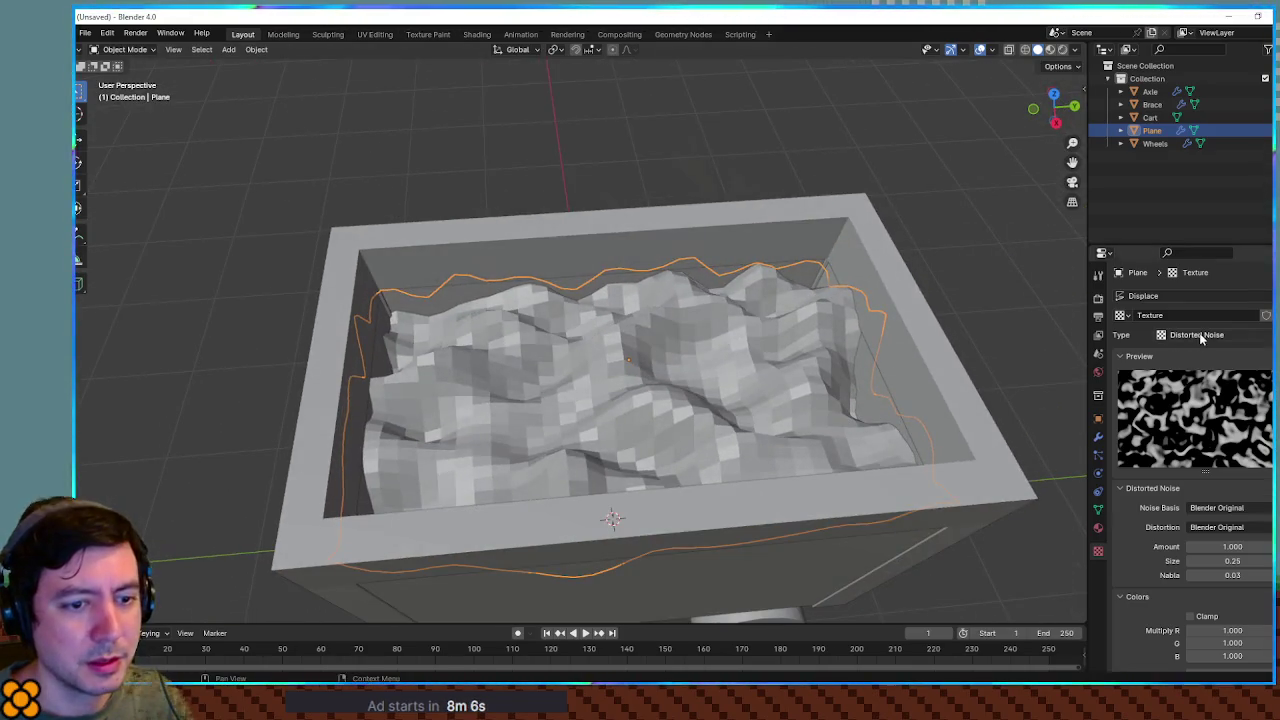
# Try Marble, Magic and Musgrave textures, then choose Stucci as the texture type
pyautogui.click(1200, 335)
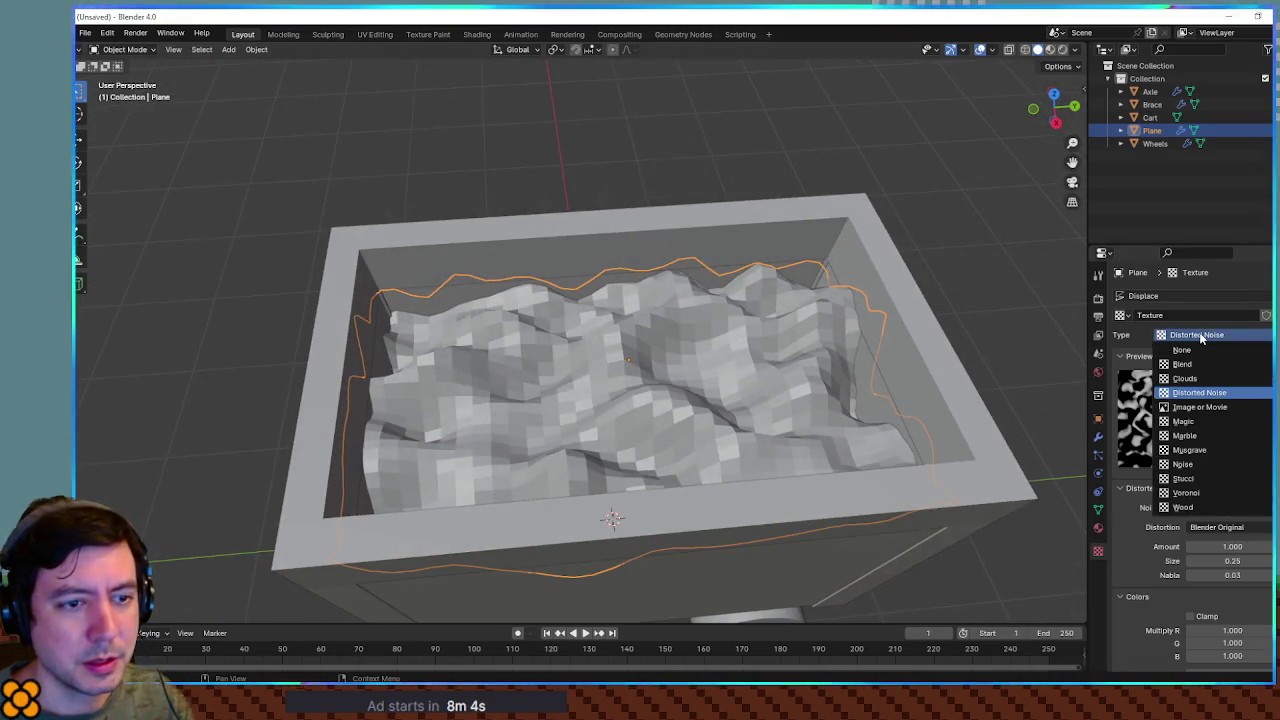
pyautogui.click(1200, 435)
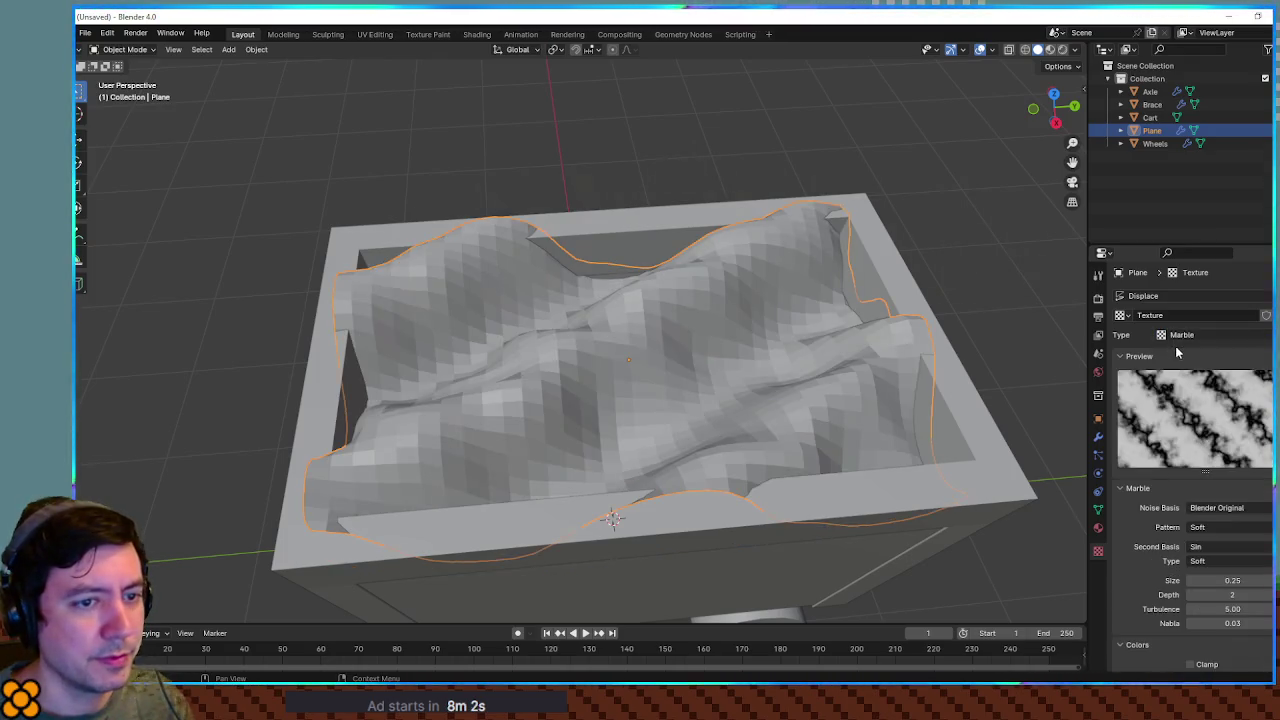
pyautogui.click(1180, 336)
pyautogui.click(1195, 427)
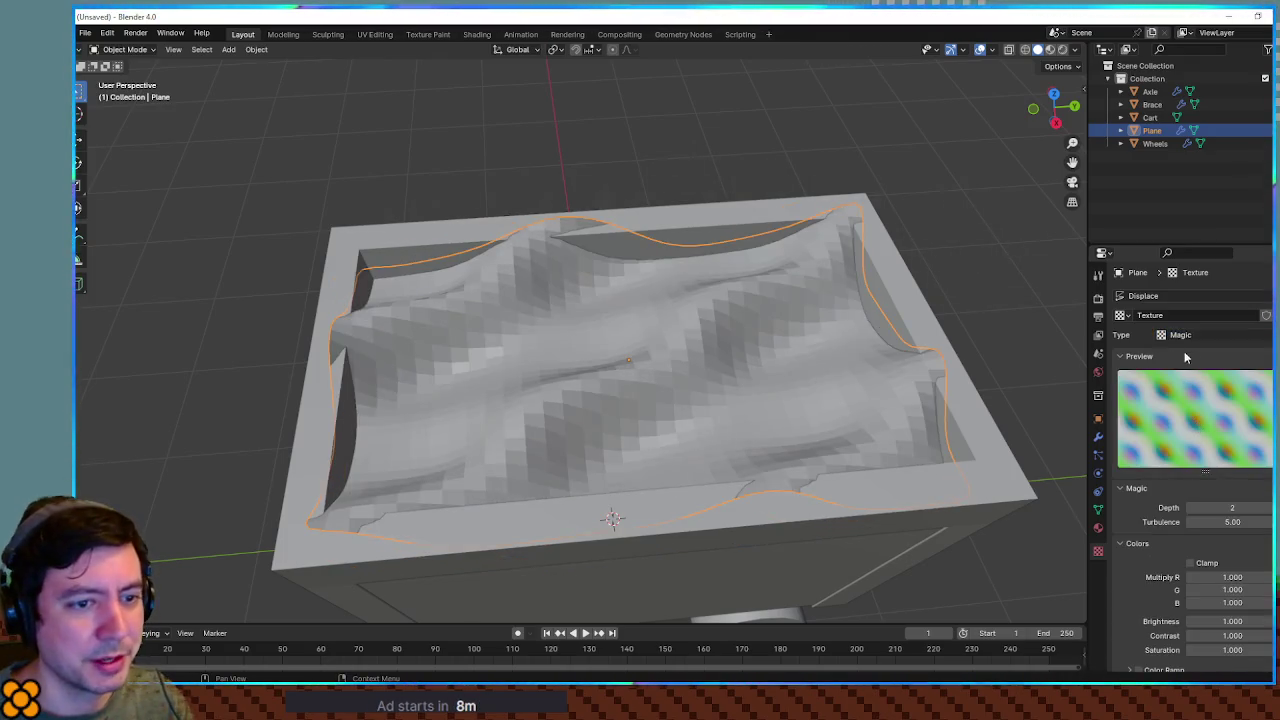
pyautogui.click(1185, 336)
pyautogui.click(1189, 457)
pyautogui.moveTo(750, 370)
pyautogui.mouseDown()
pyautogui.moveTo(907, 285)
pyautogui.moveTo(823, 288)
pyautogui.moveTo(1035, 329)
pyautogui.mouseUp()
pyautogui.click(1190, 336)
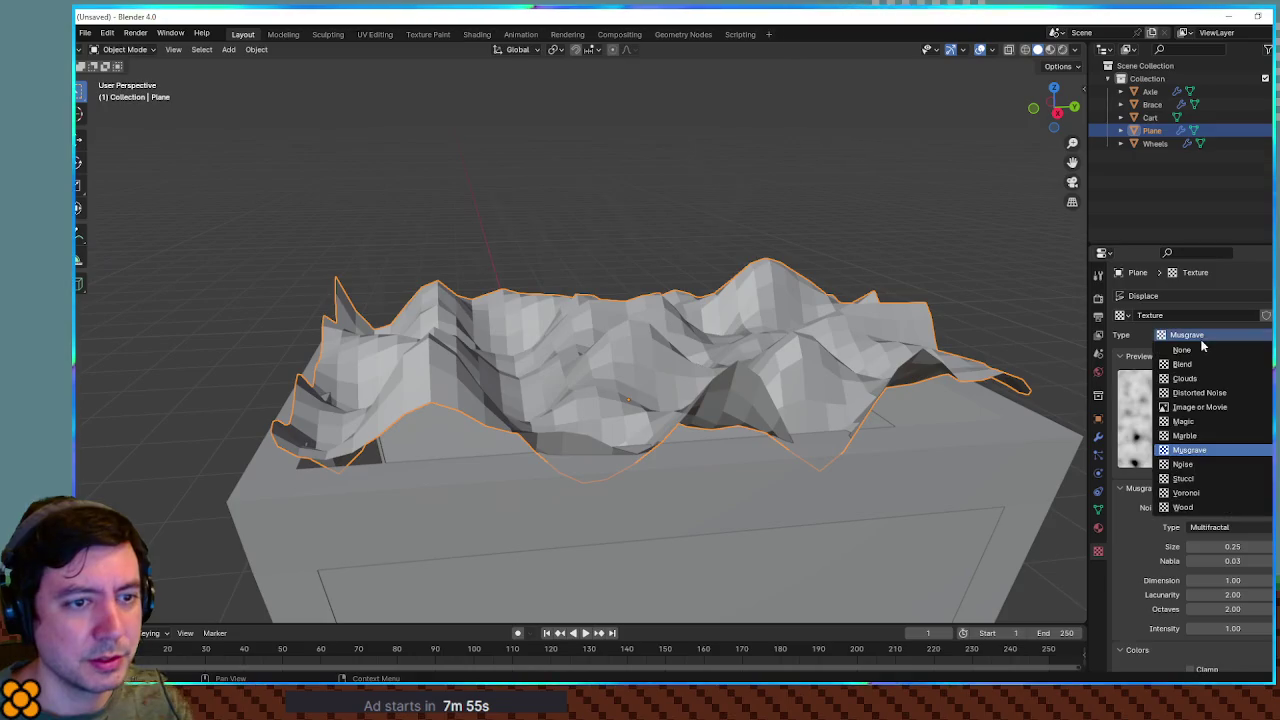
pyautogui.click(1222, 479)
# Review Stucci's pattern and noise basis options, then try the Voronoi texture type
pyautogui.moveTo(937, 357)
pyautogui.mouseDown()
pyautogui.moveTo(881, 413)
pyautogui.moveTo(847, 380)
pyautogui.moveTo(861, 327)
pyautogui.moveTo(958, 313)
pyautogui.moveTo(942, 344)
pyautogui.moveTo(826, 374)
pyautogui.moveTo(833, 420)
pyautogui.moveTo(757, 400)
pyautogui.moveTo(788, 349)
pyautogui.moveTo(784, 367)
pyautogui.mouseUp()
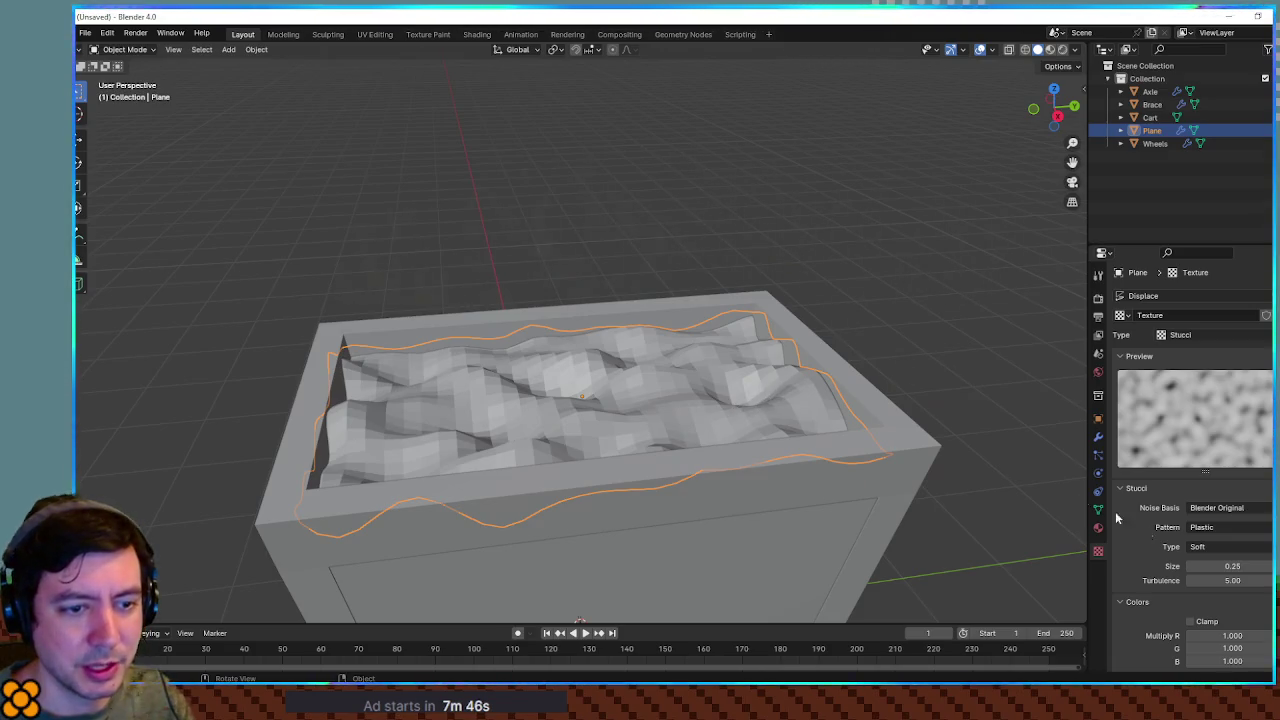
pyautogui.scroll(-4, 1177, 529)
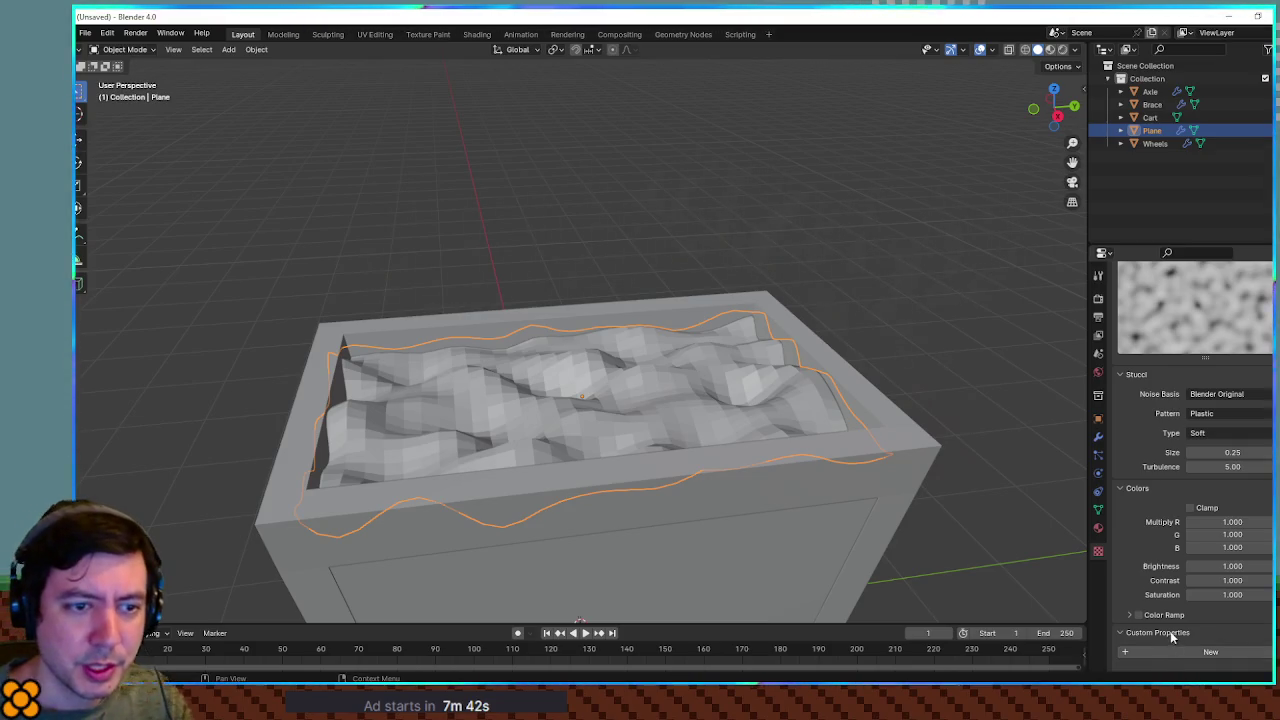
pyautogui.click(1226, 414)
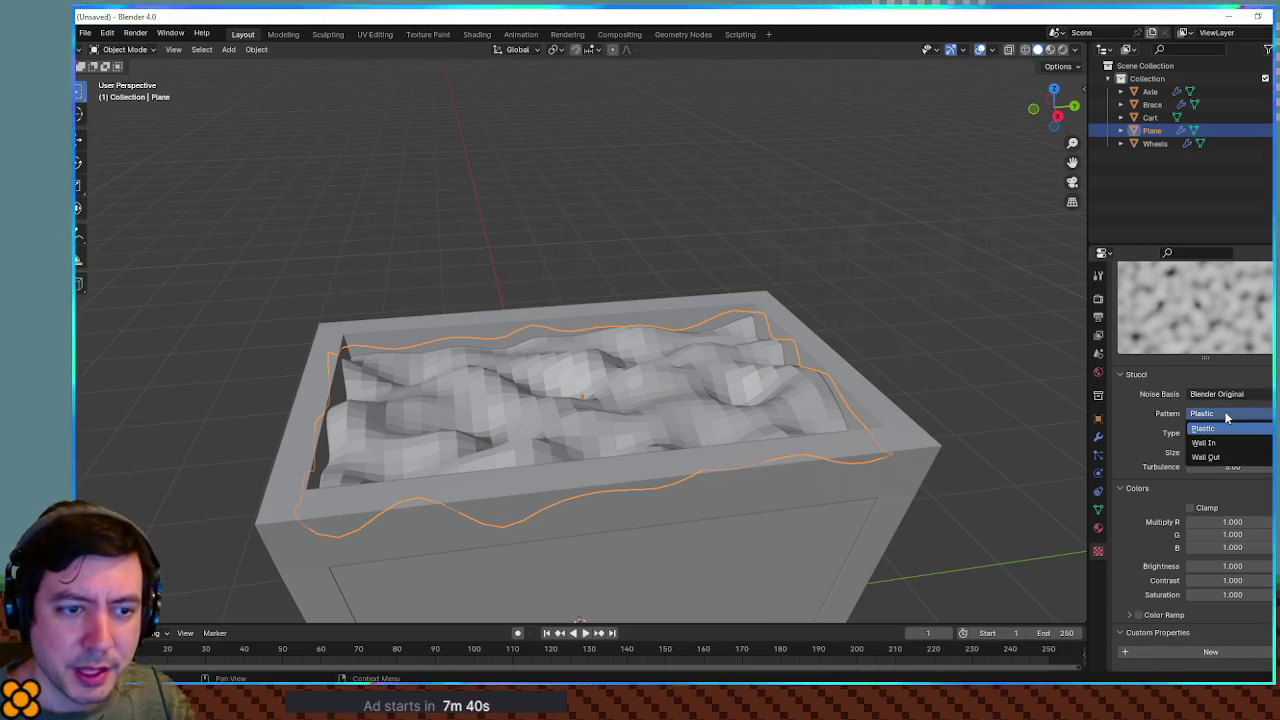
pyautogui.click(1228, 395)
pyautogui.press('Escape')
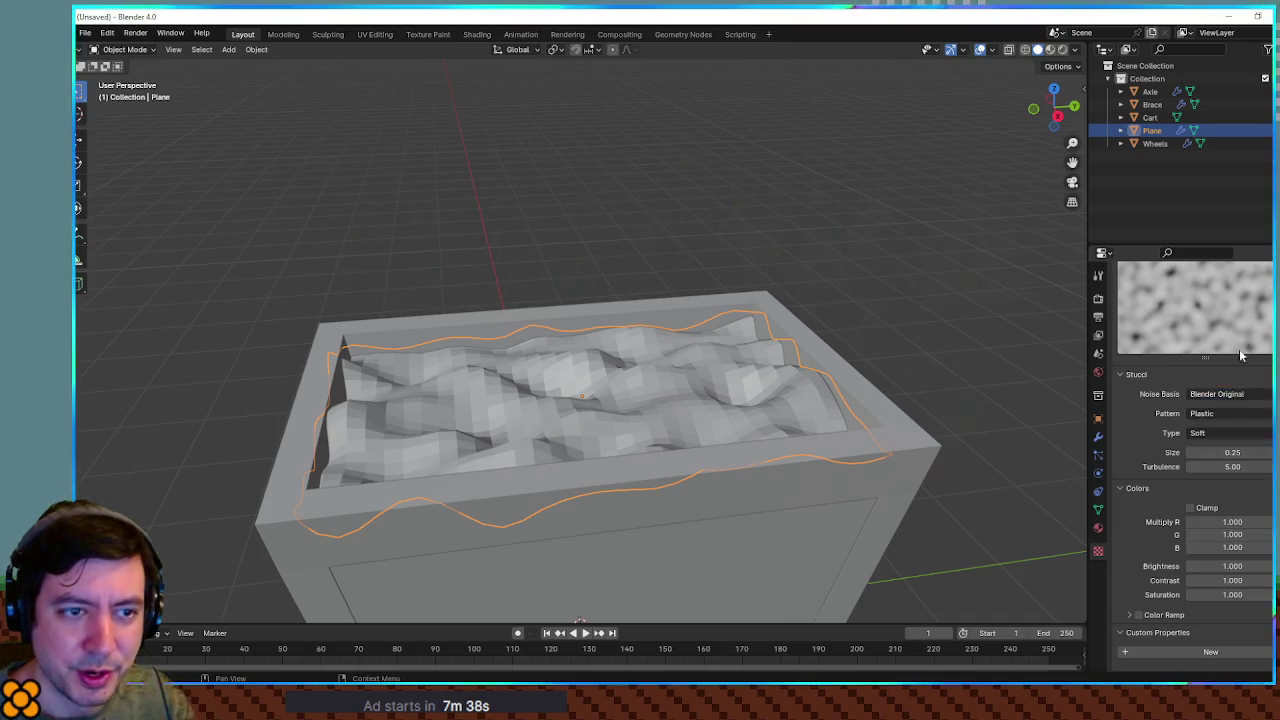
pyautogui.scroll(3, 1207, 379)
pyautogui.click(1228, 300)
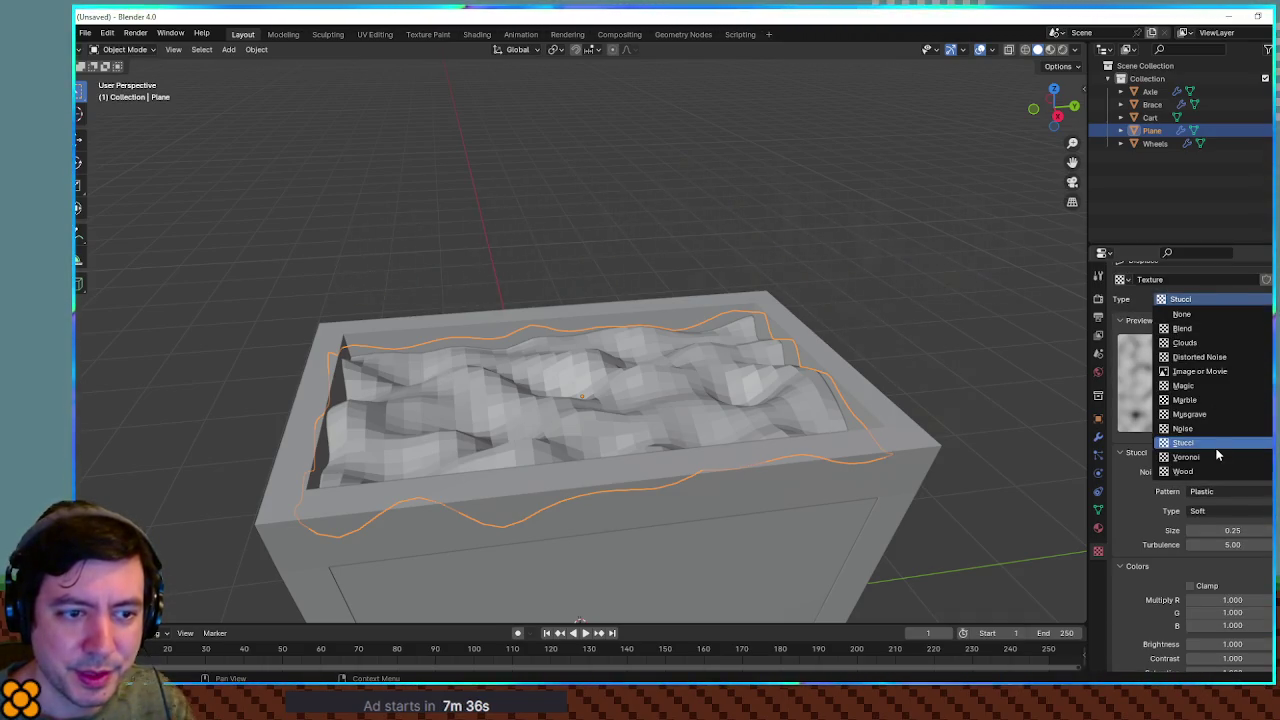
pyautogui.click(1212, 457)
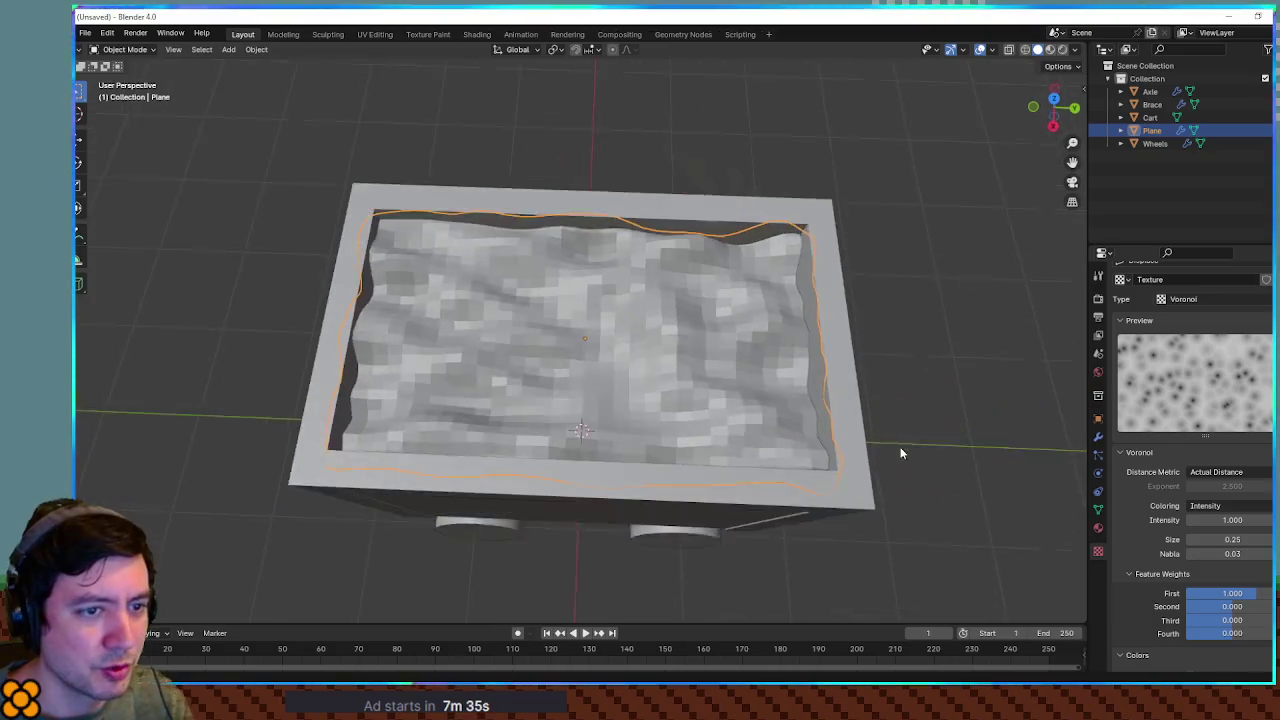
# Set the noise basis to Voronoi F3 and return the texture type to Stucci
pyautogui.click(1203, 300)
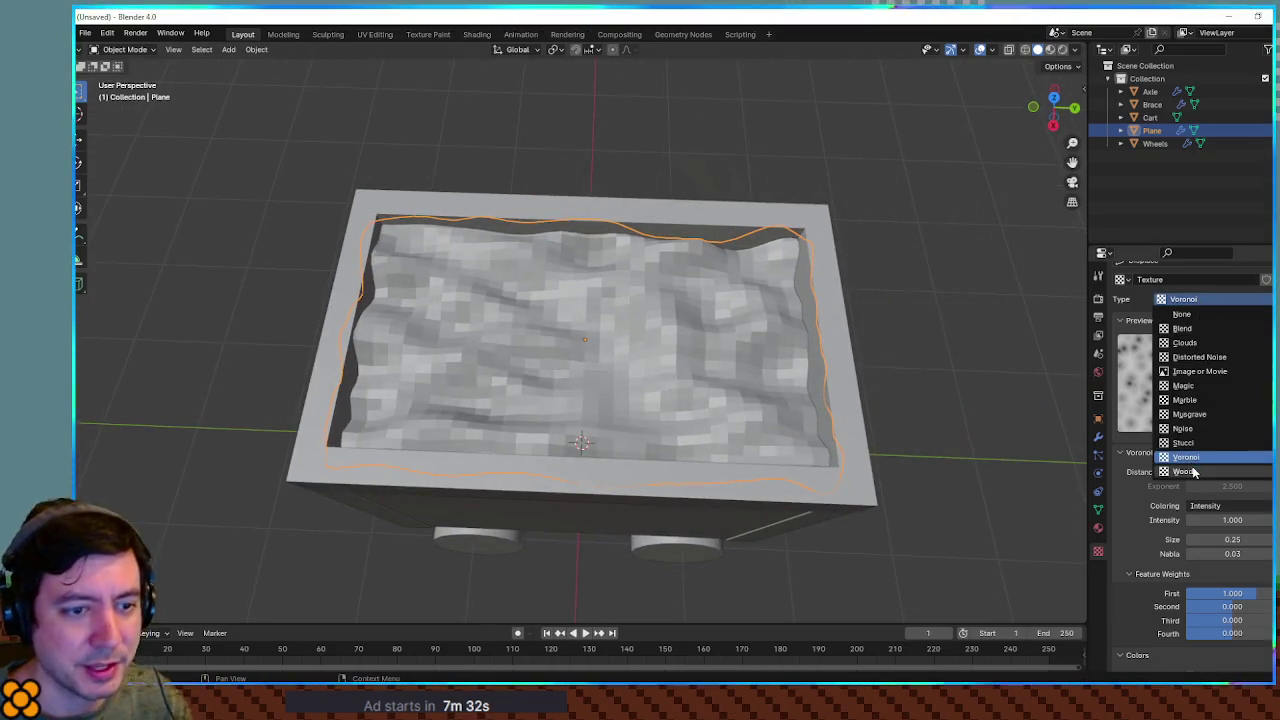
pyautogui.click(1185, 471)
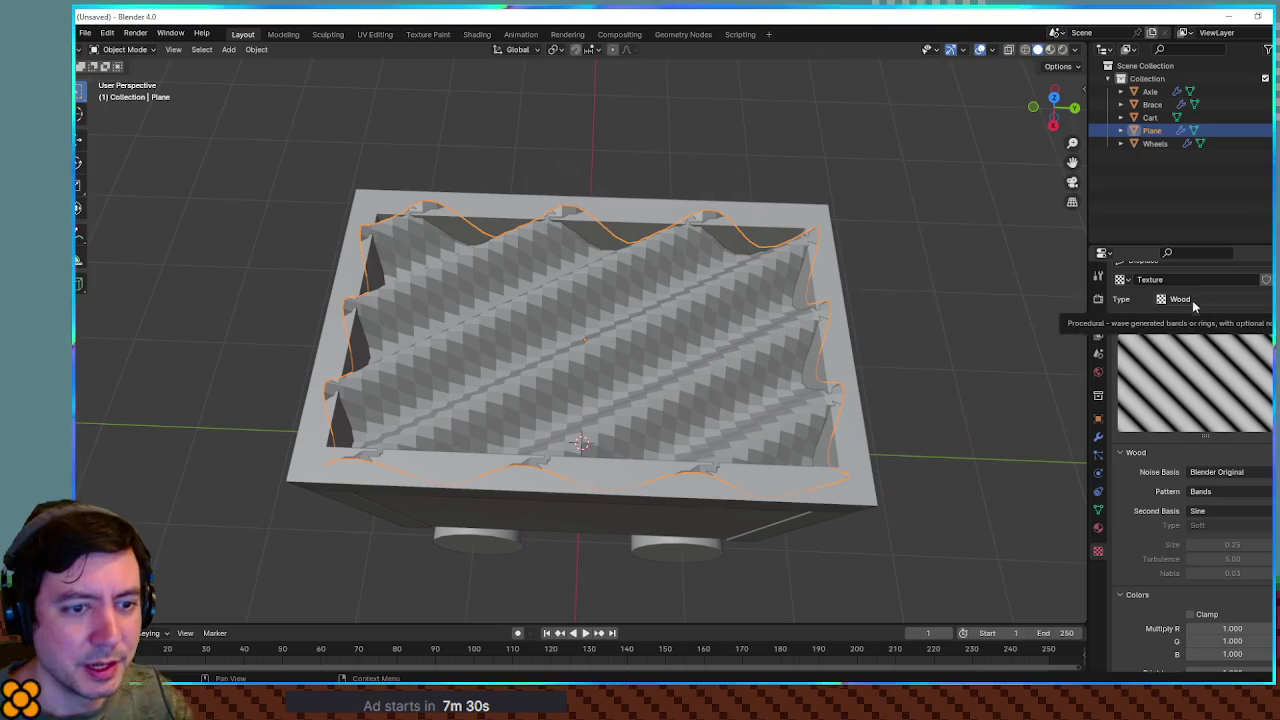
pyautogui.click(1228, 471)
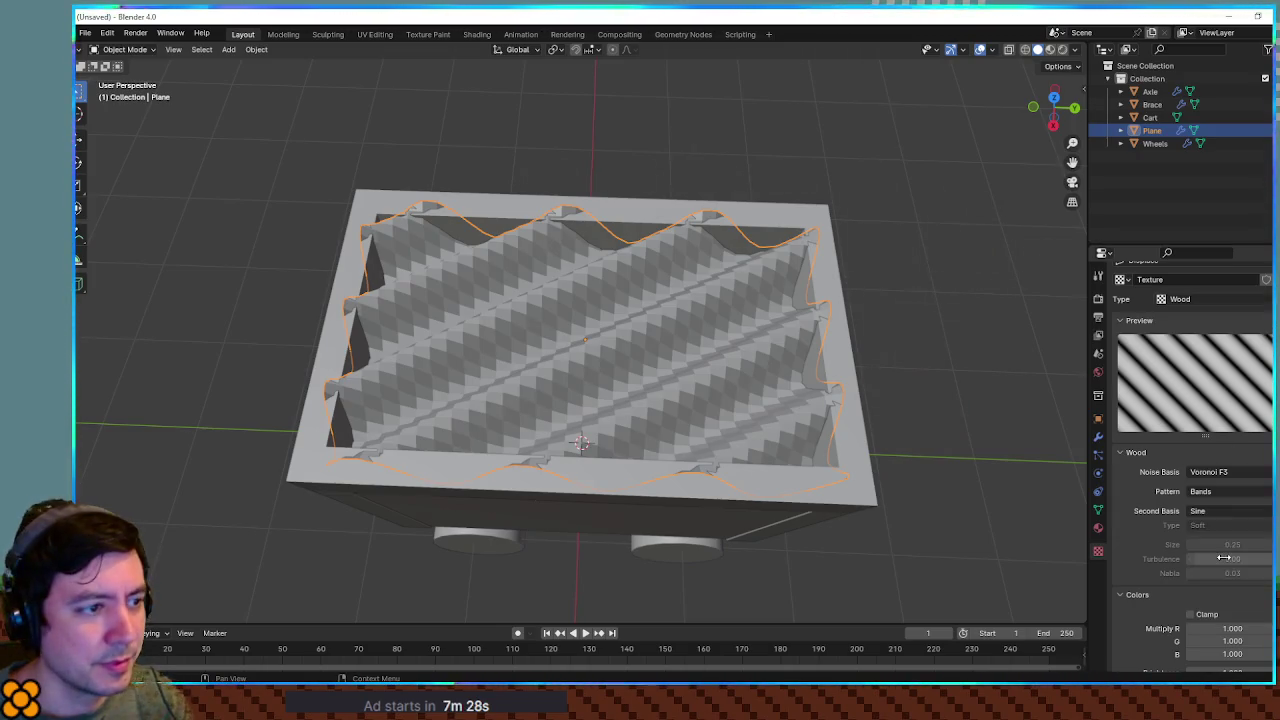
pyautogui.click(1200, 299)
pyautogui.click(1185, 442)
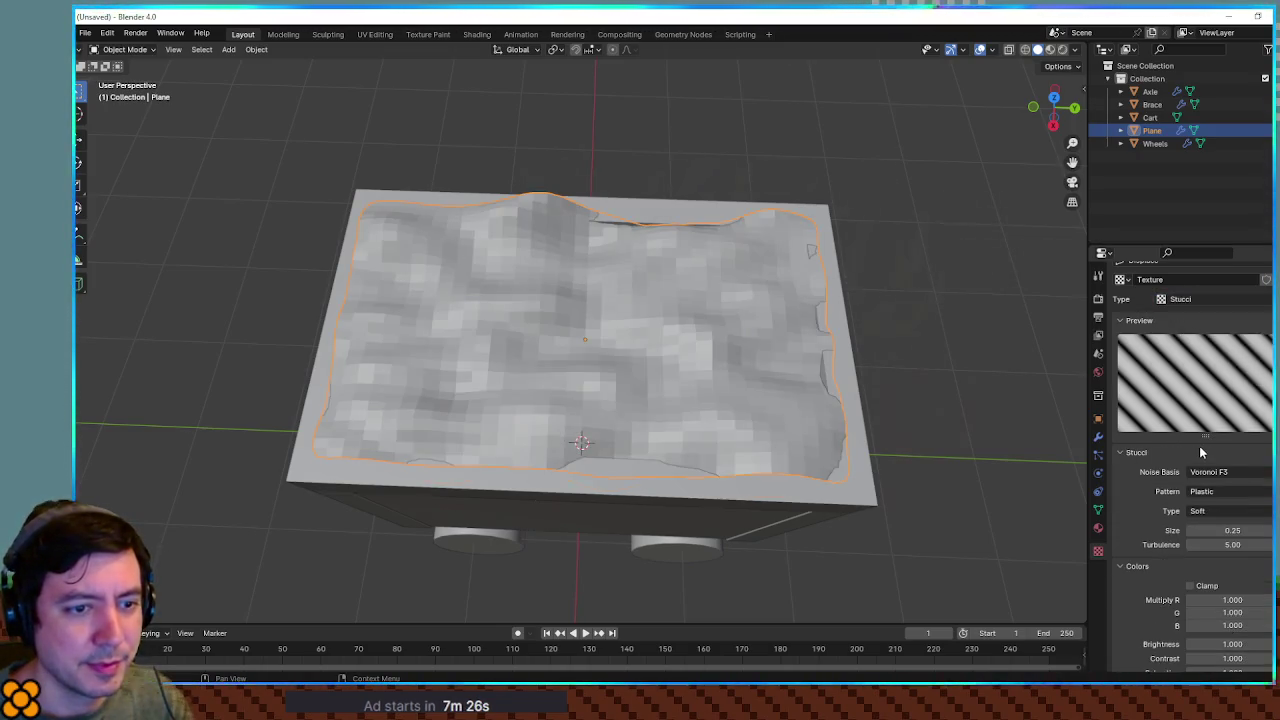
# Sink the rubble plane lower along Z inside the cart
pyautogui.moveTo(896, 341); pyautogui.dragTo(938, 262)
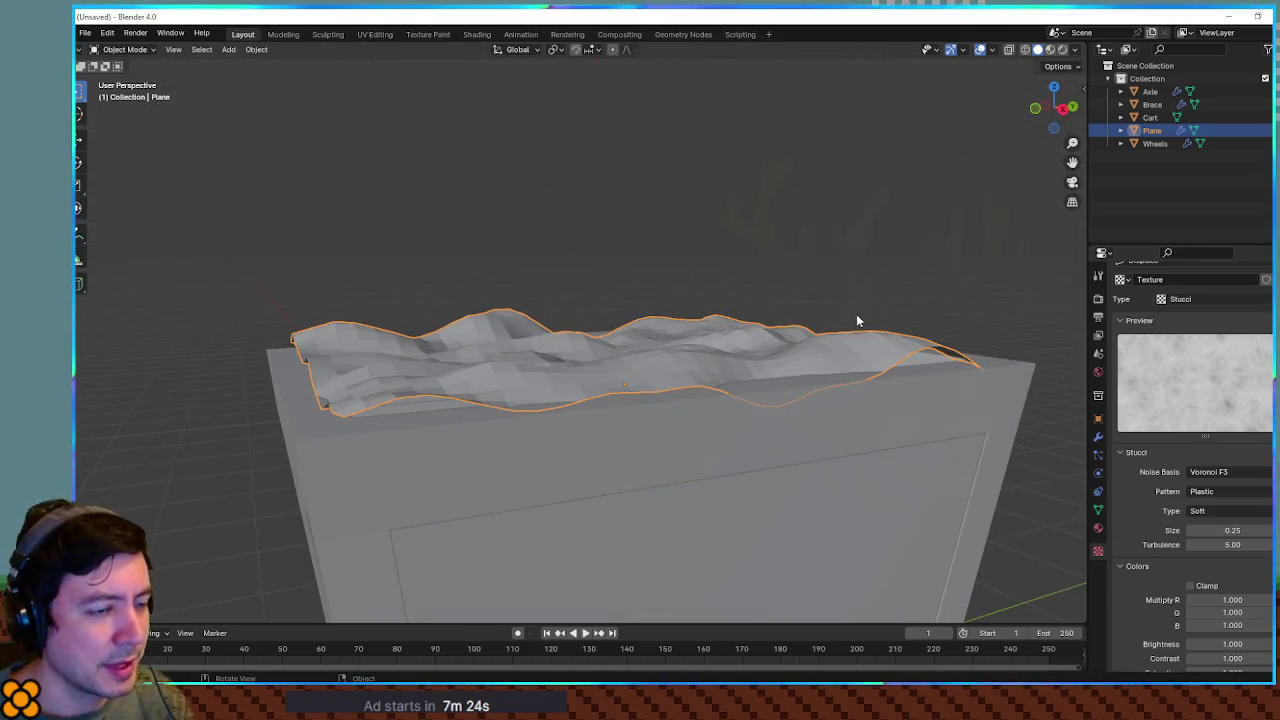
pyautogui.press('g')
pyautogui.press('z')
pyautogui.click(819, 334)
pyautogui.moveTo(819, 334)
pyautogui.mouseDown()
pyautogui.moveTo(863, 386)
pyautogui.moveTo(846, 306)
pyautogui.moveTo(808, 332)
pyautogui.moveTo(810, 400)
pyautogui.moveTo(777, 343)
pyautogui.moveTo(760, 370)
pyautogui.moveTo(735, 353)
pyautogui.moveTo(929, 337)
pyautogui.moveTo(765, 385)
pyautogui.moveTo(540, 375)
pyautogui.moveTo(531, 354)
pyautogui.moveTo(528, 373)
pyautogui.moveTo(1064, 484)
pyautogui.mouseUp()
pyautogui.press('Tab')
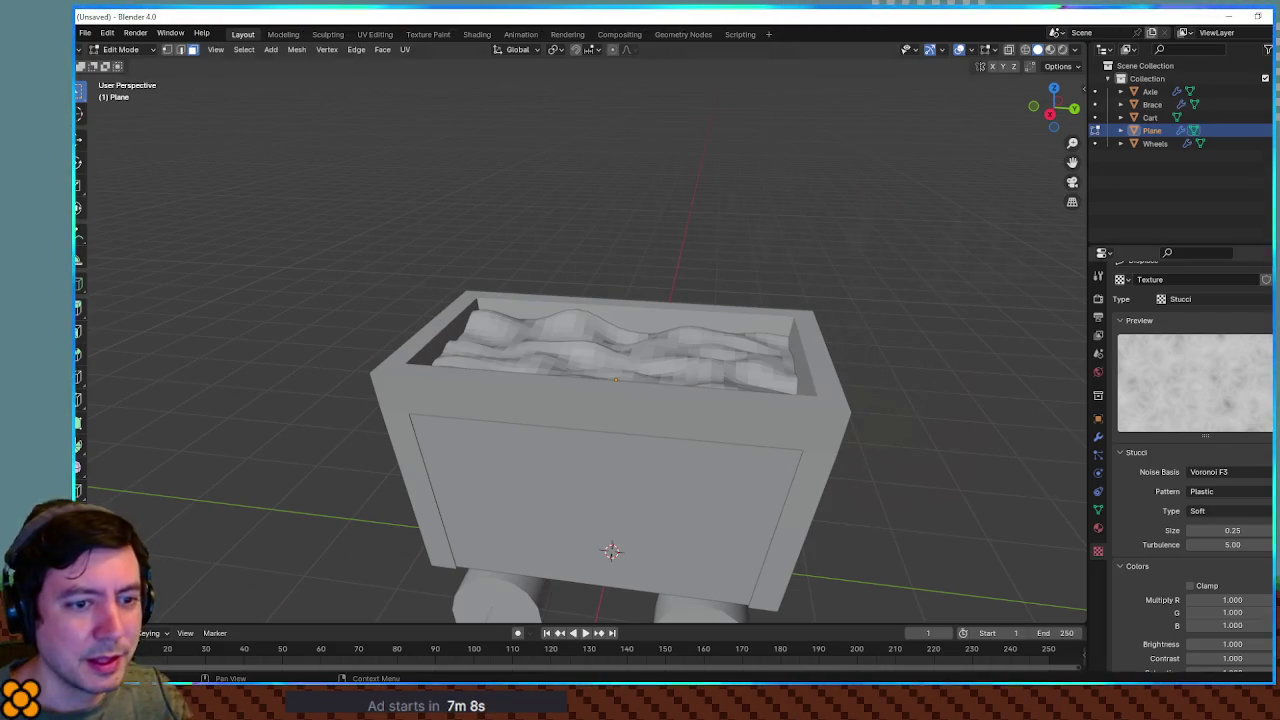
# Increase the Stucci size to 0.25 and preview Noise and Marble textures
pyautogui.moveTo(1218, 522)
pyautogui.mouseDown()
pyautogui.moveTo(1268, 522)
pyautogui.moveTo(1200, 522)
pyautogui.moveTo(1264, 544)
pyautogui.moveTo(1222, 544)
pyautogui.mouseUp()
pyautogui.click(1200, 299)
pyautogui.click(1200, 432)
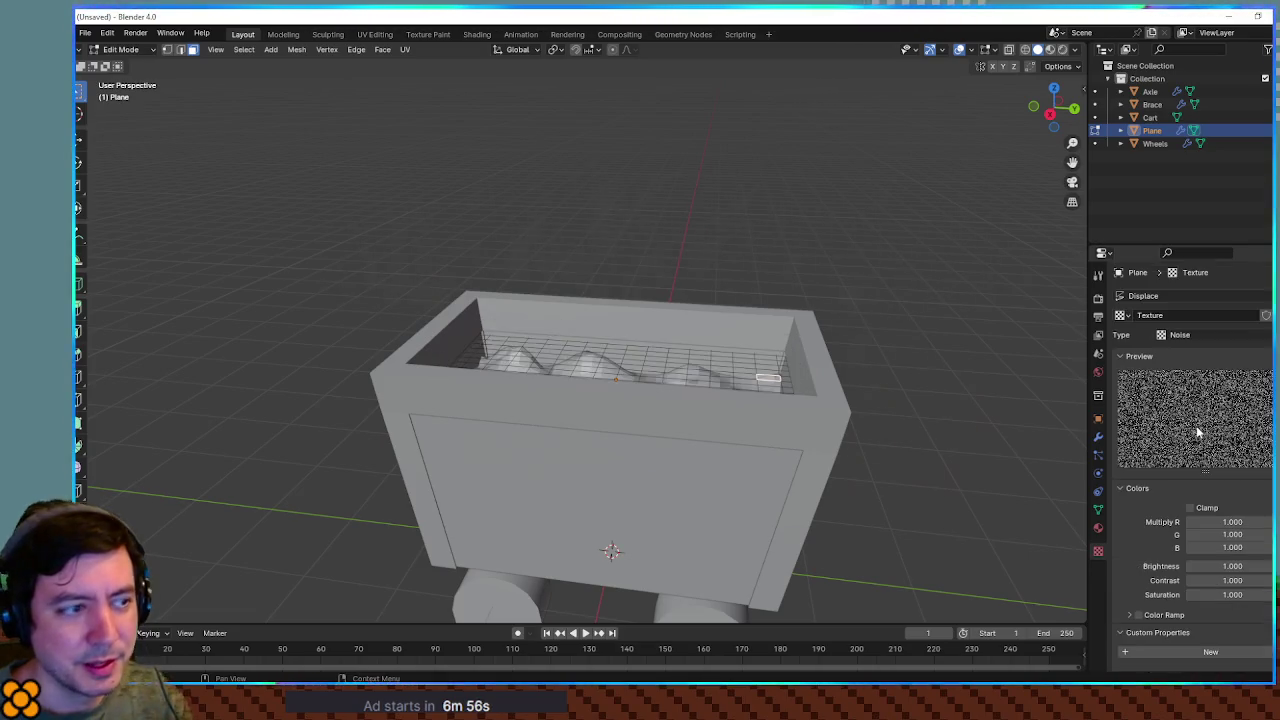
pyautogui.moveTo(886, 360); pyautogui.dragTo(891, 337)
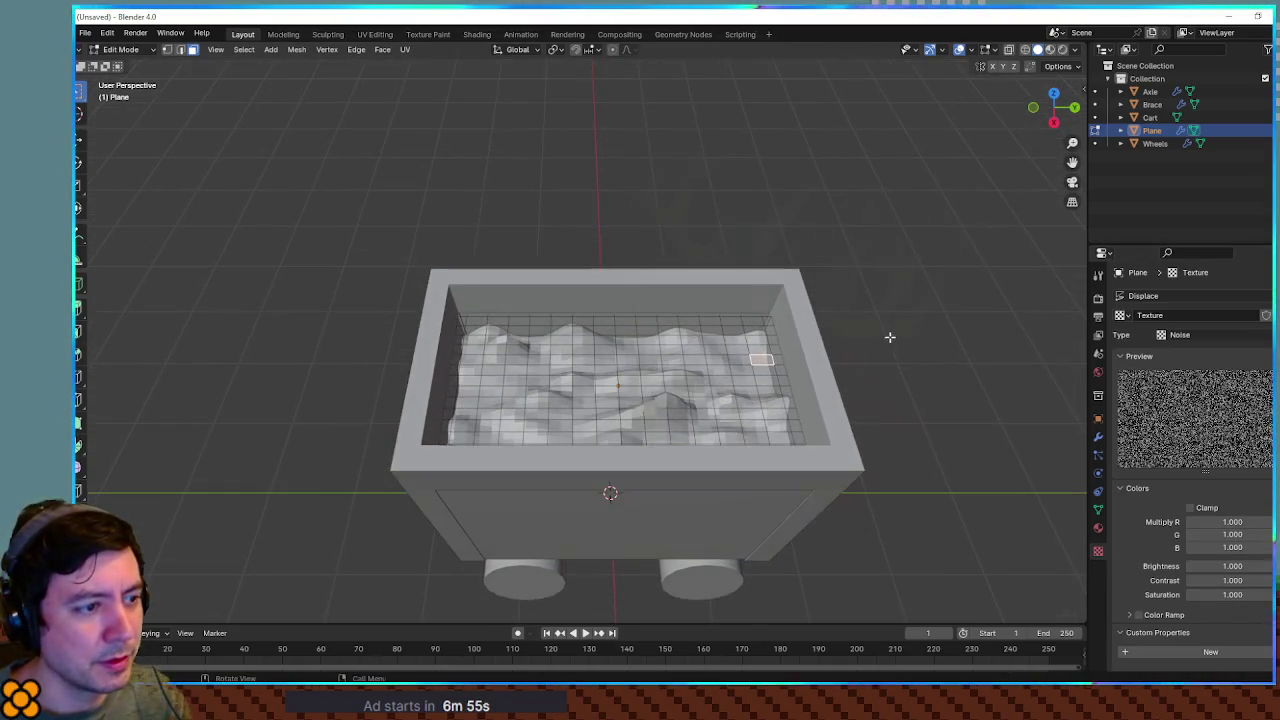
pyautogui.click(1200, 335)
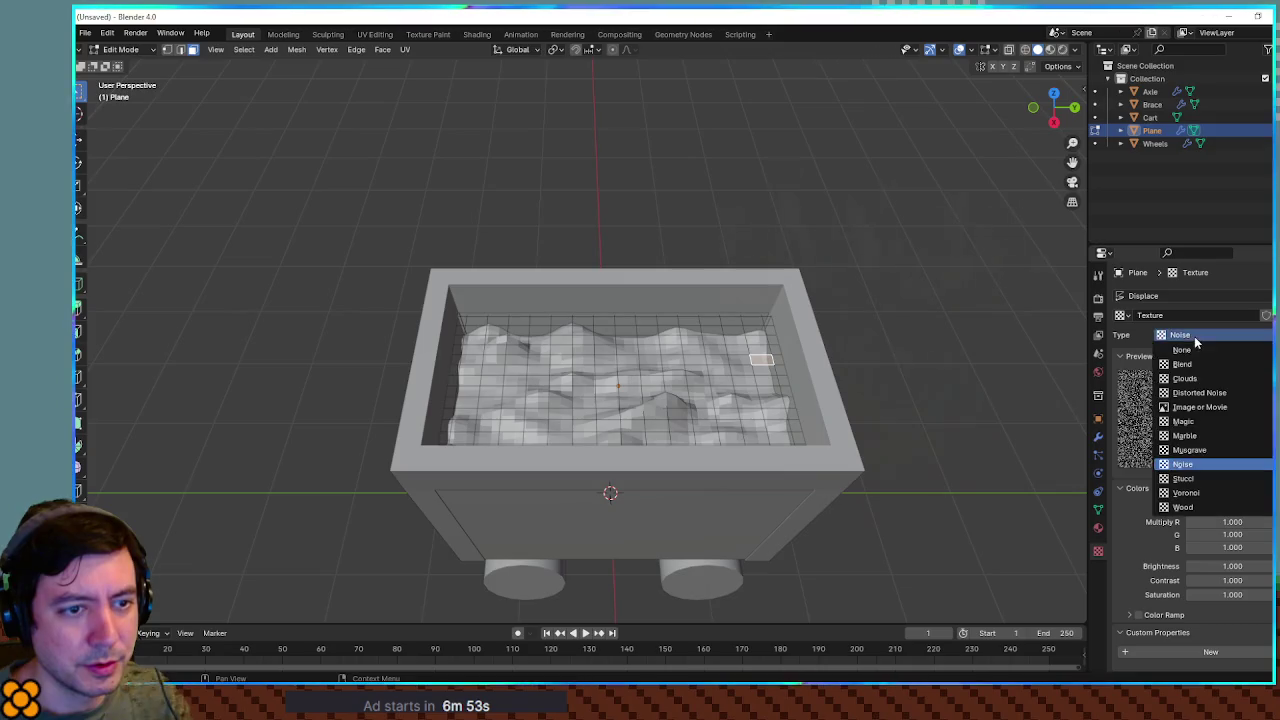
pyautogui.click(1199, 437)
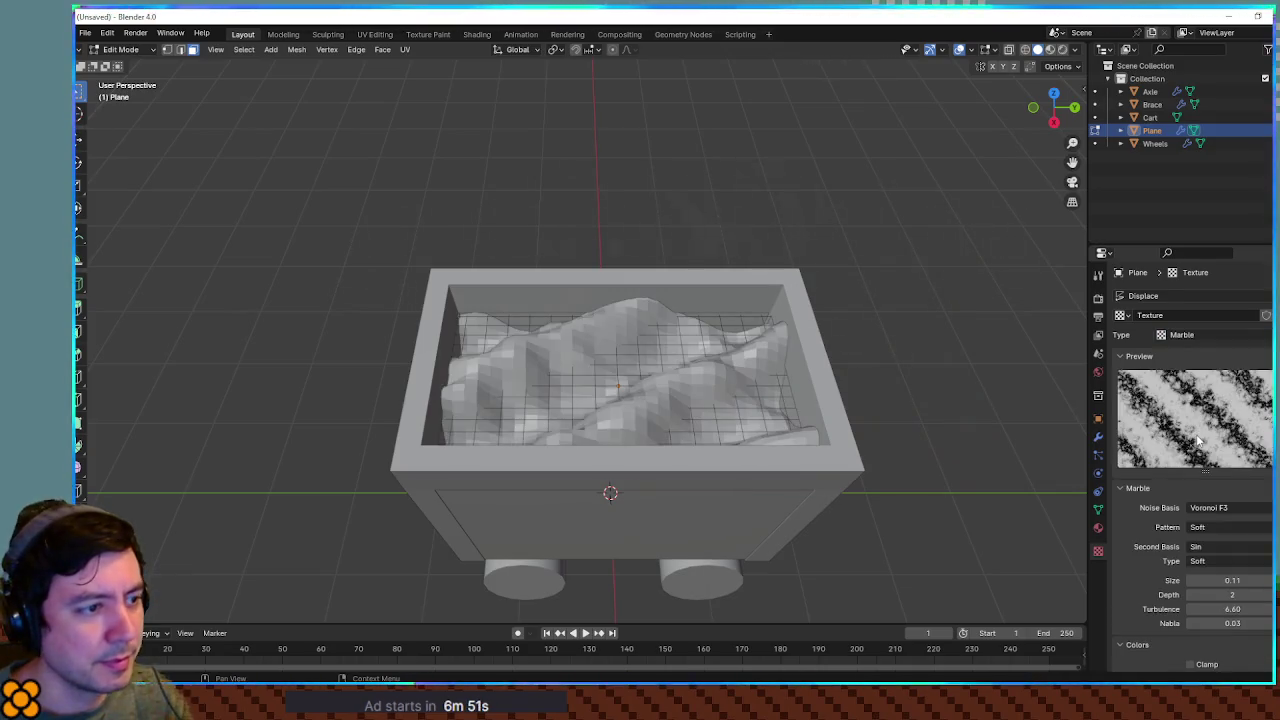
# Switch back to Stucci and raise its turbulence to 15.00
pyautogui.click(1190, 334)
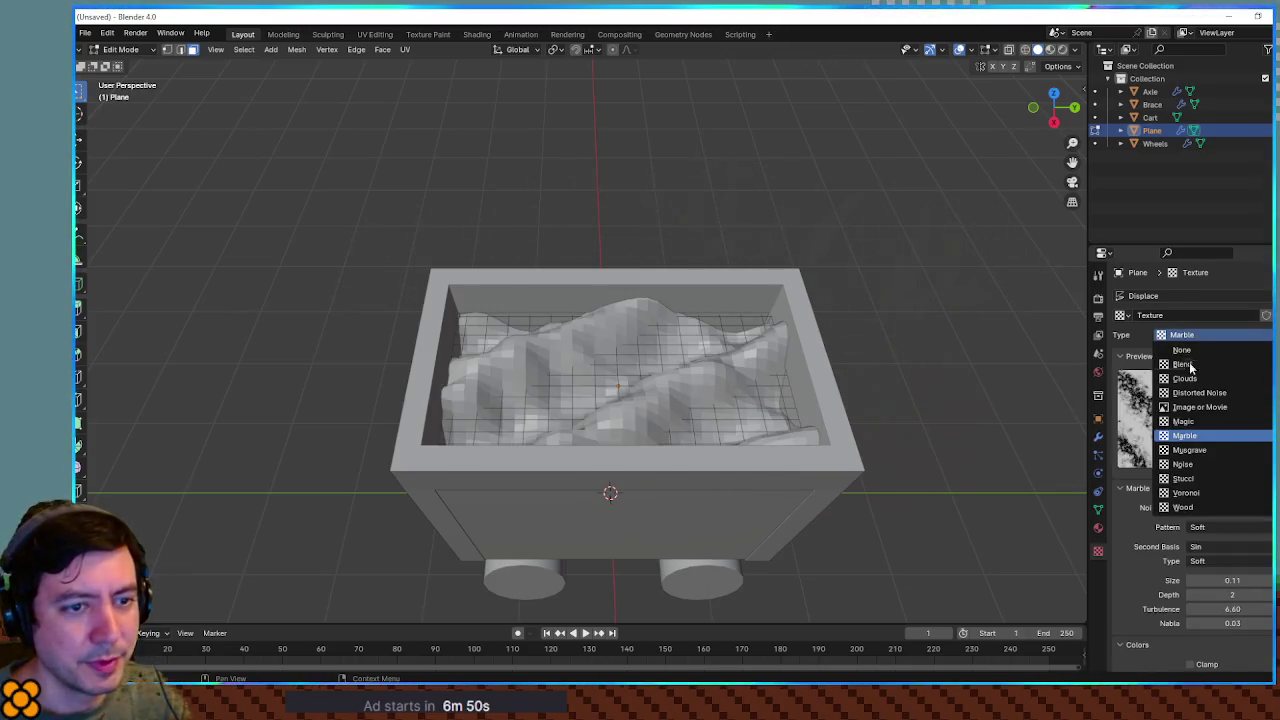
pyautogui.click(1212, 477)
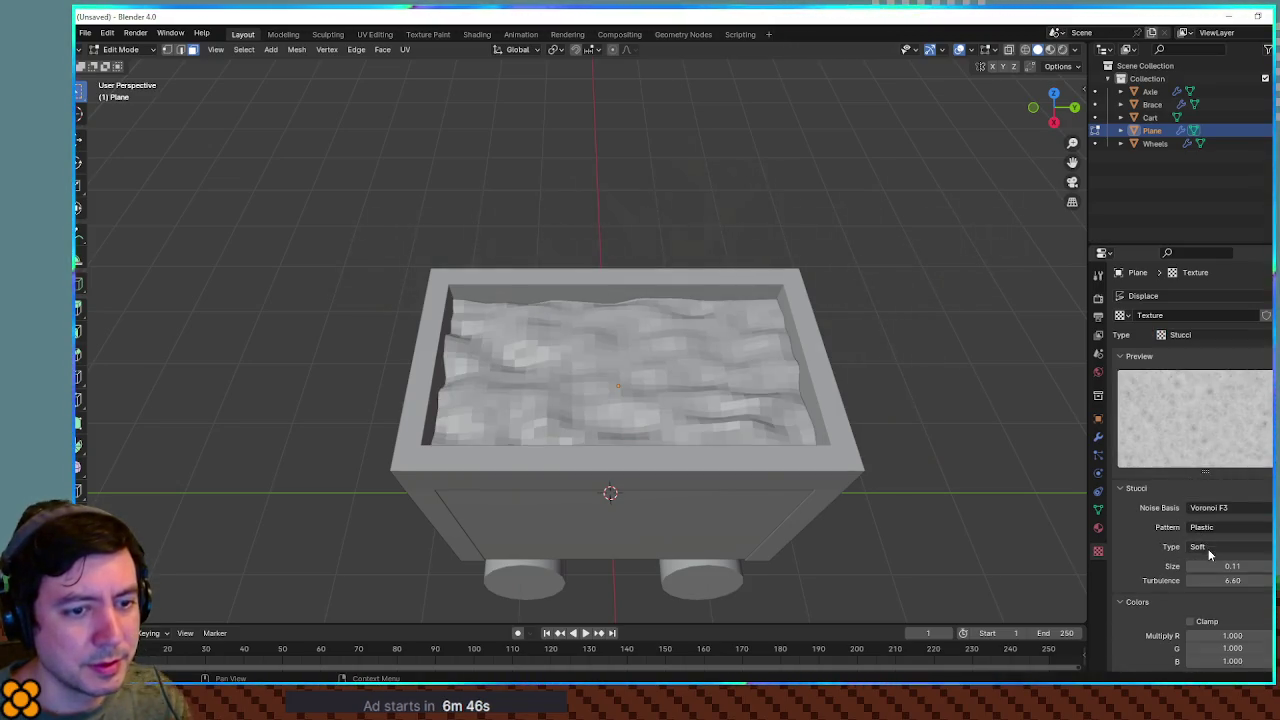
pyautogui.moveTo(1215, 566)
pyautogui.mouseDown()
pyautogui.moveTo(1266, 566)
pyautogui.moveTo(1233, 566)
pyautogui.moveTo(1261, 580)
pyautogui.moveTo(1224, 580)
pyautogui.mouseUp()
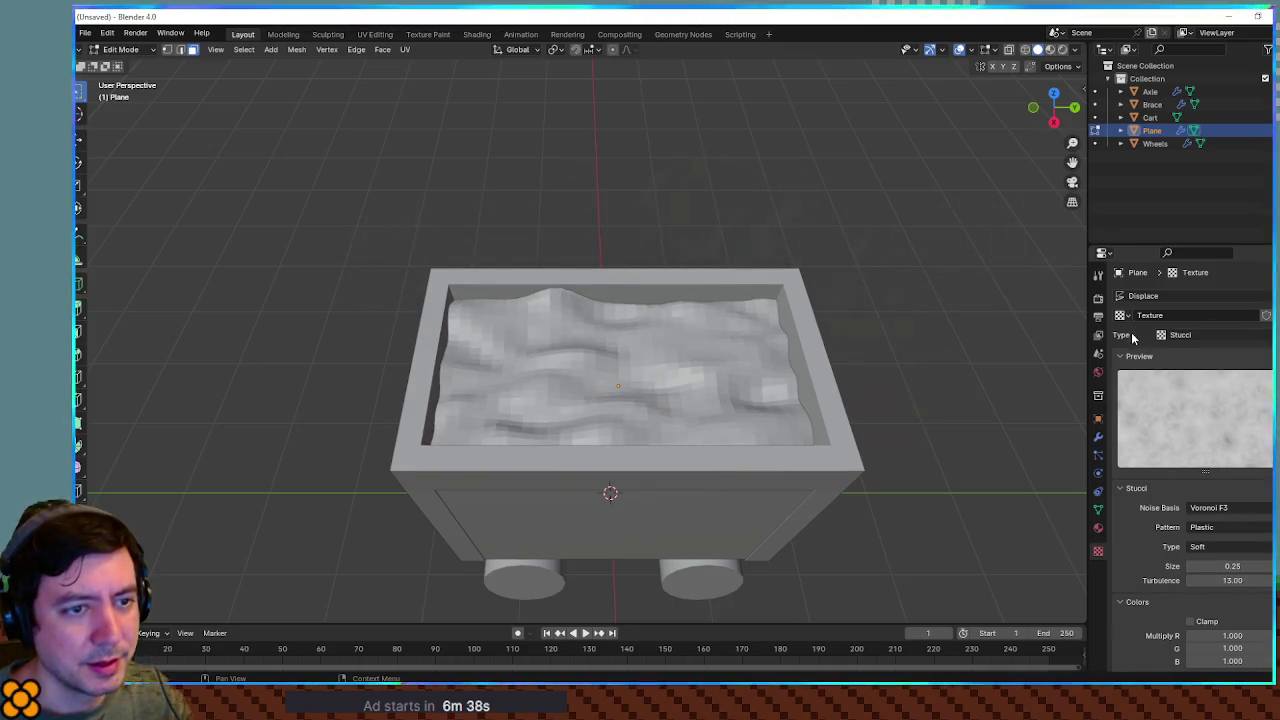
pyautogui.click(1099, 529)
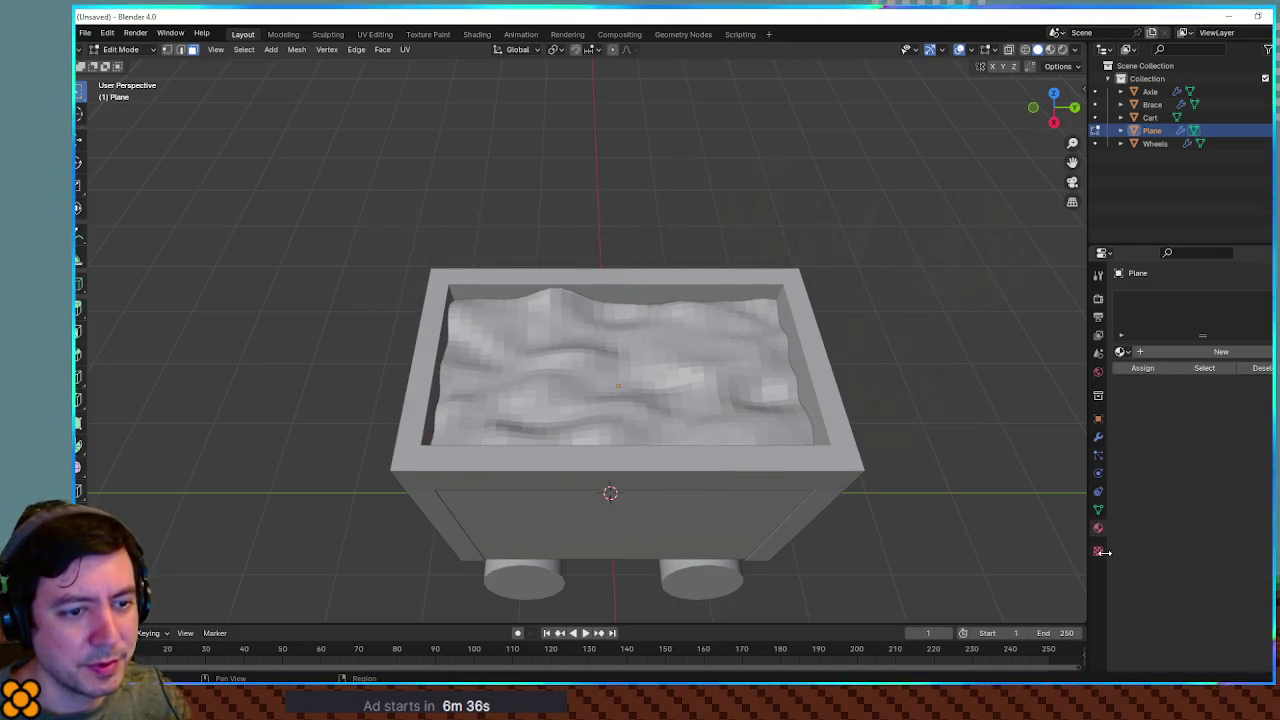
# Delete the rubble plane's Subdivision modifier for a faceted look
pyautogui.click(1099, 437)
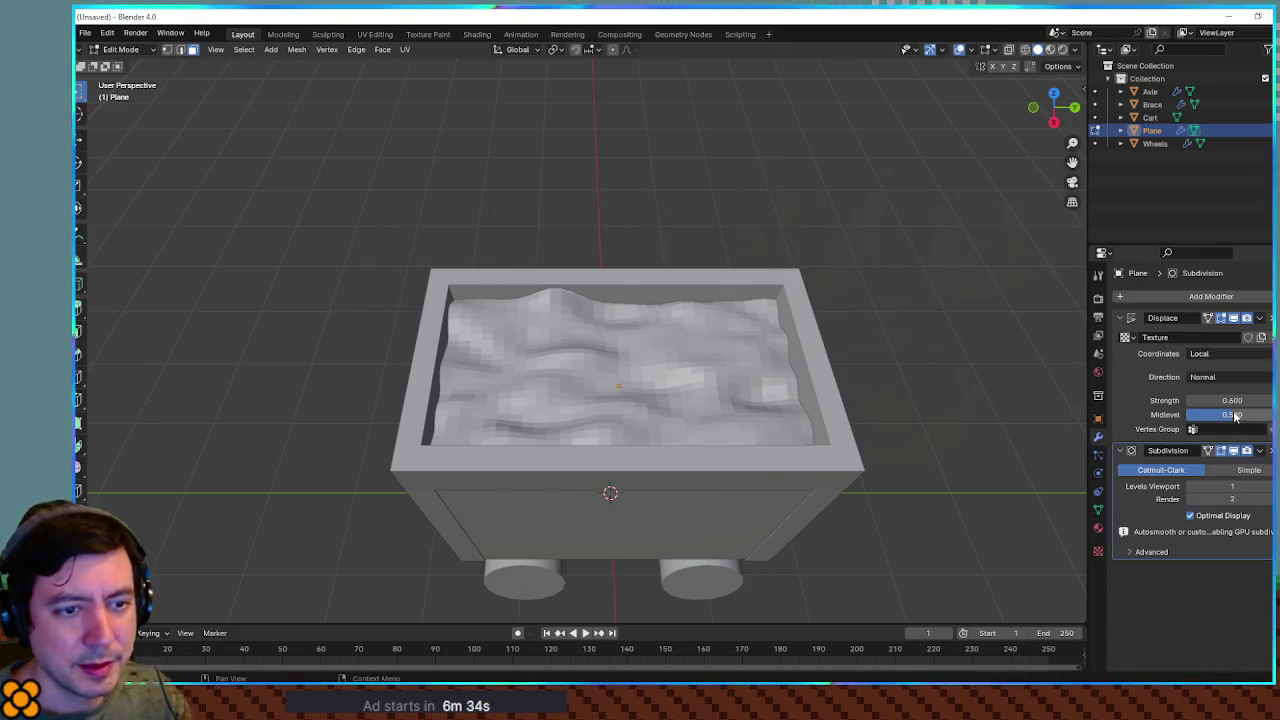
pyautogui.click(1189, 487)
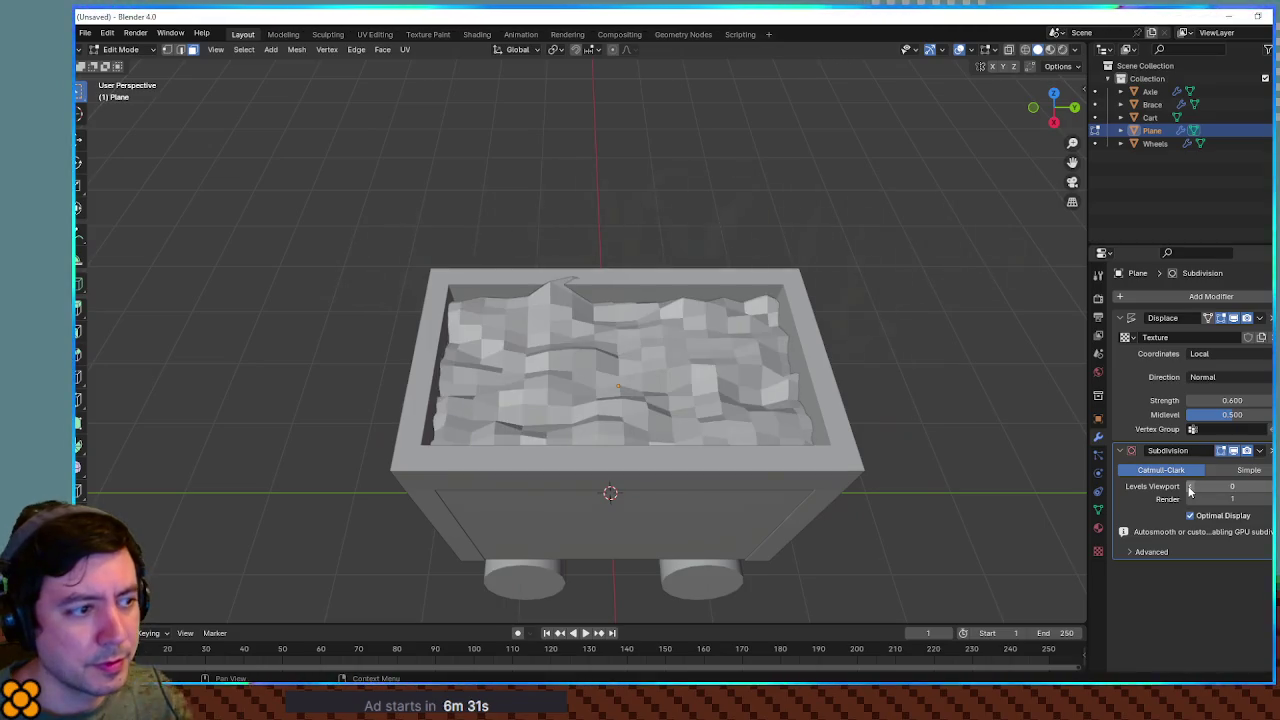
pyautogui.doubleClick(1266, 486)
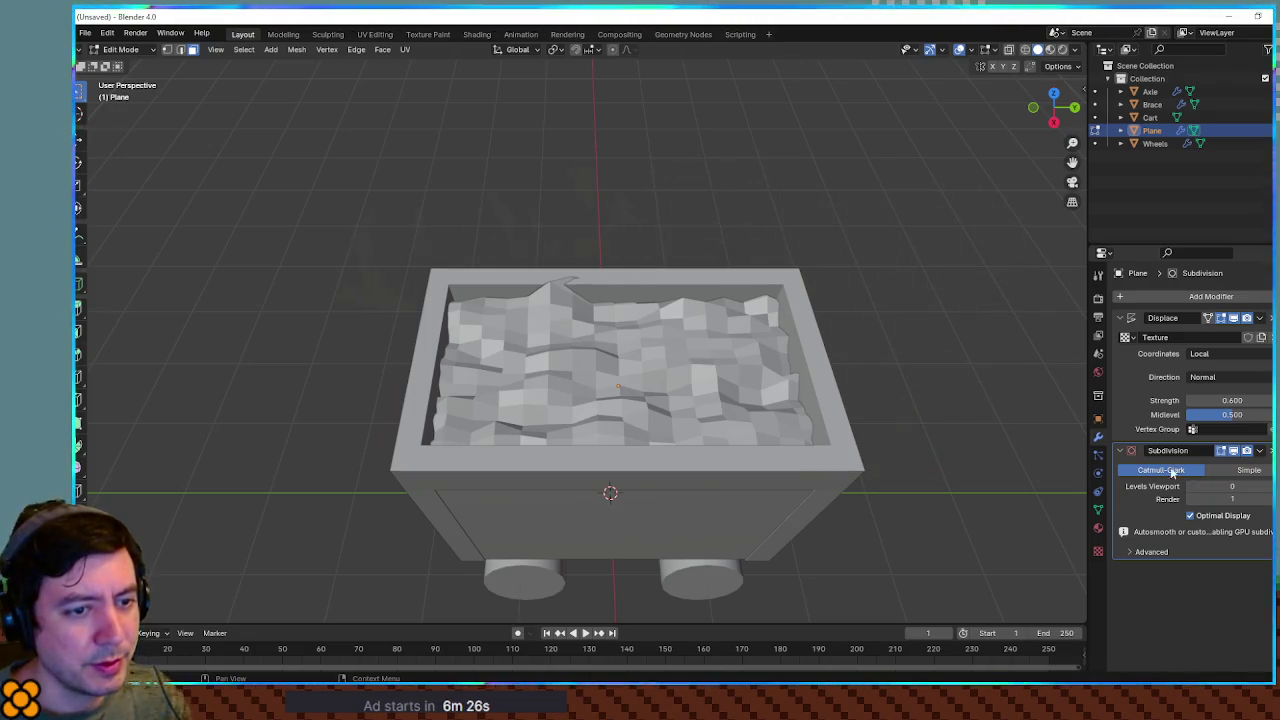
pyautogui.hotkey('ctrl', 'x')
# Lower the plane slightly along Z, then reselect it to check its Displace modifier
pyautogui.moveTo(966, 462)
pyautogui.mouseDown()
pyautogui.moveTo(1034, 437)
pyautogui.moveTo(932, 433)
pyautogui.mouseUp()
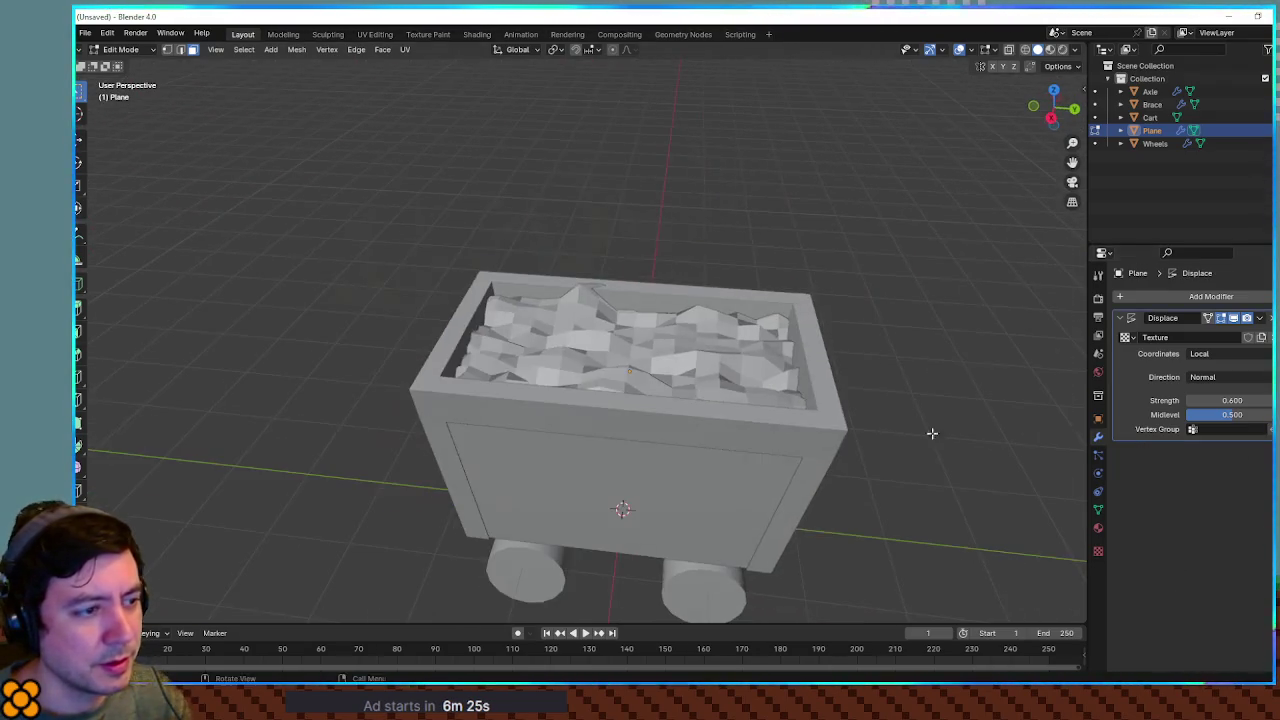
pyautogui.press('Tab')
pyautogui.press('g')
pyautogui.press('z')
pyautogui.click(679, 370)
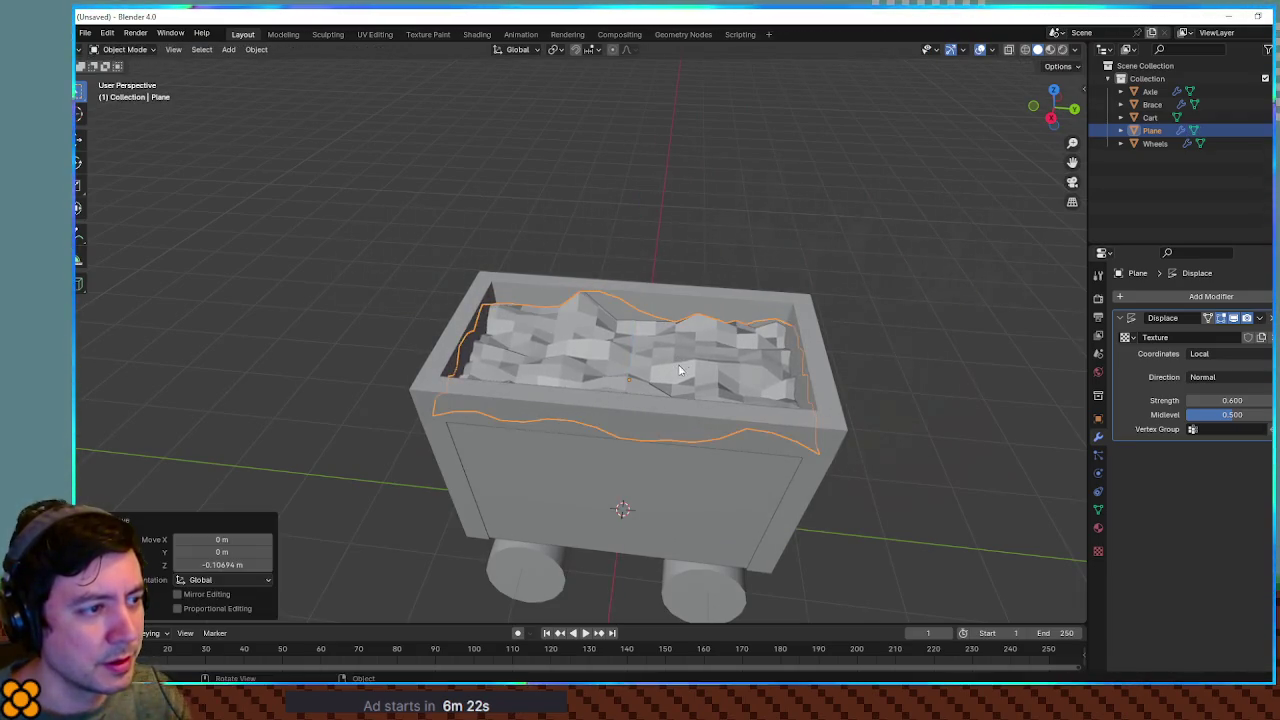
pyautogui.hotkey('alt', 'a')
pyautogui.moveTo(719, 356)
pyautogui.mouseDown()
pyautogui.moveTo(960, 317)
pyautogui.moveTo(813, 368)
pyautogui.moveTo(726, 338)
pyautogui.moveTo(463, 337)
pyautogui.moveTo(651, 354)
pyautogui.moveTo(732, 338)
pyautogui.mouseUp()
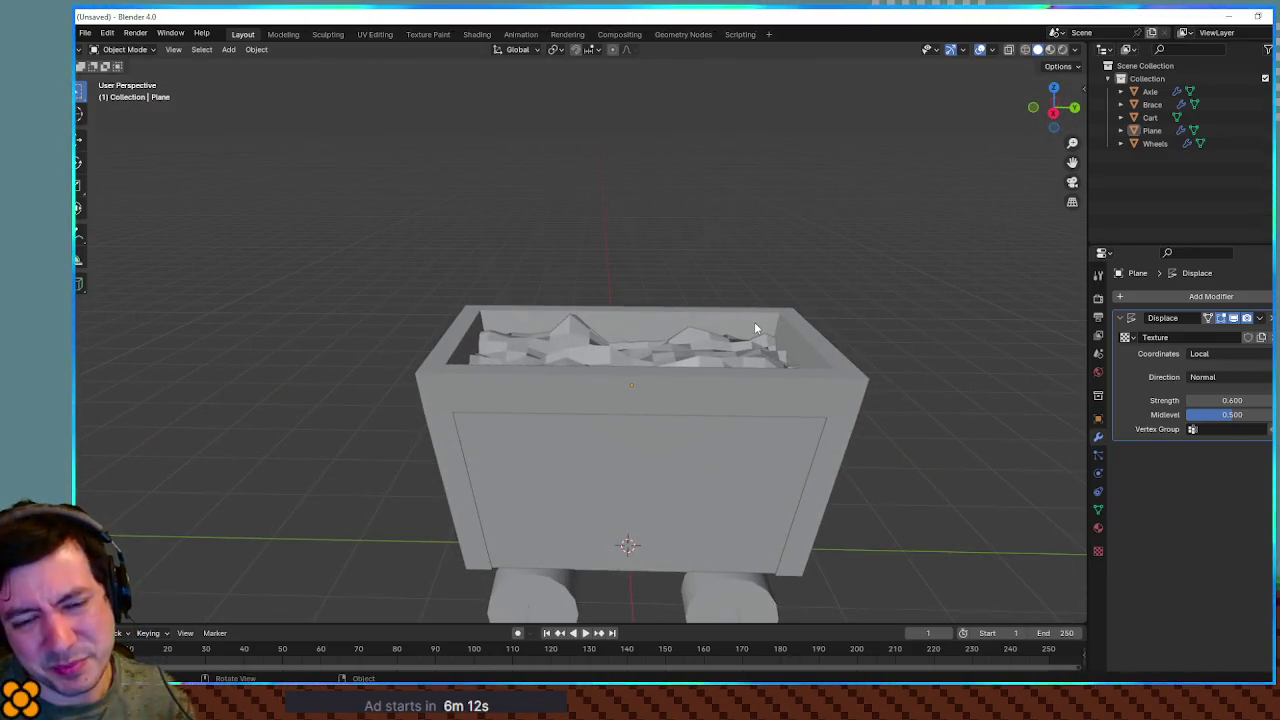
pyautogui.moveTo(599, 318)
pyautogui.mouseDown()
pyautogui.moveTo(906, 329)
pyautogui.moveTo(805, 309)
pyautogui.moveTo(933, 307)
pyautogui.moveTo(573, 324)
pyautogui.moveTo(726, 333)
pyautogui.moveTo(692, 358)
pyautogui.moveTo(754, 370)
pyautogui.moveTo(650, 330)
pyautogui.moveTo(730, 335)
pyautogui.mouseUp()
pyautogui.click(692, 365)
pyautogui.click(1261, 318)
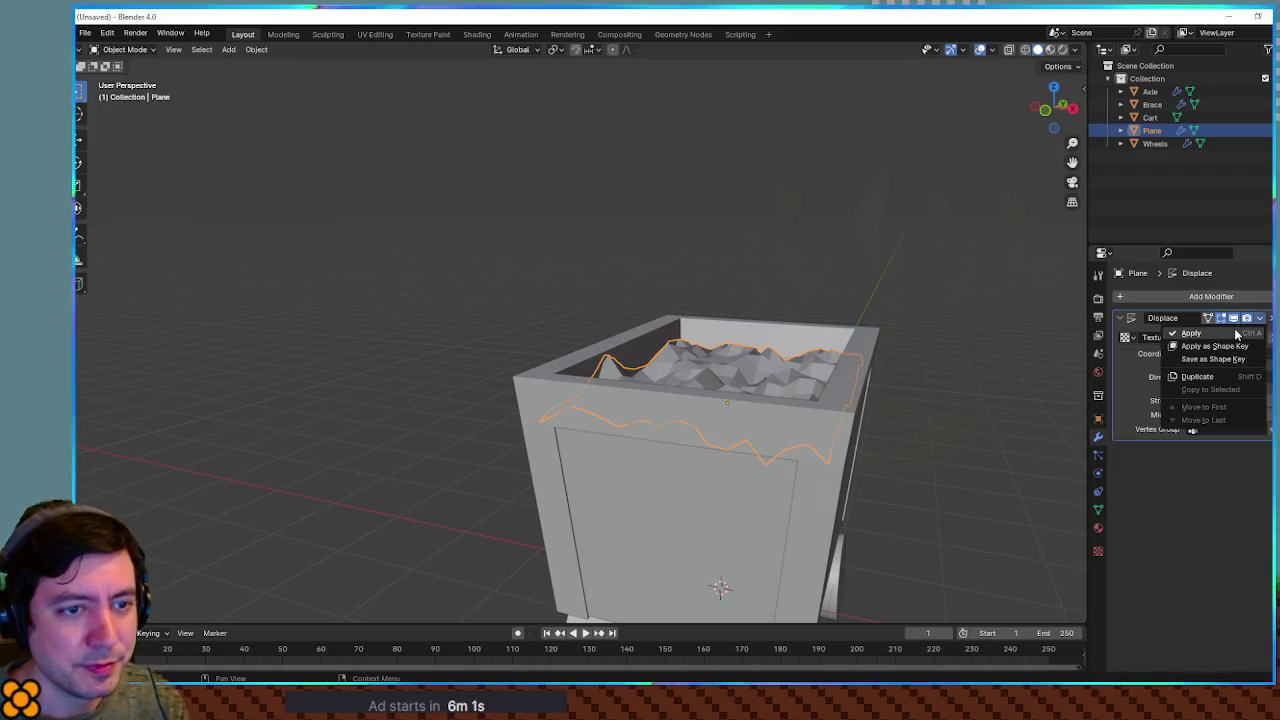
# Apply the Displace modifier to the mesh and raise the plane above the cart
pyautogui.click(1165, 333)
pyautogui.moveTo(808, 333)
pyautogui.mouseDown()
pyautogui.moveTo(780, 394)
pyautogui.moveTo(790, 370)
pyautogui.moveTo(799, 397)
pyautogui.moveTo(779, 390)
pyautogui.mouseUp()
pyautogui.press('Tab')
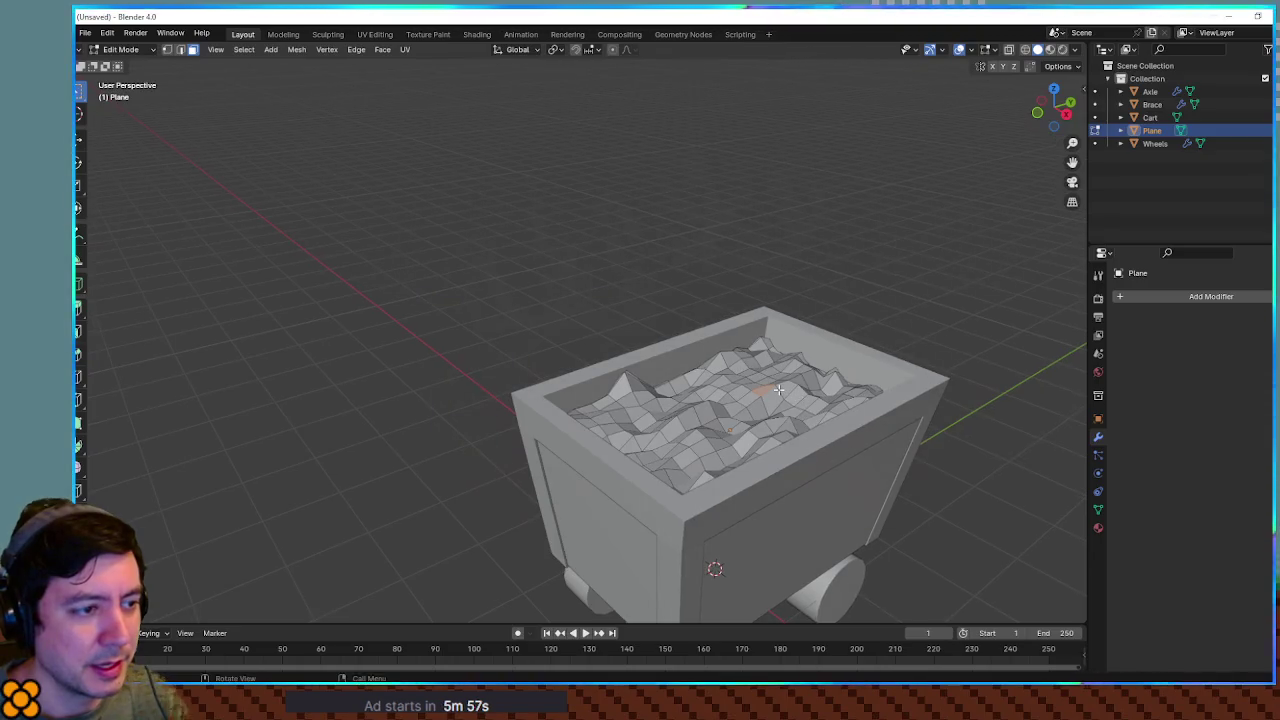
pyautogui.press('Tab')
pyautogui.press('g')
pyautogui.press('z')
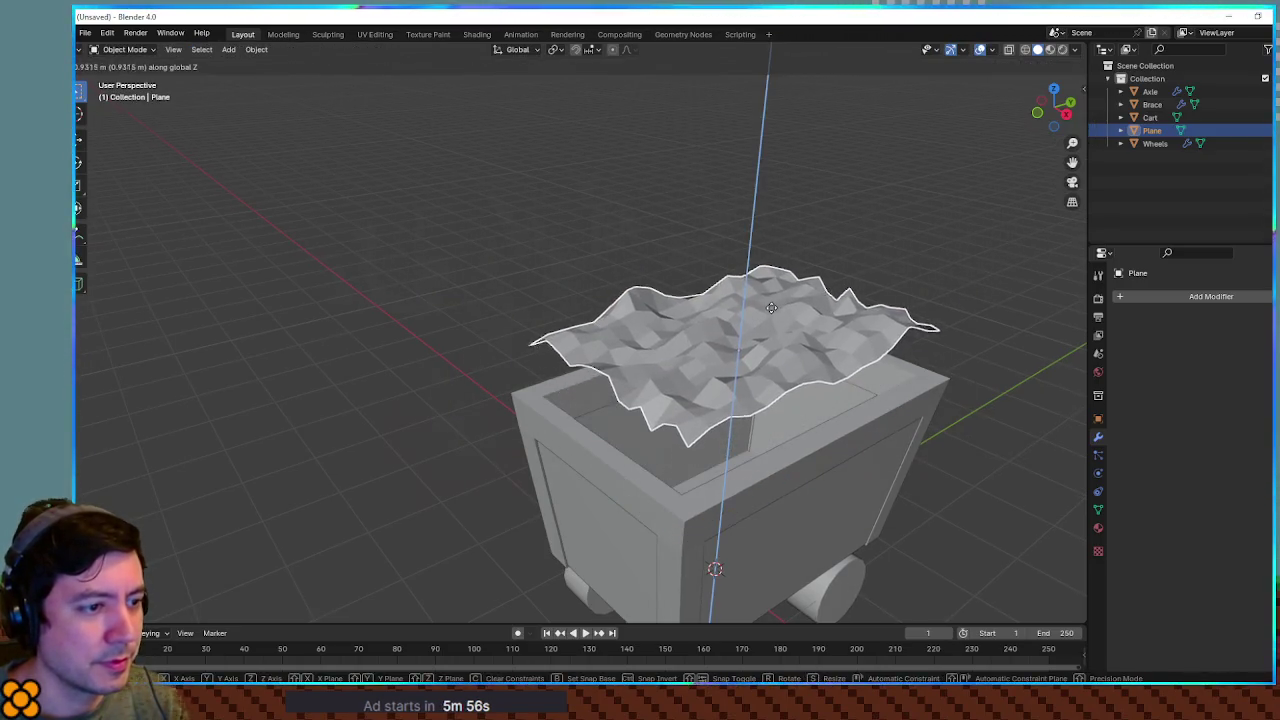
pyautogui.click(770, 327)
pyautogui.moveTo(771, 331)
pyautogui.mouseDown()
pyautogui.moveTo(943, 305)
pyautogui.moveTo(924, 317)
pyautogui.mouseUp()
pyautogui.moveTo(800, 330)
pyautogui.mouseDown()
pyautogui.moveTo(792, 352)
pyautogui.moveTo(766, 345)
pyautogui.mouseUp()
# Flatten the selected vertices and the front and right border edges along Z
pyautogui.press('Tab')
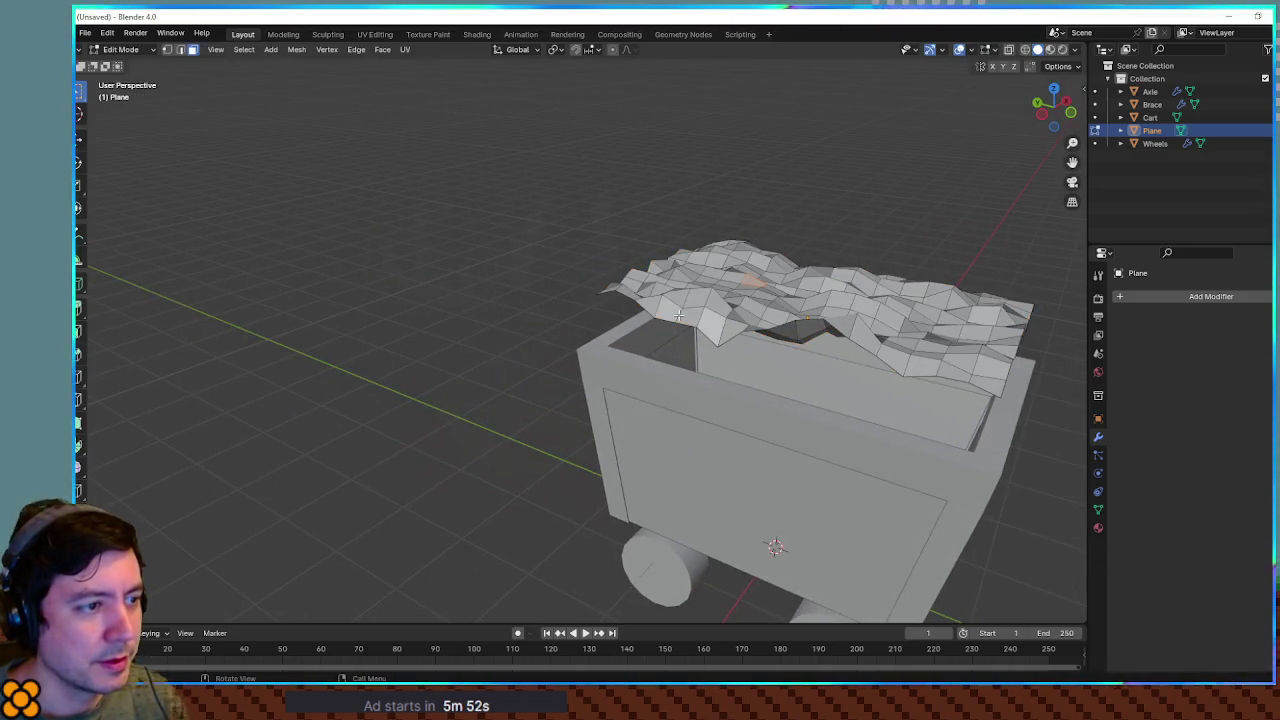
pyautogui.moveTo(694, 328); pyautogui.dragTo(834, 329)
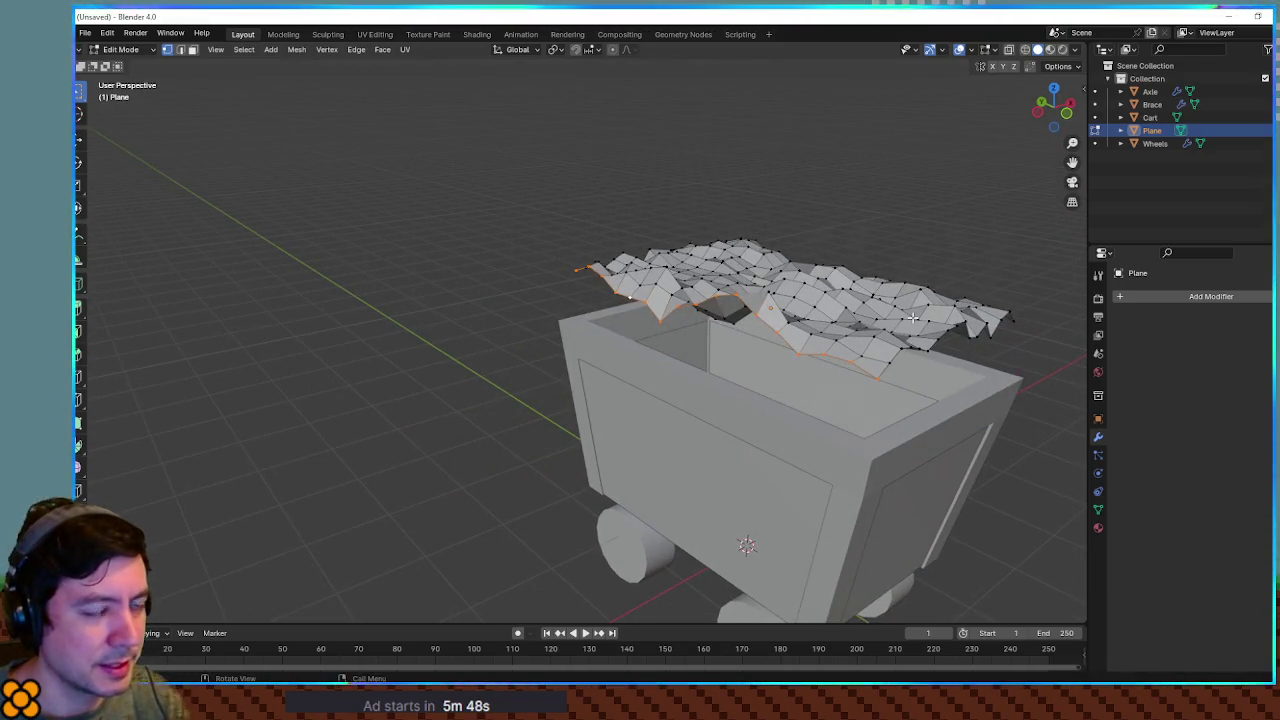
pyautogui.press('s')
pyautogui.press('z')
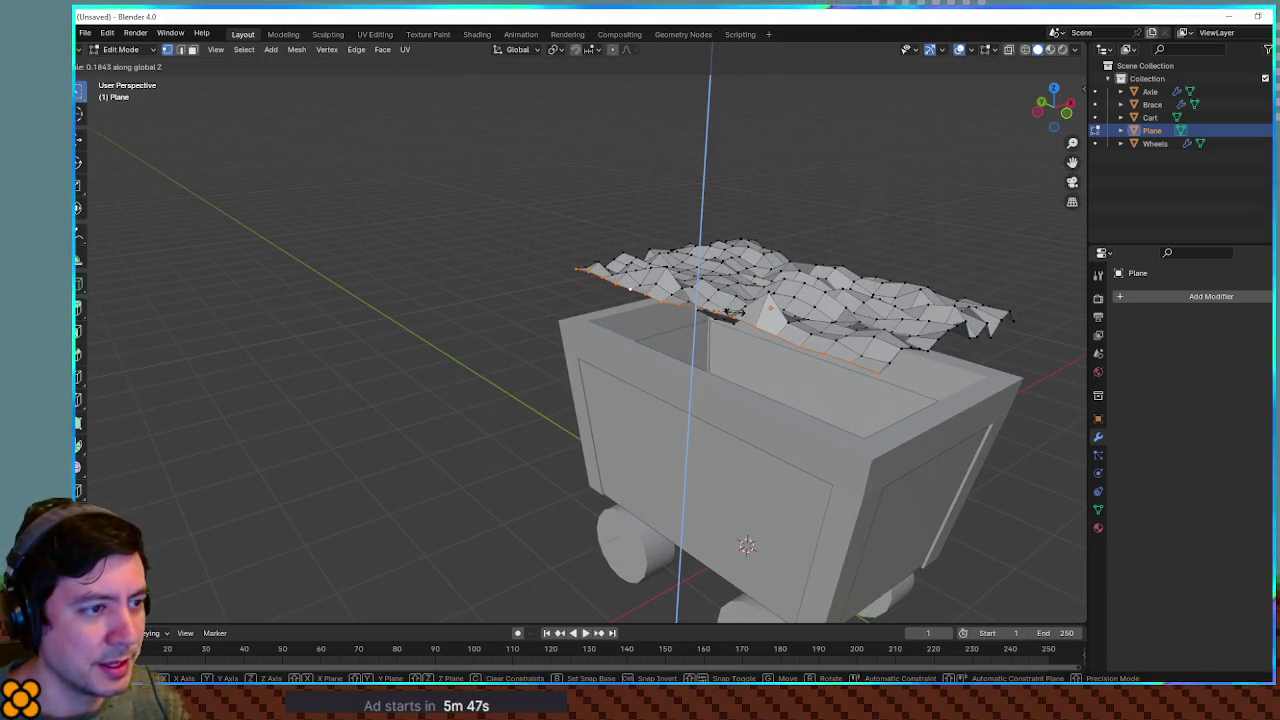
pyautogui.click(738, 314)
pyautogui.moveTo(738, 314)
pyautogui.mouseDown()
pyautogui.moveTo(633, 340)
pyautogui.moveTo(812, 388)
pyautogui.mouseUp()
pyautogui.keyDown('alt'); pyautogui.click(801, 369); pyautogui.keyUp('alt')
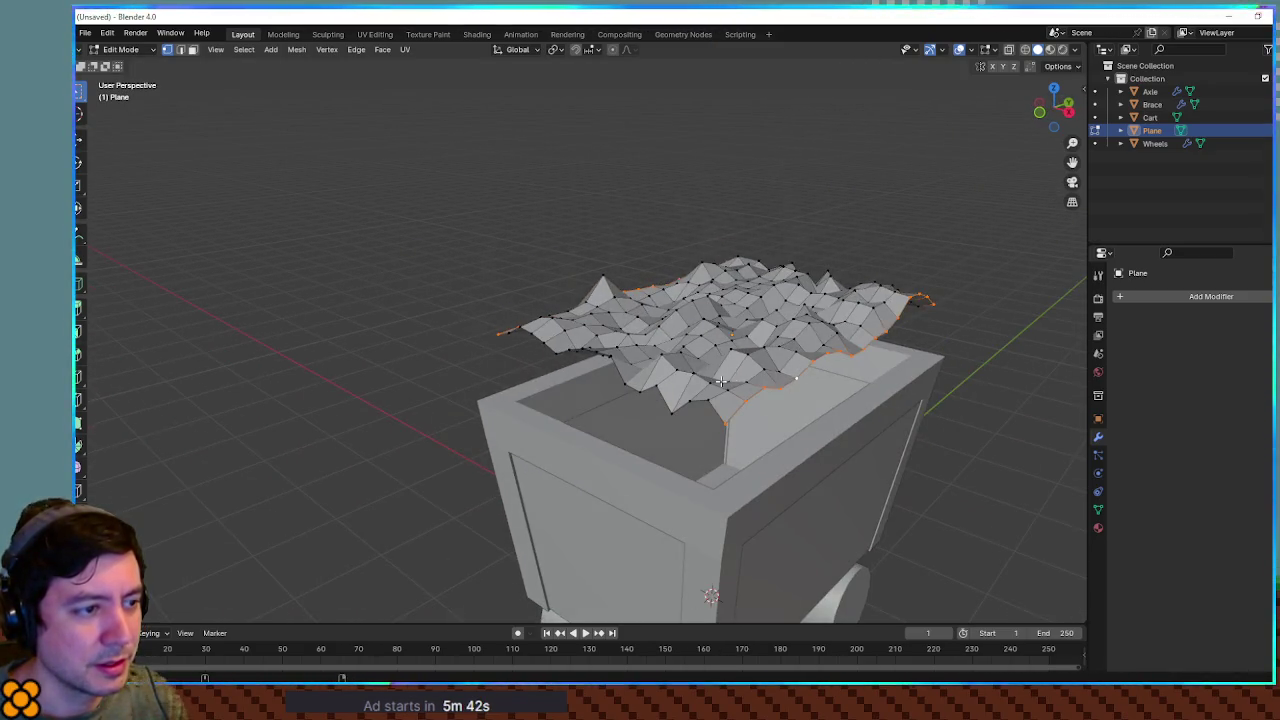
pyautogui.moveTo(869, 311); pyautogui.dragTo(974, 364)
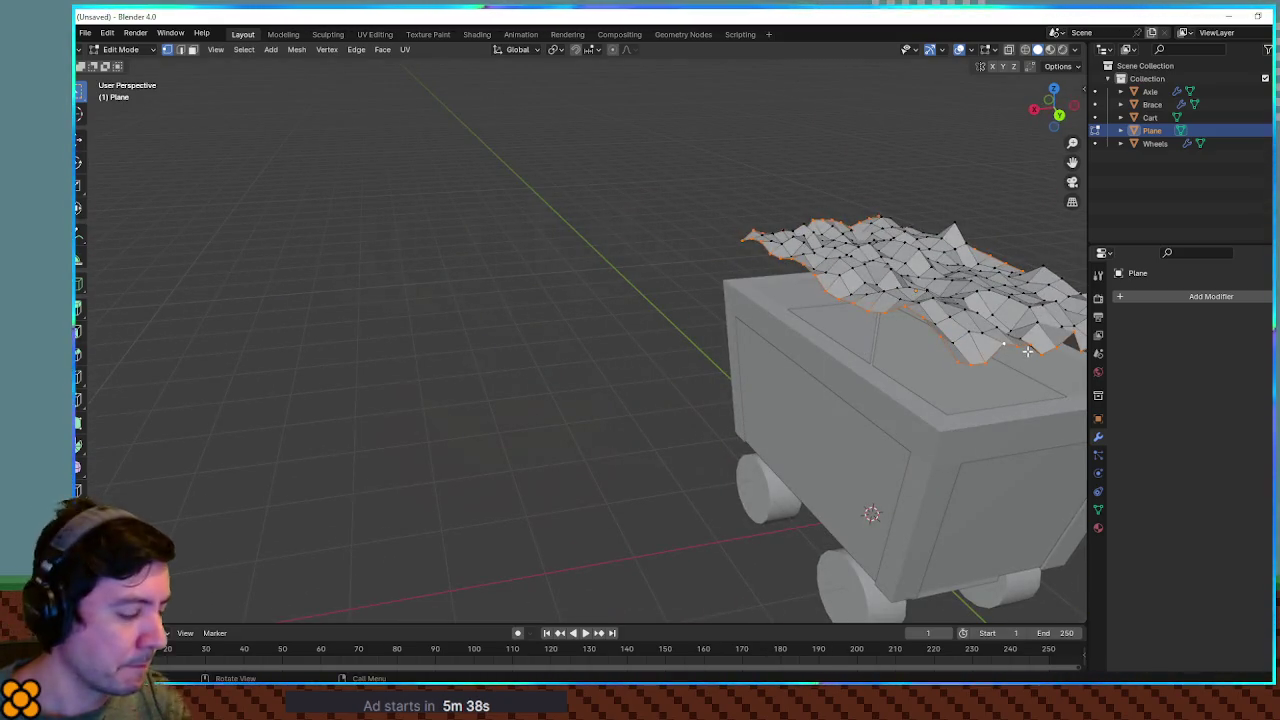
pyautogui.press('s')
pyautogui.press('z')
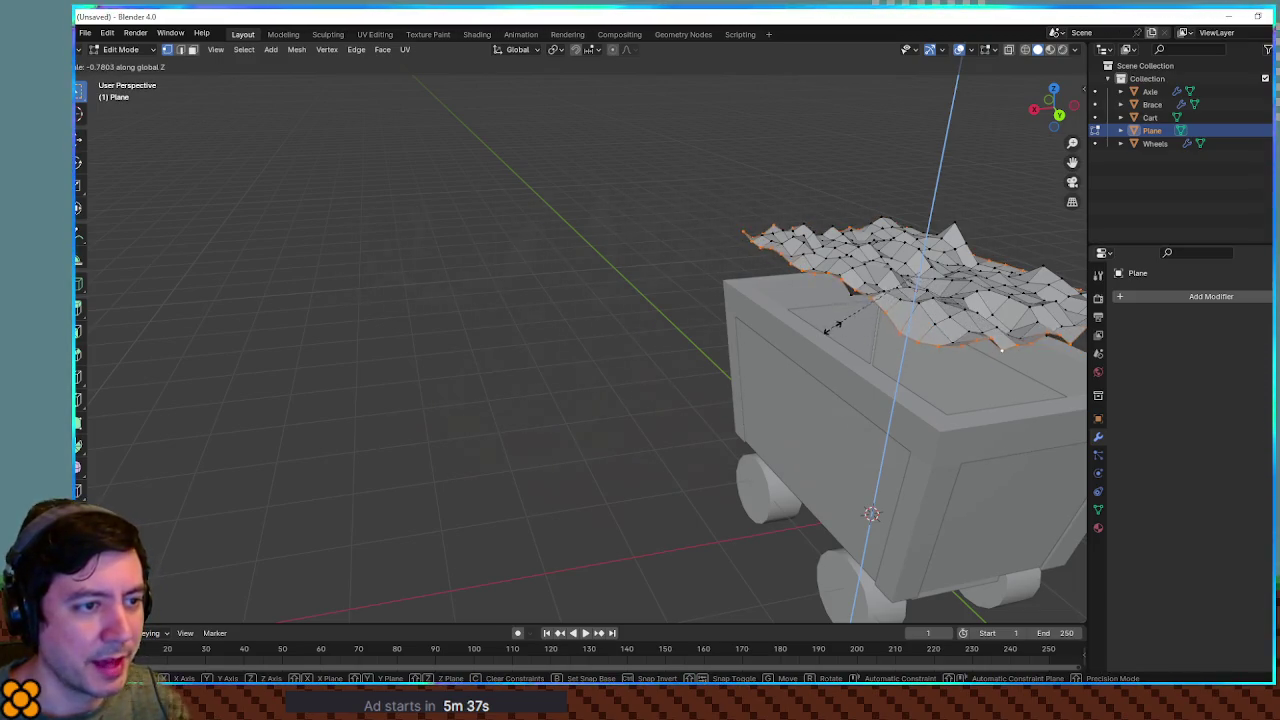
pyautogui.click(1003, 347)
pyautogui.moveTo(1003, 347); pyautogui.dragTo(950, 297)
# Sink the whole plane down into the cart along Z
pyautogui.press('Tab')
pyautogui.press('g')
pyautogui.press('z')
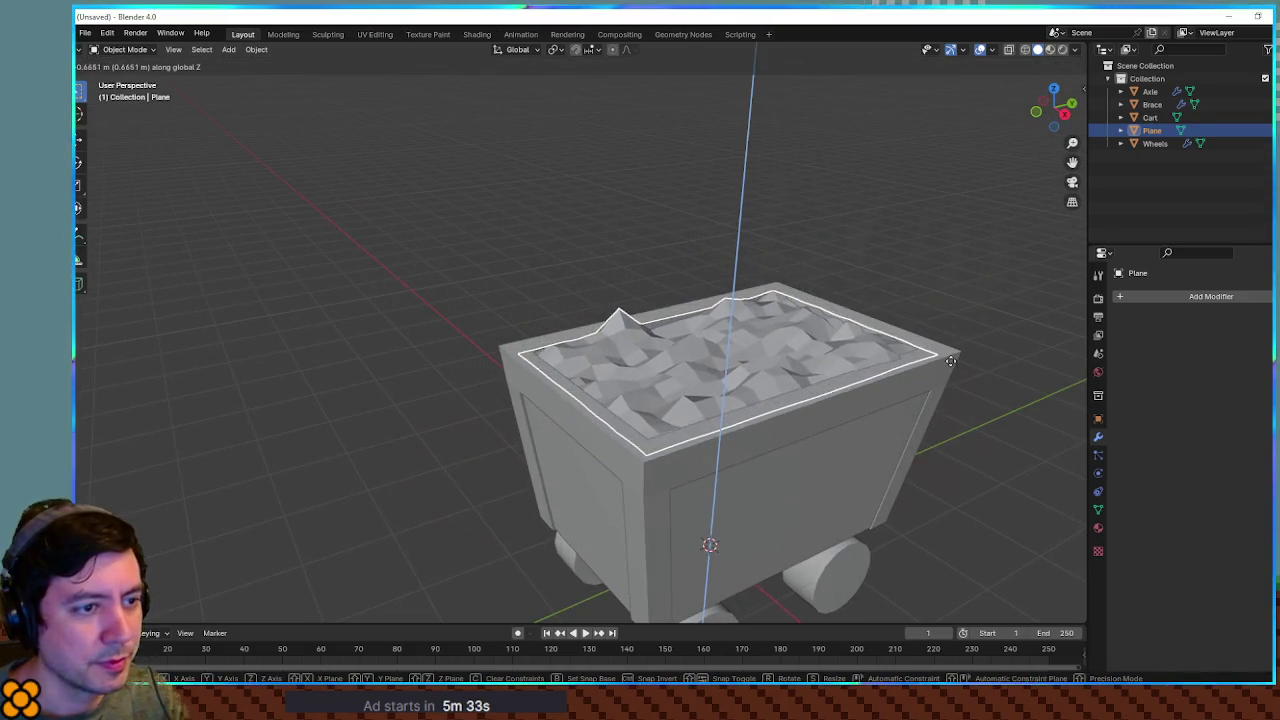
pyautogui.click(951, 364)
pyautogui.scroll(8, 960, 345)
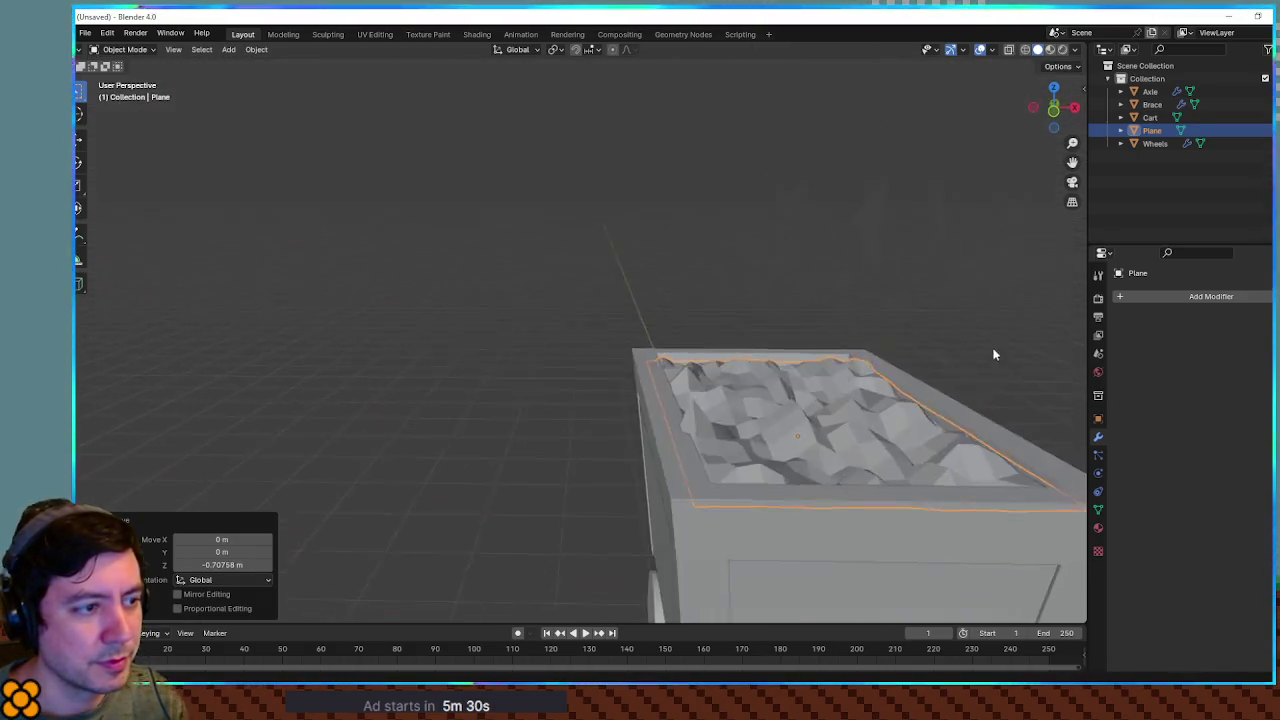
pyautogui.press('KP_1')
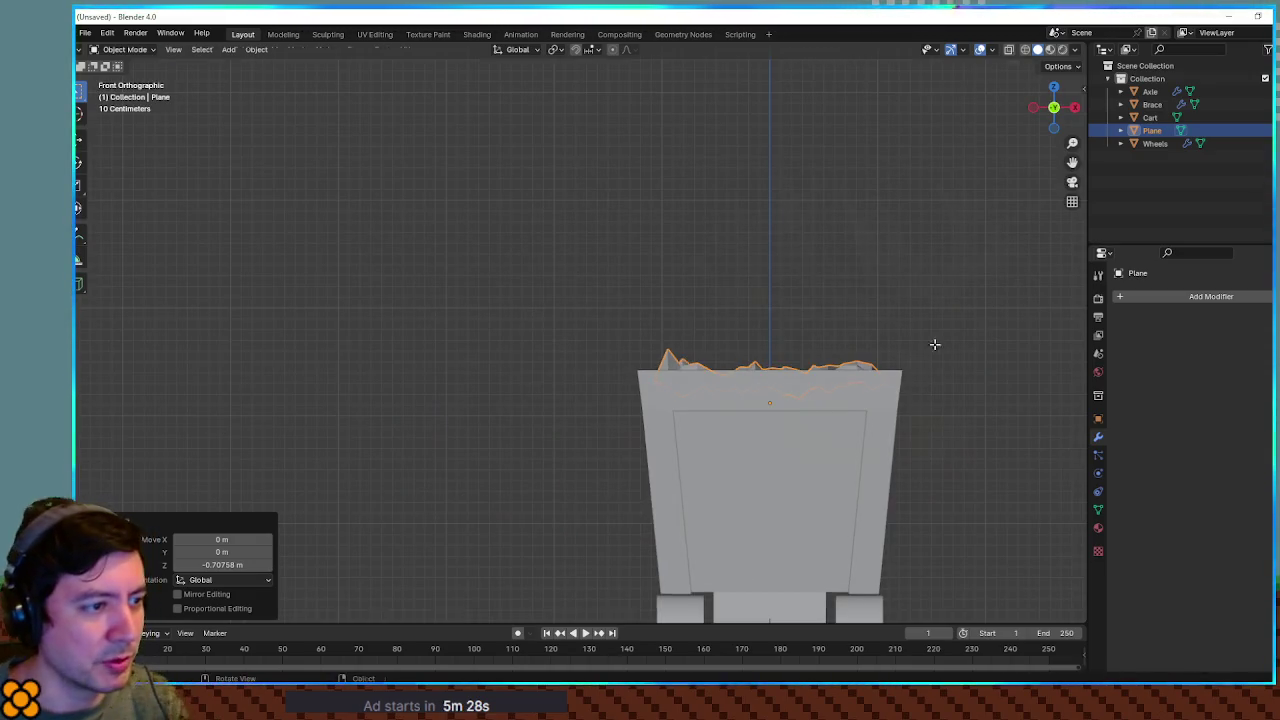
# Pull the plane's highest top vertices down 0.16267 m along Z
pyautogui.press('Tab')
pyautogui.moveTo(632, 329); pyautogui.dragTo(953, 360)
pyautogui.press('g')
pyautogui.press('z')
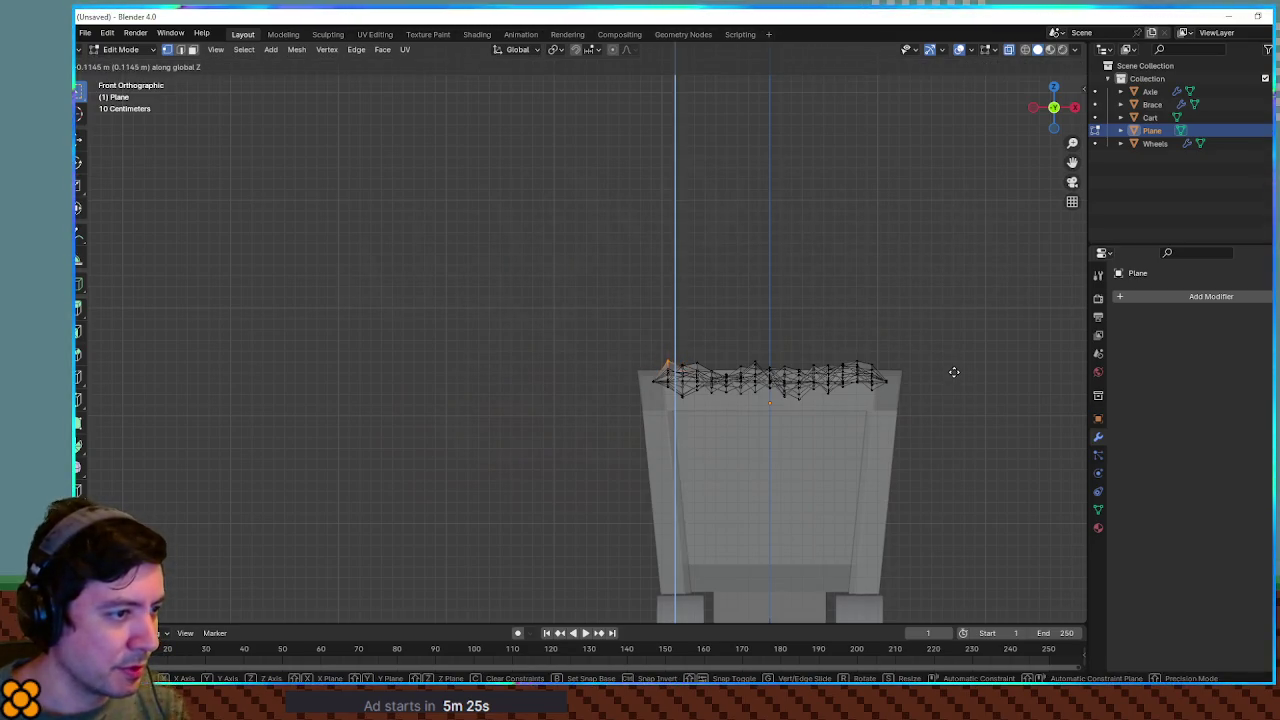
pyautogui.click(955, 376)
pyautogui.moveTo(608, 327); pyautogui.dragTo(968, 369)
pyautogui.press('g')
pyautogui.press('z')
pyautogui.click(971, 375)
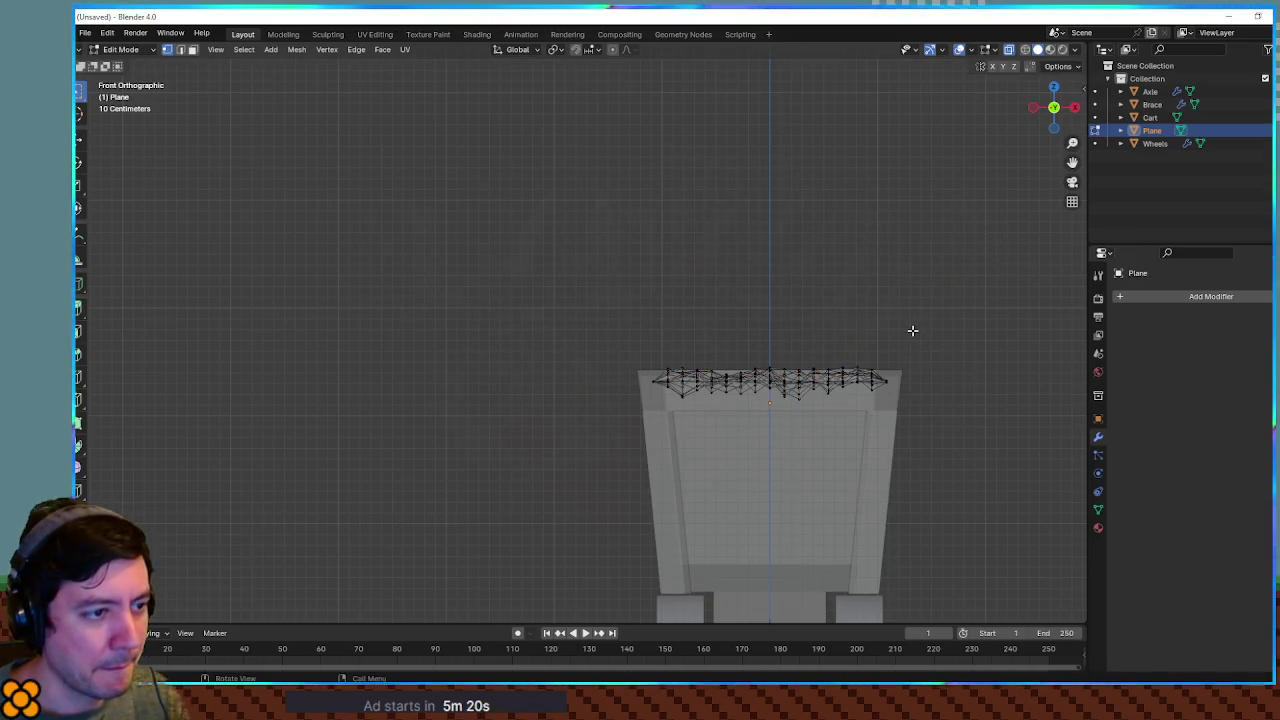
pyautogui.press('a')
pyautogui.moveTo(912, 331)
pyautogui.mouseDown()
pyautogui.moveTo(871, 389)
pyautogui.moveTo(865, 374)
pyautogui.mouseUp()
pyautogui.hotkey('alt', 'a')
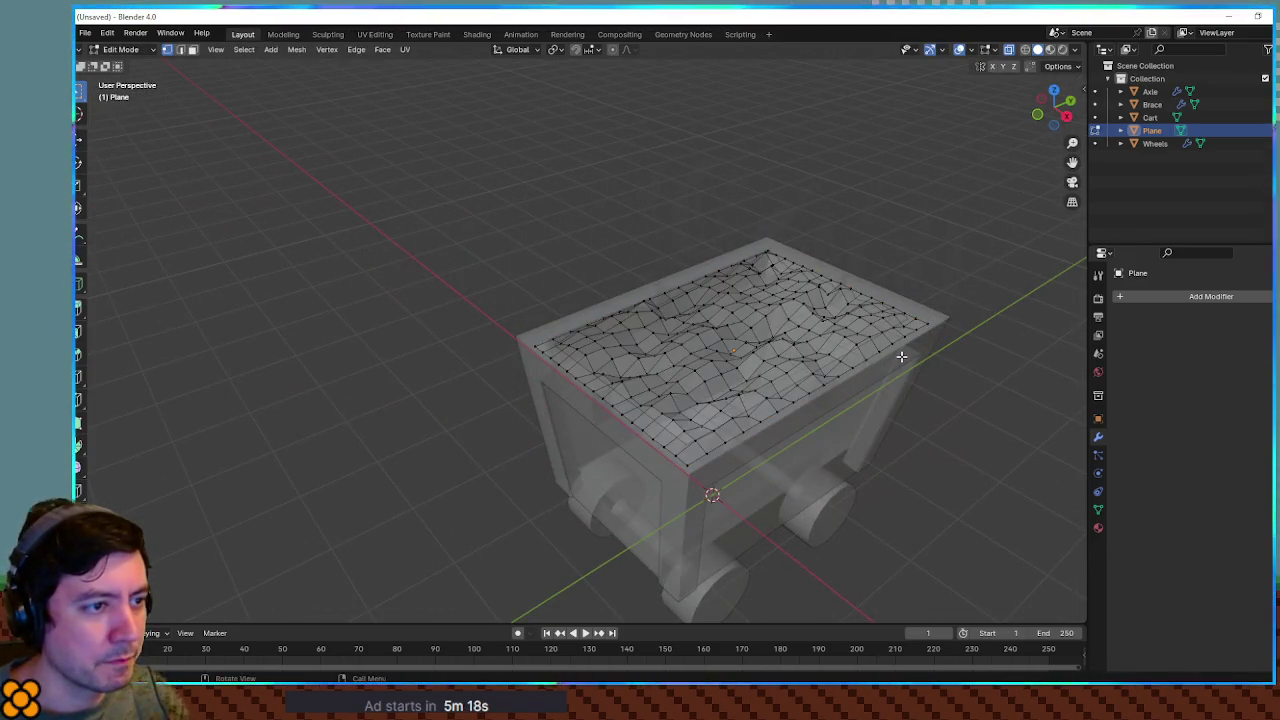
pyautogui.press('Tab')
# After inspecting the cart, rename the Plane object in the Outliner to 'Coal'
pyautogui.click(1000, 348)
pyautogui.moveTo(1000, 348)
pyautogui.mouseDown()
pyautogui.moveTo(1077, 337)
pyautogui.moveTo(922, 344)
pyautogui.mouseUp()
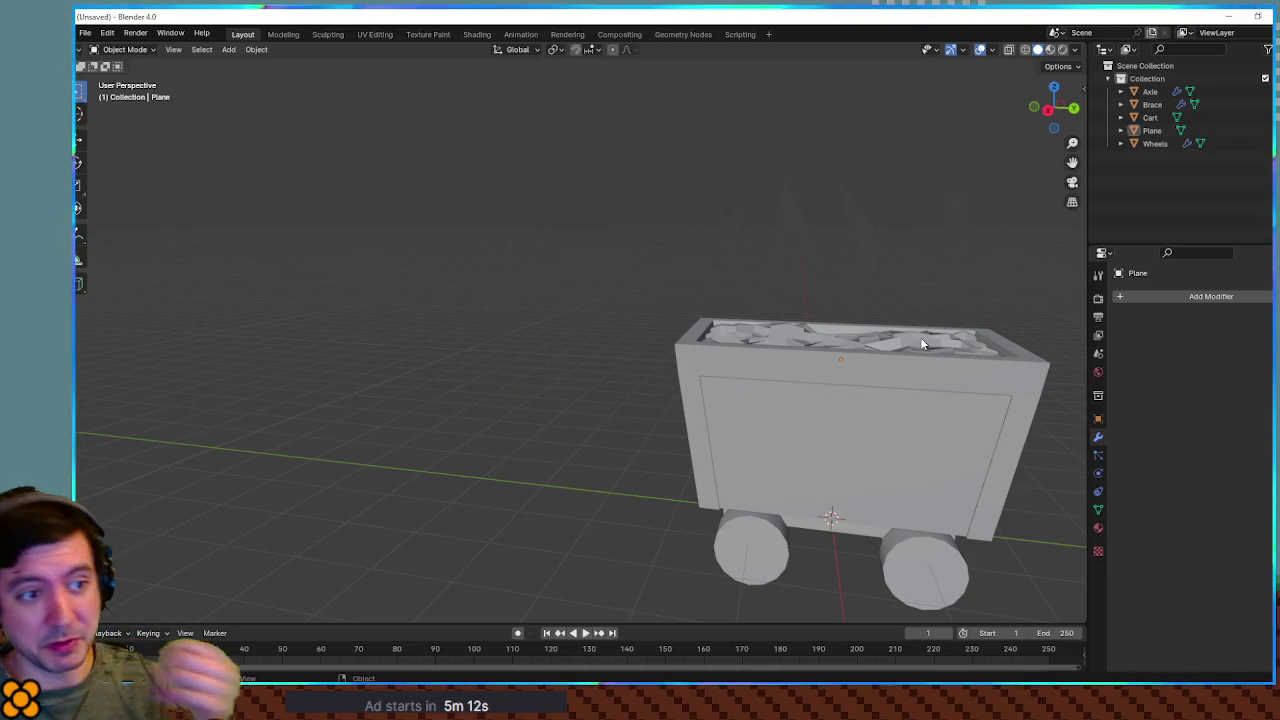
pyautogui.moveTo(934, 323)
pyautogui.mouseDown()
pyautogui.moveTo(948, 303)
pyautogui.moveTo(663, 297)
pyautogui.moveTo(843, 297)
pyautogui.moveTo(706, 280)
pyautogui.moveTo(851, 394)
pyautogui.moveTo(641, 344)
pyautogui.mouseUp()
pyautogui.scroll(3, 780, 340)
pyautogui.moveTo(568, 332)
pyautogui.mouseDown()
pyautogui.moveTo(771, 346)
pyautogui.moveTo(676, 343)
pyautogui.mouseUp()
pyautogui.moveTo(881, 386)
pyautogui.mouseDown()
pyautogui.moveTo(711, 340)
pyautogui.moveTo(884, 349)
pyautogui.moveTo(655, 352)
pyautogui.mouseUp()
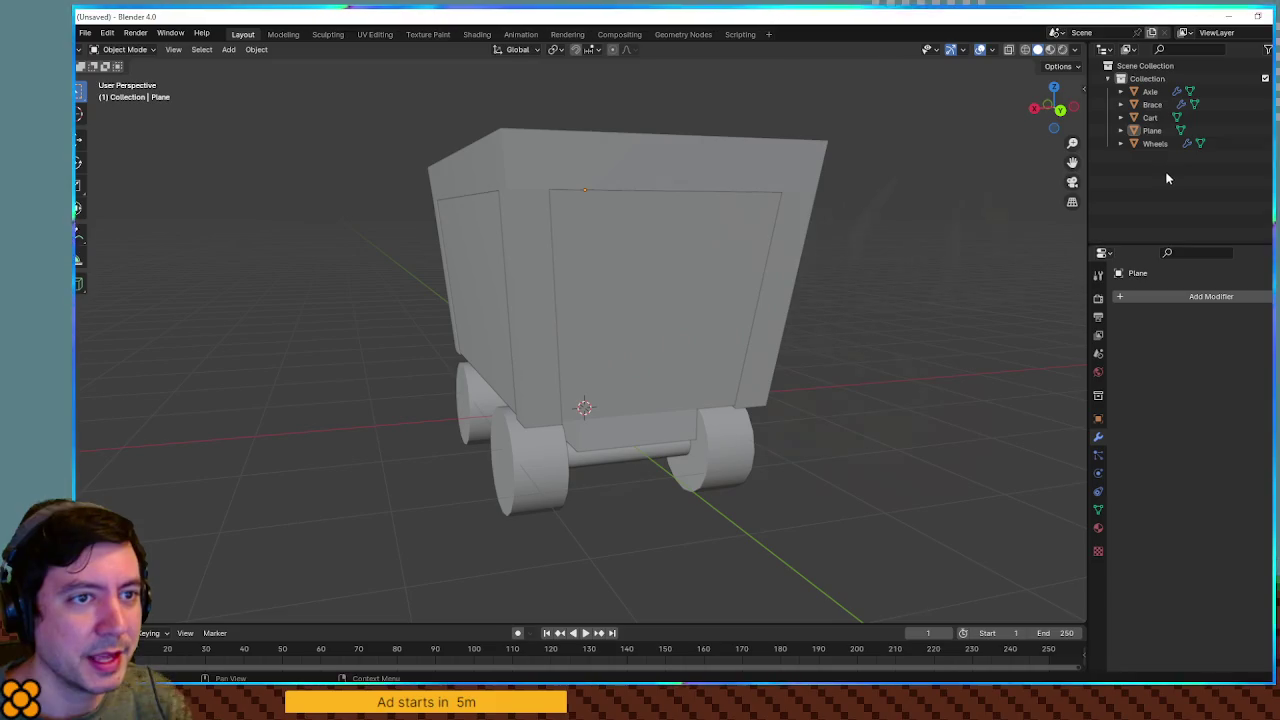
pyautogui.doubleClick(1158, 130)
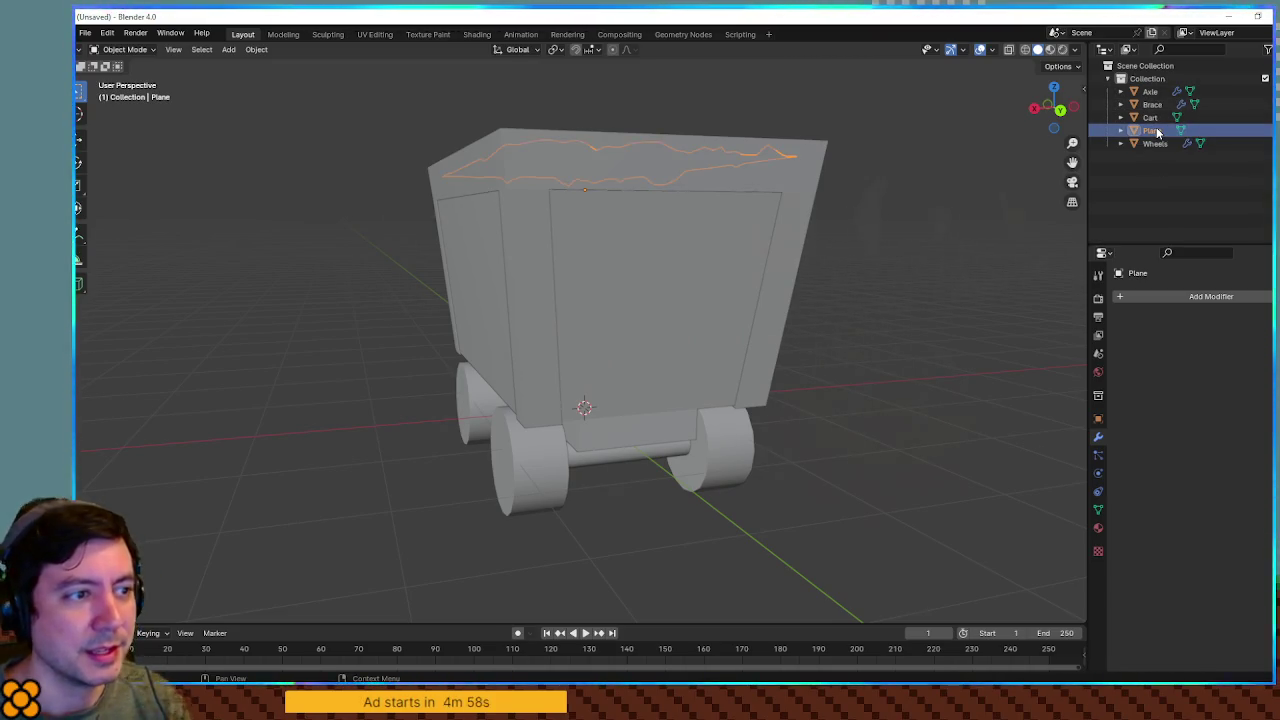
pyautogui.write('Coal')
pyautogui.press('Return')
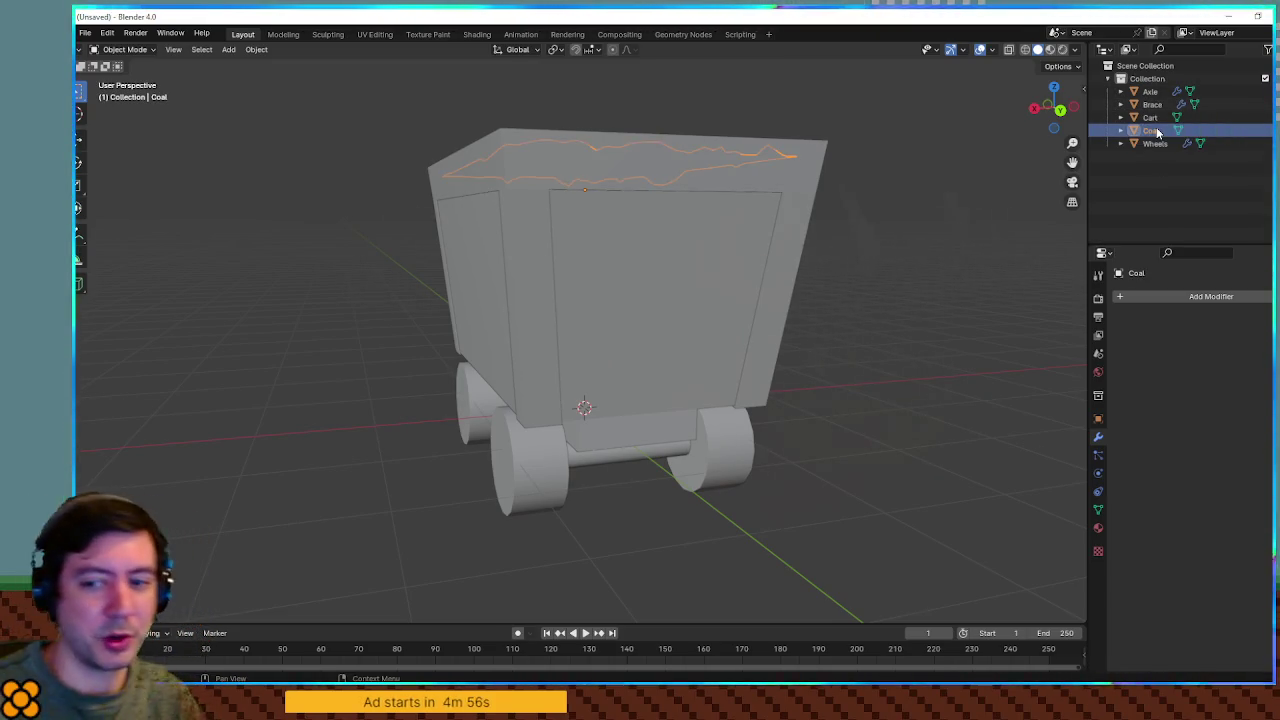
# Add a 16-vertex cone and rotate it 90° about X
pyautogui.click(880, 277)
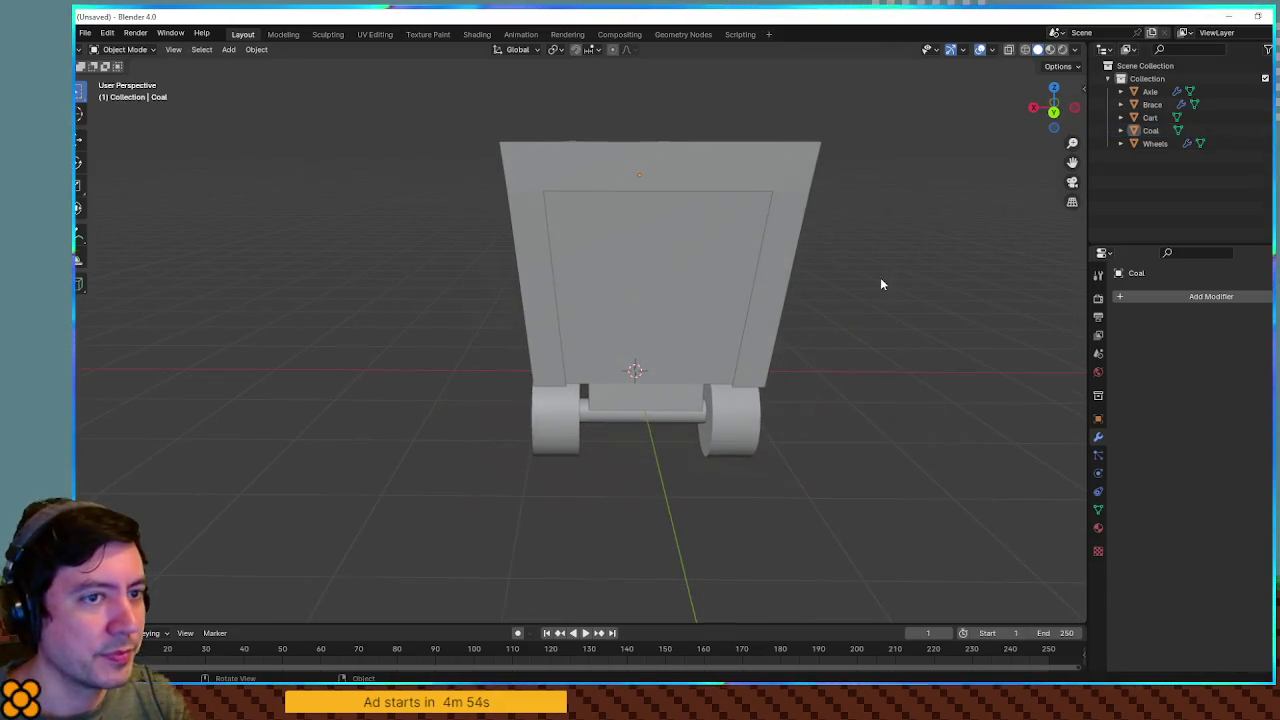
pyautogui.hotkey('shift', 'a')
pyautogui.moveTo(953, 204)
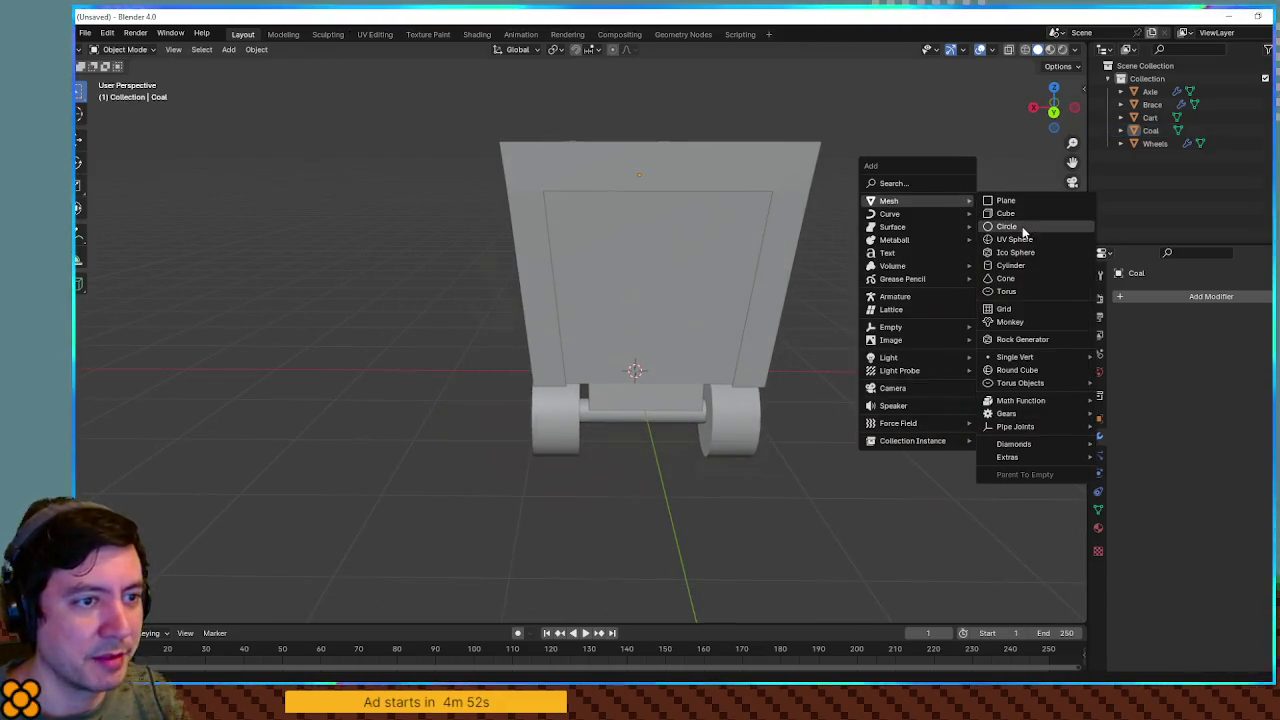
pyautogui.click(1025, 278)
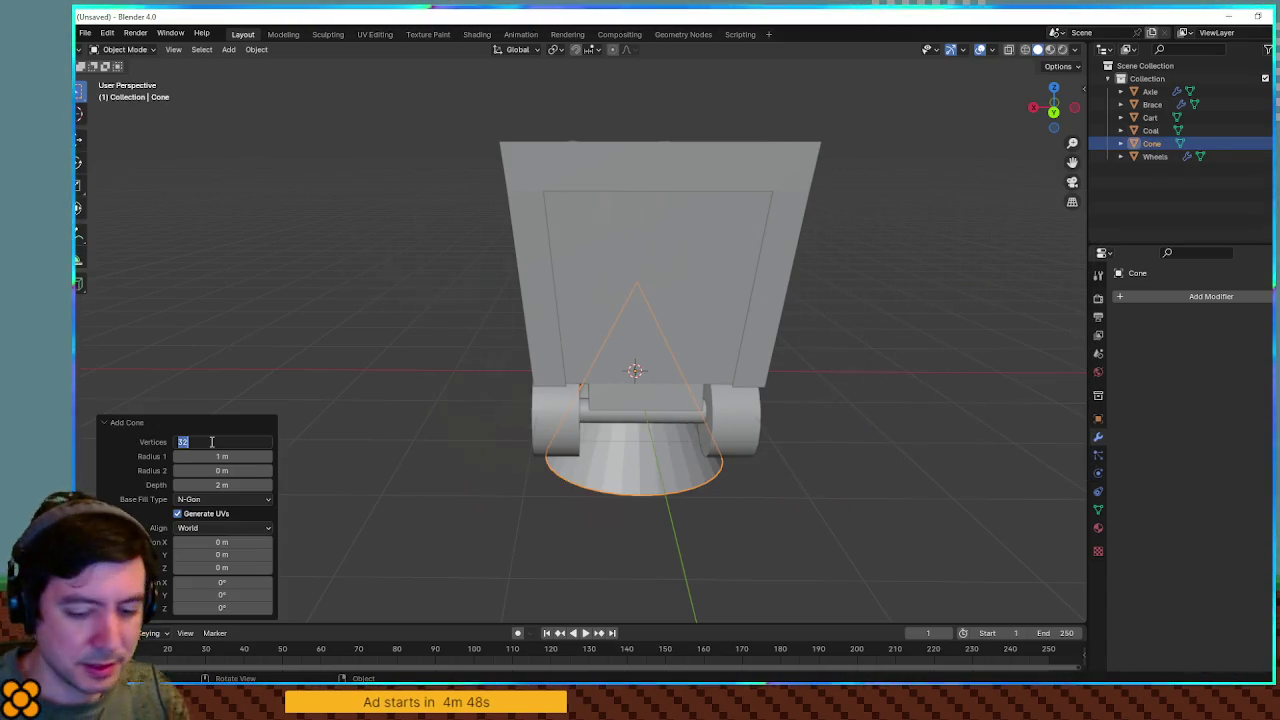
pyautogui.press('Return')
pyautogui.moveTo(500, 430)
pyautogui.mouseDown()
pyautogui.moveTo(494, 455)
pyautogui.moveTo(617, 446)
pyautogui.moveTo(378, 453)
pyautogui.mouseUp()
pyautogui.write('r')
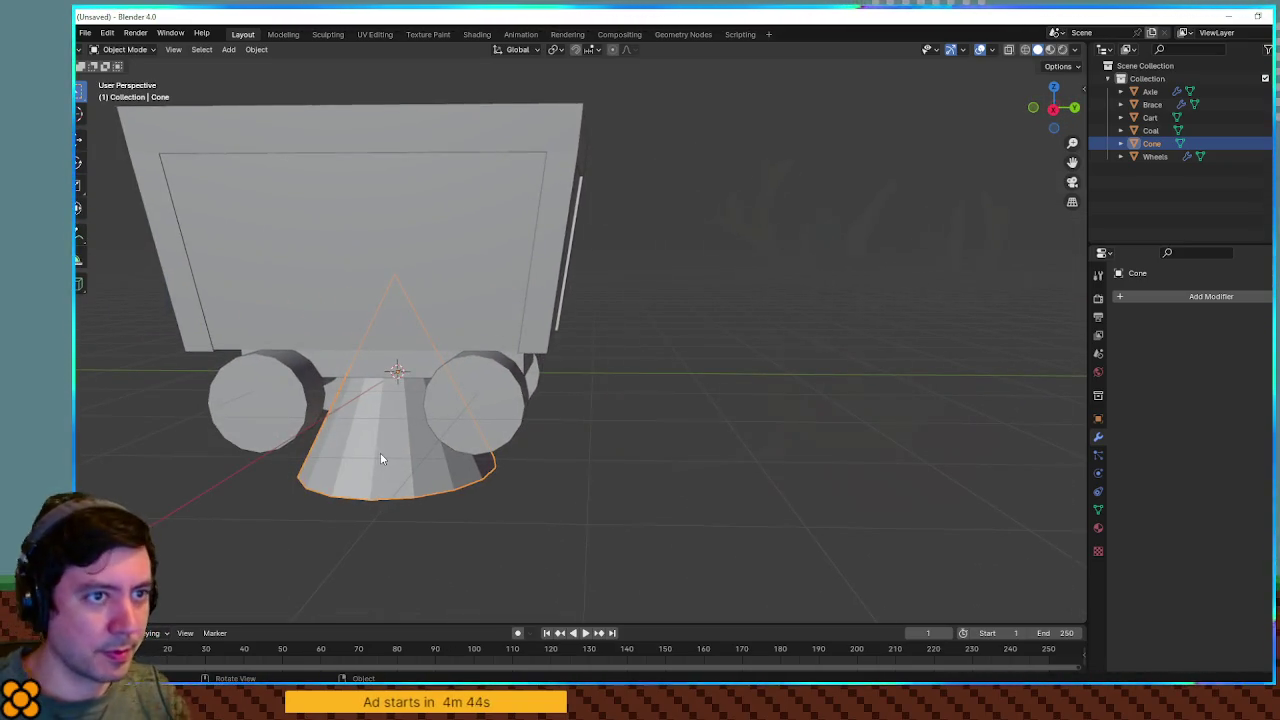
pyautogui.write('x90')
pyautogui.press('Return')
# Move the cone -2.3414 m along Y in front of the cart, shrink it, and shade it smooth
pyautogui.moveTo(366, 445)
pyautogui.mouseDown()
pyautogui.moveTo(714, 338)
pyautogui.moveTo(777, 340)
pyautogui.mouseUp()
pyautogui.press('g')
pyautogui.press('y')
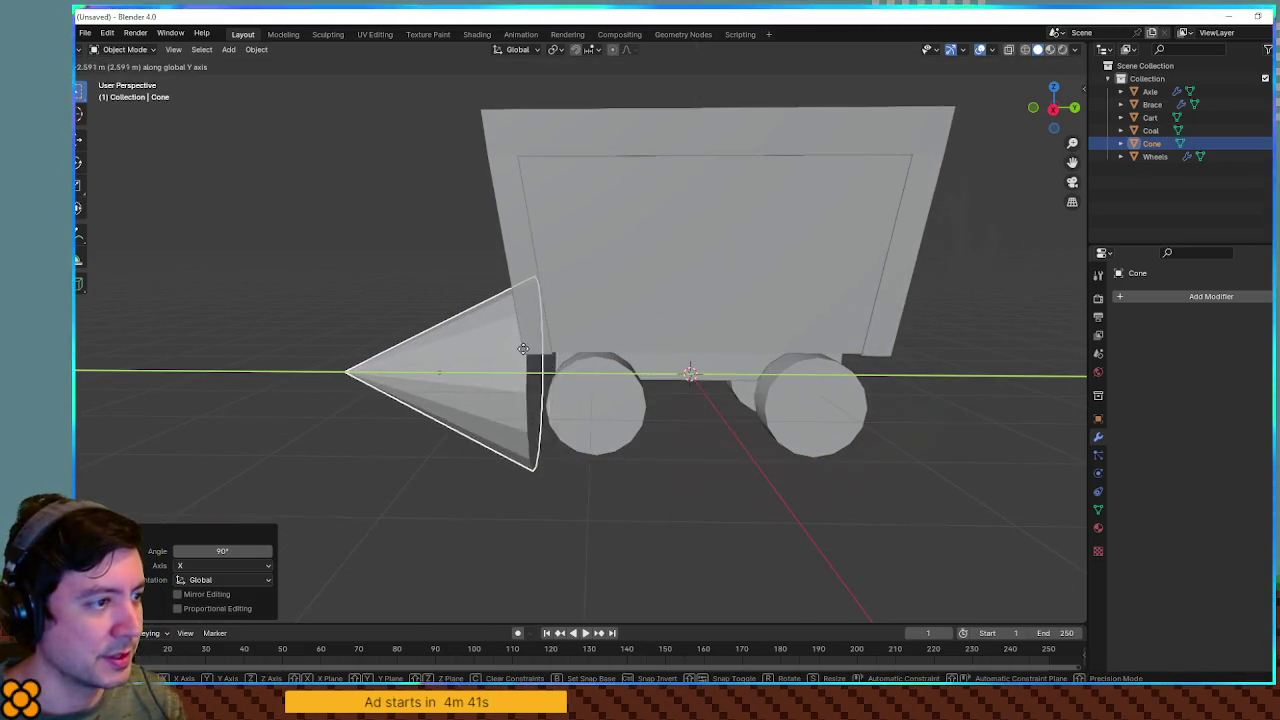
pyautogui.click(556, 344)
pyautogui.moveTo(560, 348)
pyautogui.mouseDown()
pyautogui.moveTo(591, 374)
pyautogui.moveTo(577, 369)
pyautogui.moveTo(636, 372)
pyautogui.mouseUp()
pyautogui.press('s')
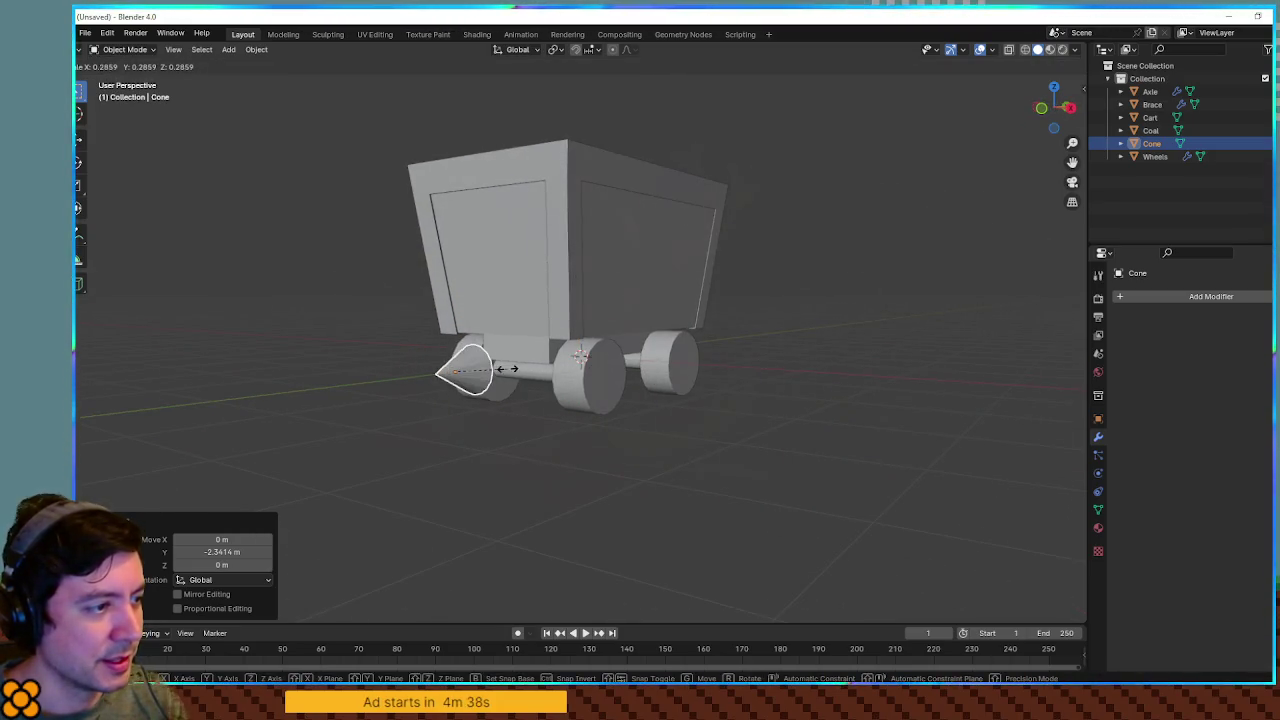
pyautogui.click(503, 370)
pyautogui.rightClick(485, 372)
pyautogui.click(482, 370)
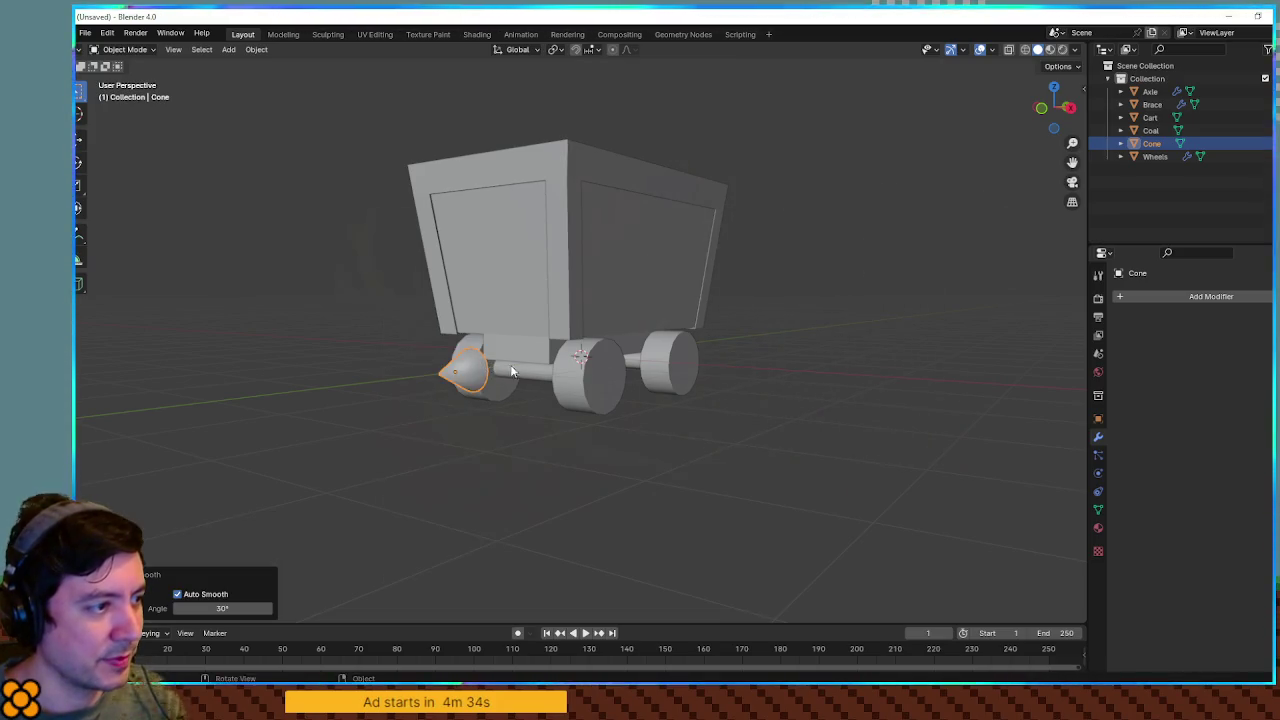
pyautogui.moveTo(540, 375); pyautogui.dragTo(496, 367)
pyautogui.press('KP_1')
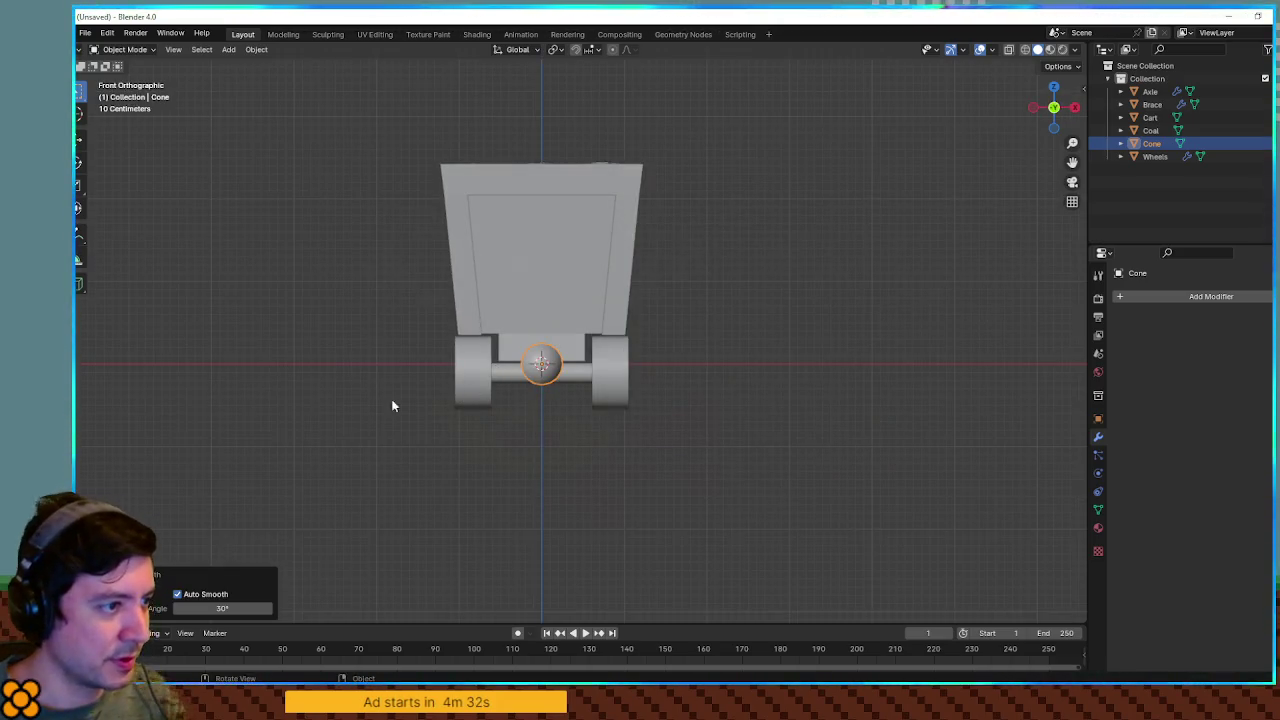
# In Front view, move the cone up so it sits high on the cart's front
pyautogui.press('g')
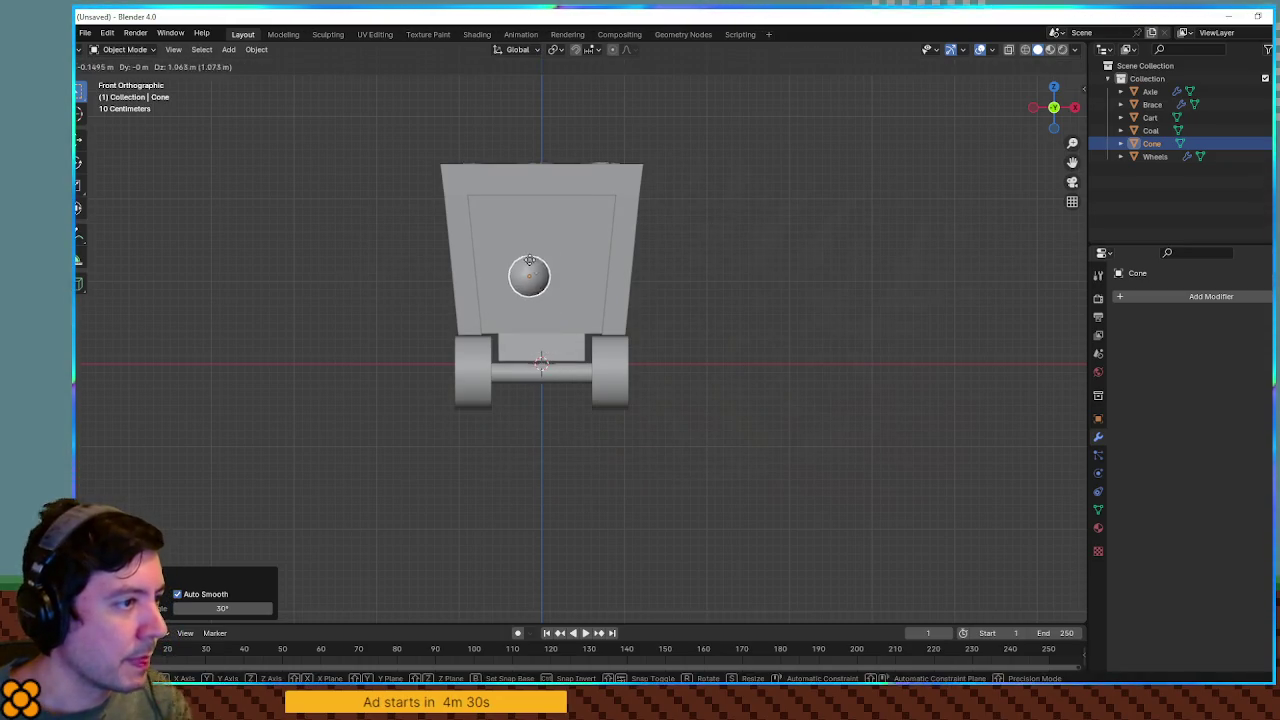
pyautogui.click(583, 233)
pyautogui.moveTo(583, 233); pyautogui.dragTo(613, 308)
# In Right view, move the cone against the cart's front face so it pokes out from the upper corner
pyautogui.press('KP_3')
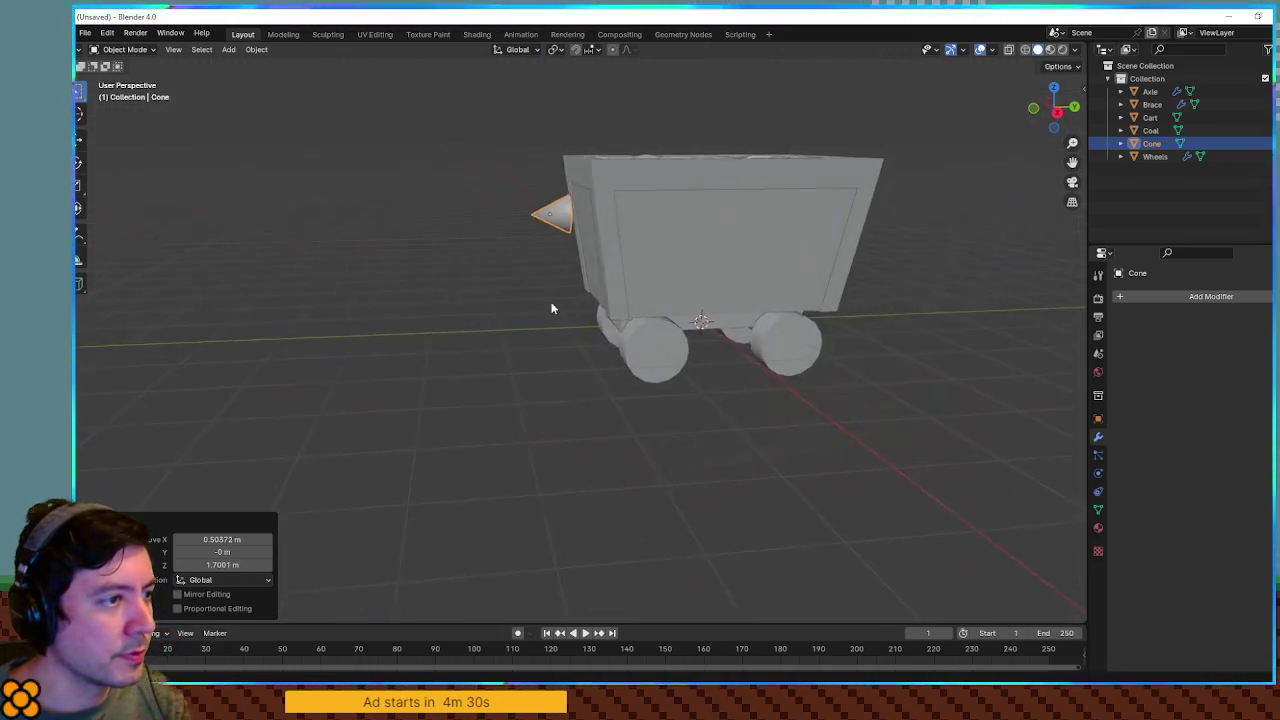
pyautogui.press('KP_Decimal')
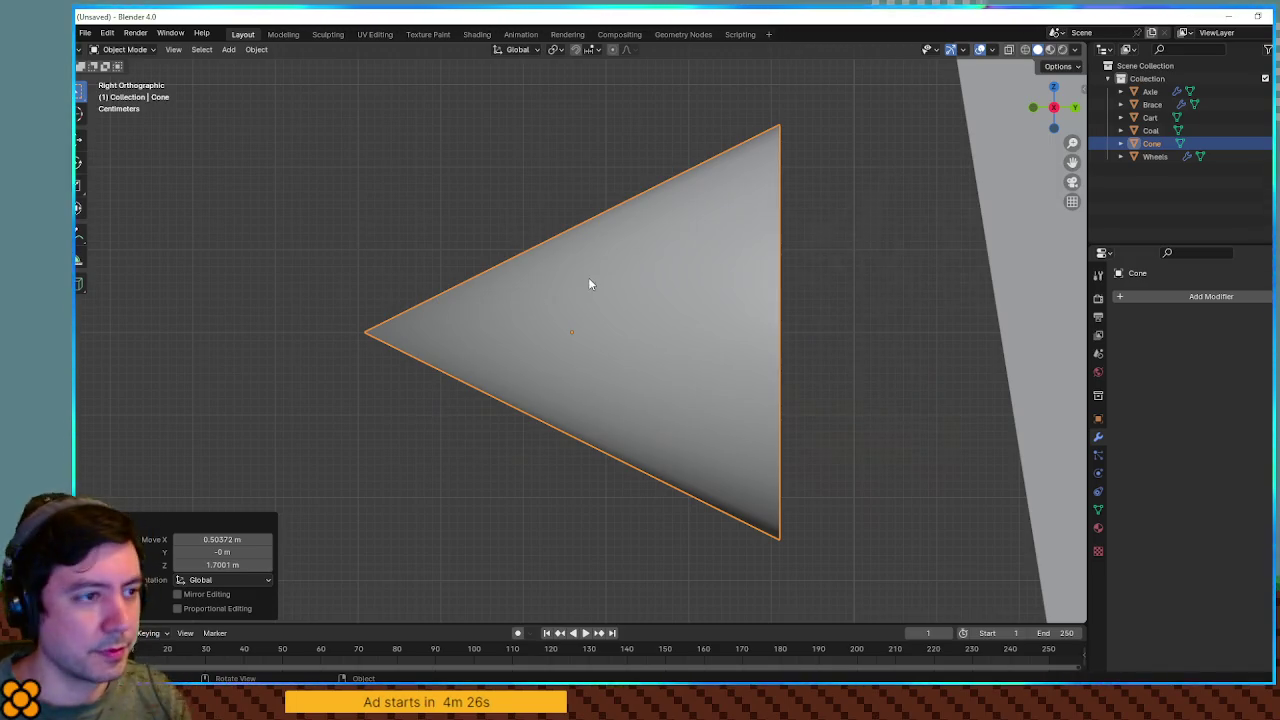
pyautogui.scroll(-7, 589, 280)
pyautogui.press('g')
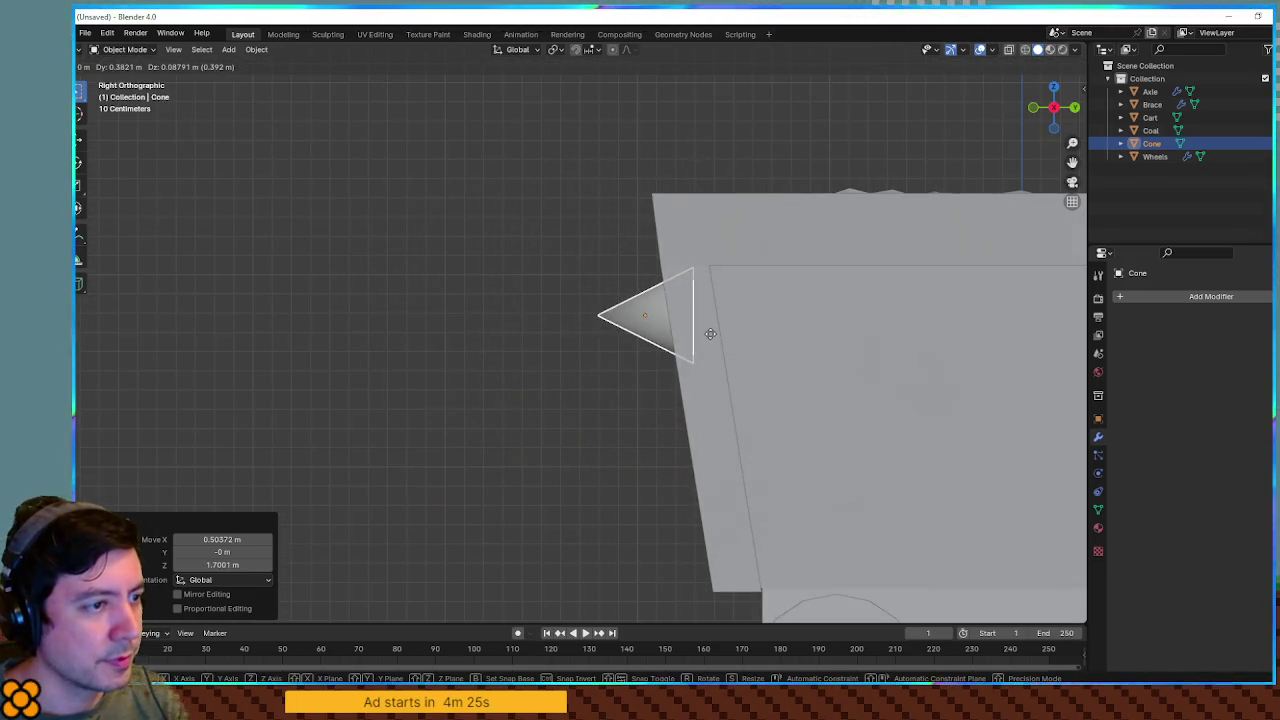
pyautogui.click(566, 360)
pyautogui.moveTo(566, 360)
pyautogui.mouseDown()
pyautogui.moveTo(748, 392)
pyautogui.moveTo(735, 341)
pyautogui.moveTo(786, 354)
pyautogui.mouseUp()
pyautogui.click(735, 341)
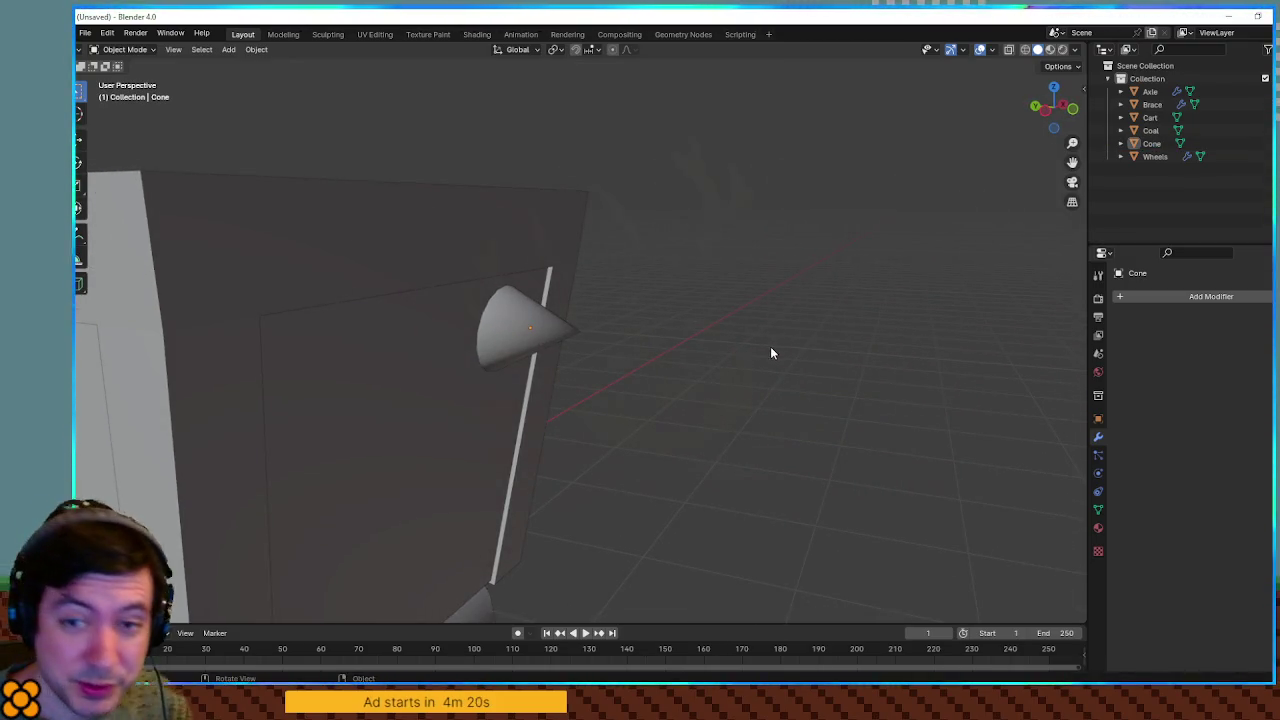
pyautogui.click(1172, 300)
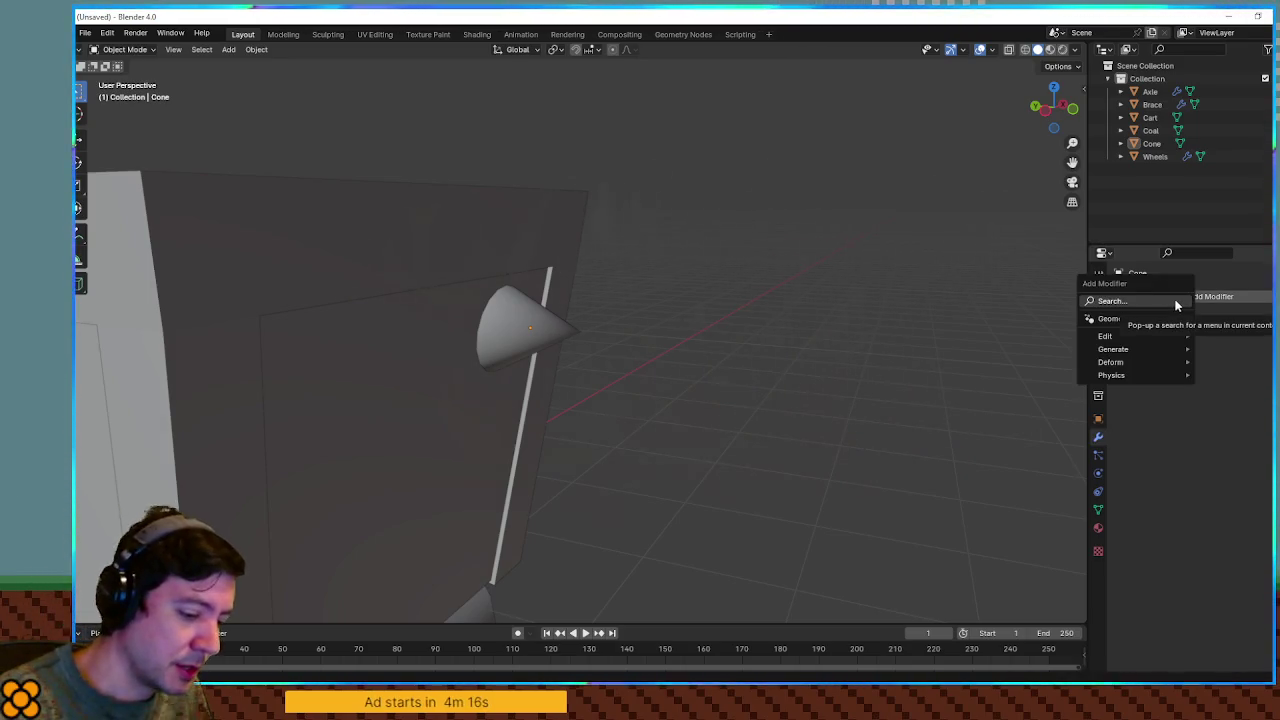
# Add an Array modifier to the cone with relative factors X 0 and Z -1
pyautogui.write('arr')
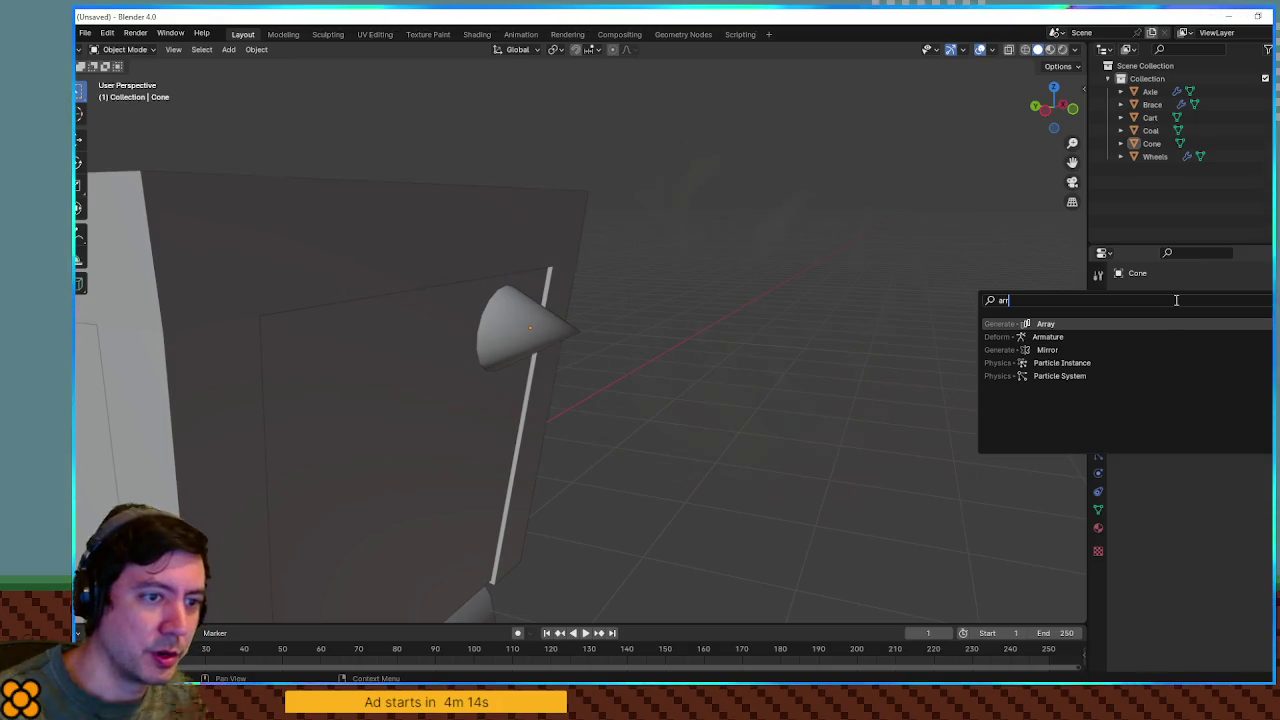
pyautogui.press('Return')
pyautogui.click(1232, 393)
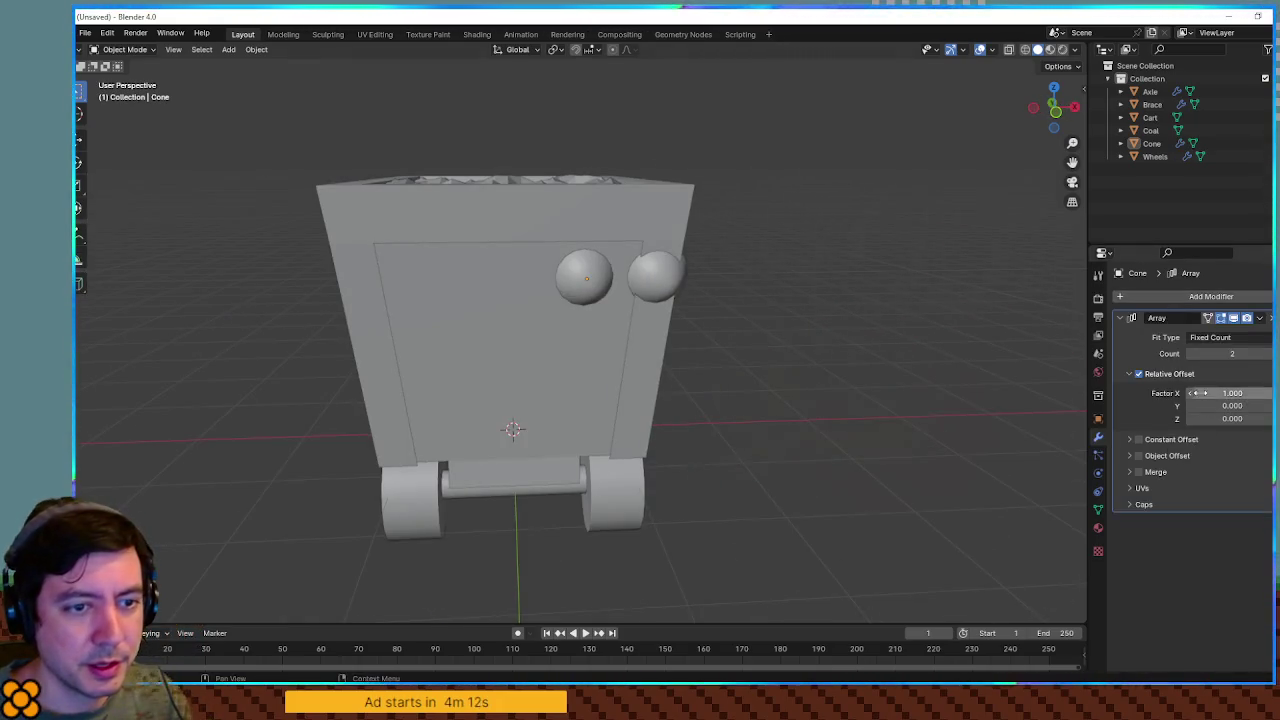
pyautogui.write('0')
pyautogui.press('Return')
pyautogui.click(1232, 419)
pyautogui.write('-1')
pyautogui.press('Return')
# Switch the array from relative offset to constant offset
pyautogui.scroll(-2, 997, 412)
pyautogui.moveTo(997, 412)
pyautogui.mouseDown()
pyautogui.moveTo(890, 413)
pyautogui.moveTo(878, 434)
pyautogui.moveTo(971, 420)
pyautogui.moveTo(961, 408)
pyautogui.moveTo(1051, 414)
pyautogui.mouseUp()
pyautogui.scroll(2, 961, 408)
pyautogui.click(1138, 439)
pyautogui.click(1129, 373)
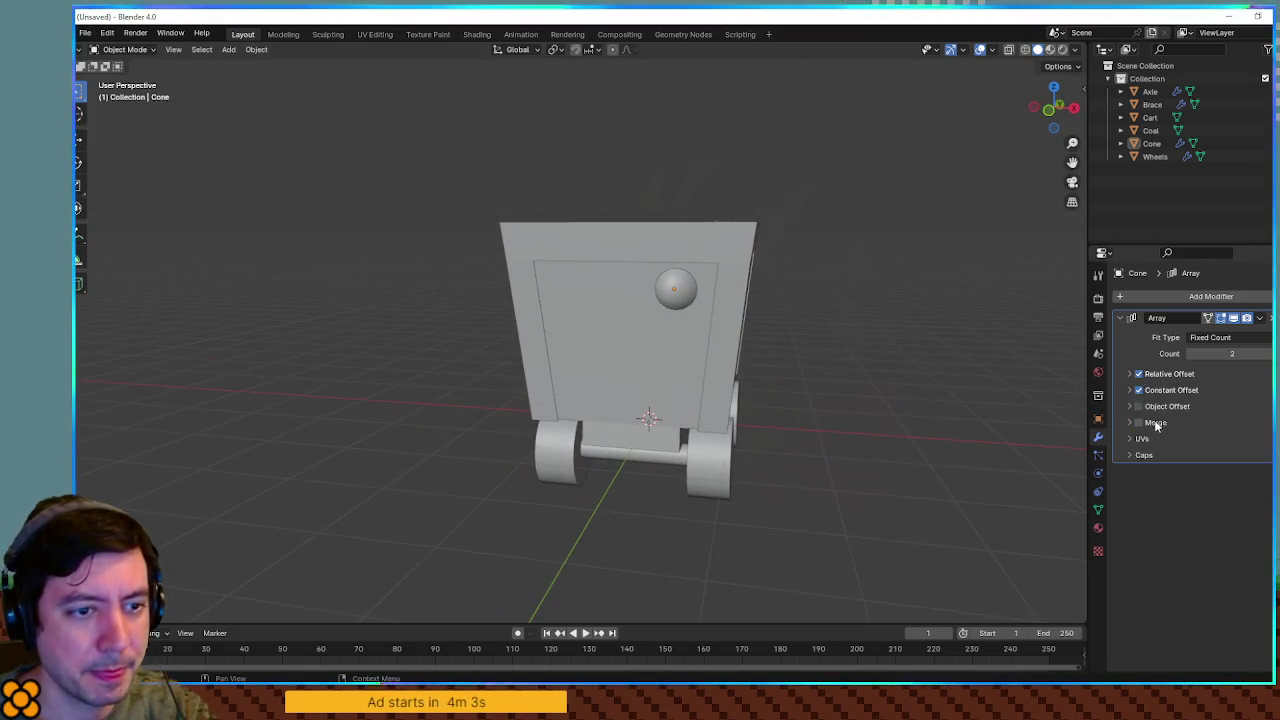
pyautogui.click(1129, 373)
pyautogui.click(1138, 373)
pyautogui.click(1129, 440)
# Set the constant offset to X 0 m and Z 1.29 m, then fine-tune Z
pyautogui.click(1232, 458)
pyautogui.write('0')
pyautogui.press('Return')
pyautogui.click(1247, 484)
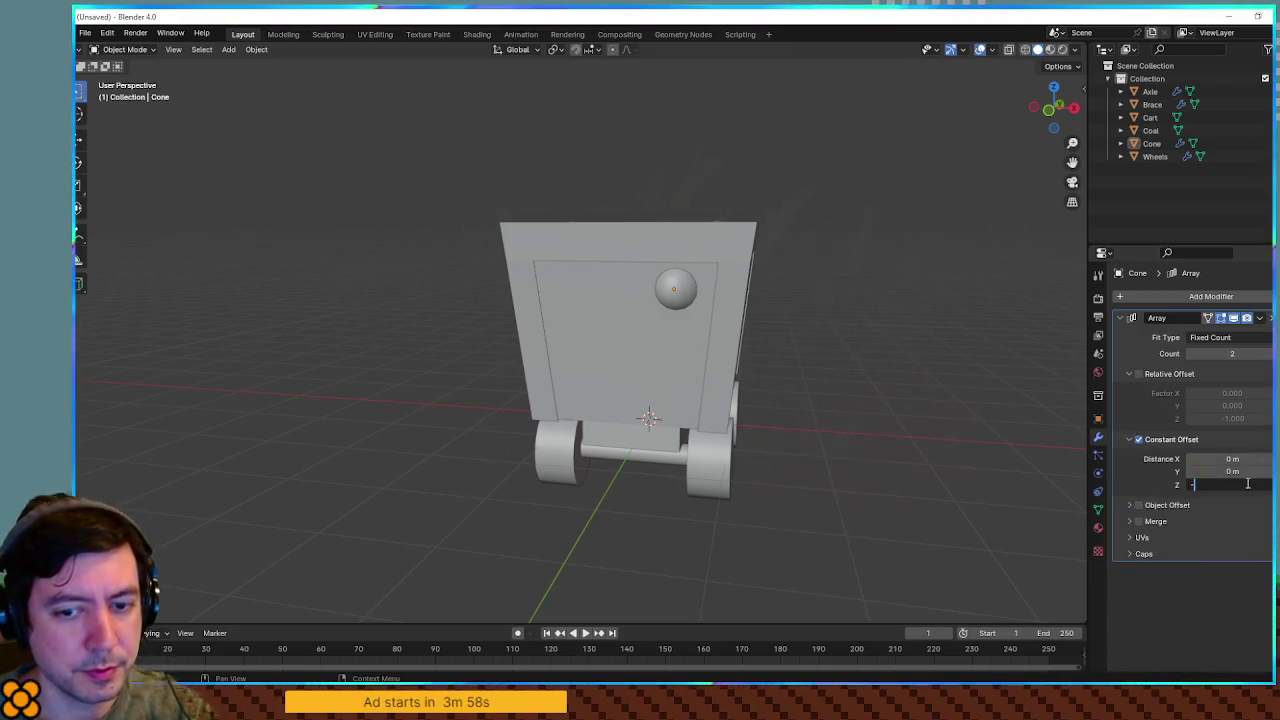
pyautogui.write('-1.29')
pyautogui.press('Return')
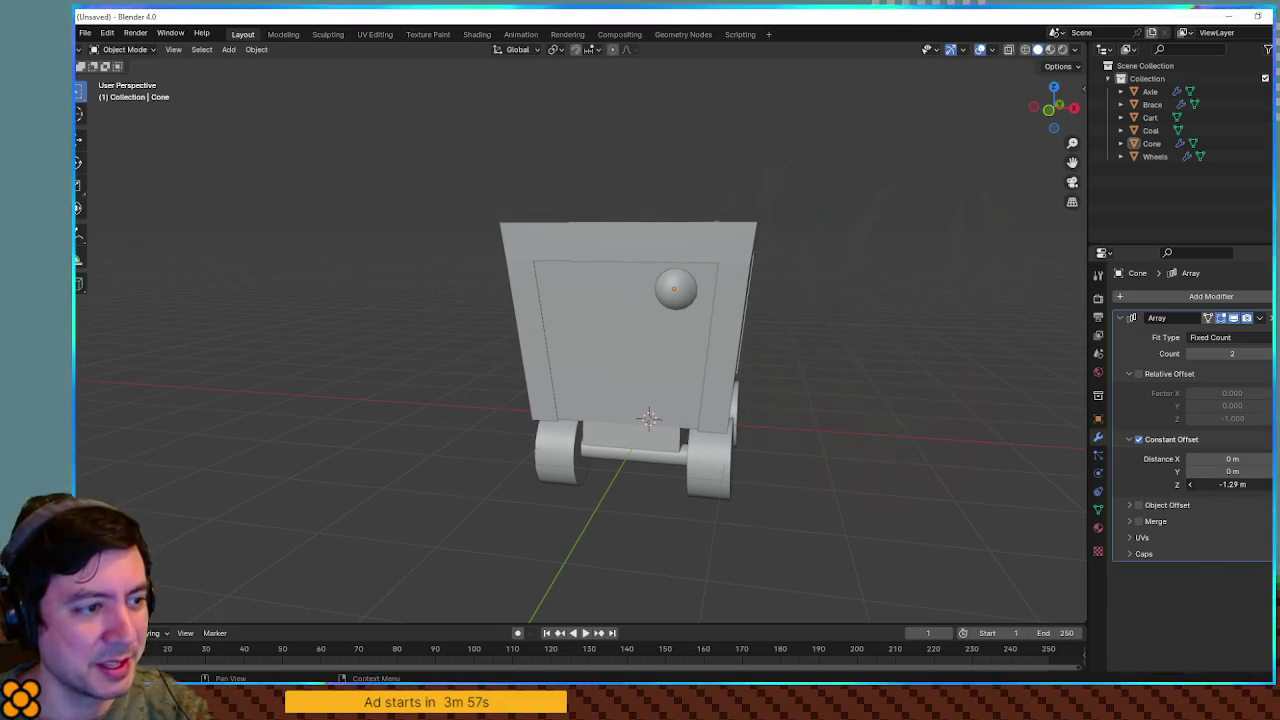
pyautogui.moveTo(1232, 484); pyautogui.dragTo(1203, 485)
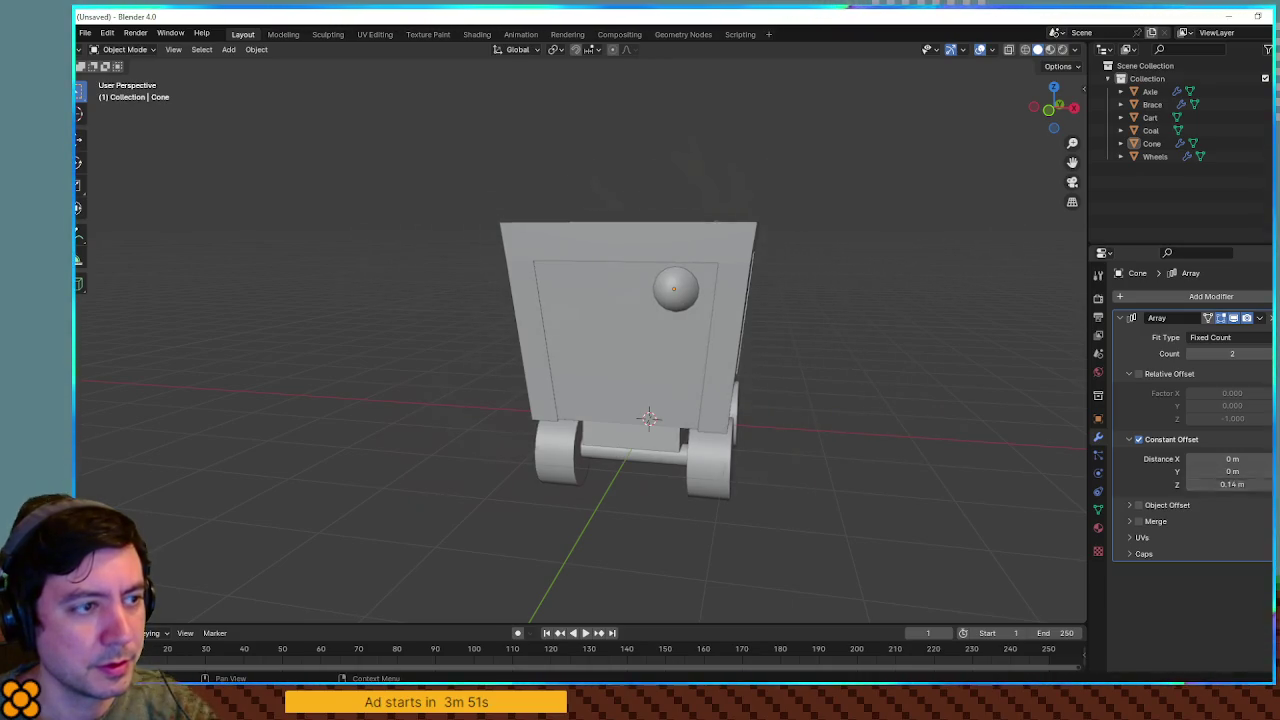
# Reset constant Z to 0 m, space copies -2.07 m in Y, set count to 3
pyautogui.moveTo(935, 396)
pyautogui.mouseDown()
pyautogui.moveTo(986, 420)
pyautogui.moveTo(1046, 403)
pyautogui.moveTo(951, 403)
pyautogui.mouseUp()
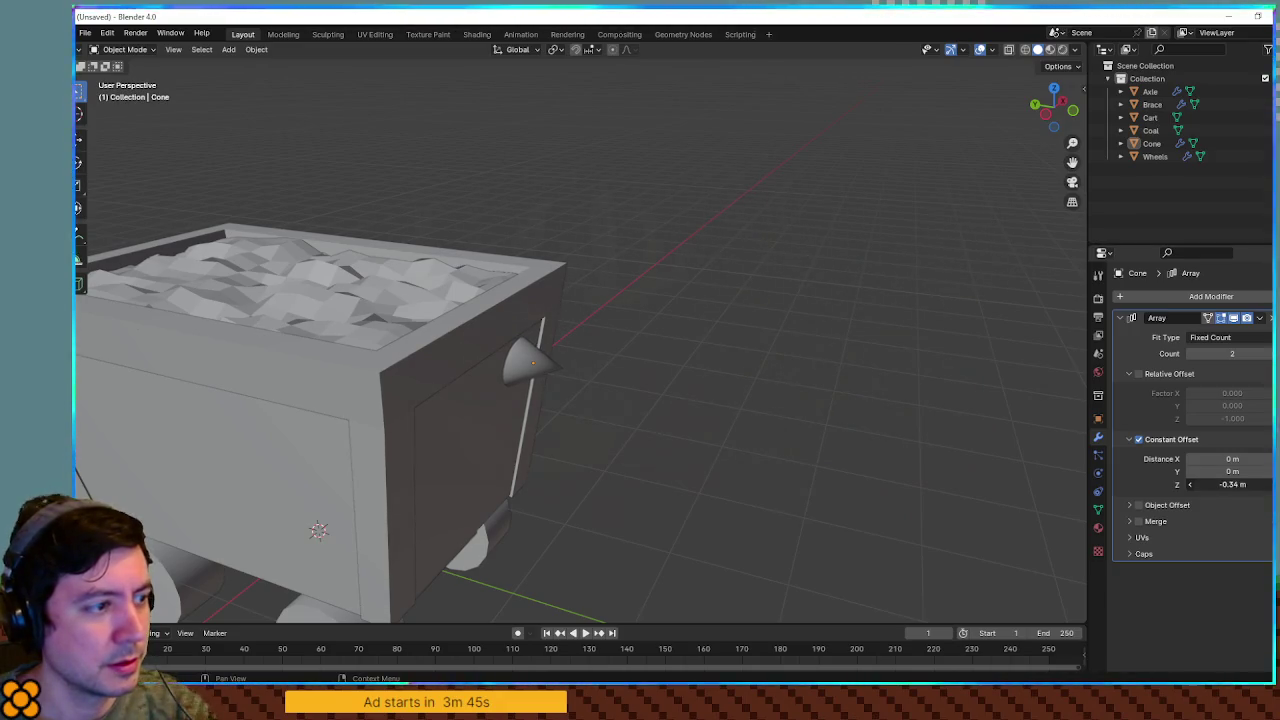
pyautogui.moveTo(1232, 484); pyautogui.dragTo(1262, 484)
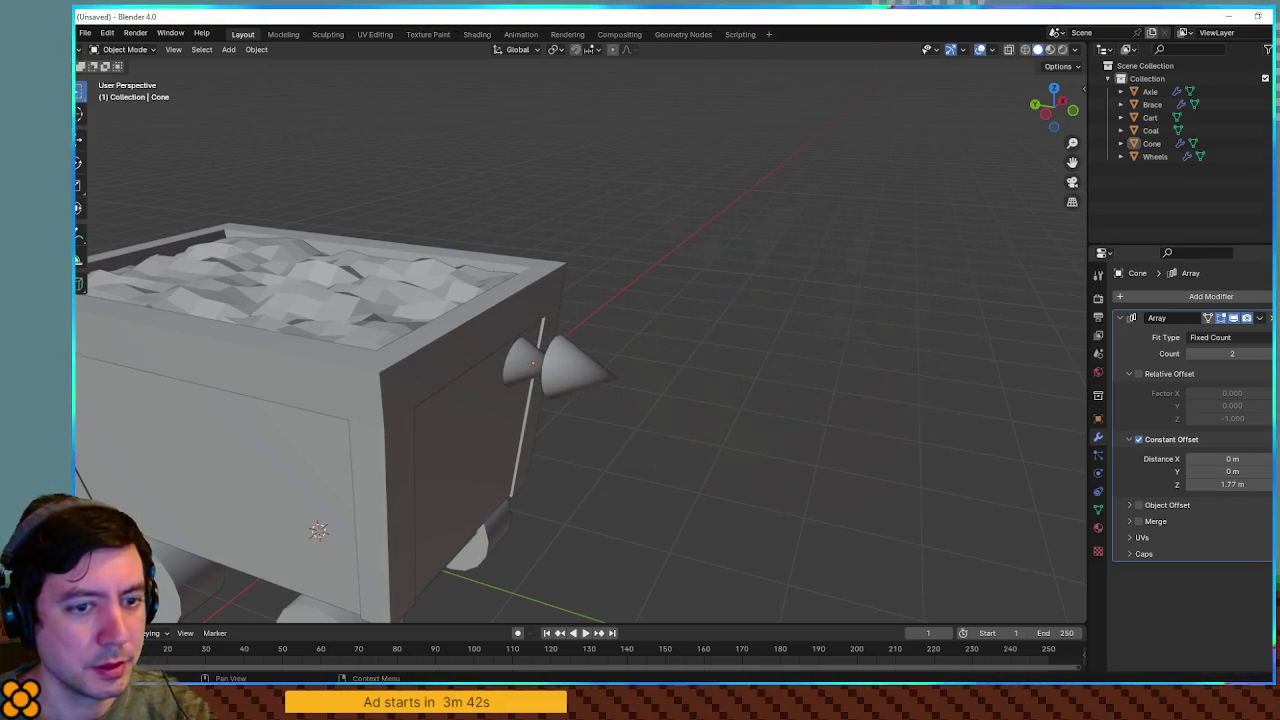
pyautogui.write('0')
pyautogui.press('Return')
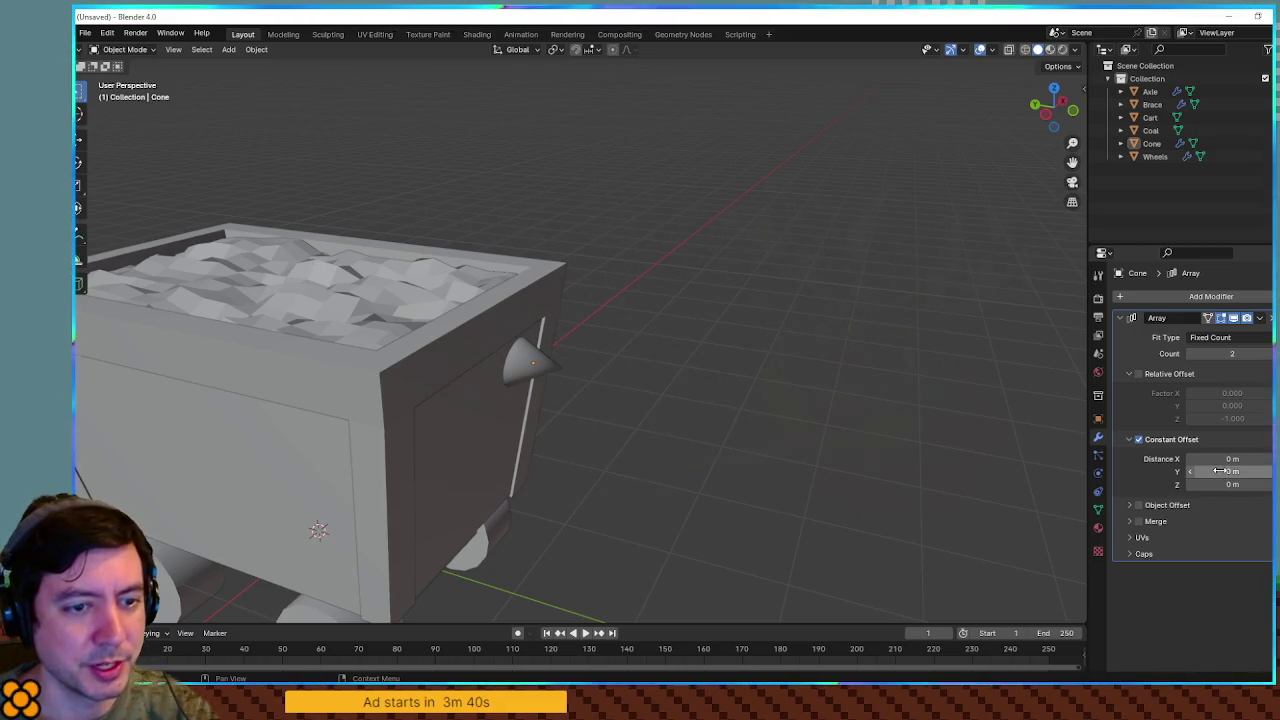
pyautogui.moveTo(1232, 471); pyautogui.dragTo(1202, 471)
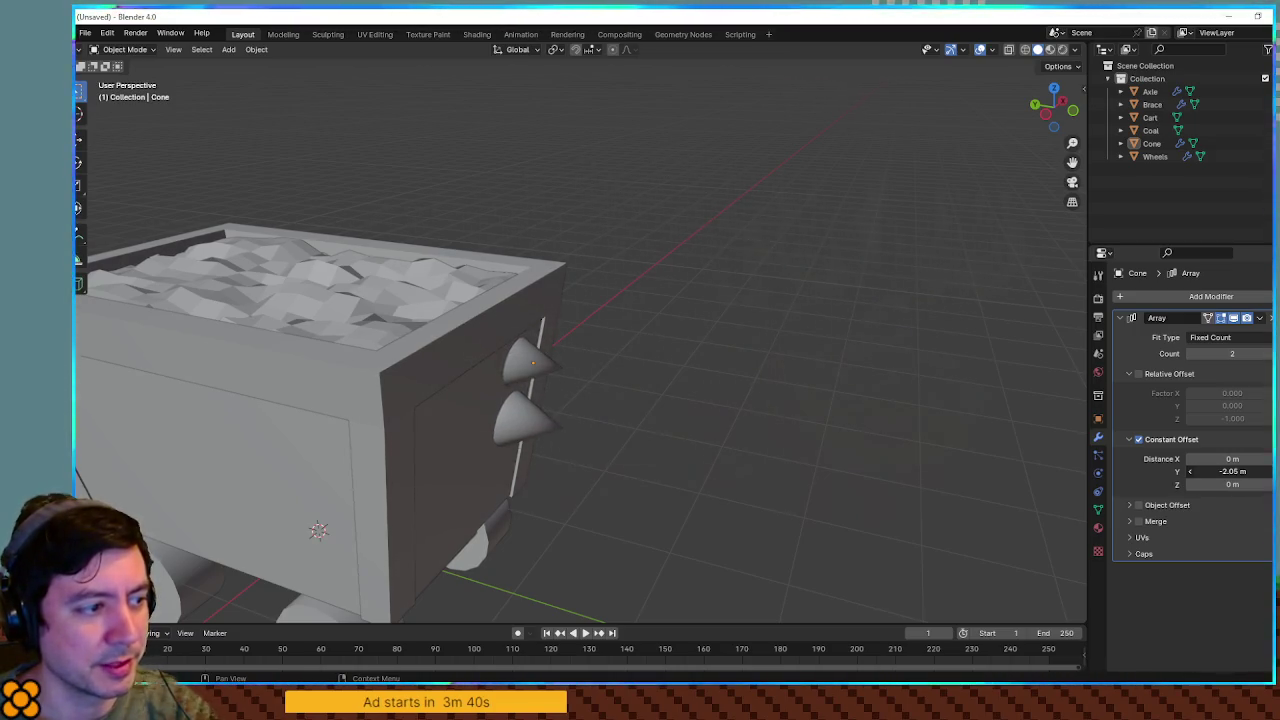
pyautogui.moveTo(1232, 353); pyautogui.dragTo(1245, 353)
pyautogui.moveTo(965, 379)
pyautogui.mouseDown()
pyautogui.moveTo(852, 345)
pyautogui.moveTo(819, 374)
pyautogui.mouseUp()
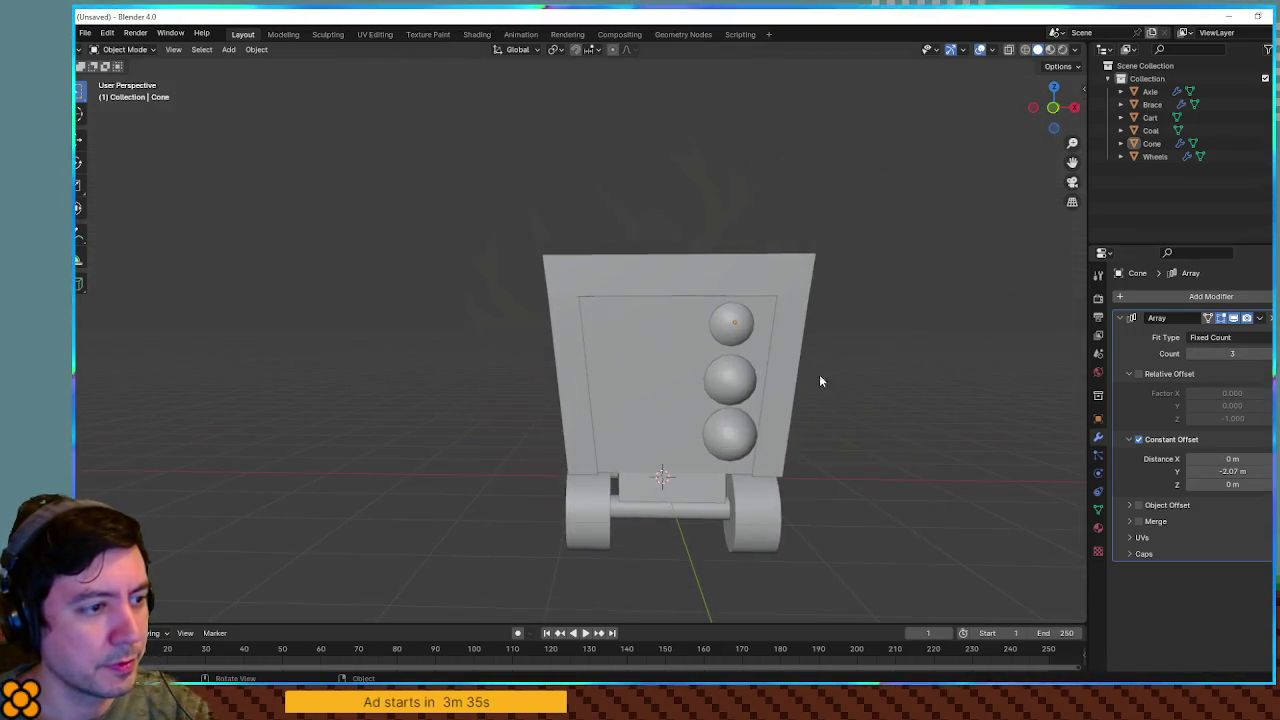
# In Right Orthographic view, rotate the cone column -9.35° to match the sloped cart side
pyautogui.press('KP_1')
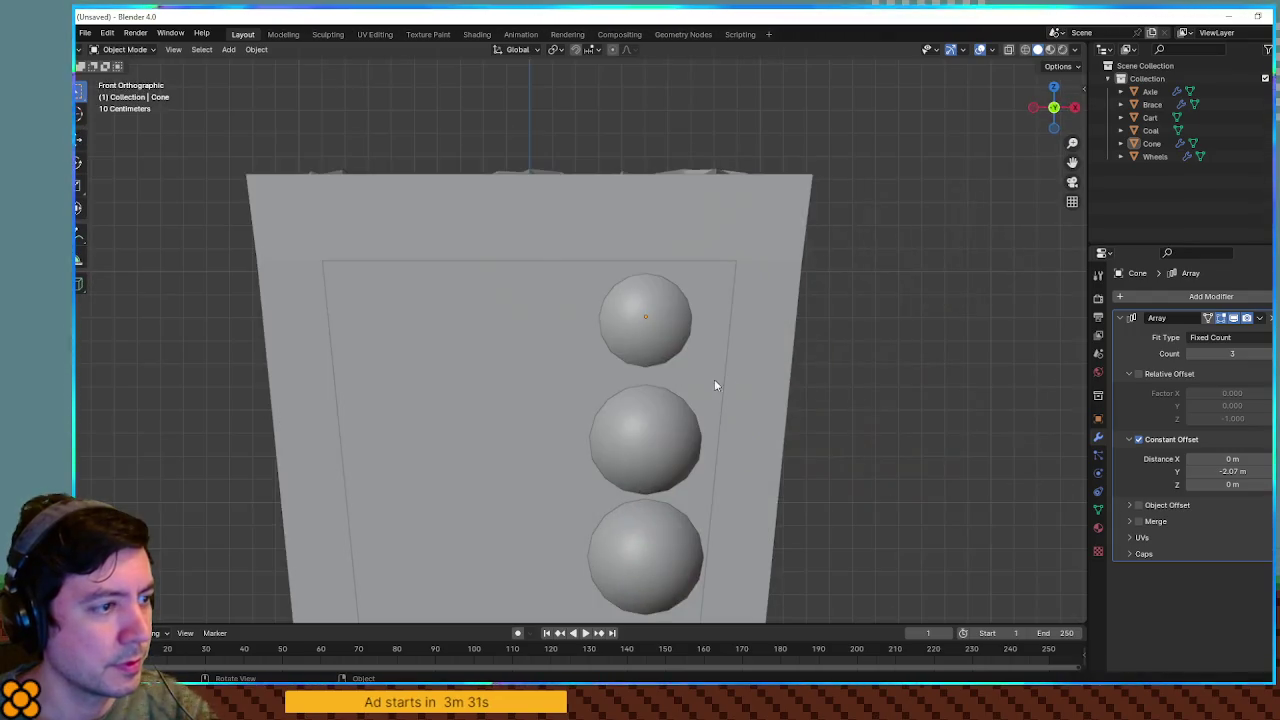
pyautogui.press('KP_7')
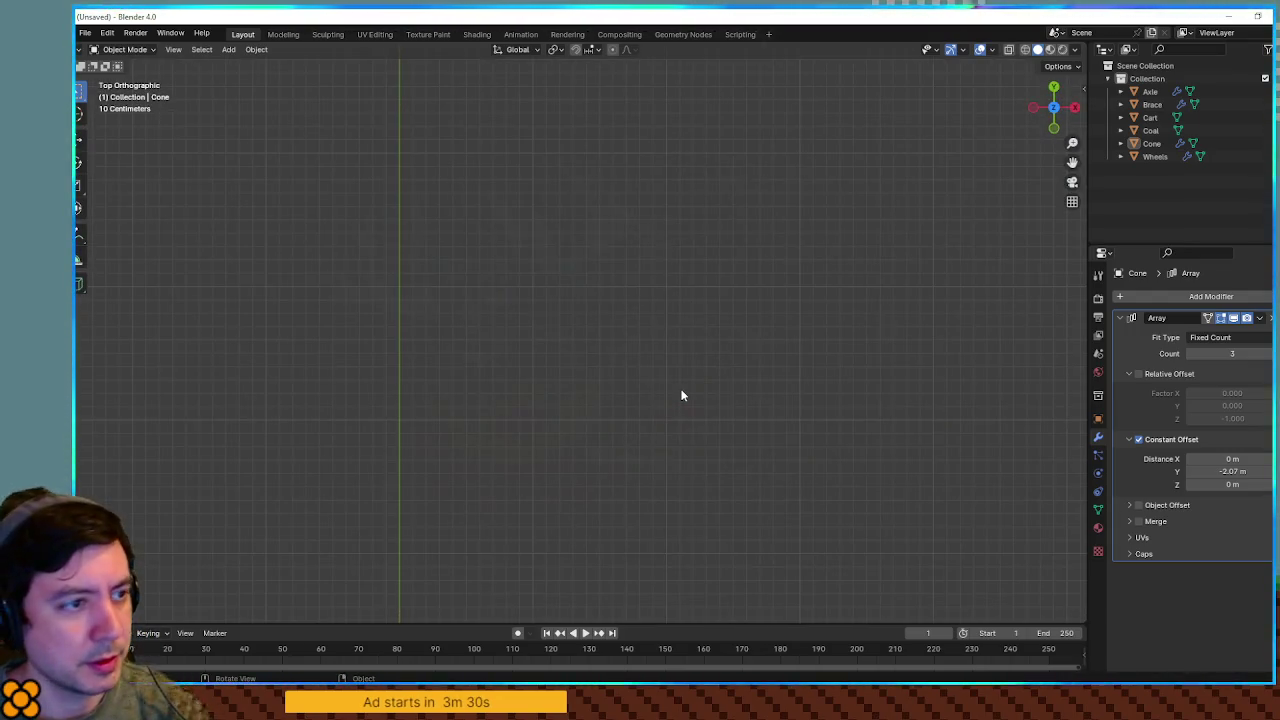
pyautogui.press('KP_3')
pyautogui.hscroll(5, 745, 407)
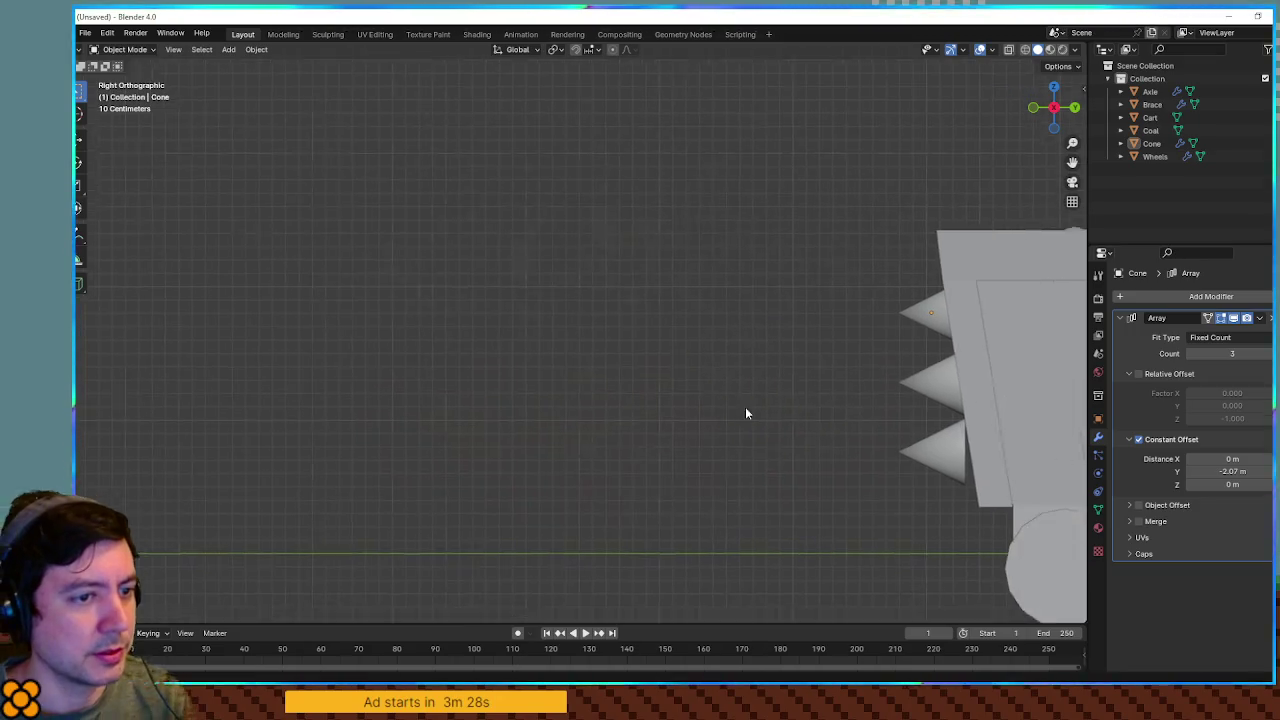
pyautogui.click(810, 304)
pyautogui.click(809, 305)
pyautogui.press('r')
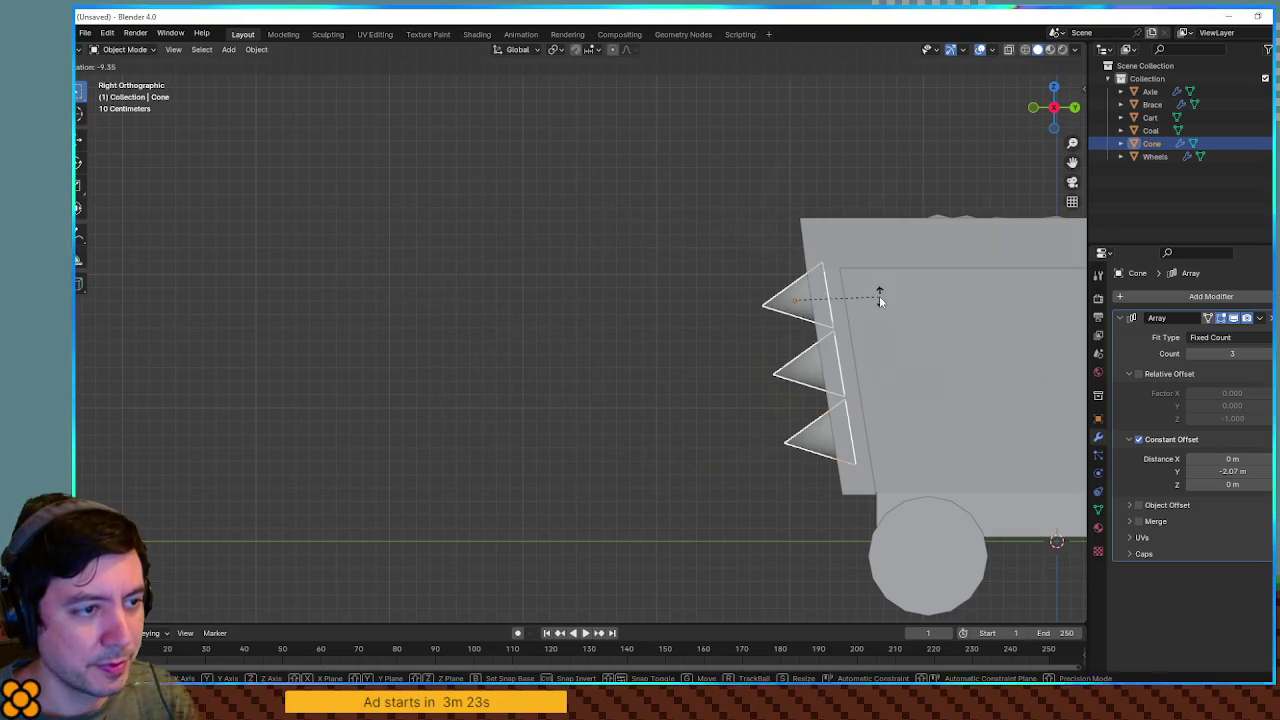
pyautogui.click(879, 296)
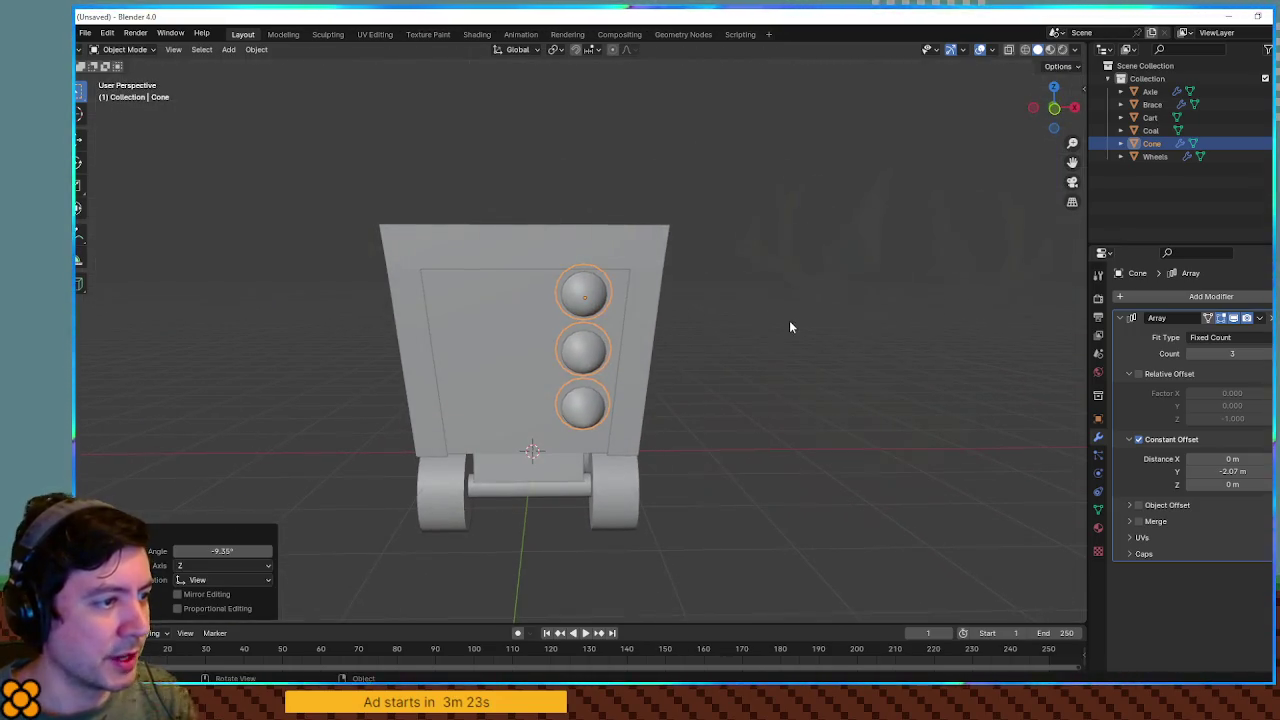
# Move the cones 0.08809 m up along Z and deselect them
pyautogui.hscroll(-5, 789, 327)
pyautogui.press('g')
pyautogui.press('z')
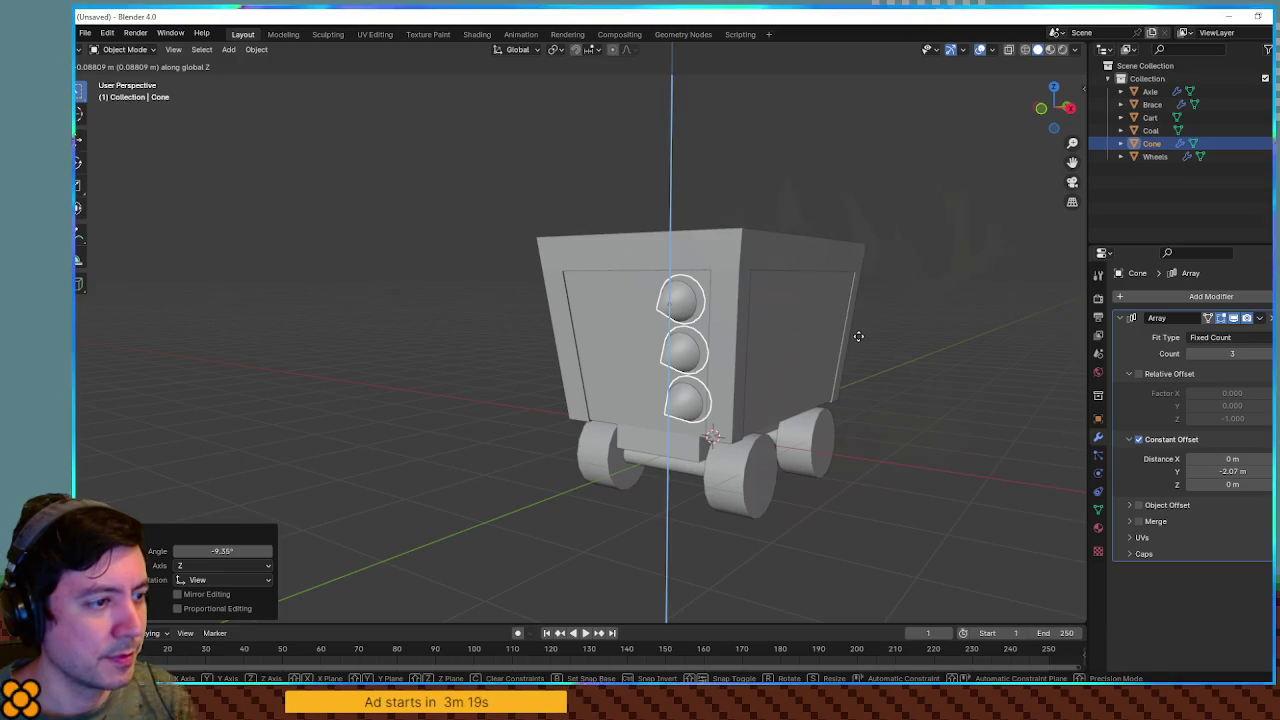
pyautogui.click(858, 336)
pyautogui.hscroll(5, 870, 342)
pyautogui.click(981, 345)
pyautogui.hscroll(-3, 960, 345)
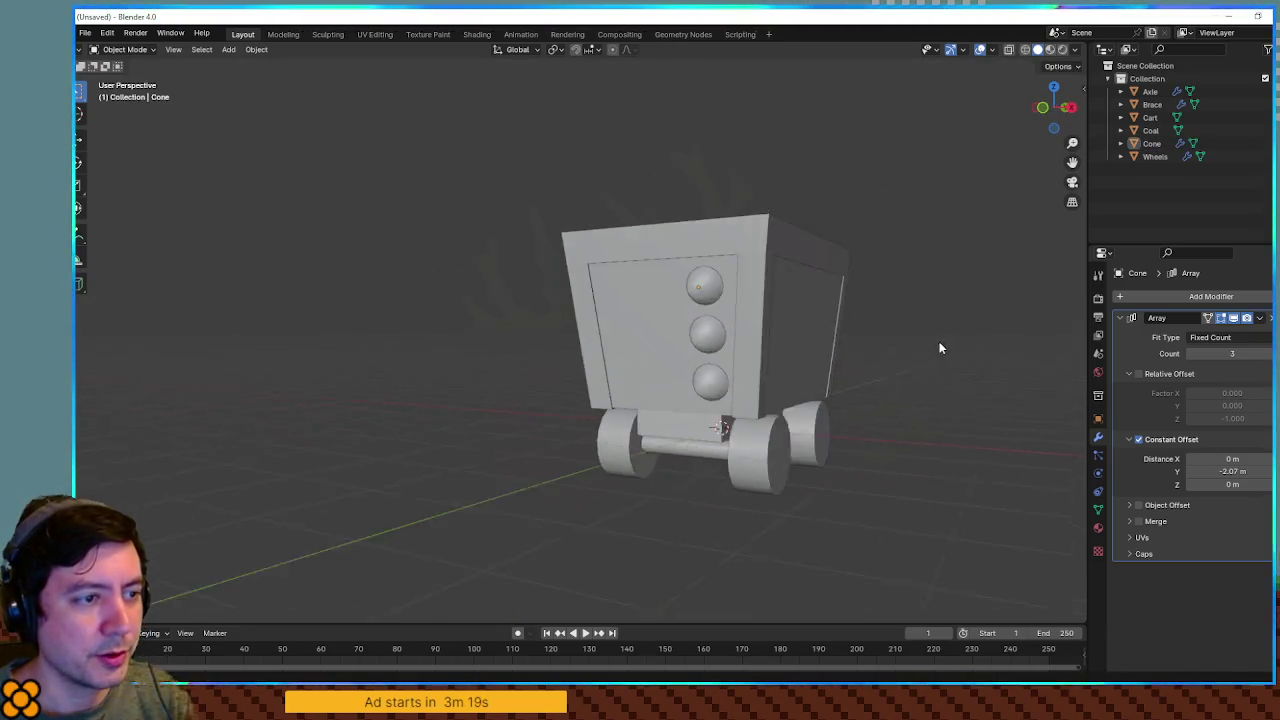
pyautogui.hscroll(-2, 701, 291)
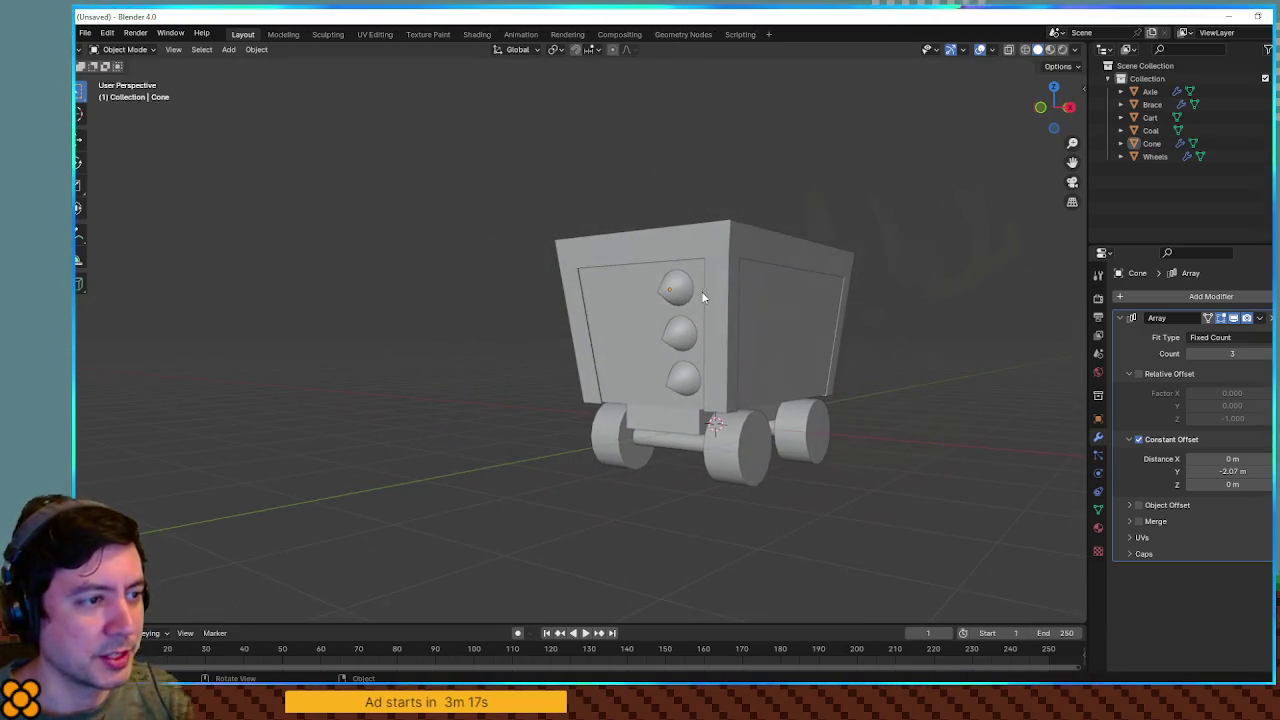
# Add a Mirror modifier to the cones with Cart as the mirror object
pyautogui.click(1122, 302)
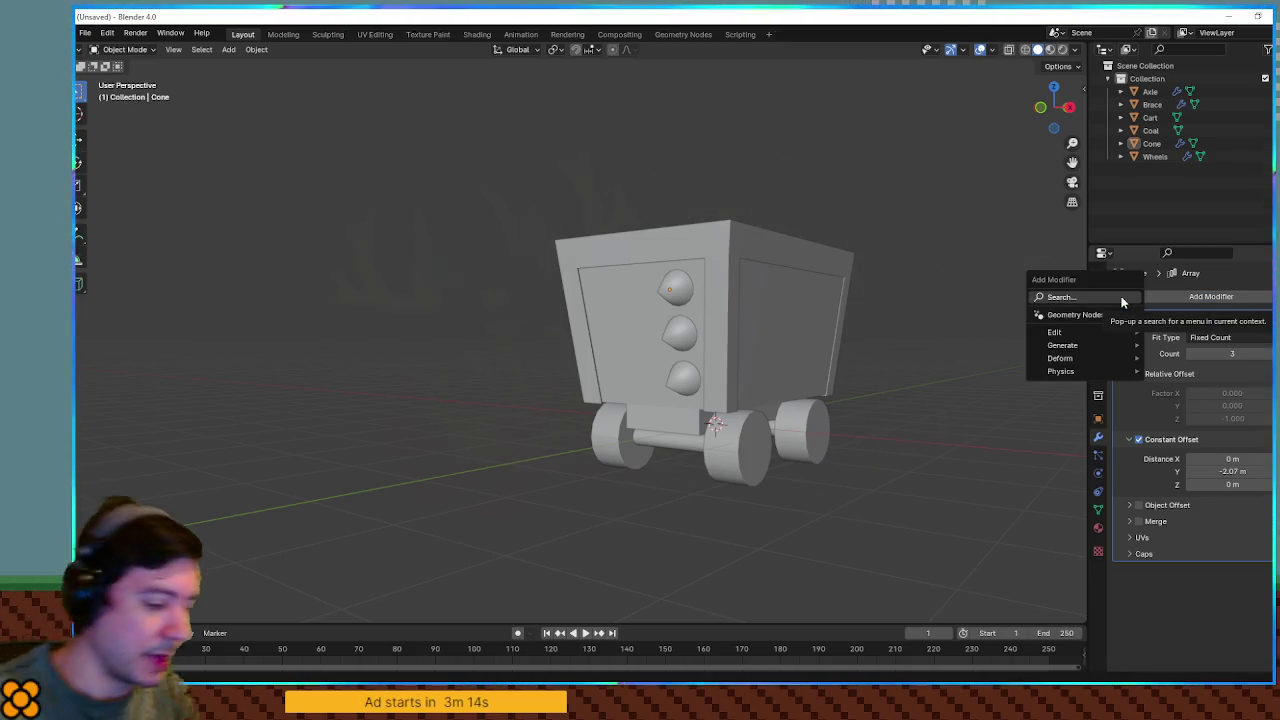
pyautogui.write('mirror')
pyautogui.press('Return')
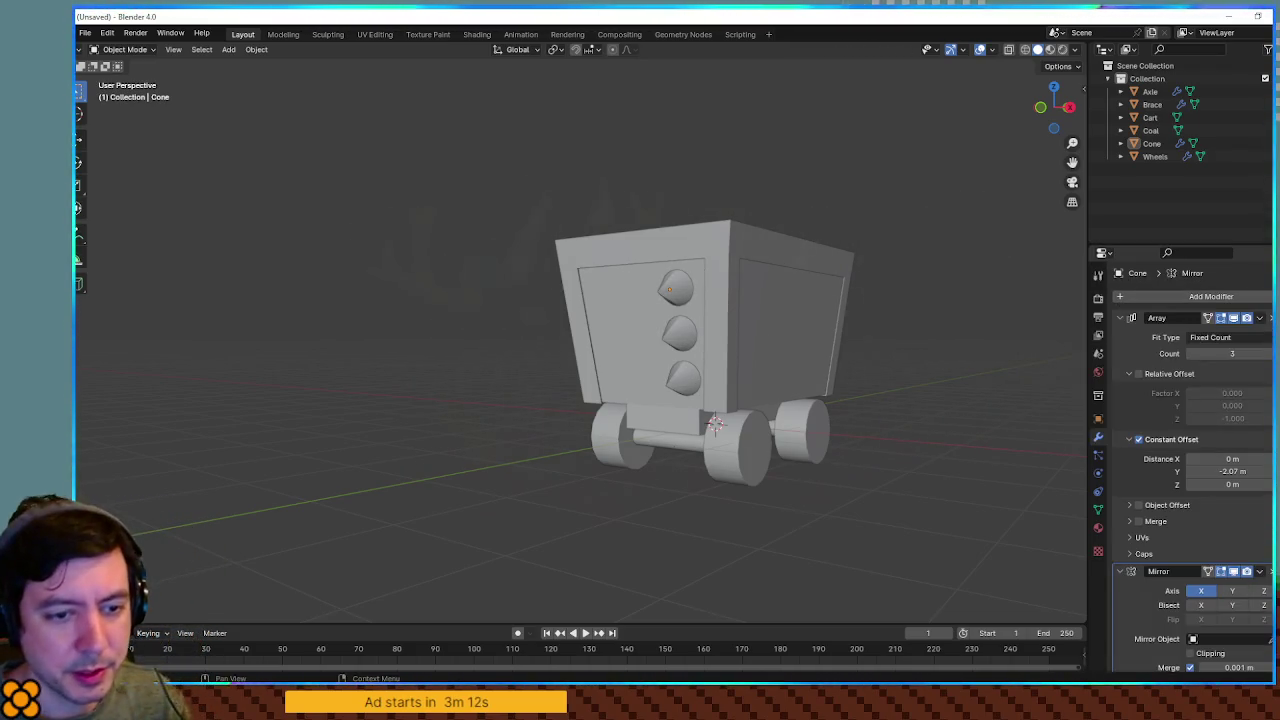
pyautogui.click(597, 276)
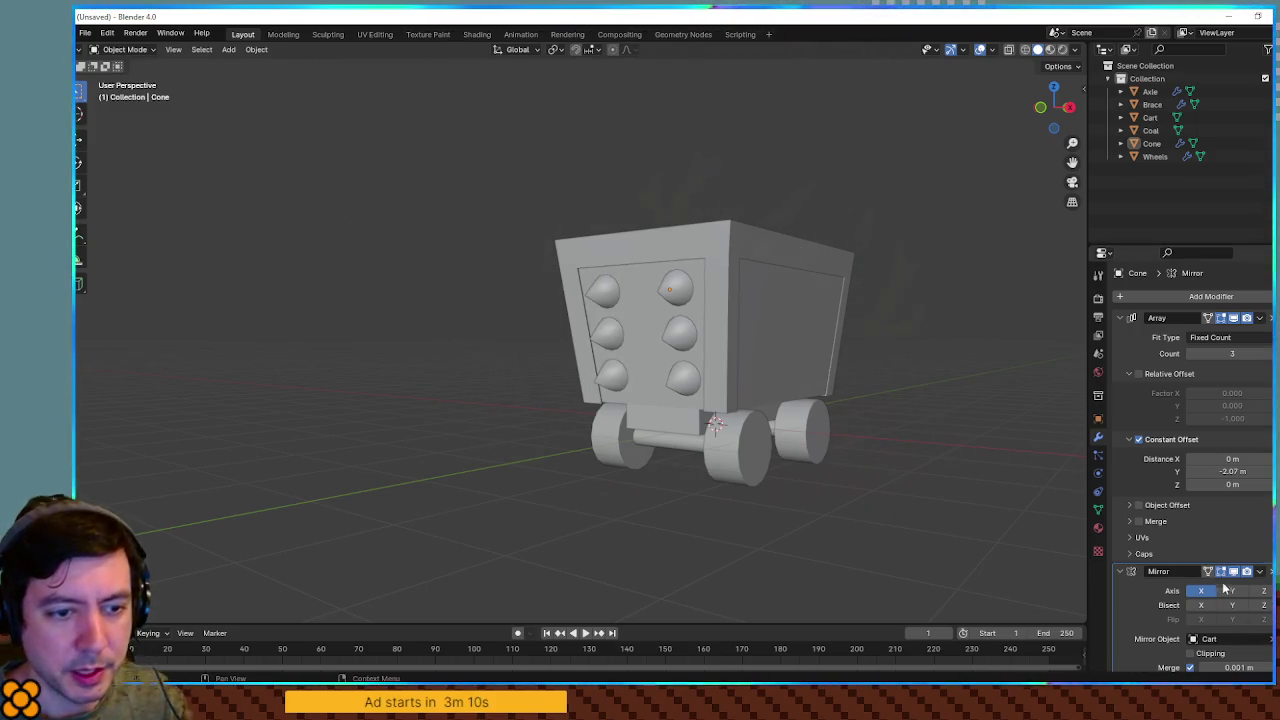
pyautogui.moveTo(924, 458)
pyautogui.mouseDown()
pyautogui.moveTo(763, 420)
pyautogui.moveTo(894, 231)
pyautogui.moveTo(1021, 298)
pyautogui.moveTo(1074, 277)
pyautogui.mouseUp()
pyautogui.scroll(-3, 1020, 285)
pyautogui.moveTo(977, 291)
pyautogui.mouseDown()
pyautogui.moveTo(734, 303)
pyautogui.moveTo(775, 344)
pyautogui.moveTo(628, 353)
pyautogui.moveTo(997, 343)
pyautogui.moveTo(920, 334)
pyautogui.moveTo(911, 357)
pyautogui.mouseUp()
# Rename the Cone object to 'Spikes'
pyautogui.press('Tab')
pyautogui.doubleClick(1152, 143)
pyautogui.write('Spikes')
pyautogui.press('Return')
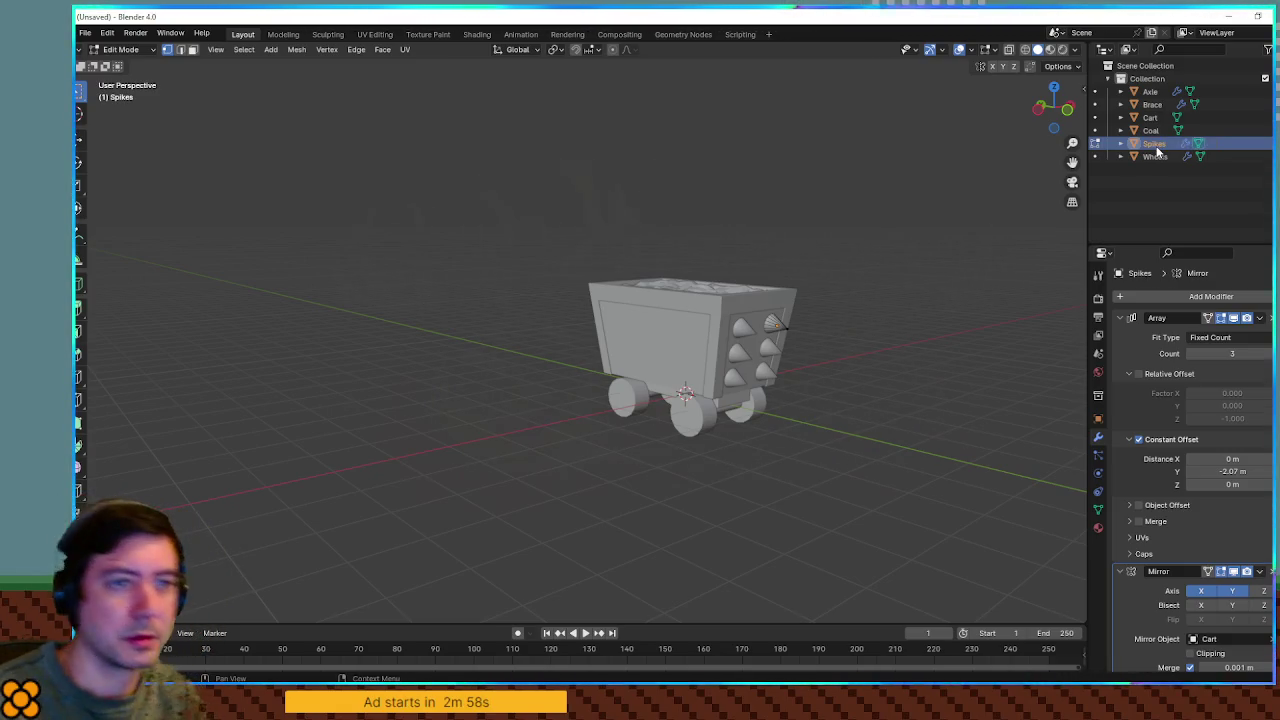
# Inspect the coal and spiked cart side, then switch to the ch3concepts.kra sketch in Krita
pyautogui.moveTo(608, 403)
pyautogui.mouseDown()
pyautogui.moveTo(794, 391)
pyautogui.moveTo(743, 400)
pyautogui.moveTo(723, 435)
pyautogui.mouseUp()
pyautogui.scroll(5, 731, 306)
pyautogui.moveTo(731, 306)
pyautogui.mouseDown()
pyautogui.moveTo(700, 330)
pyautogui.moveTo(720, 374)
pyautogui.moveTo(560, 380)
pyautogui.moveTo(908, 389)
pyautogui.mouseUp()
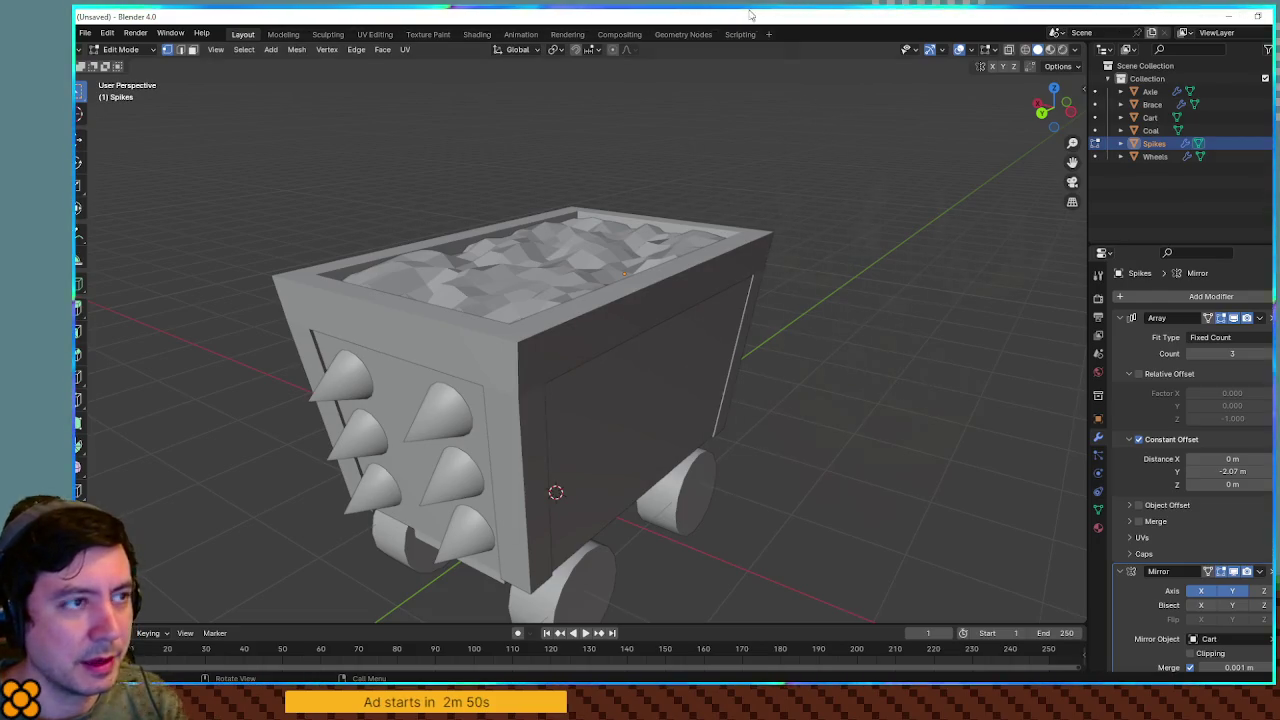
pyautogui.moveTo(807, 182)
pyautogui.mouseDown()
pyautogui.moveTo(723, 157)
pyautogui.moveTo(840, 180)
pyautogui.moveTo(771, 96)
pyautogui.mouseUp()
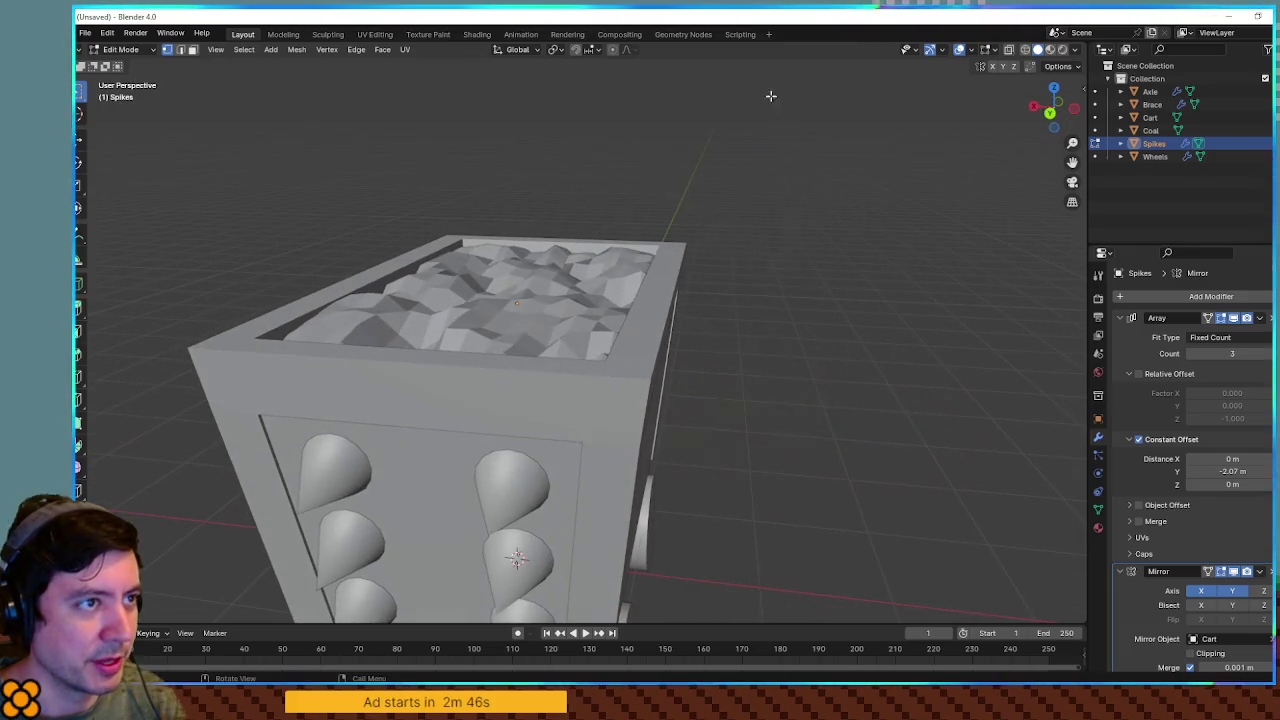
pyautogui.hotkey('alt', 'Tab')
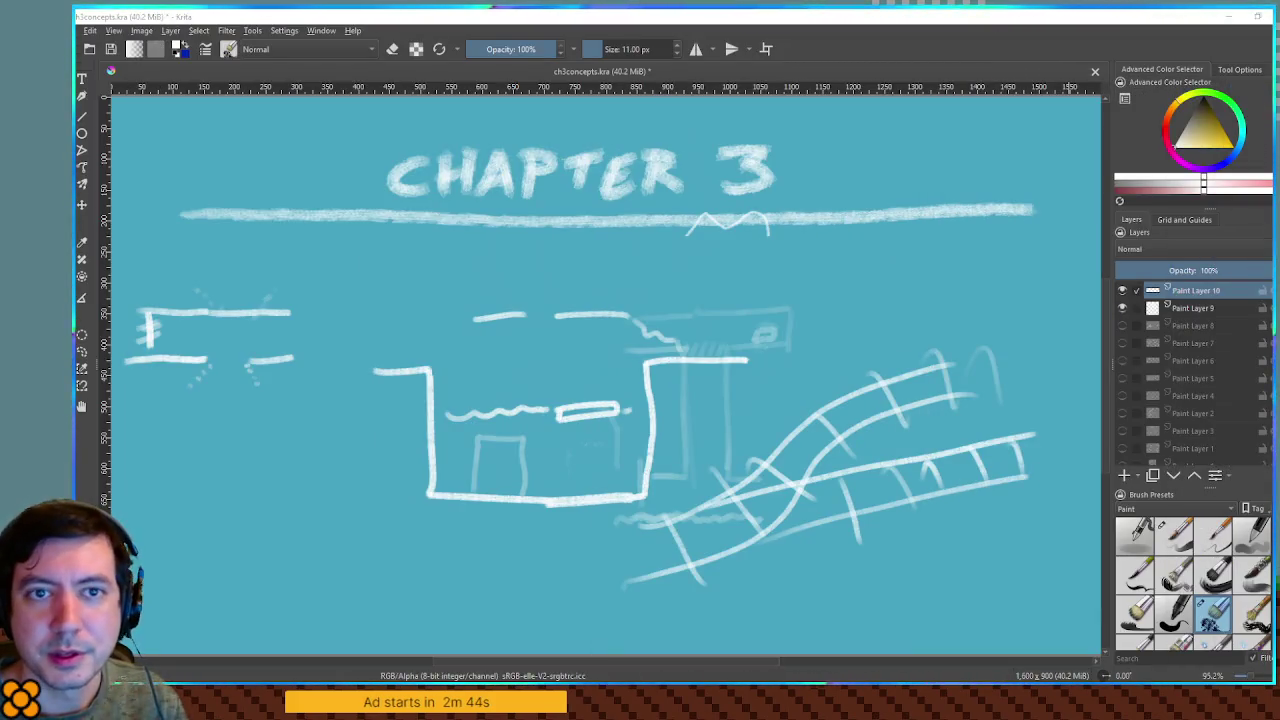
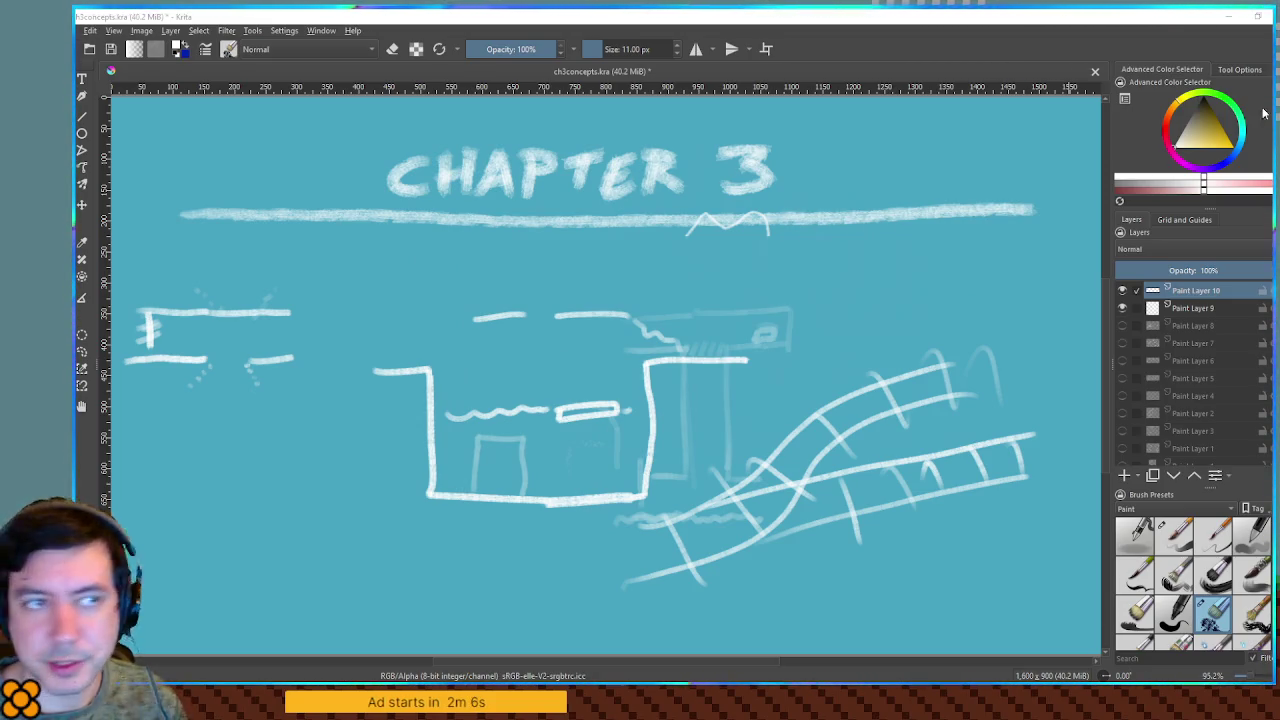
# Switch from Krita to the Godot editor and clear the FileSystem search filter
pyautogui.hotkey('alt', 'Tab')
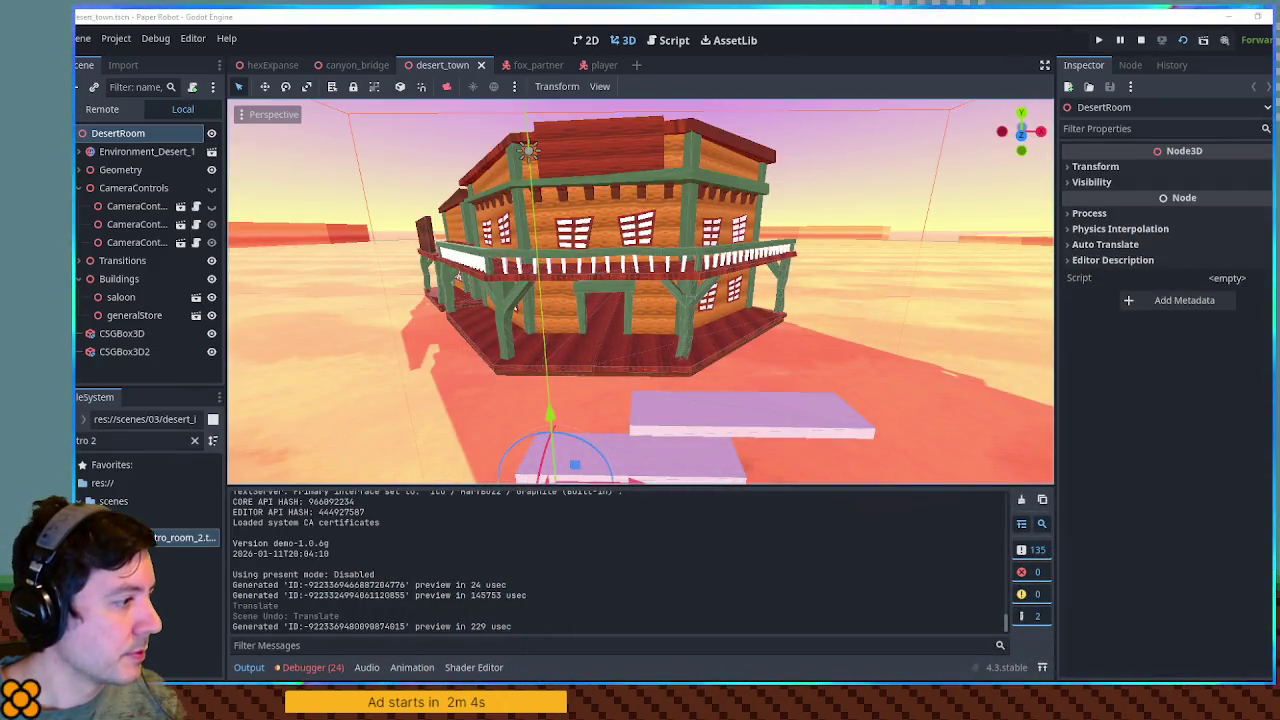
pyautogui.click(194, 440)
# Create a new folder named mines inside scenes/03
pyautogui.scroll(-3, 186, 504)
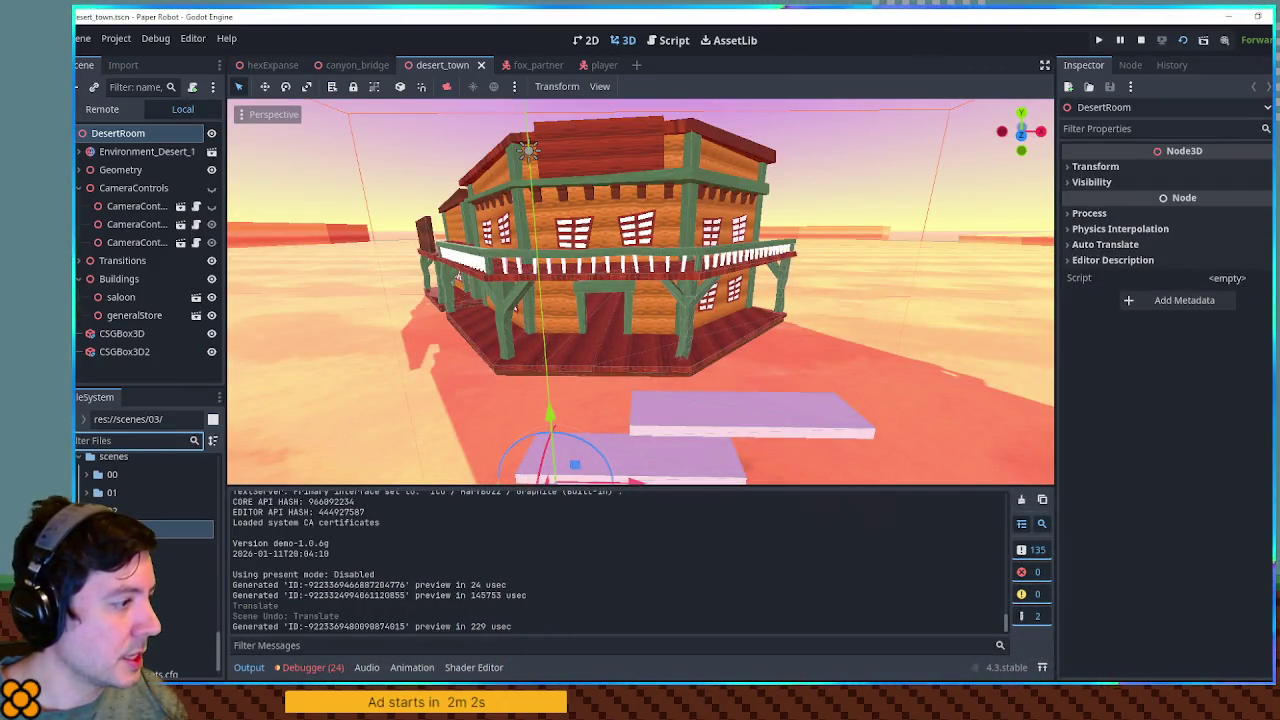
pyautogui.doubleClick(170, 528)
pyautogui.rightClick(120, 528)
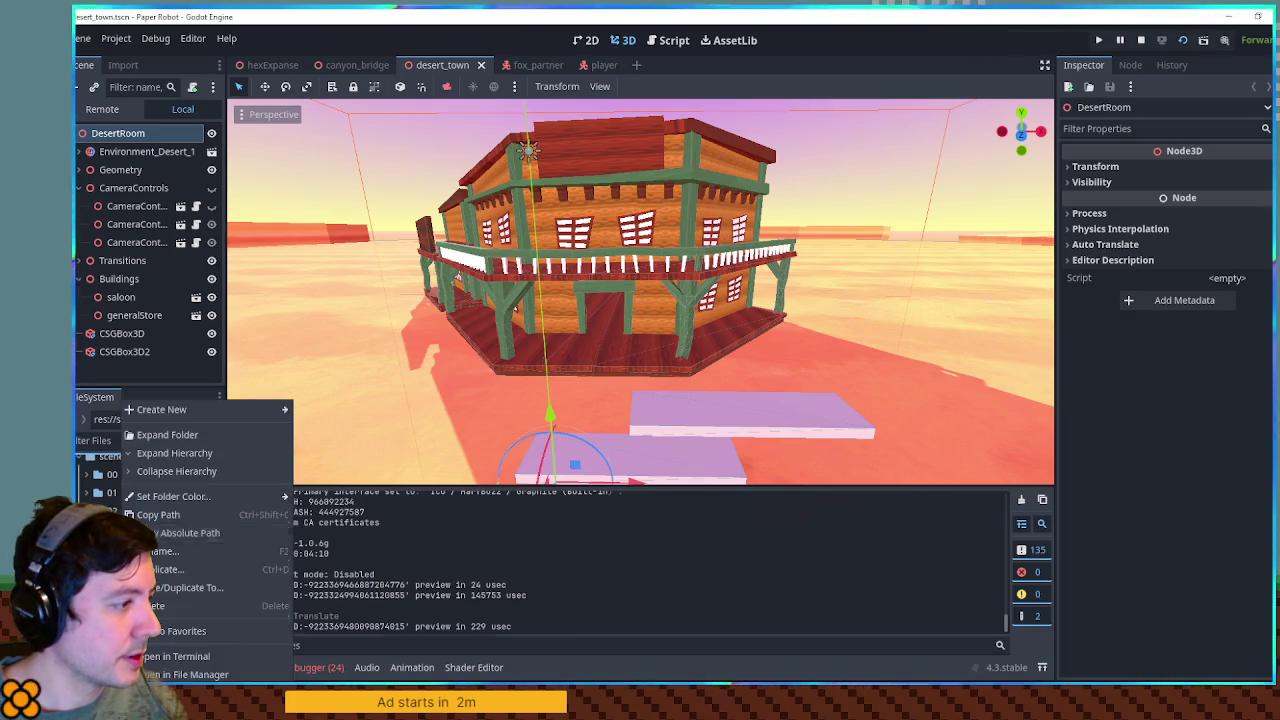
pyautogui.moveTo(202, 410)
pyautogui.click(322, 411)
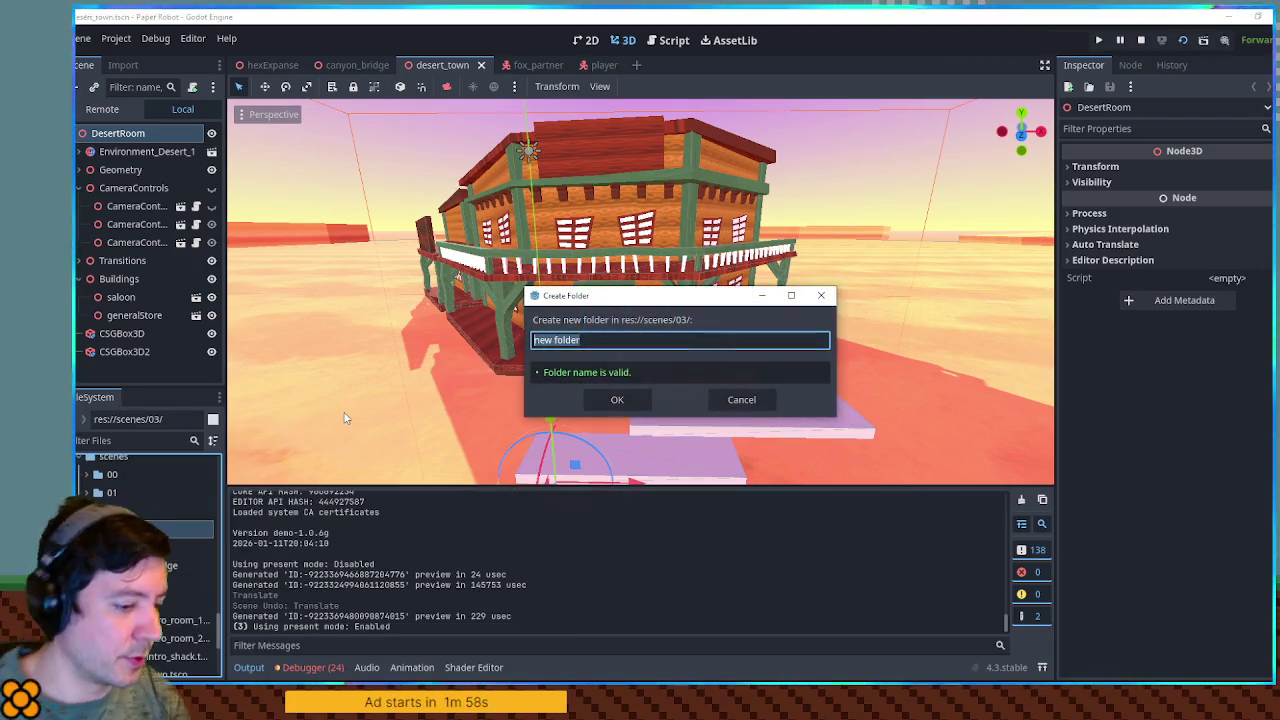
pyautogui.write('mines')
pyautogui.press('Return')
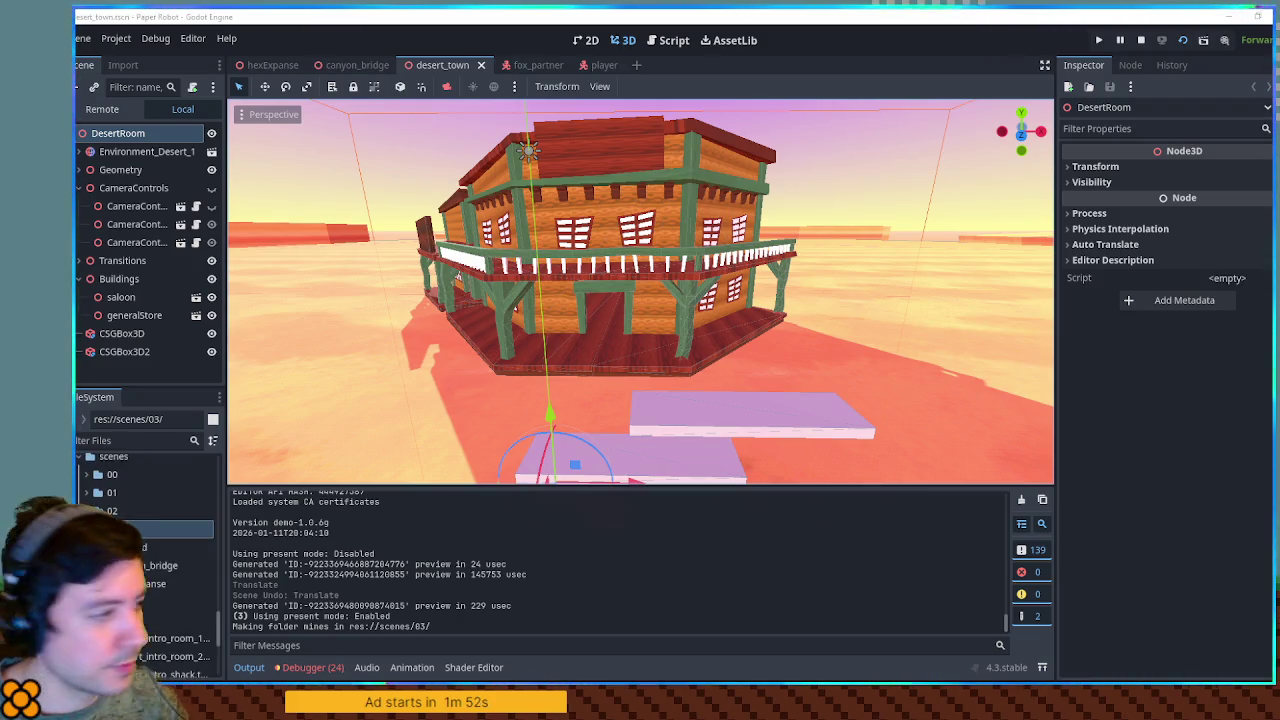
# Open the mines folder and start a new scene with a Node3D root
pyautogui.click(150, 601)
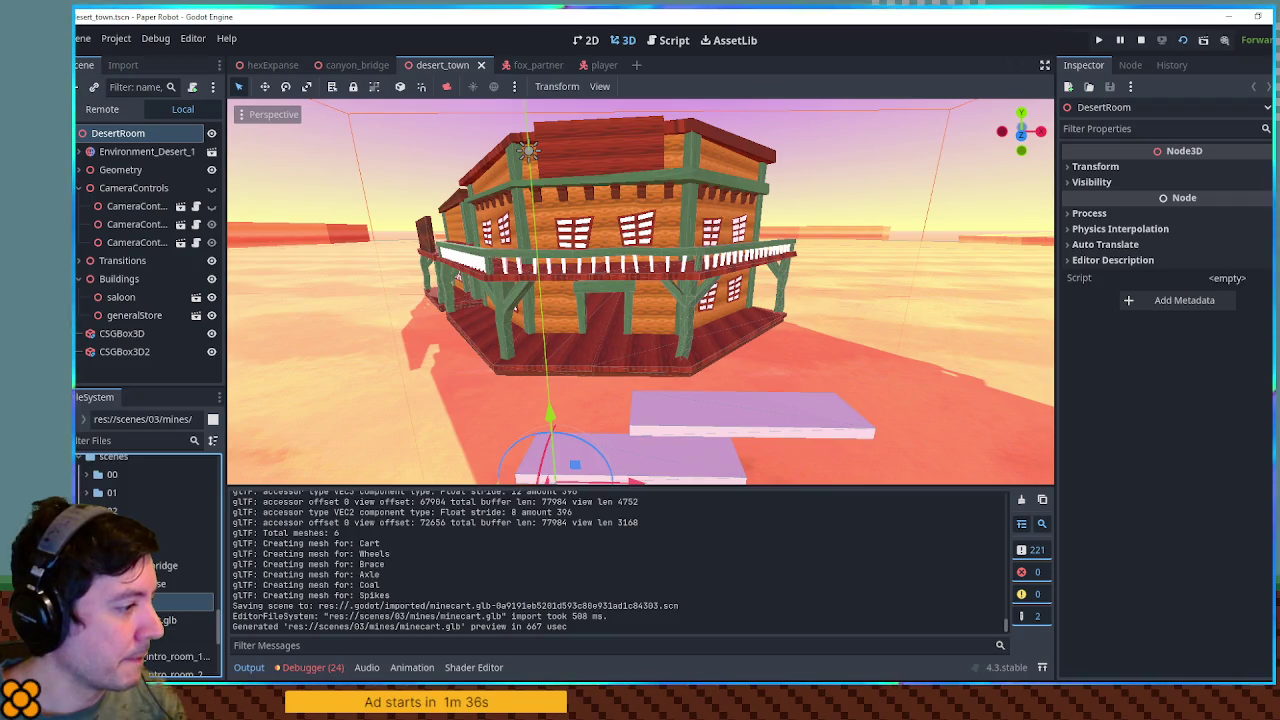
pyautogui.hotkey('ctrl', 'n')
pyautogui.click(160, 170)
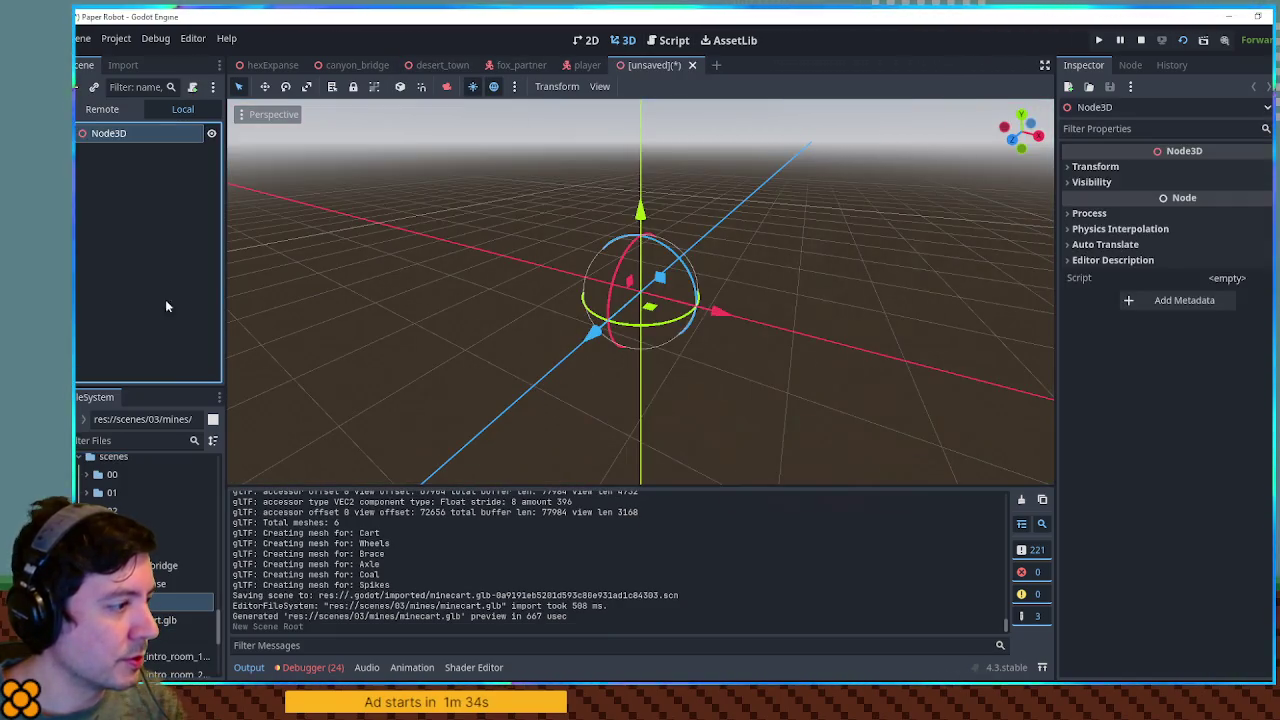
# Add minecart.glb and the player to the scene, renaming the root Minecart
pyautogui.moveTo(158, 618); pyautogui.dragTo(121, 140)
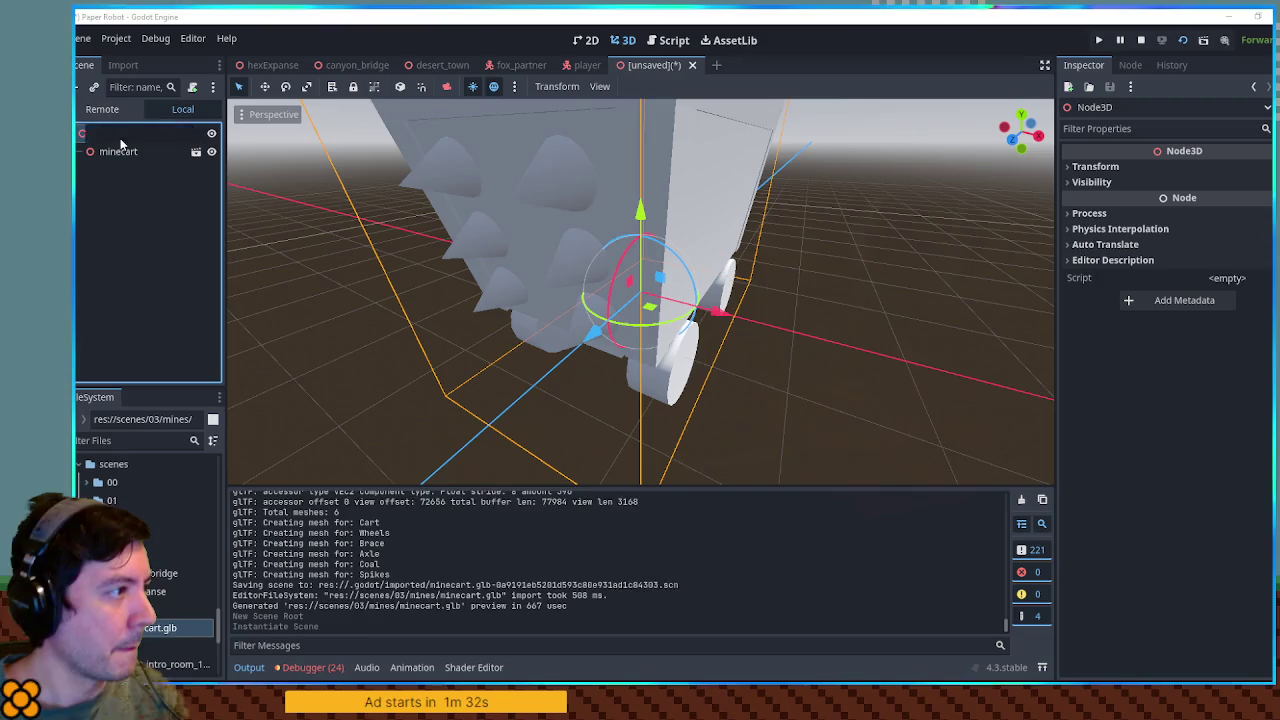
pyautogui.doubleClick(121, 135)
pyautogui.write('Minecart')
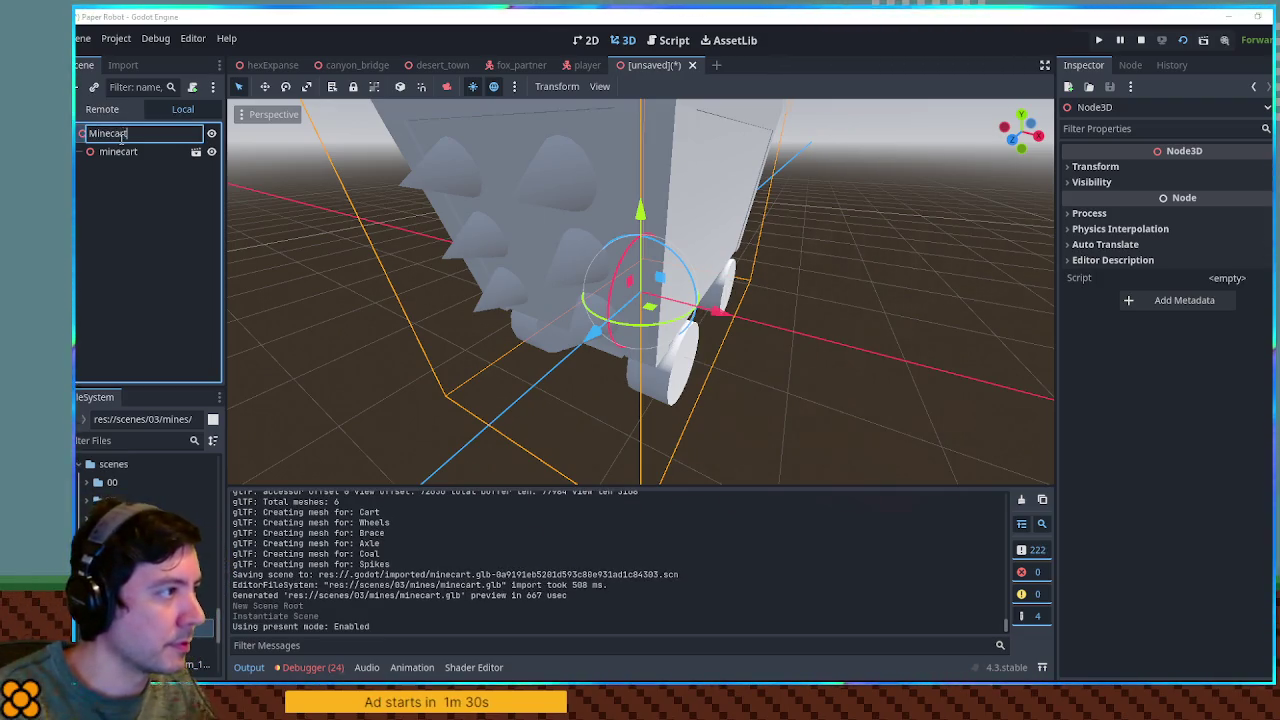
pyautogui.press('Return')
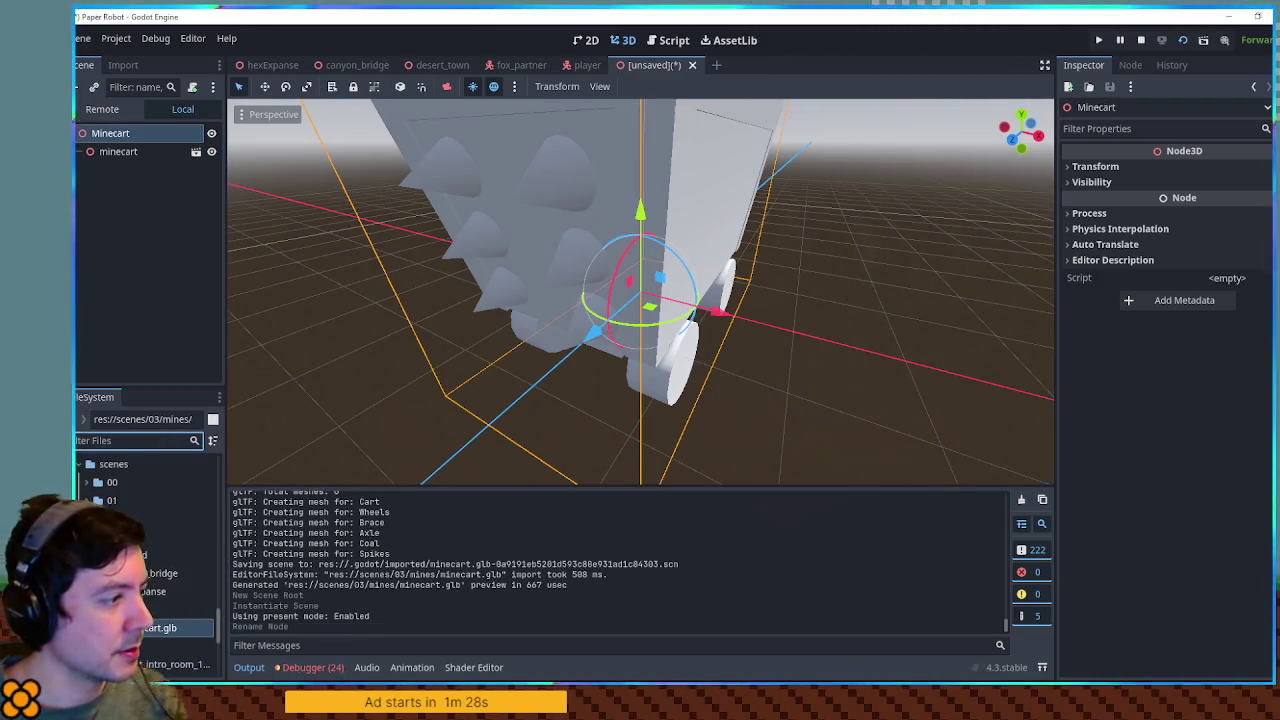
pyautogui.write('ayer')
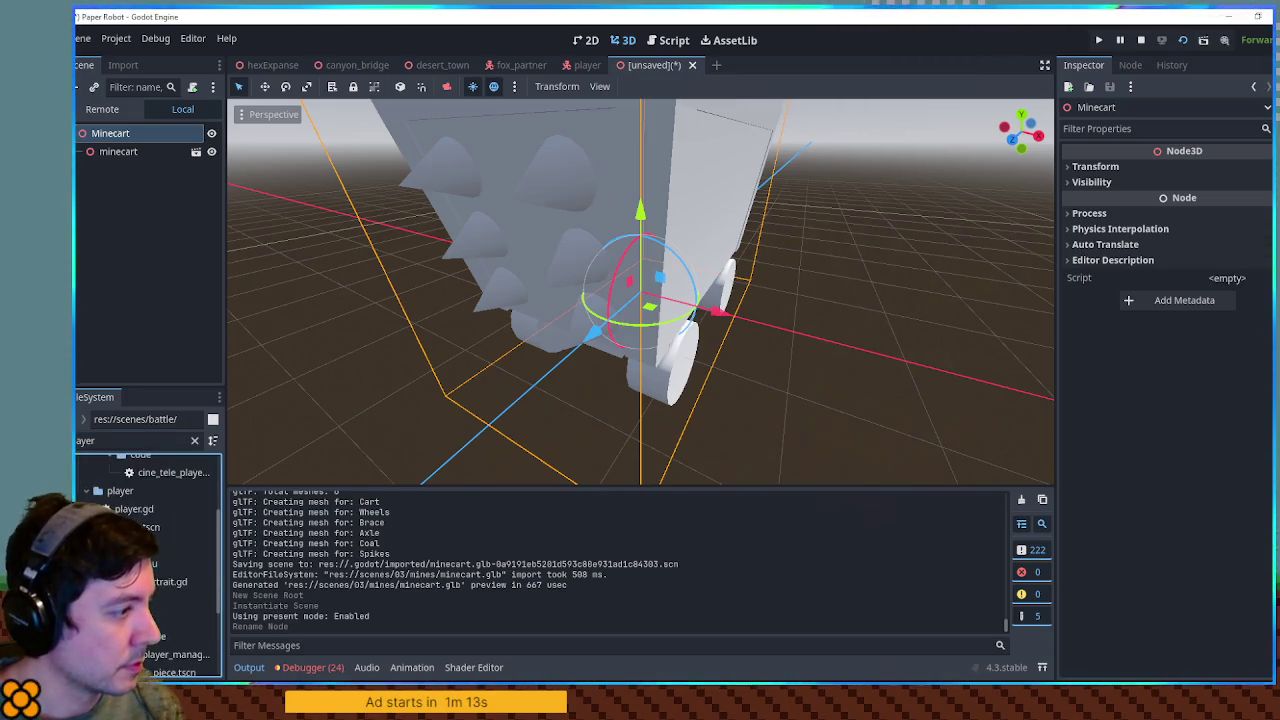
pyautogui.moveTo(128, 137); pyautogui.dragTo(128, 140)
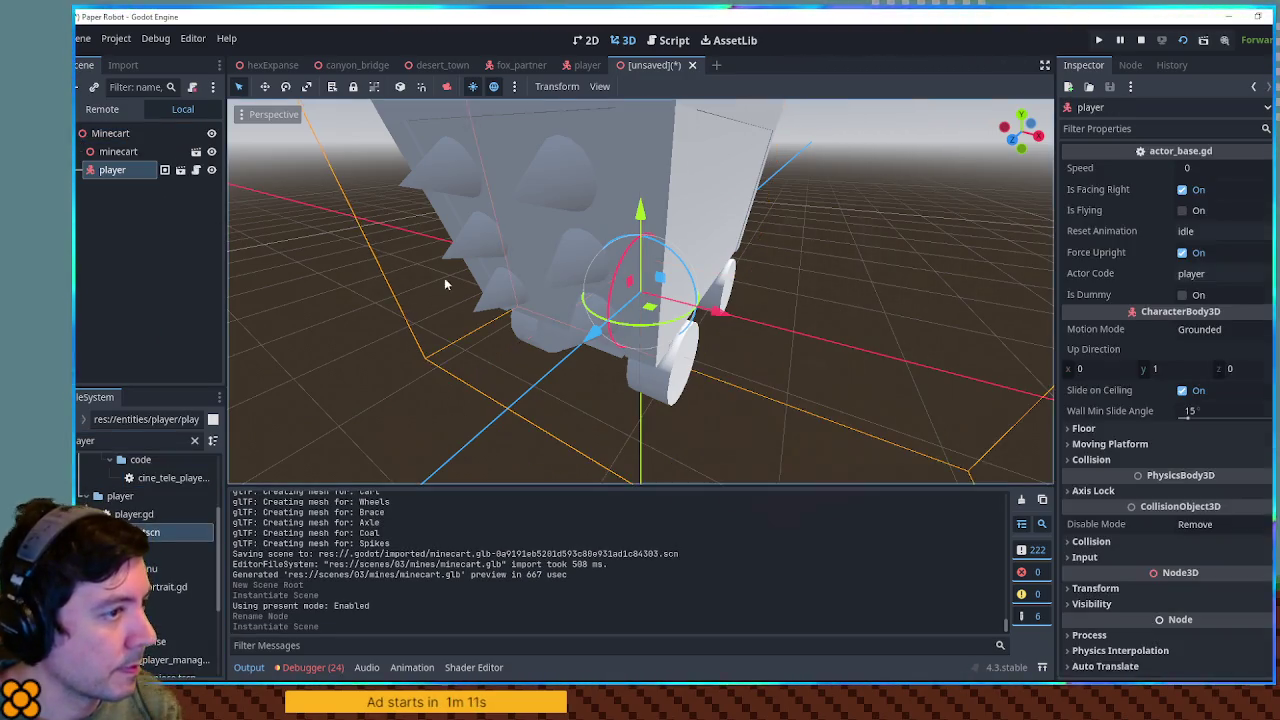
pyautogui.moveTo(734, 283)
pyautogui.mouseDown()
pyautogui.moveTo(632, 292)
pyautogui.moveTo(748, 288)
pyautogui.mouseUp()
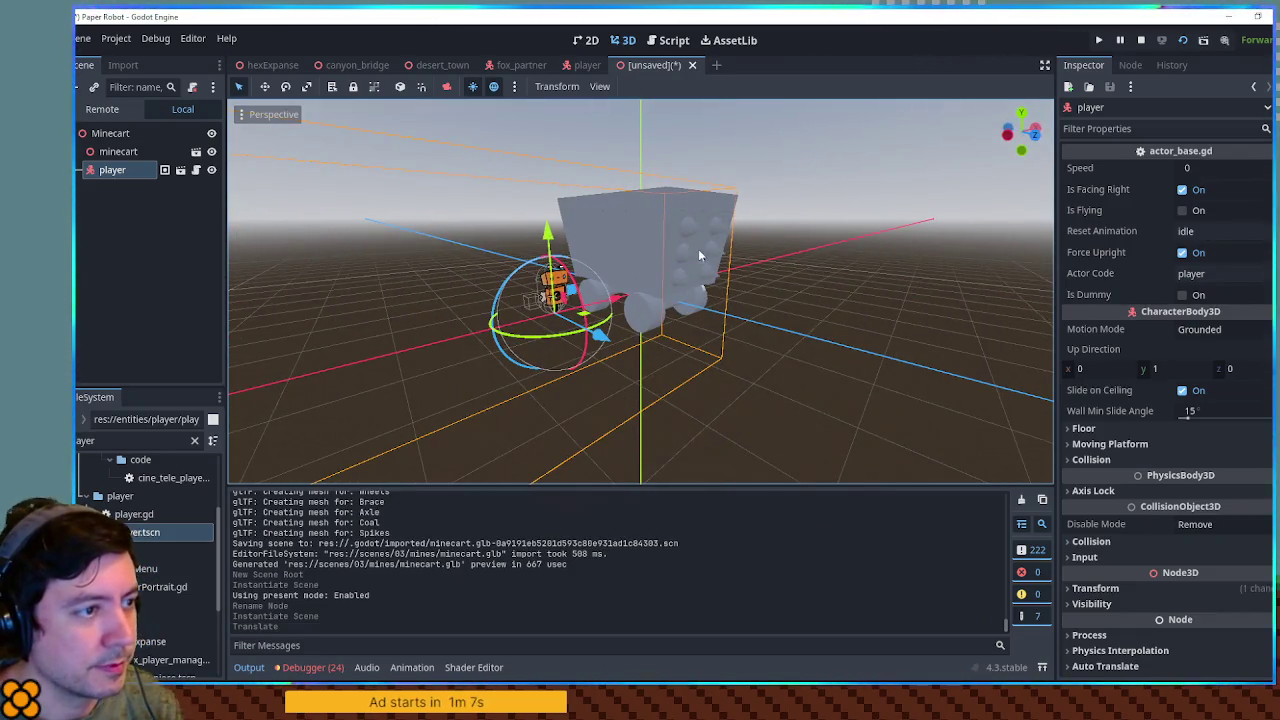
# Scale the minecart model down to 0.41
pyautogui.click(657, 241)
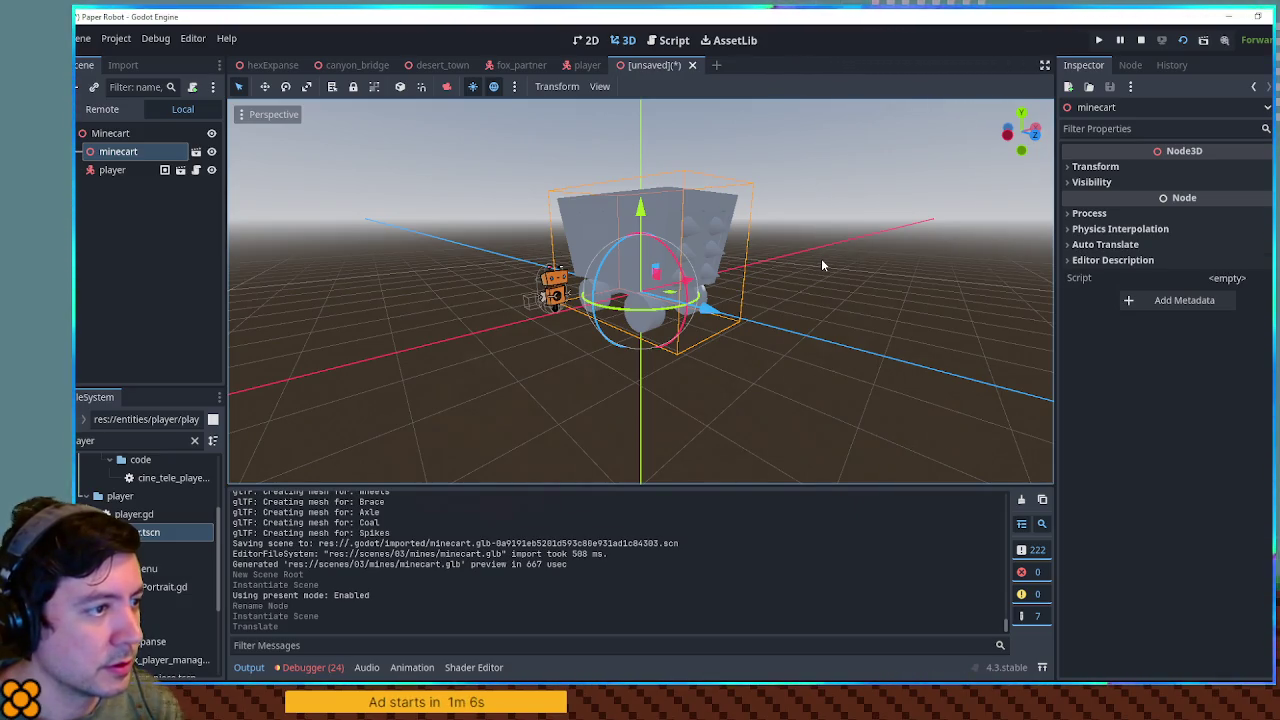
pyautogui.press('KP_1')
pyautogui.scroll(1, 709, 268)
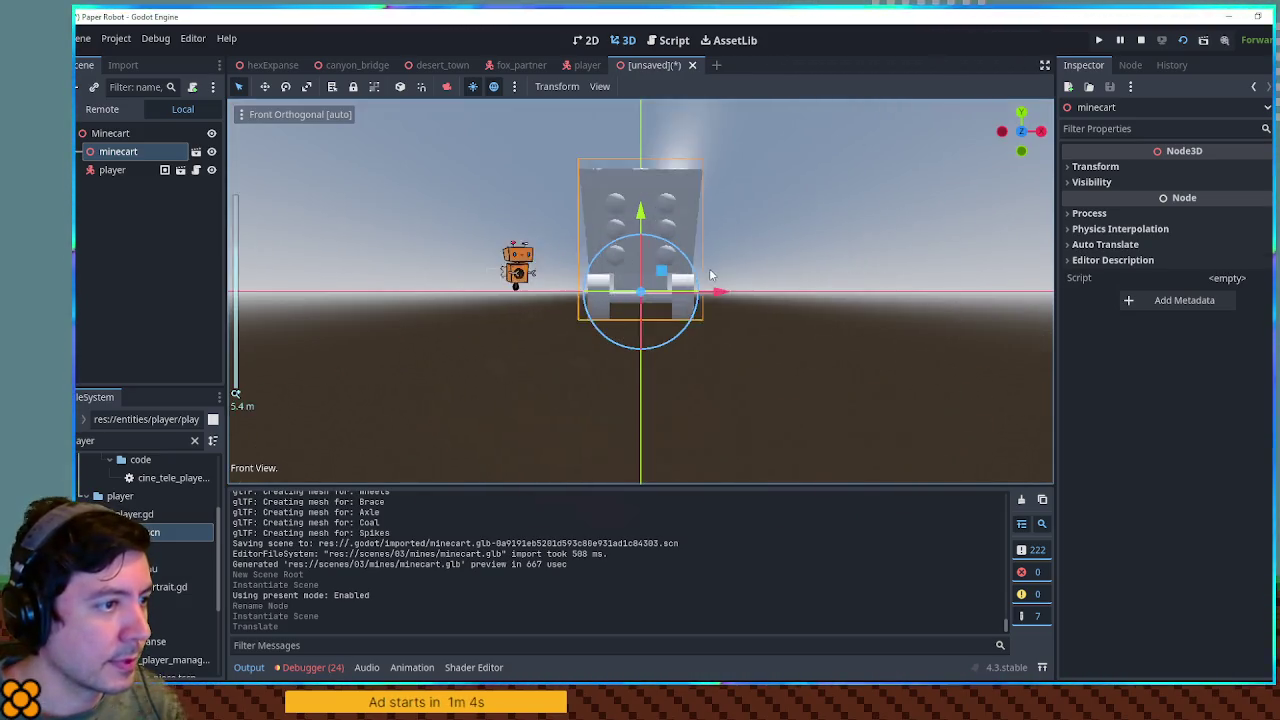
pyautogui.scroll(5, 709, 268)
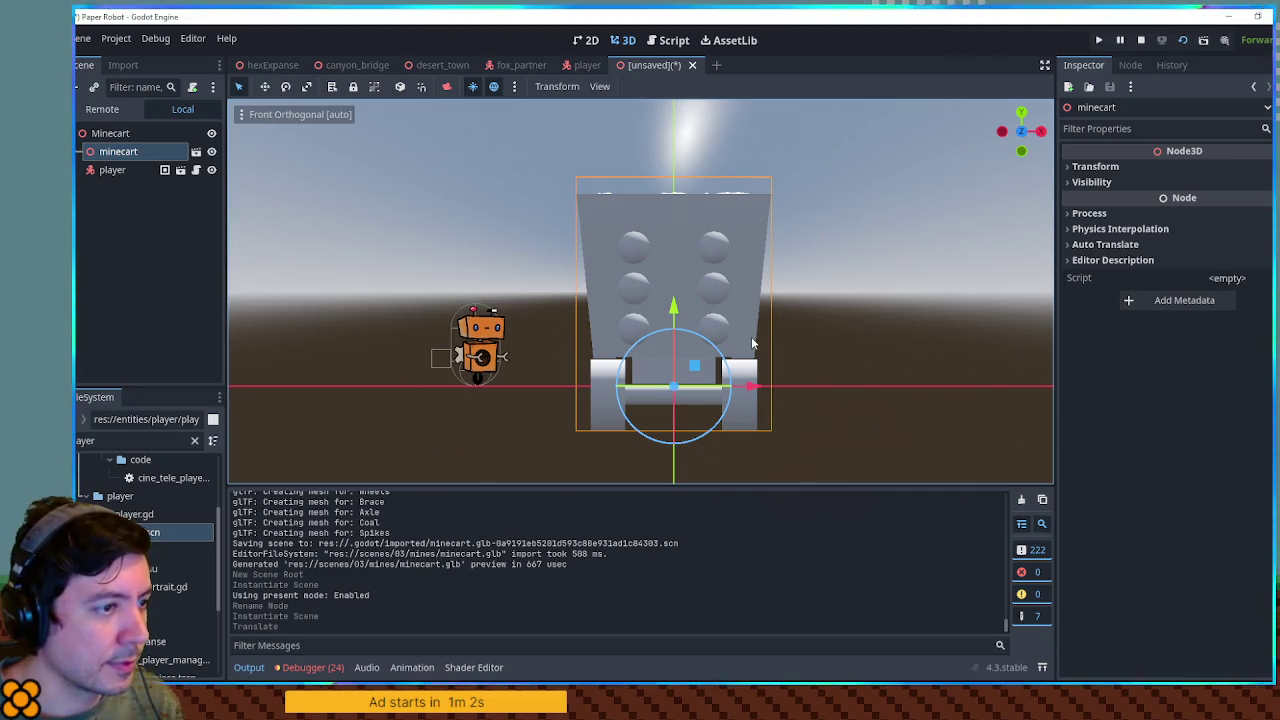
pyautogui.press('w')
pyautogui.moveTo(673, 312)
pyautogui.mouseDown()
pyautogui.moveTo(675, 271)
pyautogui.moveTo(678, 281)
pyautogui.mouseUp()
pyautogui.hotkey('ctrl', 'z')
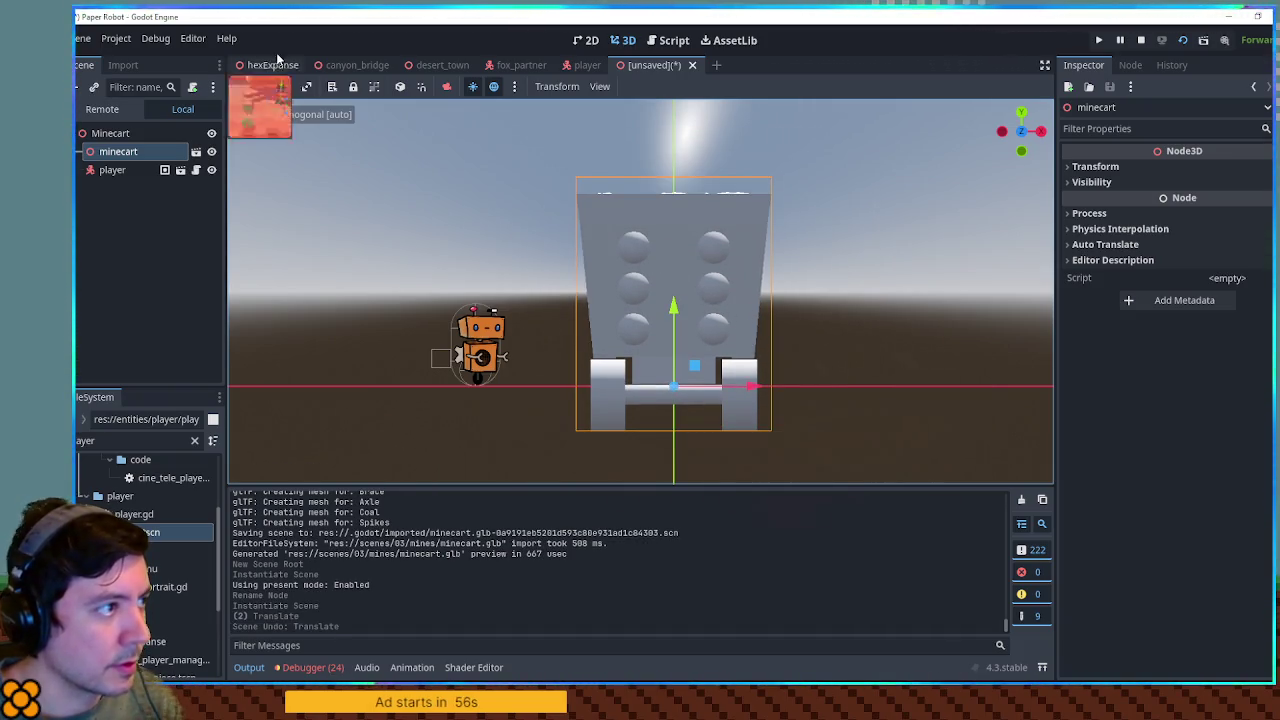
pyautogui.click(1144, 164)
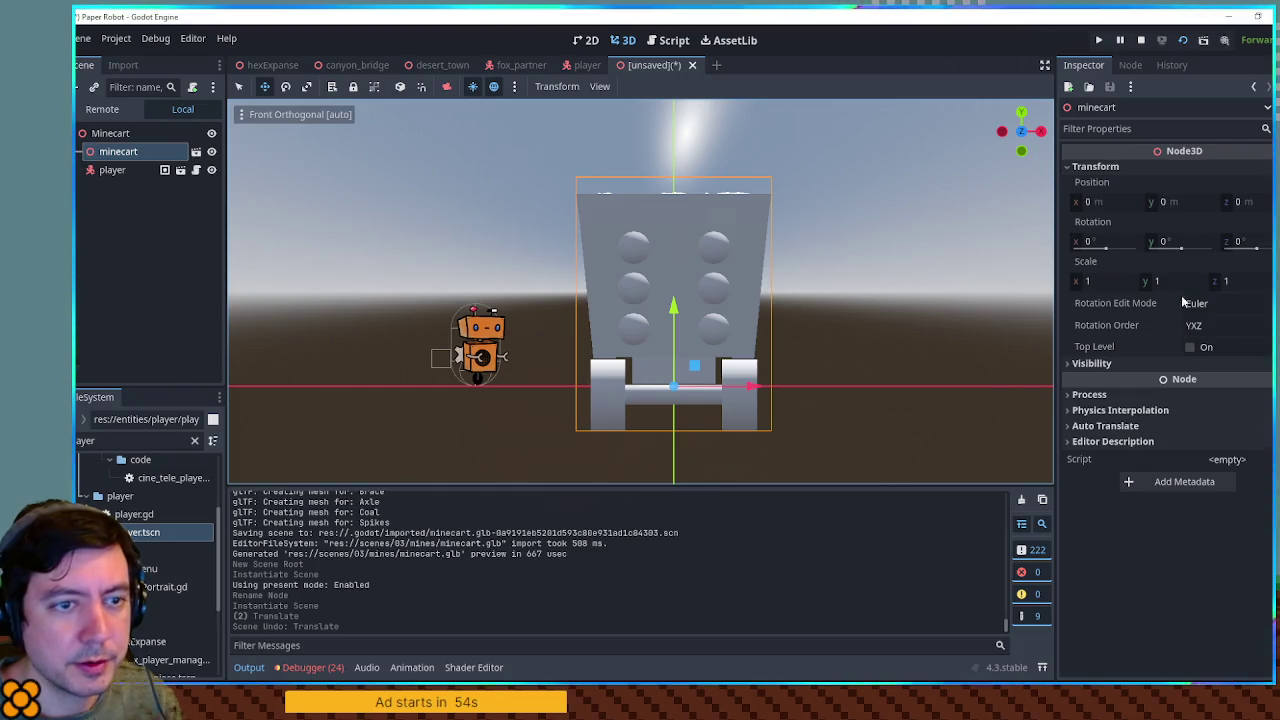
pyautogui.moveTo(1240, 281); pyautogui.dragTo(1175, 281)
pyautogui.moveTo(850, 298)
pyautogui.mouseDown()
pyautogui.moveTo(872, 305)
pyautogui.moveTo(898, 369)
pyautogui.moveTo(812, 311)
pyautogui.mouseUp()
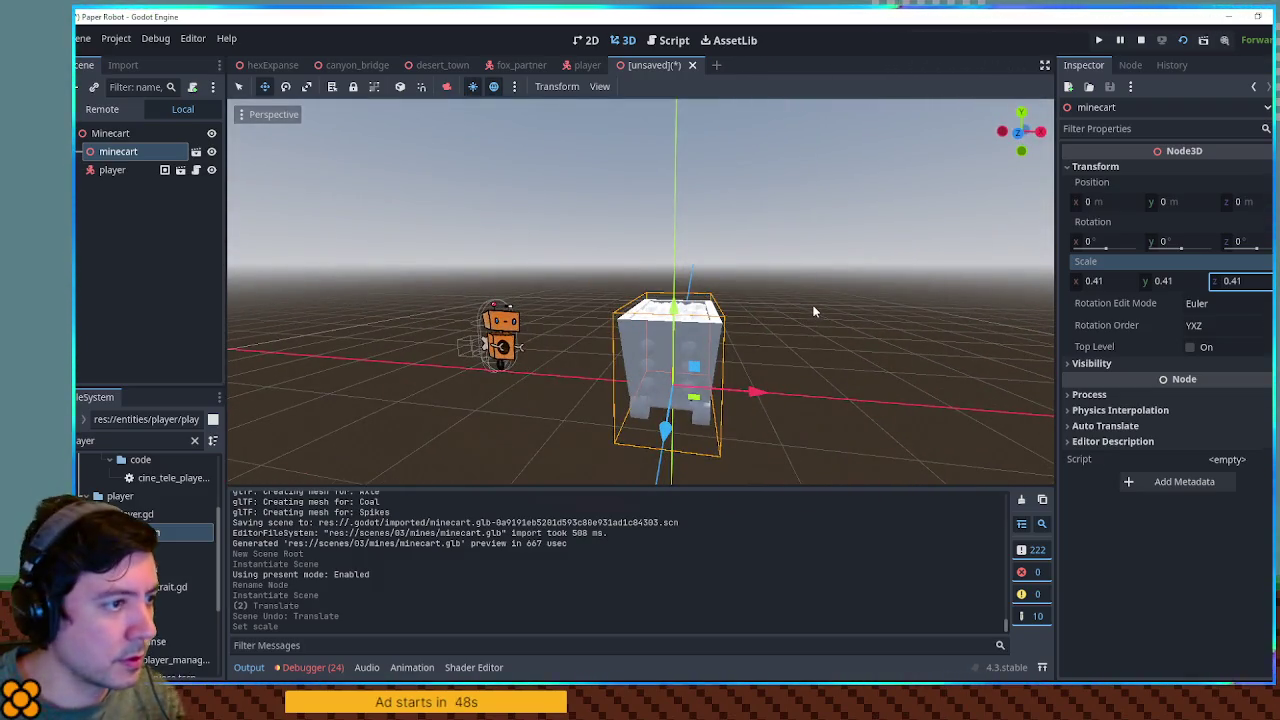
# Raise the minecart model to a height of 0.232 on Y
pyautogui.press('q')
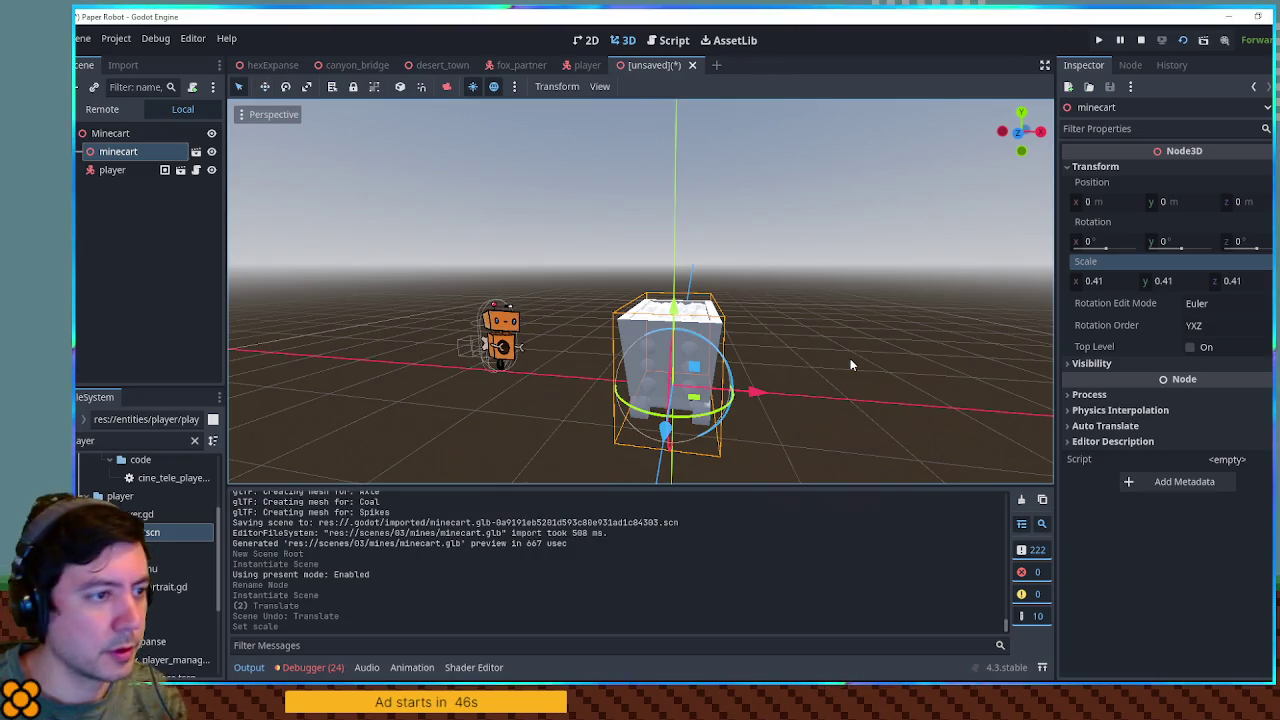
pyautogui.press('KP_7')
pyautogui.press('KP_1')
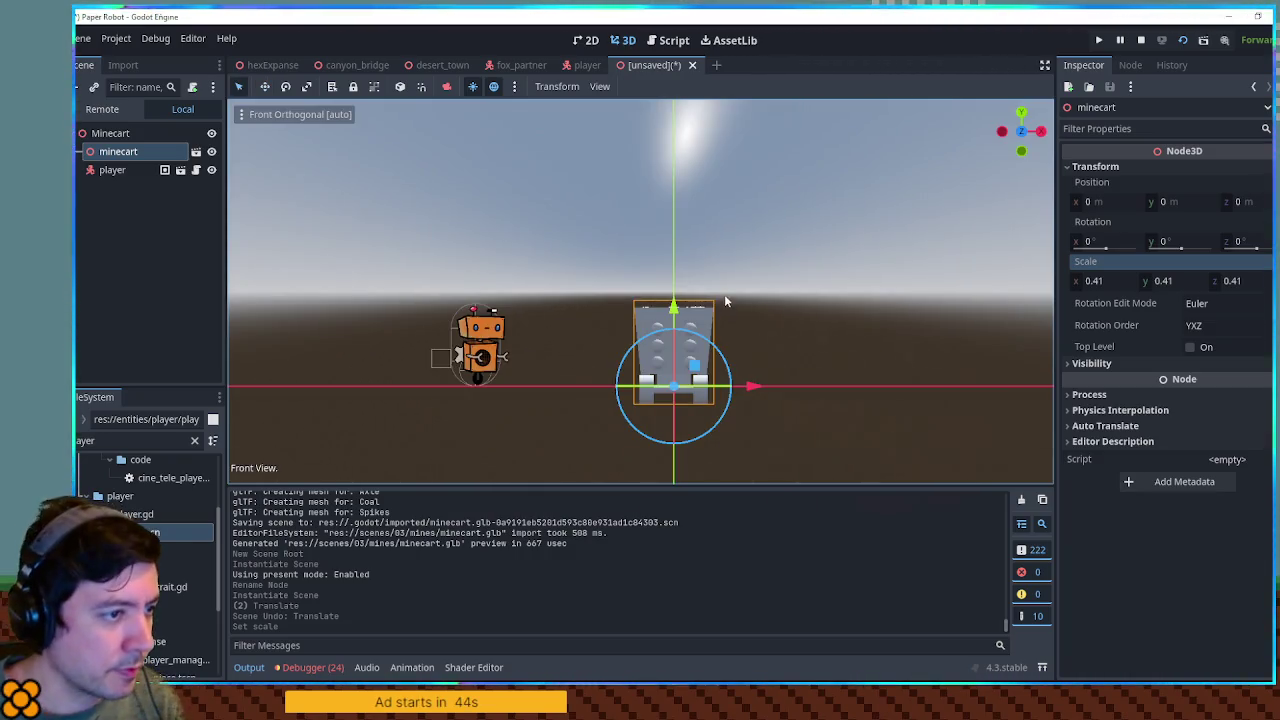
pyautogui.scroll(3, 703, 353)
pyautogui.scroll(-2, 705, 374)
pyautogui.moveTo(705, 374); pyautogui.dragTo(706, 346)
pyautogui.click(897, 375)
pyautogui.moveTo(897, 375)
pyautogui.mouseDown()
pyautogui.moveTo(647, 358)
pyautogui.moveTo(692, 357)
pyautogui.moveTo(383, 360)
pyautogui.mouseUp()
pyautogui.rightClick(102, 155)
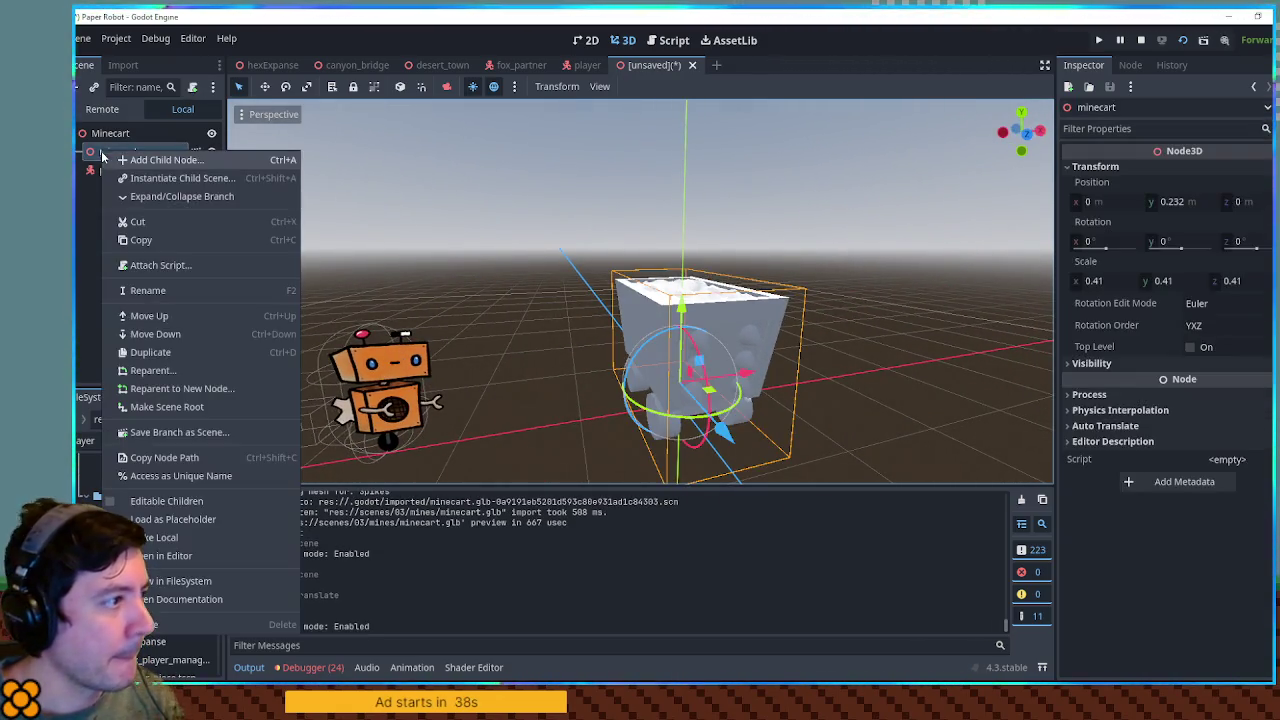
# Open the imported minecart scene and select its six mesh parts, Cart through Spikes
pyautogui.click(95, 137)
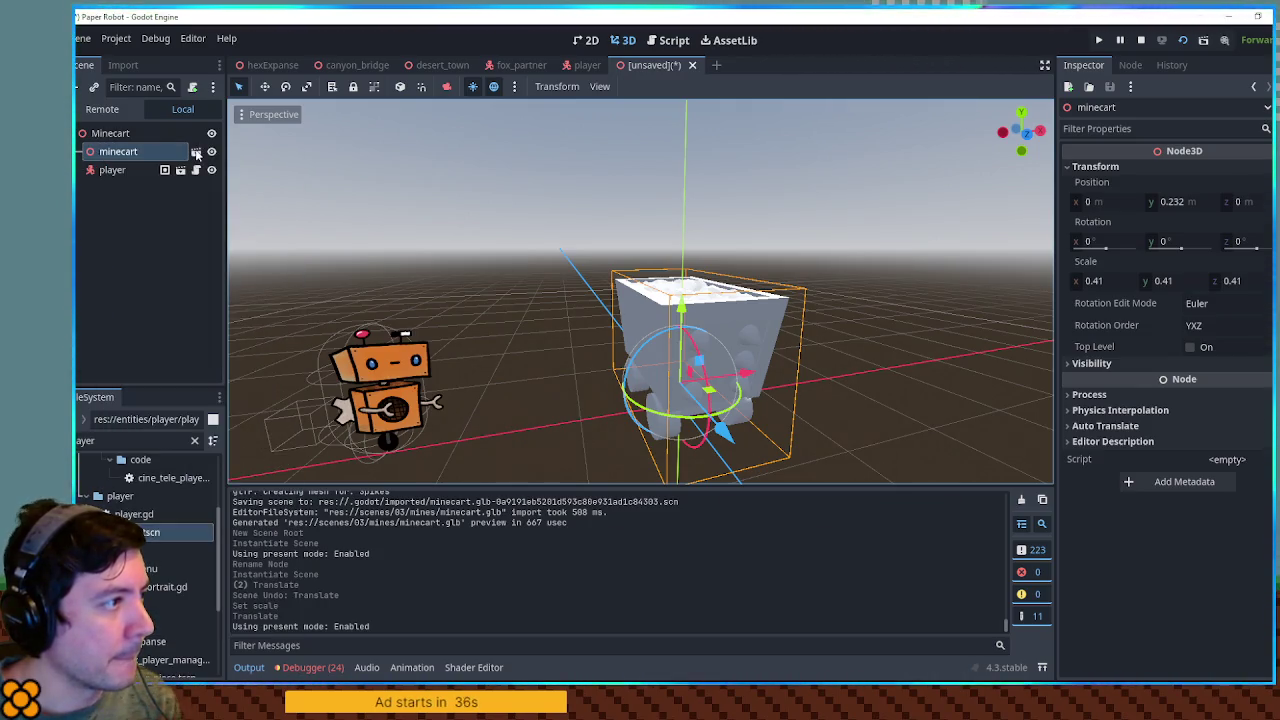
pyautogui.click(196, 153)
pyautogui.click(677, 383)
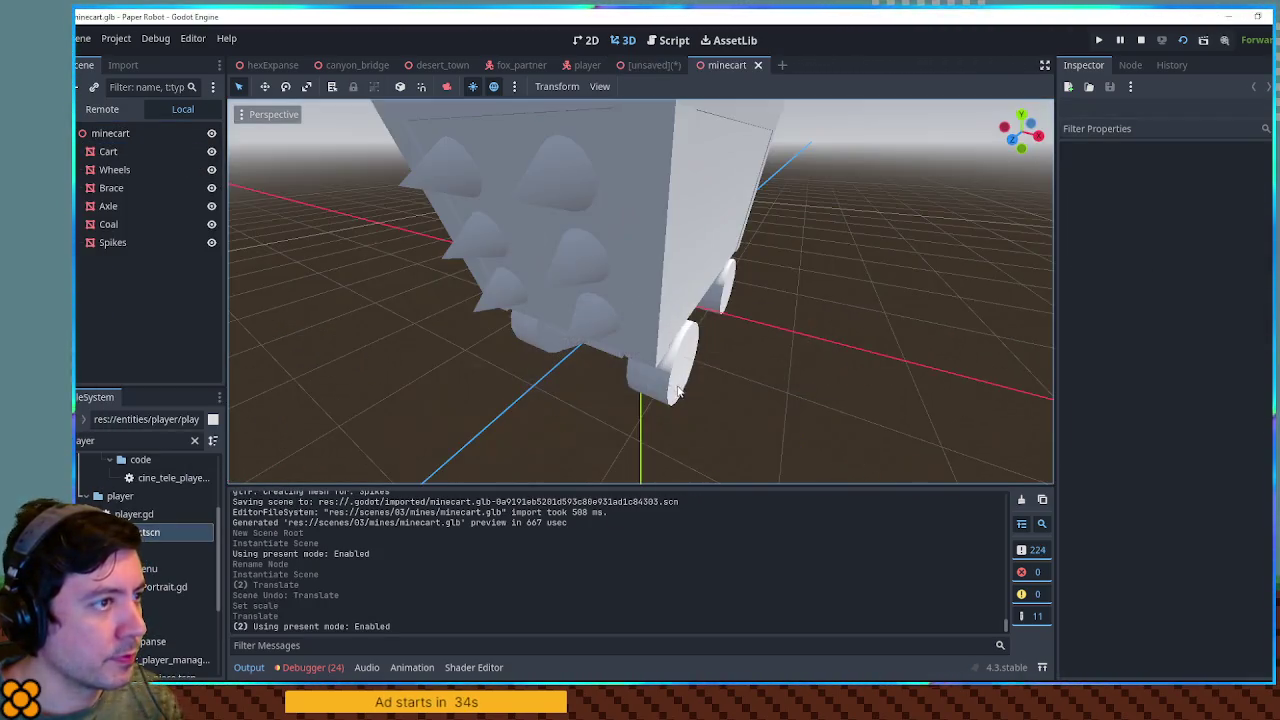
pyautogui.click(110, 151)
pyautogui.keyDown('shift'); pyautogui.click(139, 242); pyautogui.keyUp('shift')
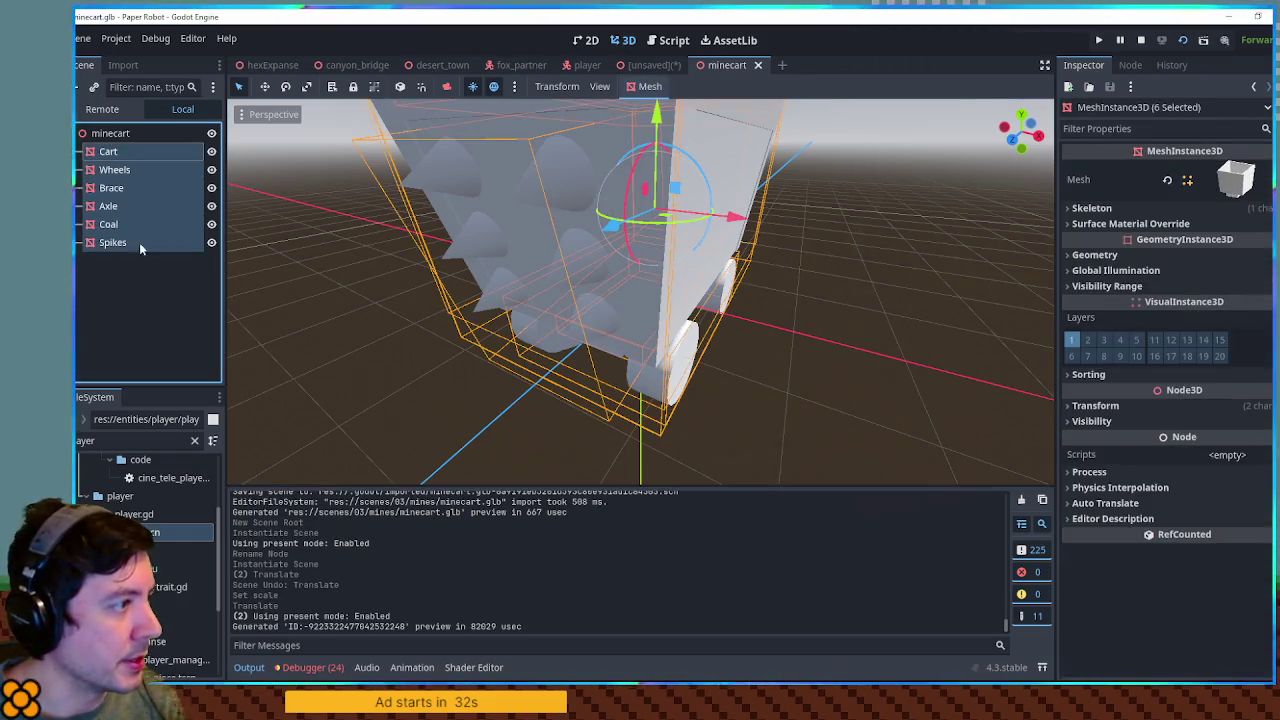
# Add a ModelContainer Node3D under Minecart with the pasted mesh parts, deleting the old instance
pyautogui.click(656, 66)
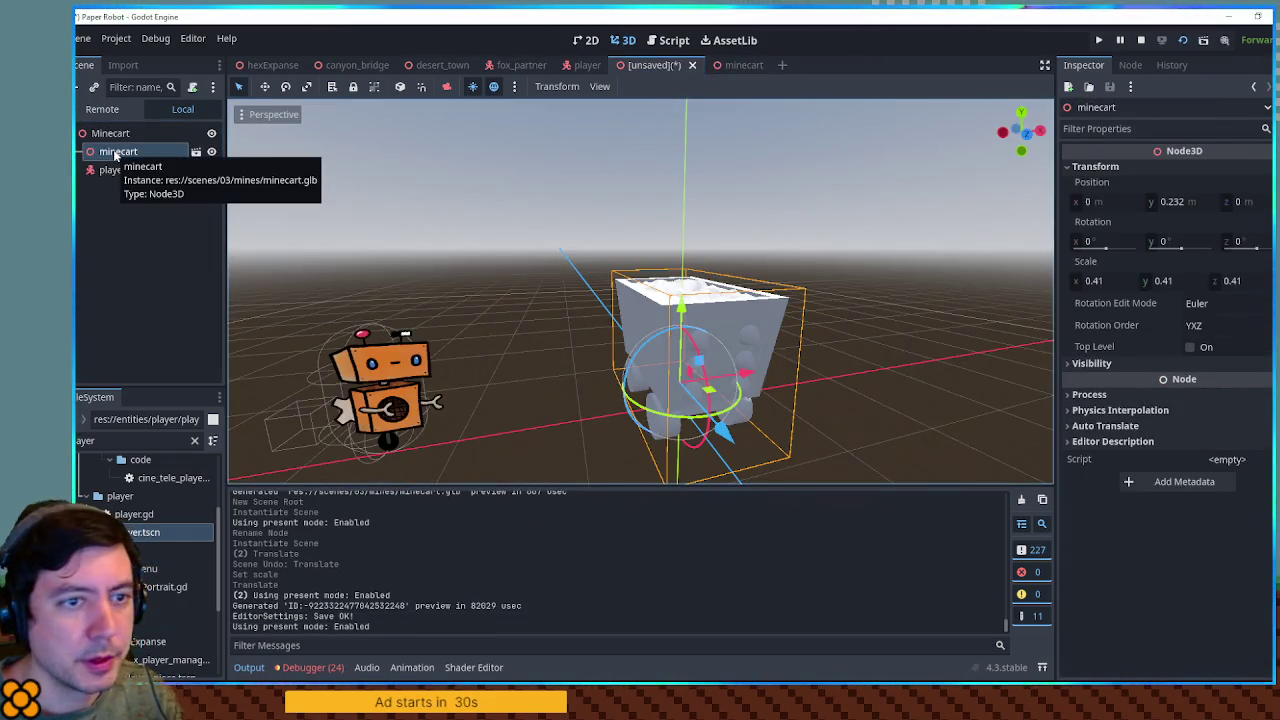
pyautogui.click(111, 136)
pyautogui.hotkey('ctrl', 'a')
pyautogui.write('node3d')
pyautogui.press('Return')
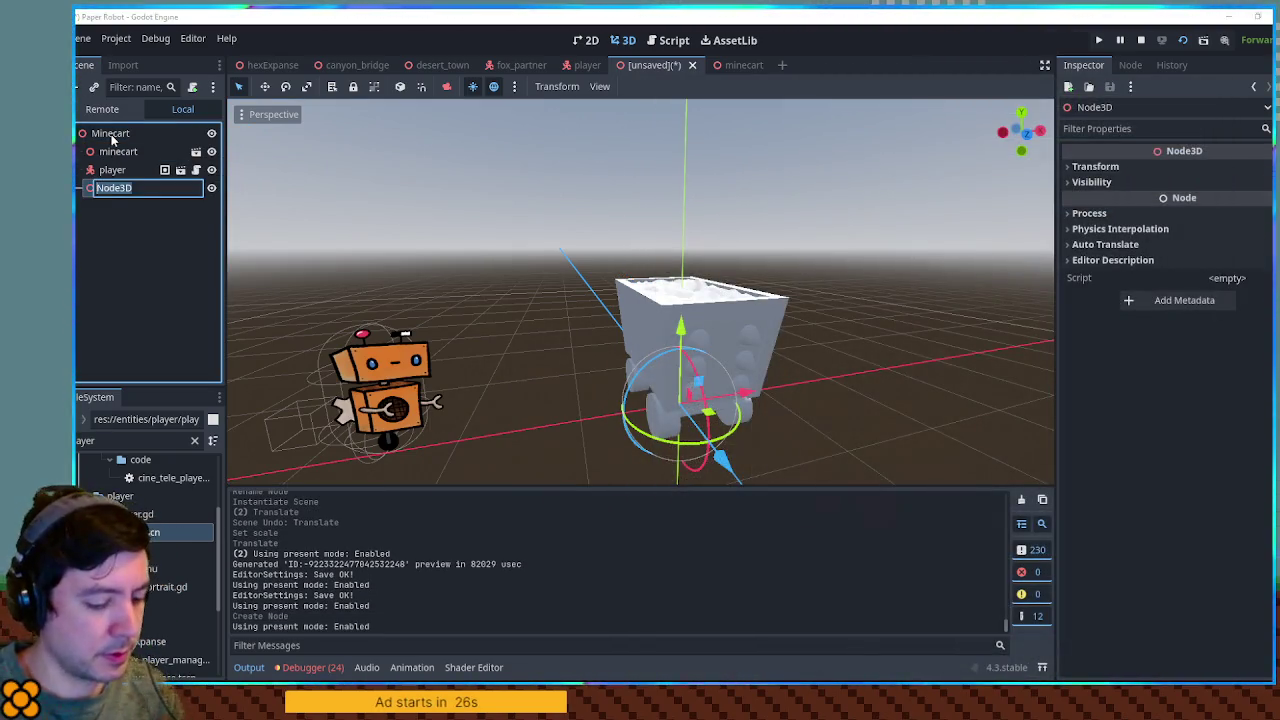
pyautogui.press('Return')
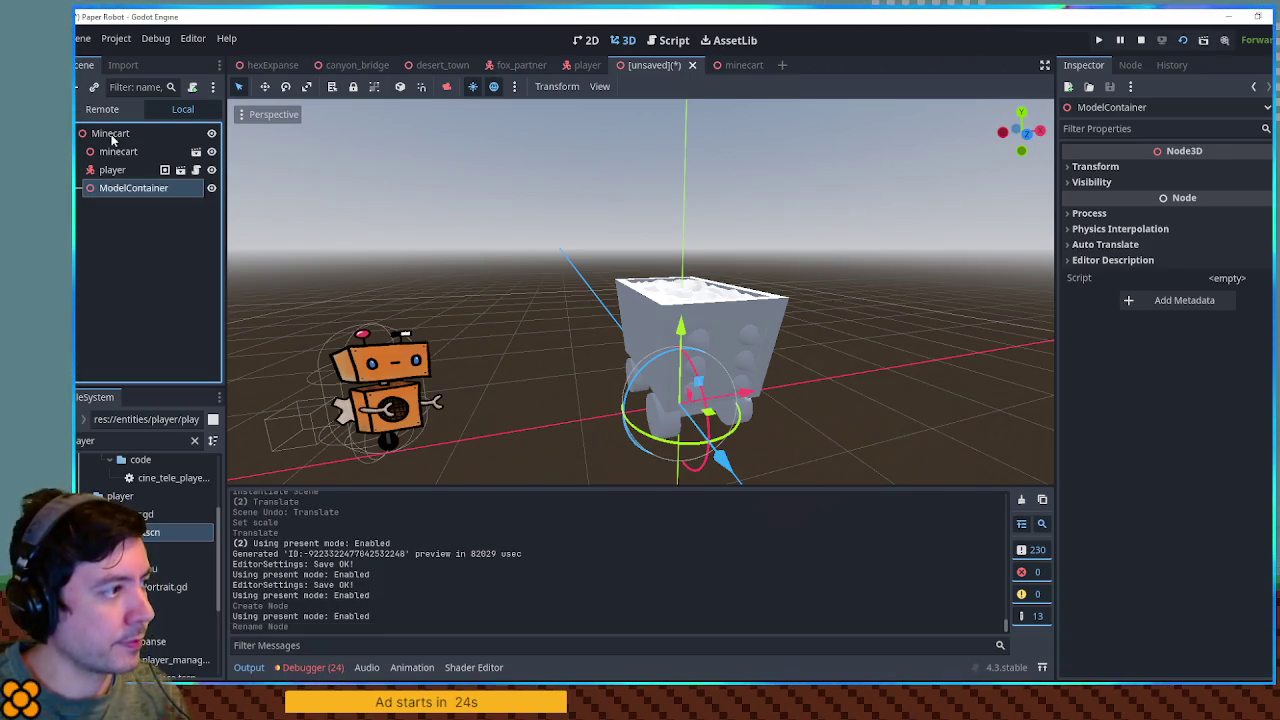
pyautogui.hotkey('ctrl', 'v')
pyautogui.click(112, 151)
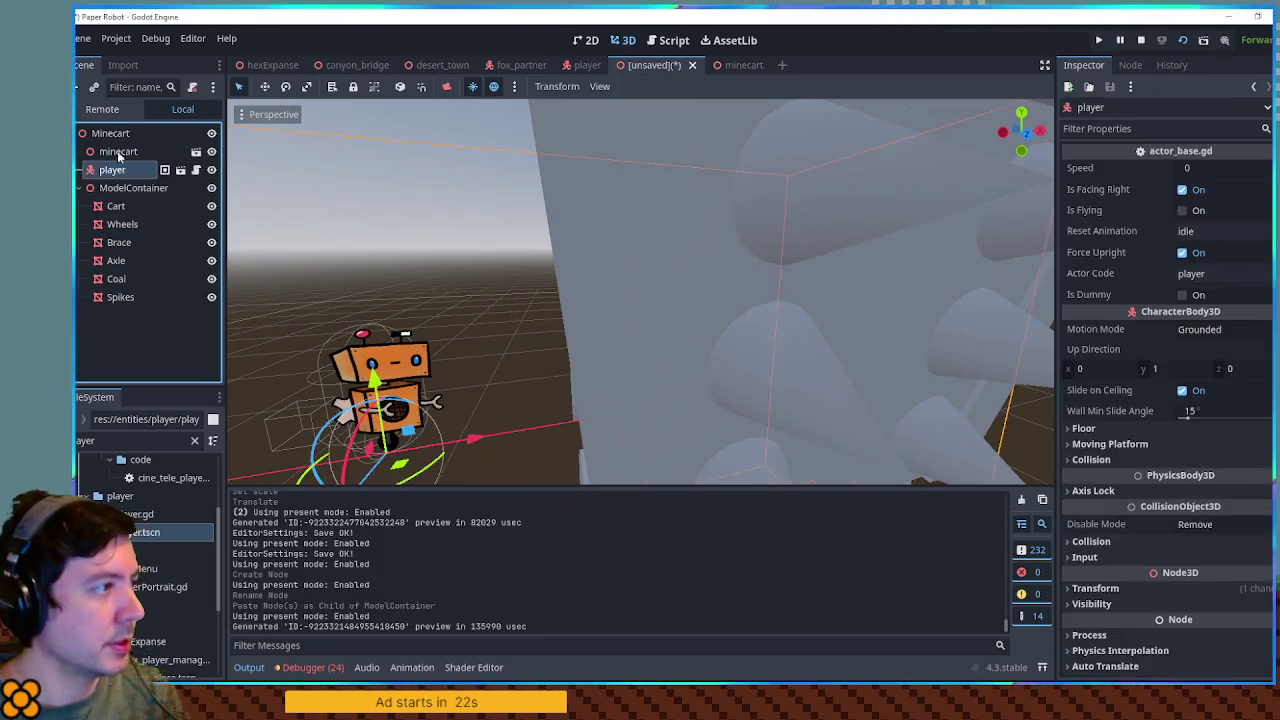
pyautogui.press('Delete')
# Set the ModelContainer's scale to 0.41 on all axes
pyautogui.click(120, 170)
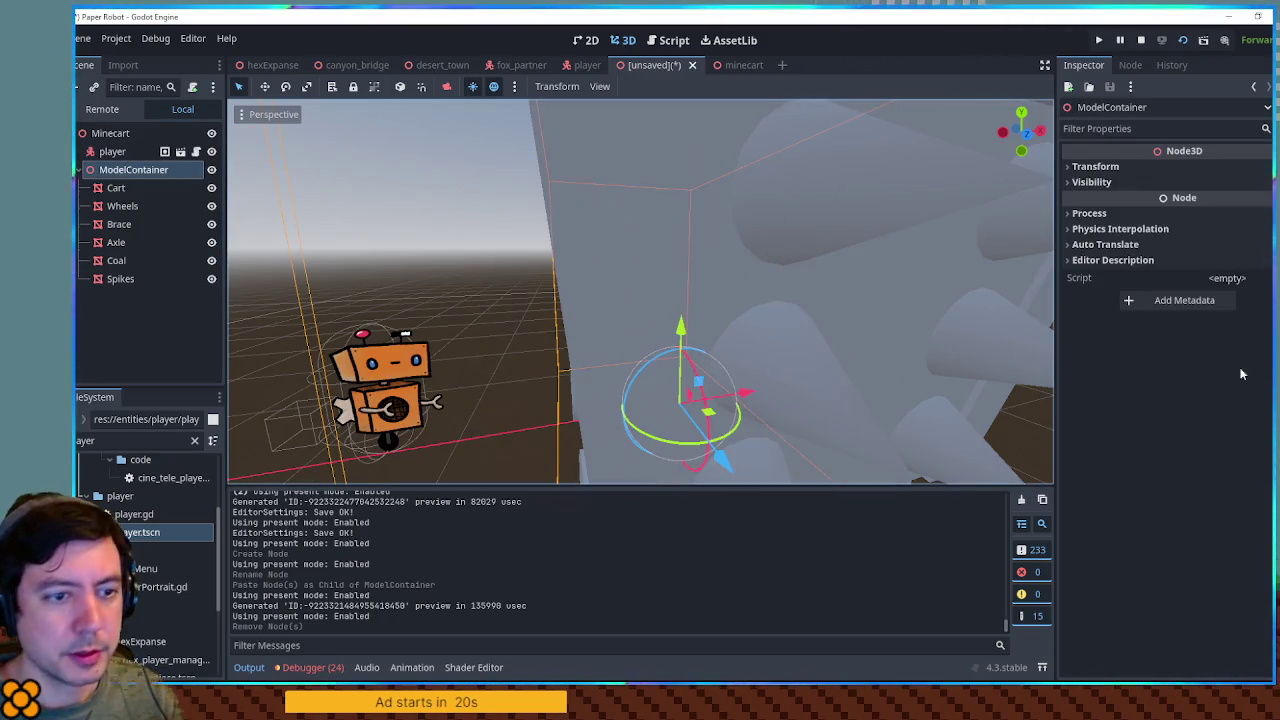
pyautogui.click(1092, 166)
pyautogui.click(1093, 281)
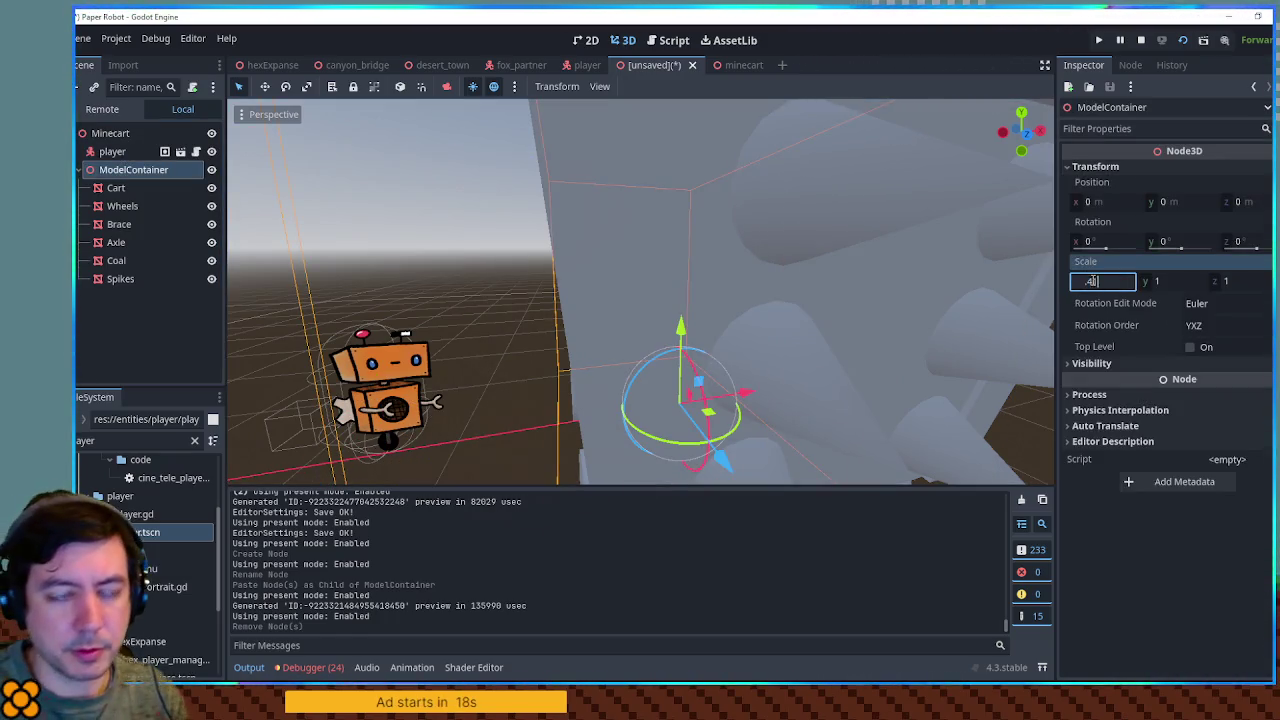
pyautogui.press('Return')
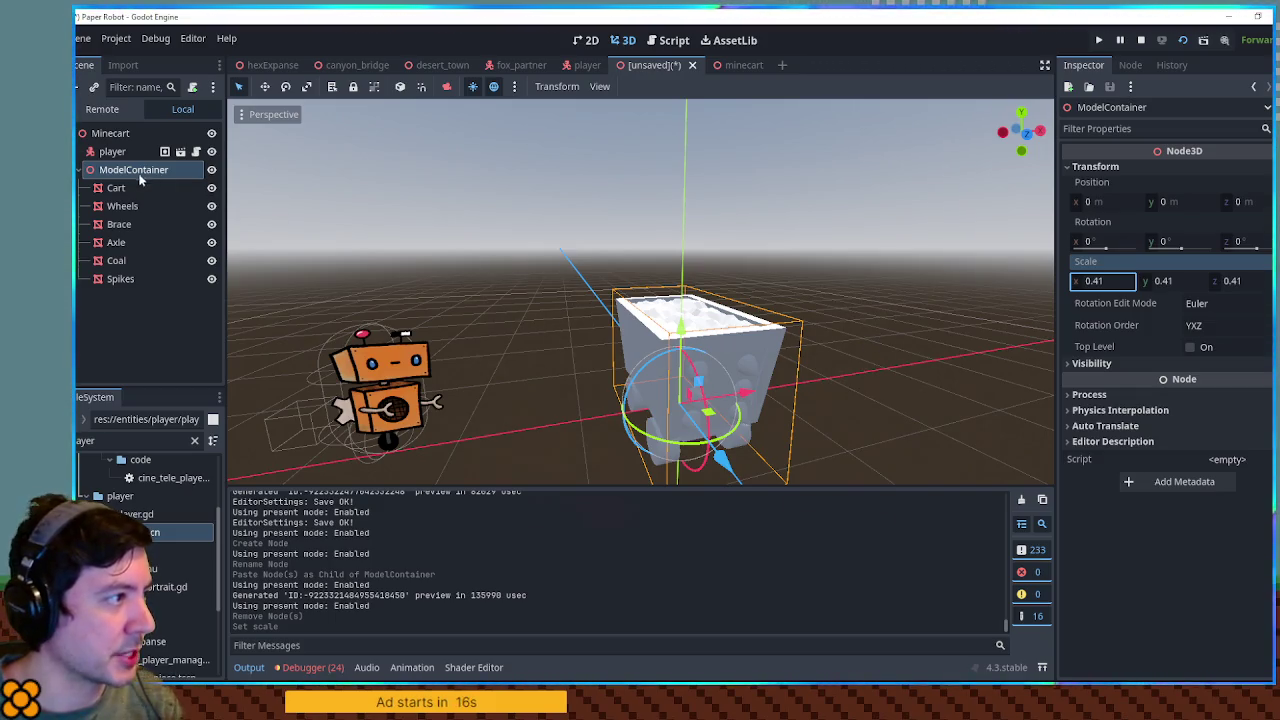
# Select the Cart mesh and reveal its Surface Material Override slot
pyautogui.click(138, 188)
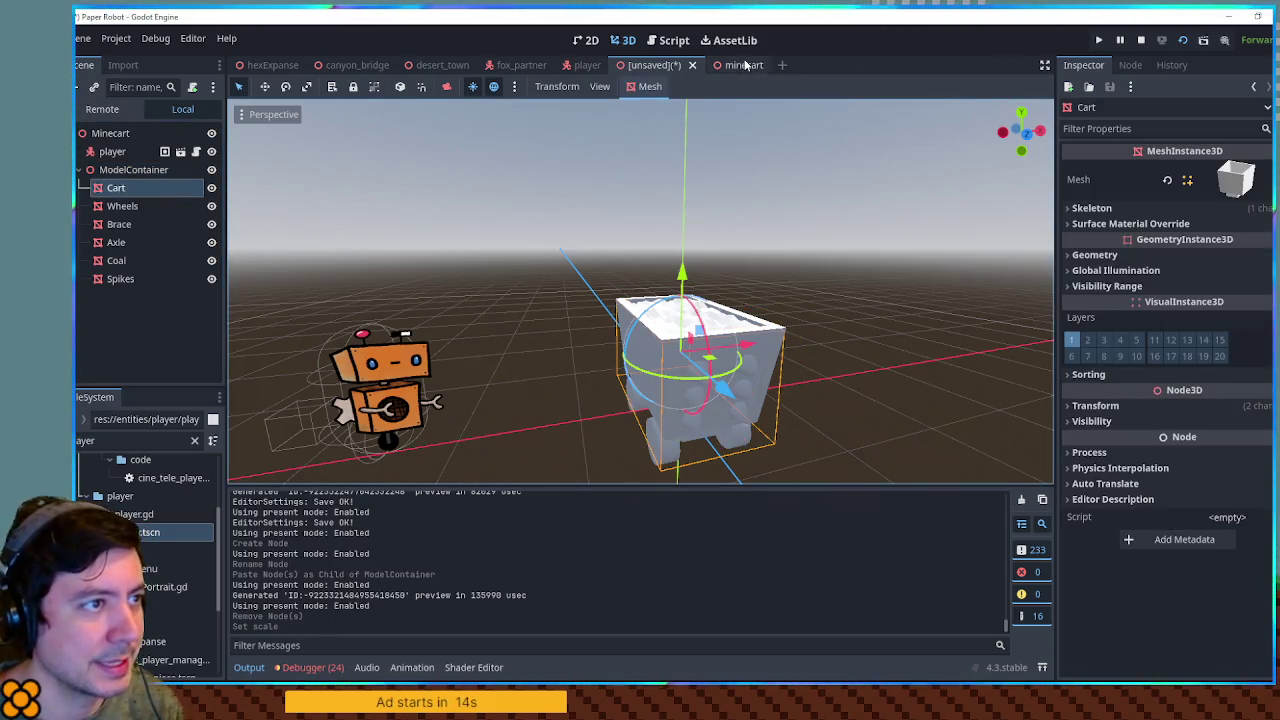
pyautogui.click(745, 65)
pyautogui.click(779, 65)
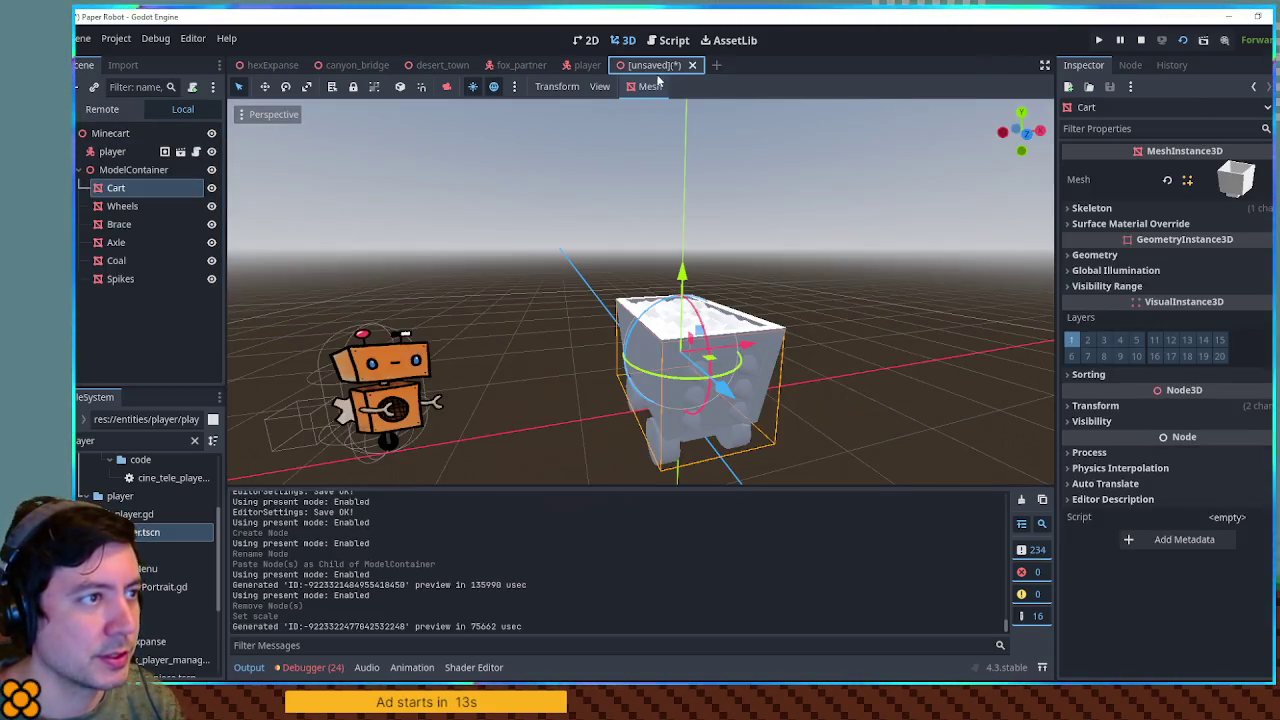
pyautogui.click(1165, 225)
pyautogui.click(883, 346)
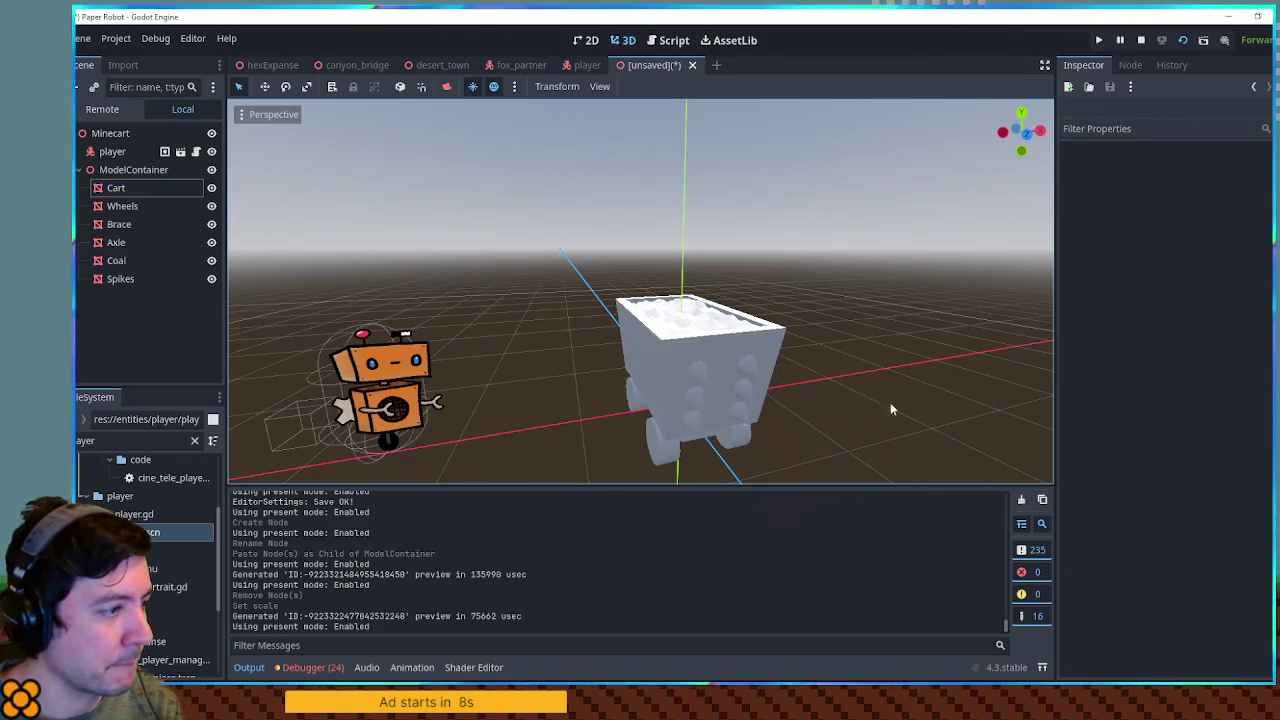
pyautogui.write('m')
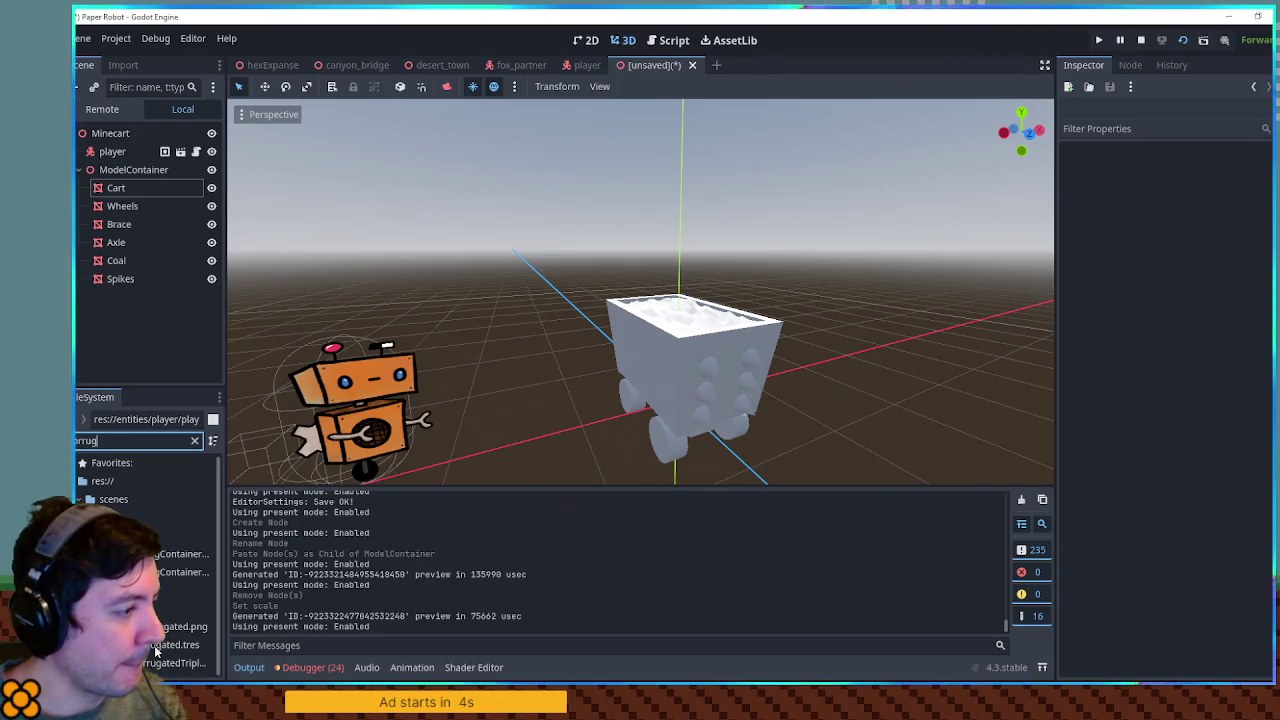
# Try the Corrugated material on the Spikes' override slot, then undo it
pyautogui.click(120, 279)
pyautogui.click(1233, 224)
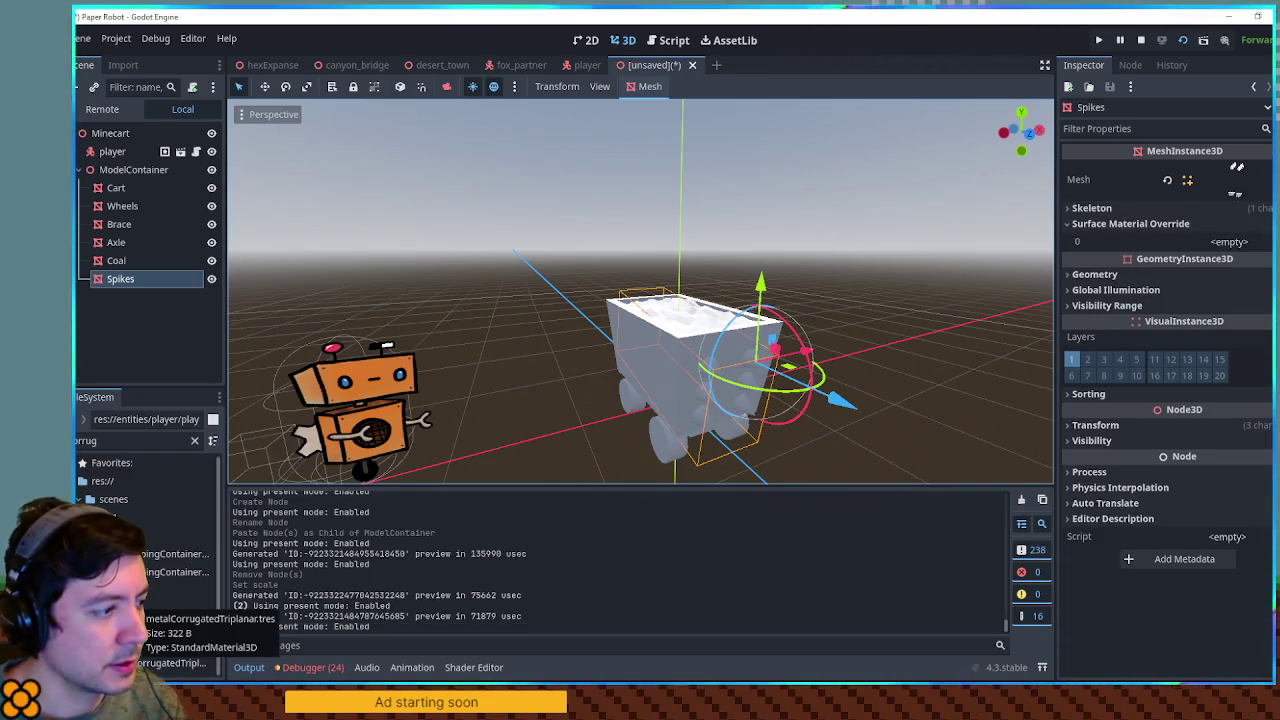
pyautogui.moveTo(165, 644); pyautogui.dragTo(1249, 253)
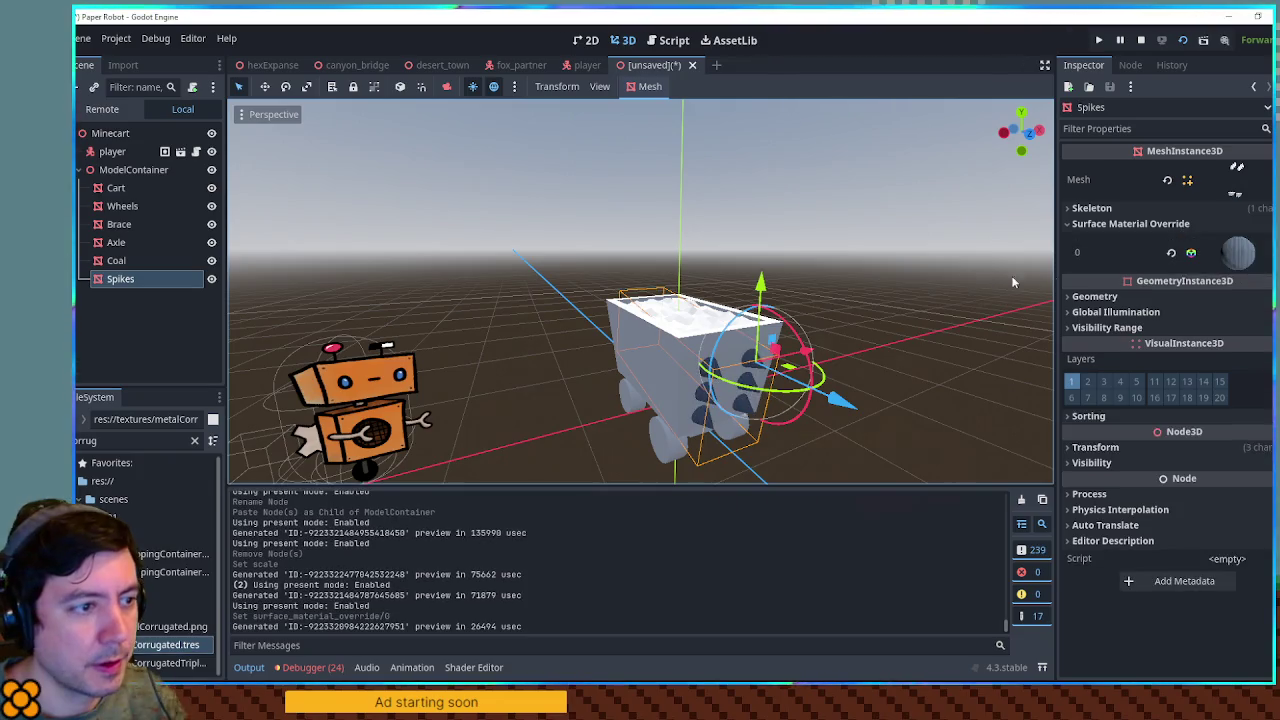
pyautogui.click(846, 319)
pyautogui.moveTo(846, 319)
pyautogui.mouseDown()
pyautogui.moveTo(881, 279)
pyautogui.moveTo(721, 270)
pyautogui.moveTo(760, 282)
pyautogui.moveTo(687, 286)
pyautogui.moveTo(540, 400)
pyautogui.mouseUp()
pyautogui.scroll(5, 700, 395)
pyautogui.moveTo(814, 394)
pyautogui.mouseDown()
pyautogui.moveTo(813, 272)
pyautogui.moveTo(675, 305)
pyautogui.moveTo(688, 305)
pyautogui.mouseUp()
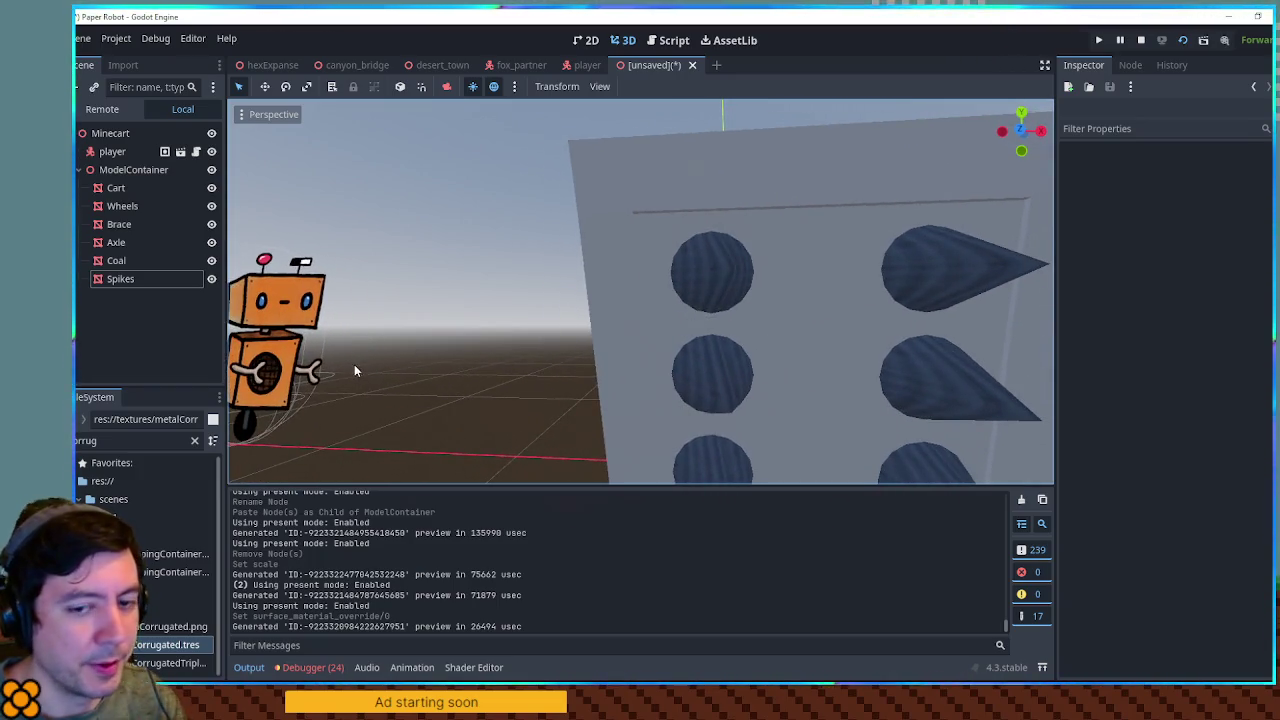
pyautogui.hotkey('ctrl', 'z')
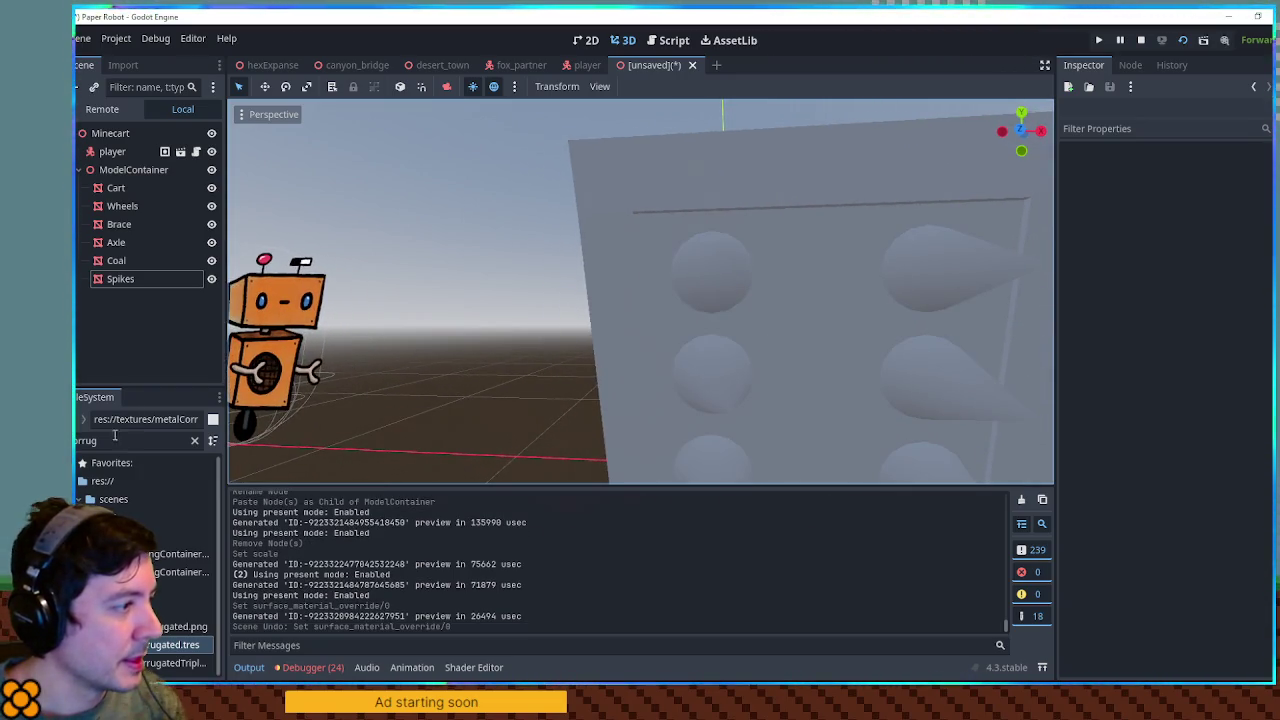
# Filter FileSystem for 'gray' and apply the gray texture to the Spikes' material override
pyautogui.doubleClick(140, 440)
pyautogui.write('e')
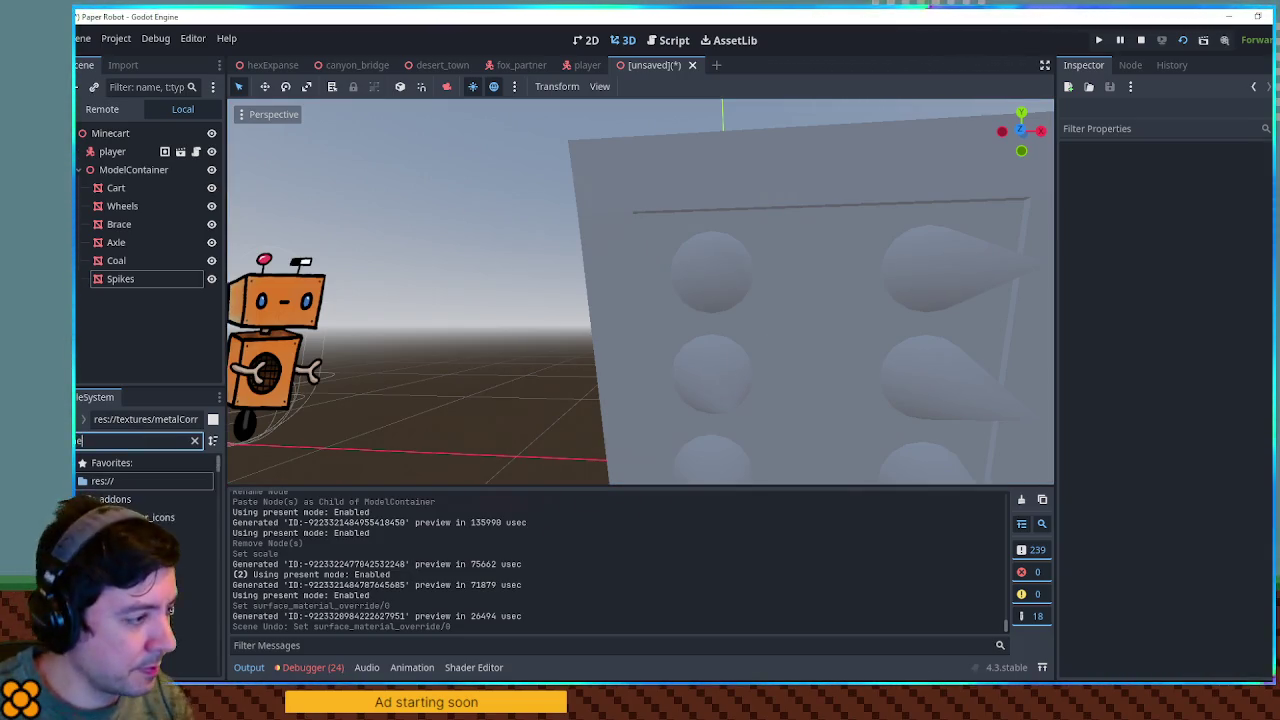
pyautogui.write('tal')
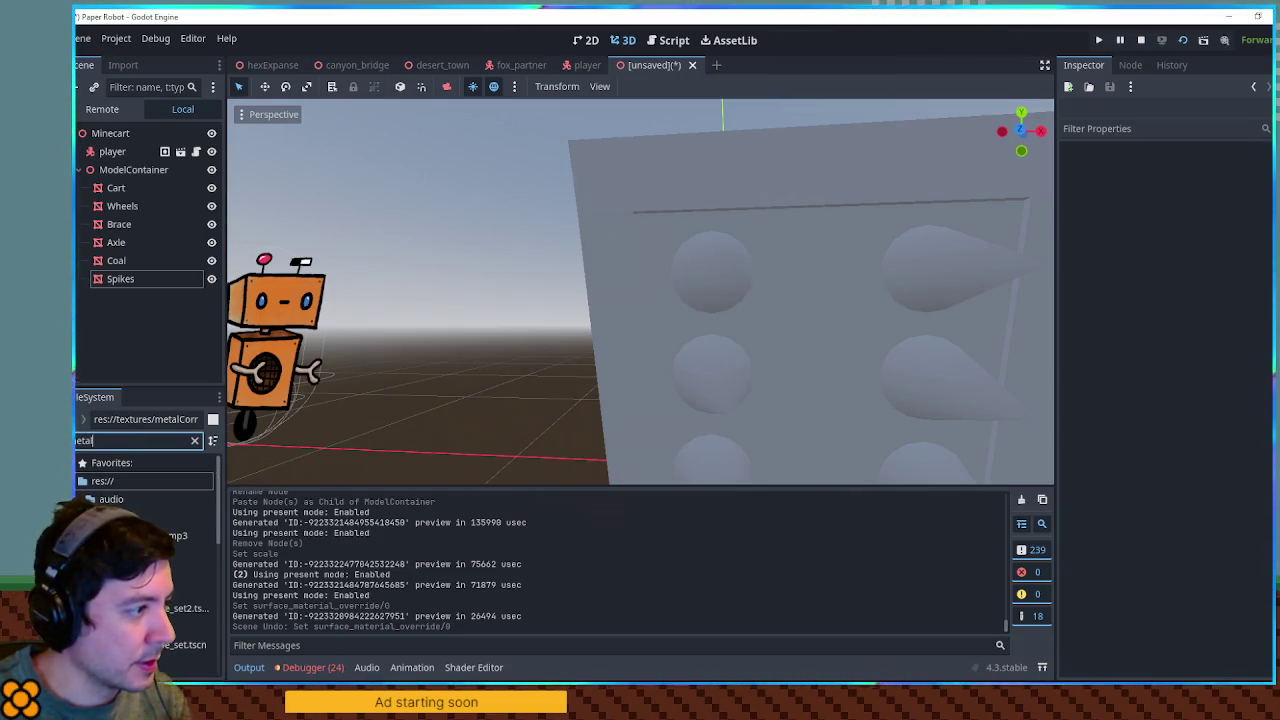
pyautogui.scroll(-5, 183, 578)
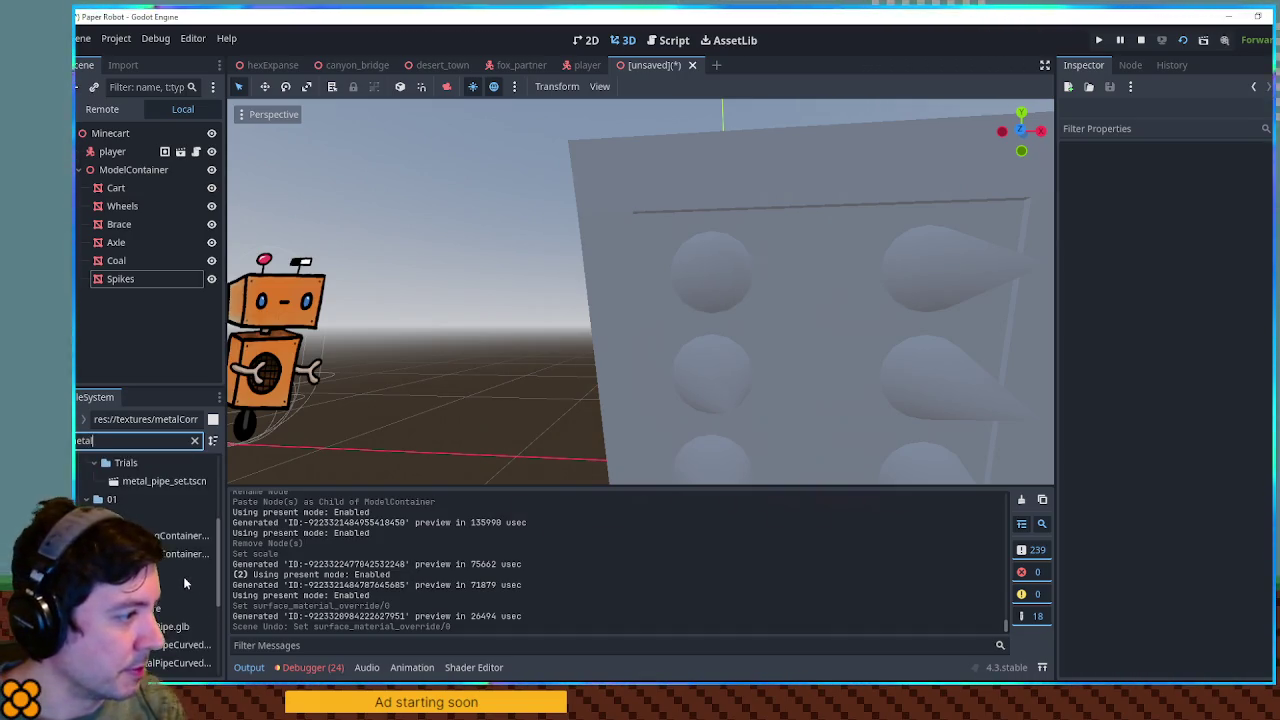
pyautogui.scroll(-5, 183, 580)
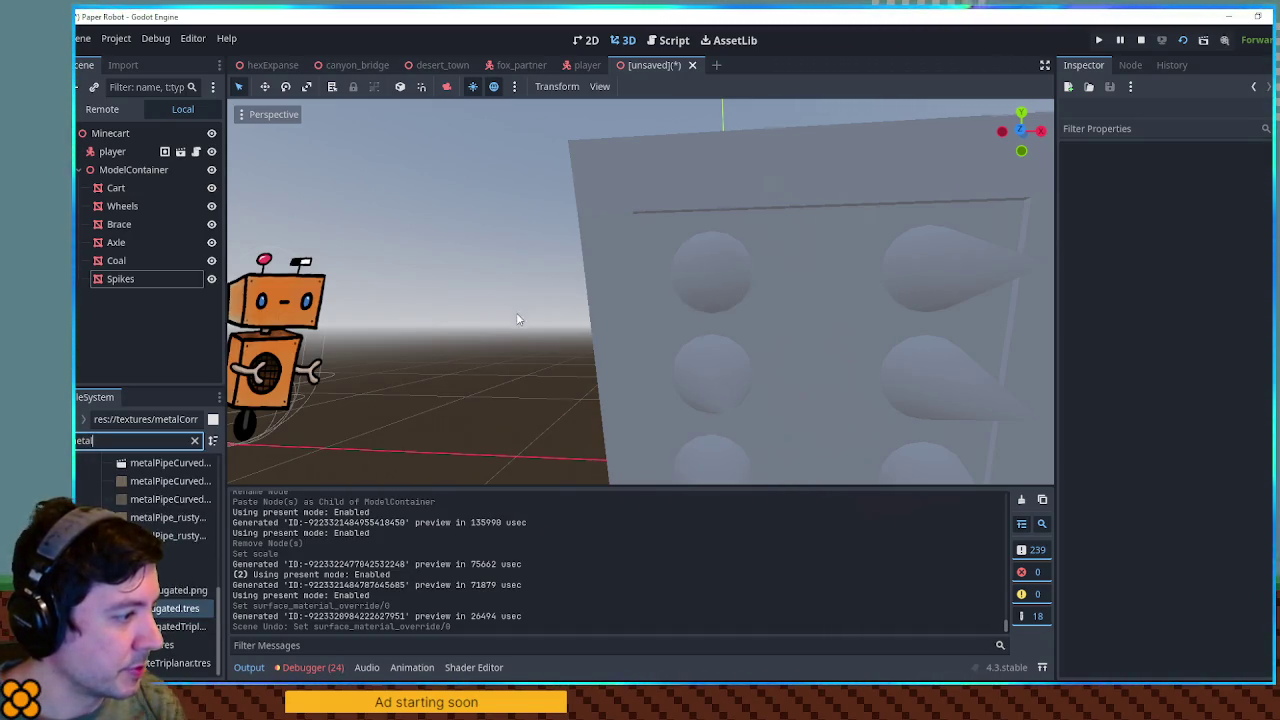
pyautogui.write('aaa')
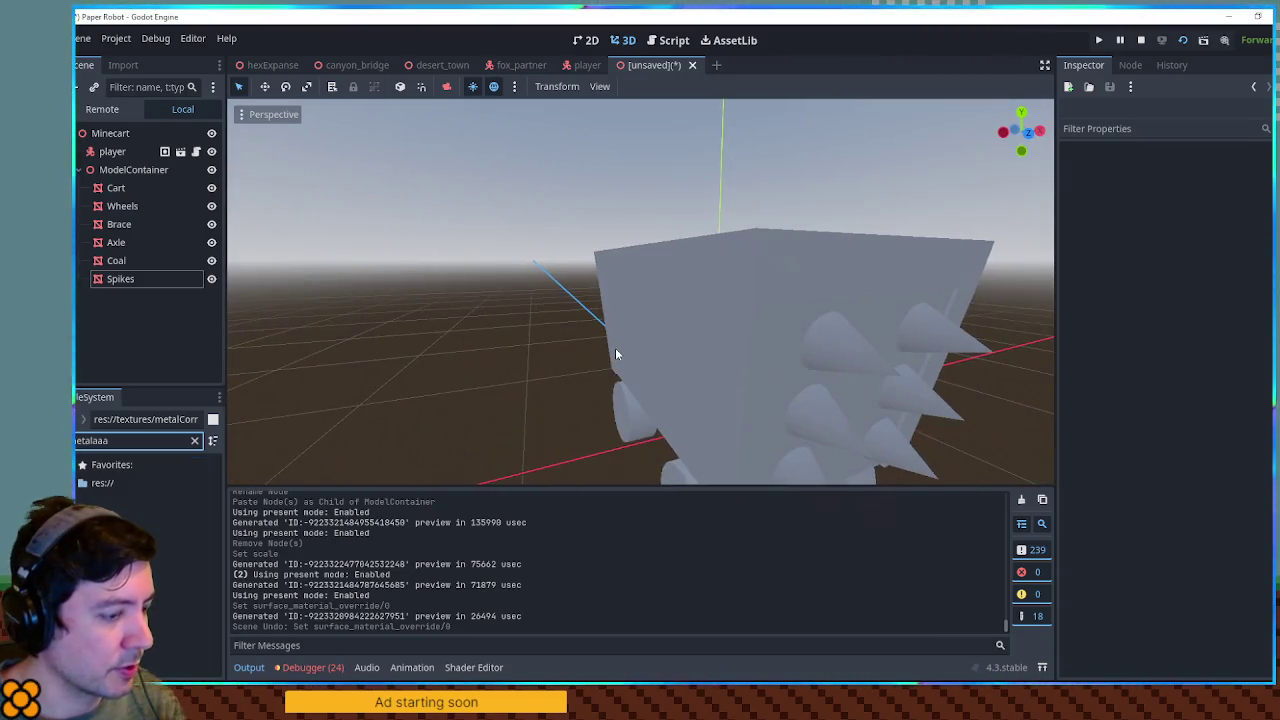
pyautogui.moveTo(689, 377)
pyautogui.mouseDown()
pyautogui.moveTo(623, 340)
pyautogui.moveTo(540, 360)
pyautogui.mouseUp()
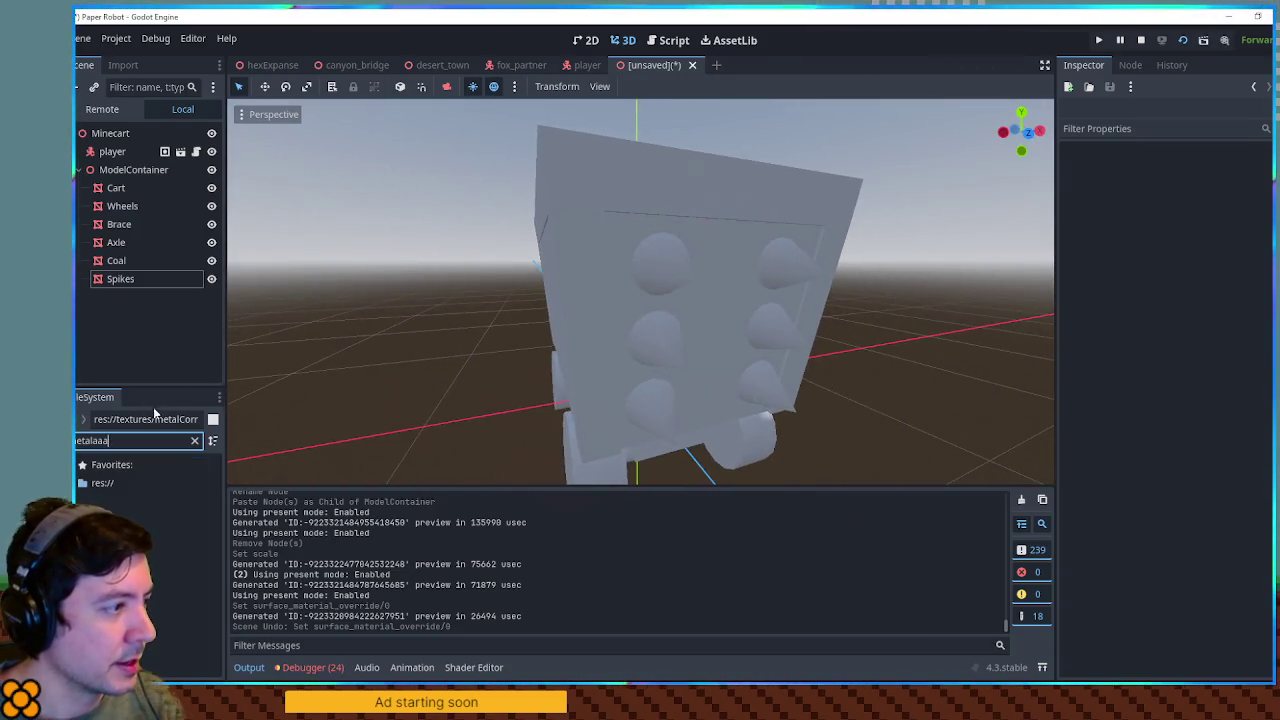
pyautogui.click(195, 442)
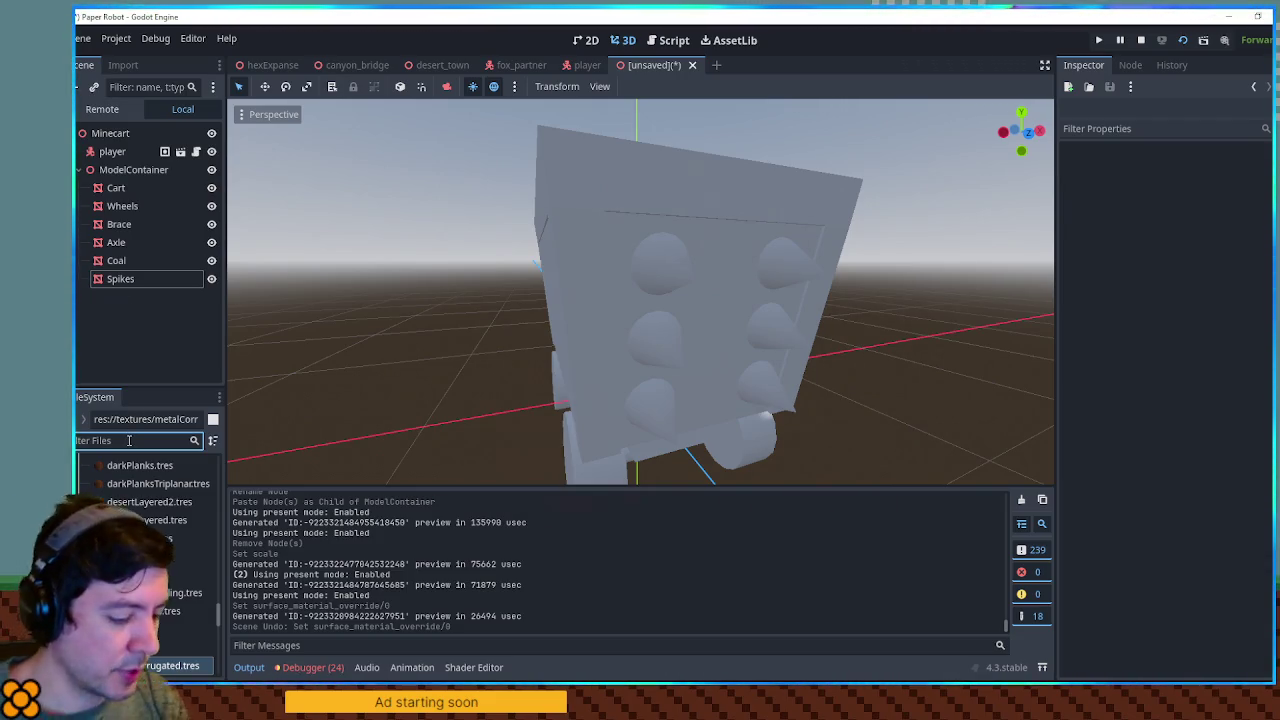
pyautogui.write('gray')
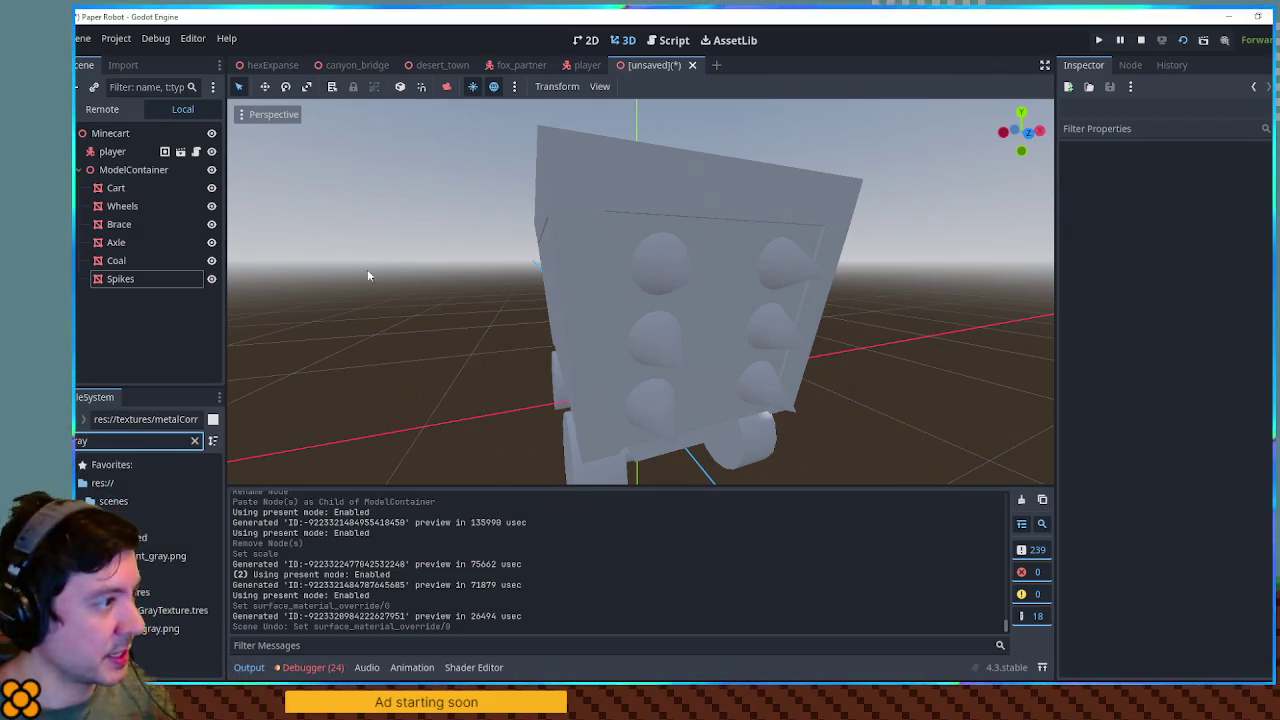
pyautogui.click(120, 279)
pyautogui.moveTo(160, 628)
pyautogui.mouseDown()
pyautogui.moveTo(600, 450)
pyautogui.moveTo(1150, 260)
pyautogui.moveTo(1231, 250)
pyautogui.mouseUp()
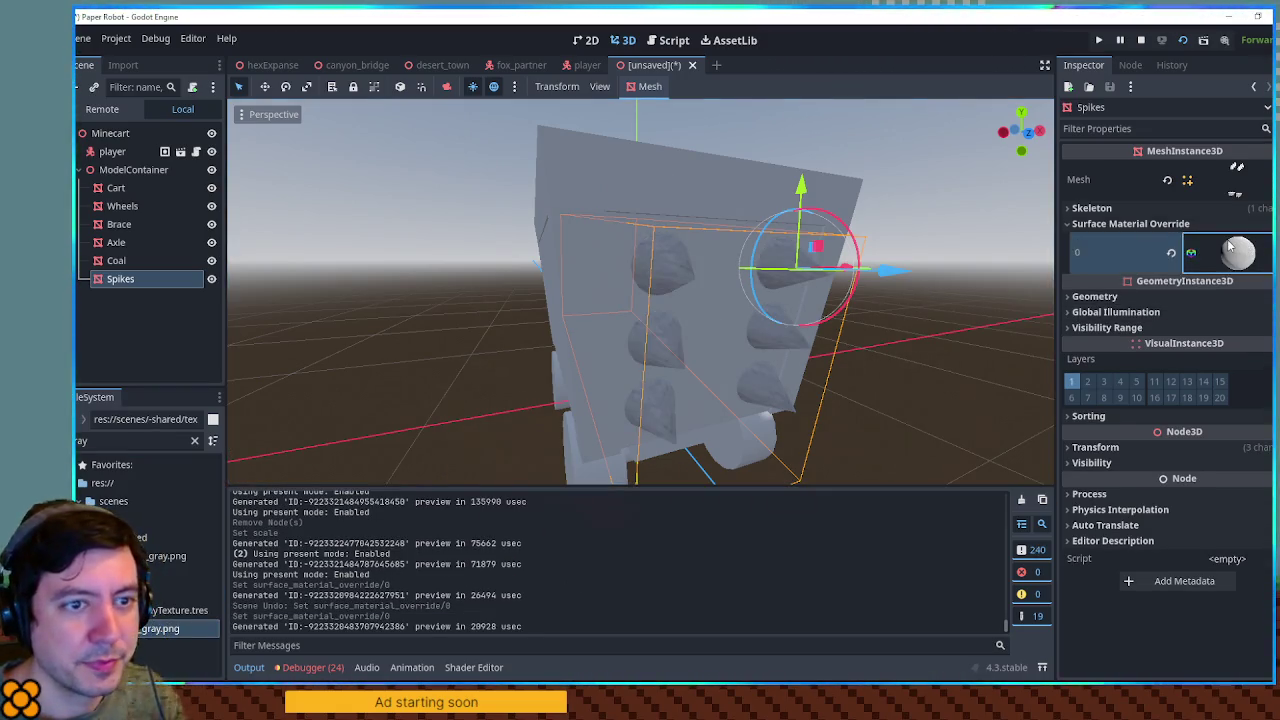
# Set the Spikes material's Metallic to 0.7 and Roughness to 0.4
pyautogui.click(1230, 250)
pyautogui.click(1100, 484)
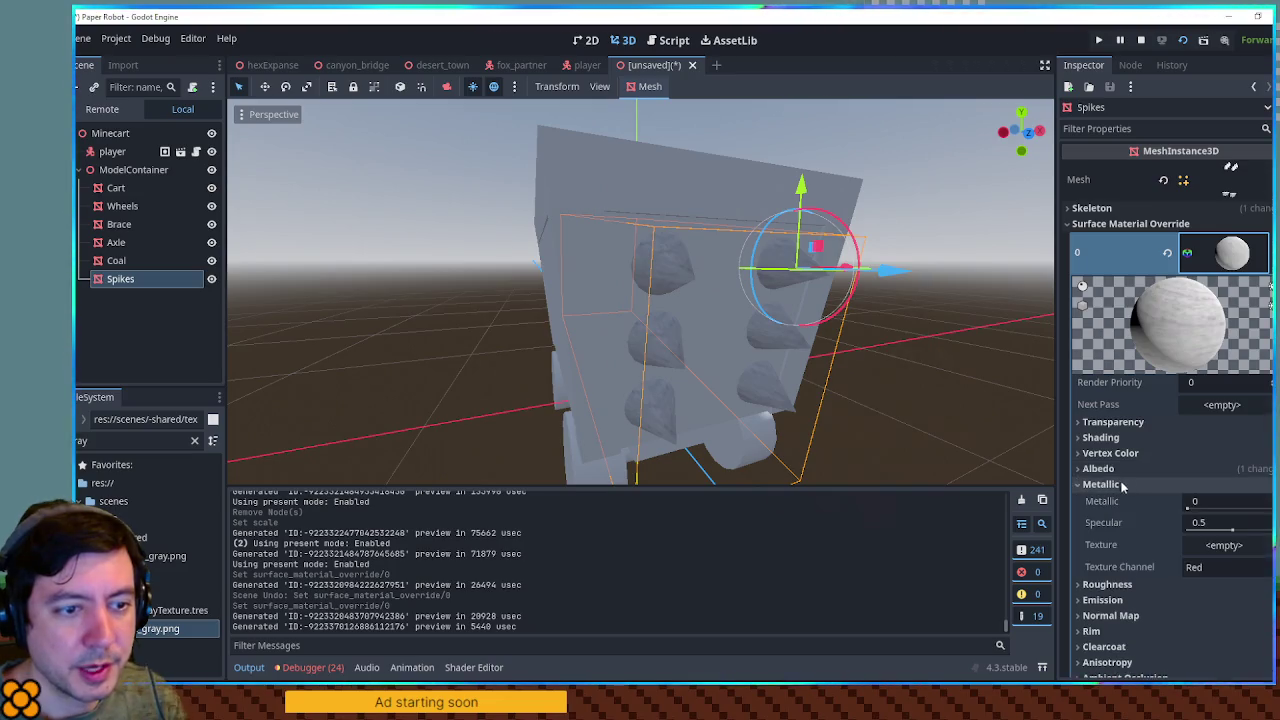
pyautogui.moveTo(1190, 509); pyautogui.dragTo(1245, 509)
pyautogui.click(1220, 501)
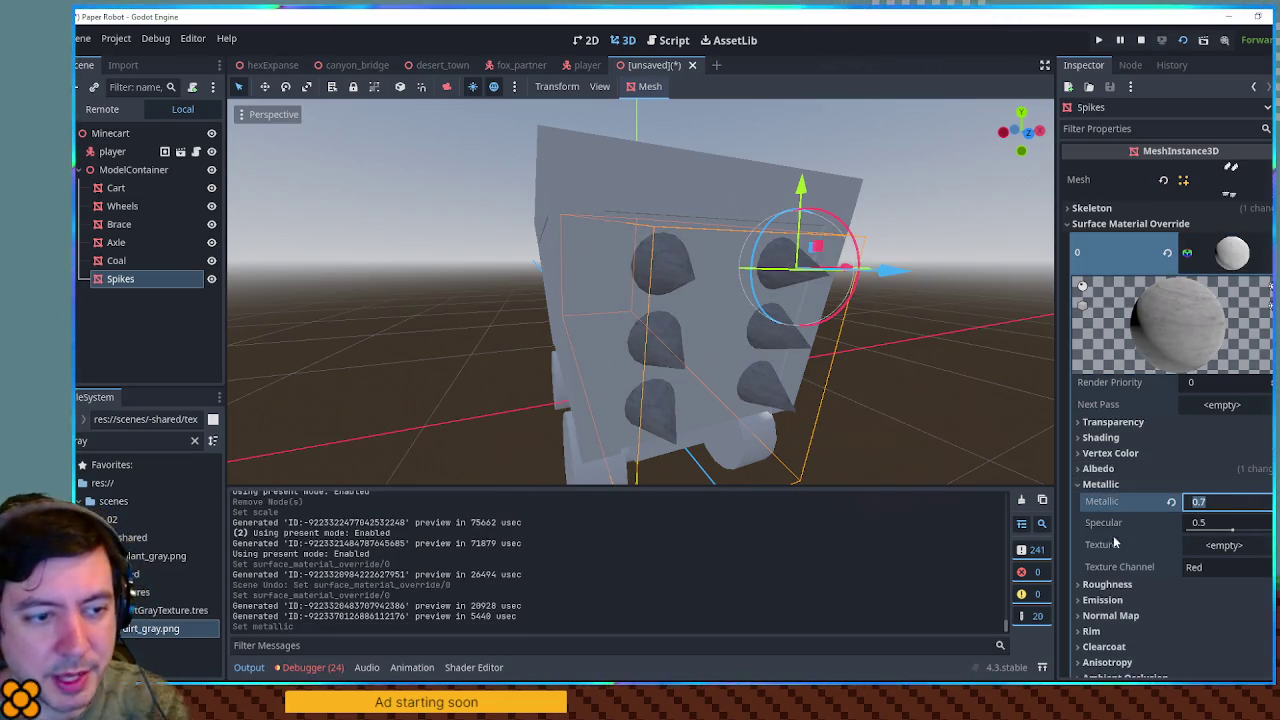
pyautogui.click(1107, 584)
pyautogui.click(1222, 600)
pyautogui.press('BackSpace')
pyautogui.press('Return')
pyautogui.moveTo(860, 330)
pyautogui.mouseDown()
pyautogui.moveTo(939, 324)
pyautogui.moveTo(736, 294)
pyautogui.moveTo(656, 314)
pyautogui.moveTo(772, 307)
pyautogui.mouseUp()
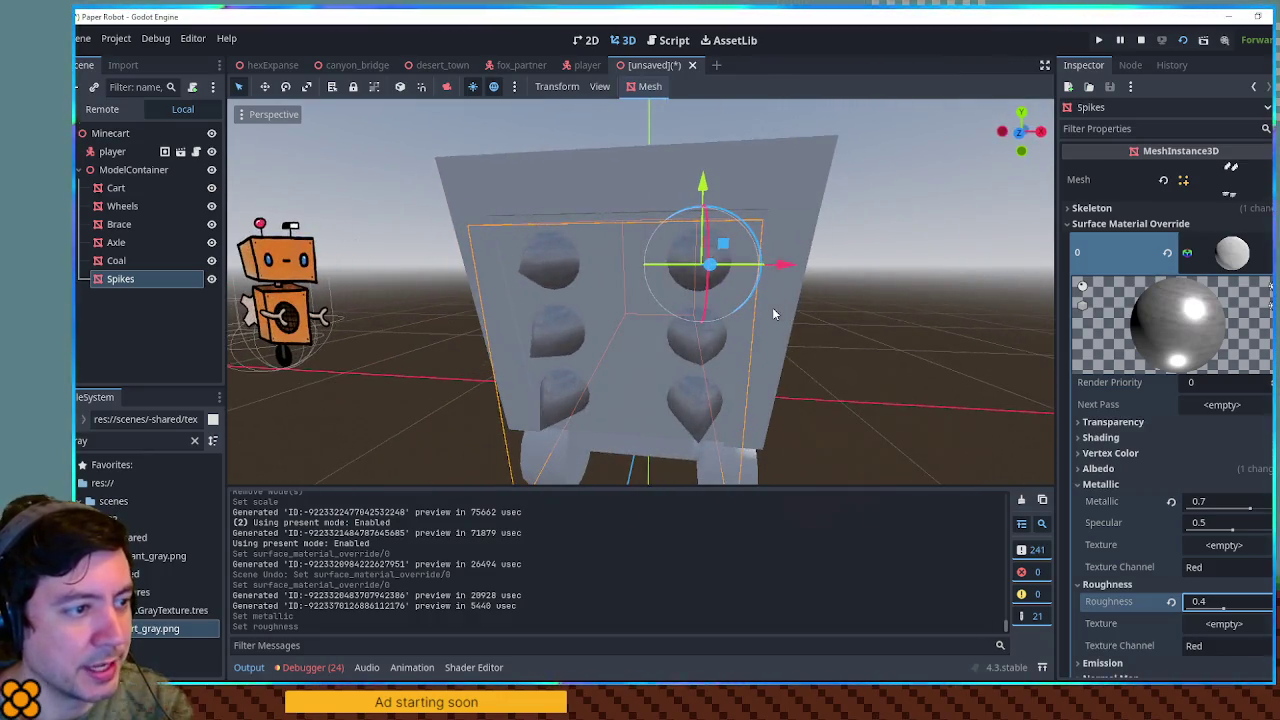
# Tint the albedo light blue (c7e0ff) and copy the Spikes' material
pyautogui.click(1110, 468)
pyautogui.click(1228, 486)
pyautogui.moveTo(1133, 352); pyautogui.dragTo(1148, 352)
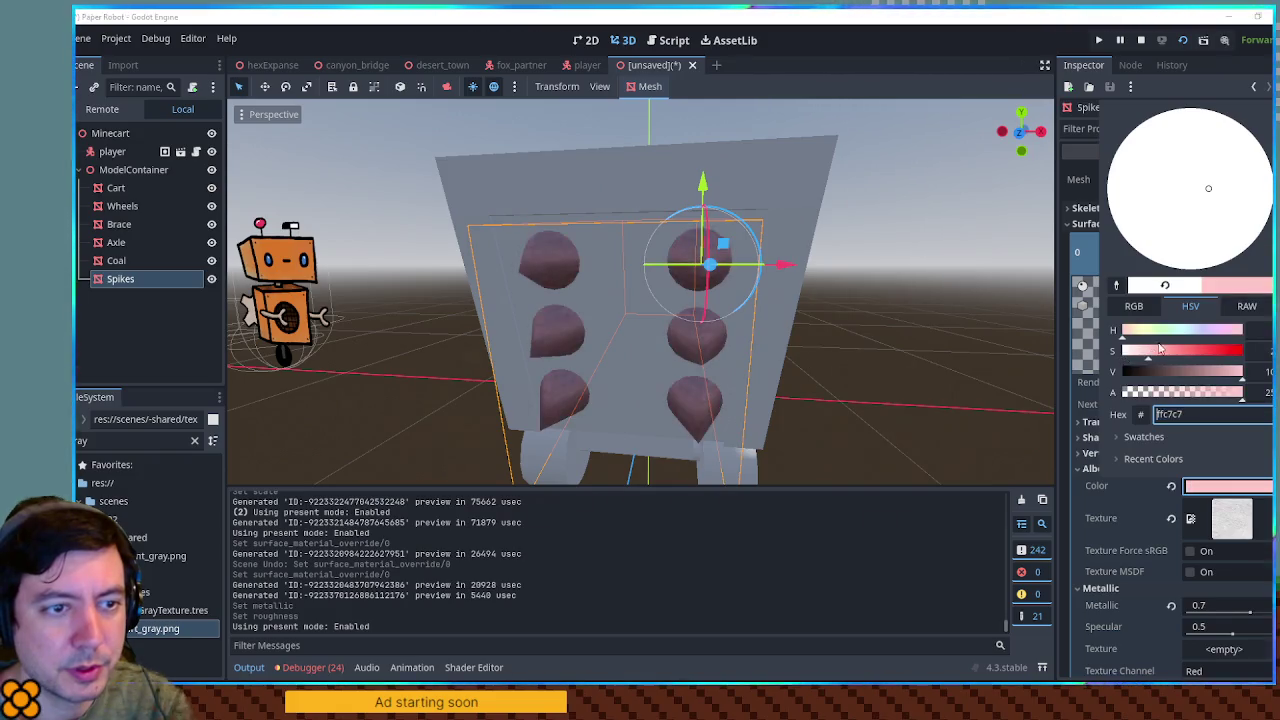
pyautogui.click(1195, 331)
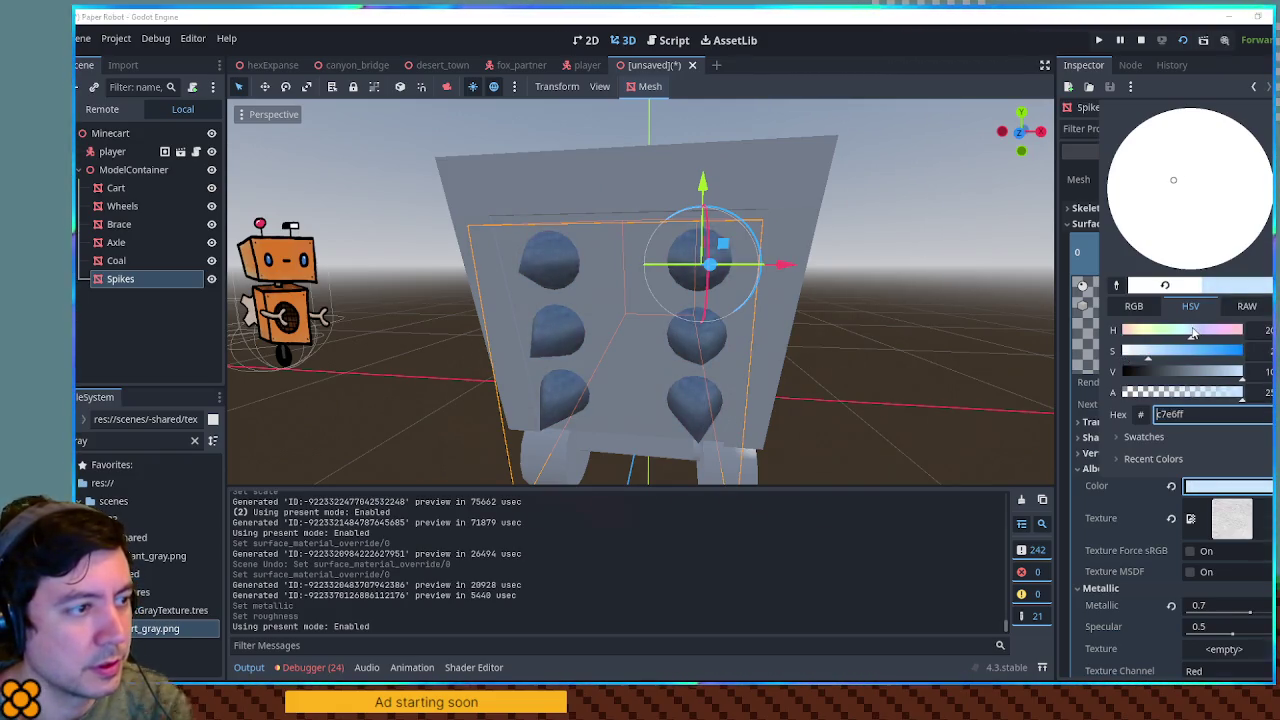
pyautogui.moveTo(973, 301)
pyautogui.mouseDown()
pyautogui.moveTo(916, 311)
pyautogui.moveTo(1013, 318)
pyautogui.moveTo(1006, 277)
pyautogui.moveTo(851, 277)
pyautogui.moveTo(854, 291)
pyautogui.moveTo(840, 290)
pyautogui.mouseUp()
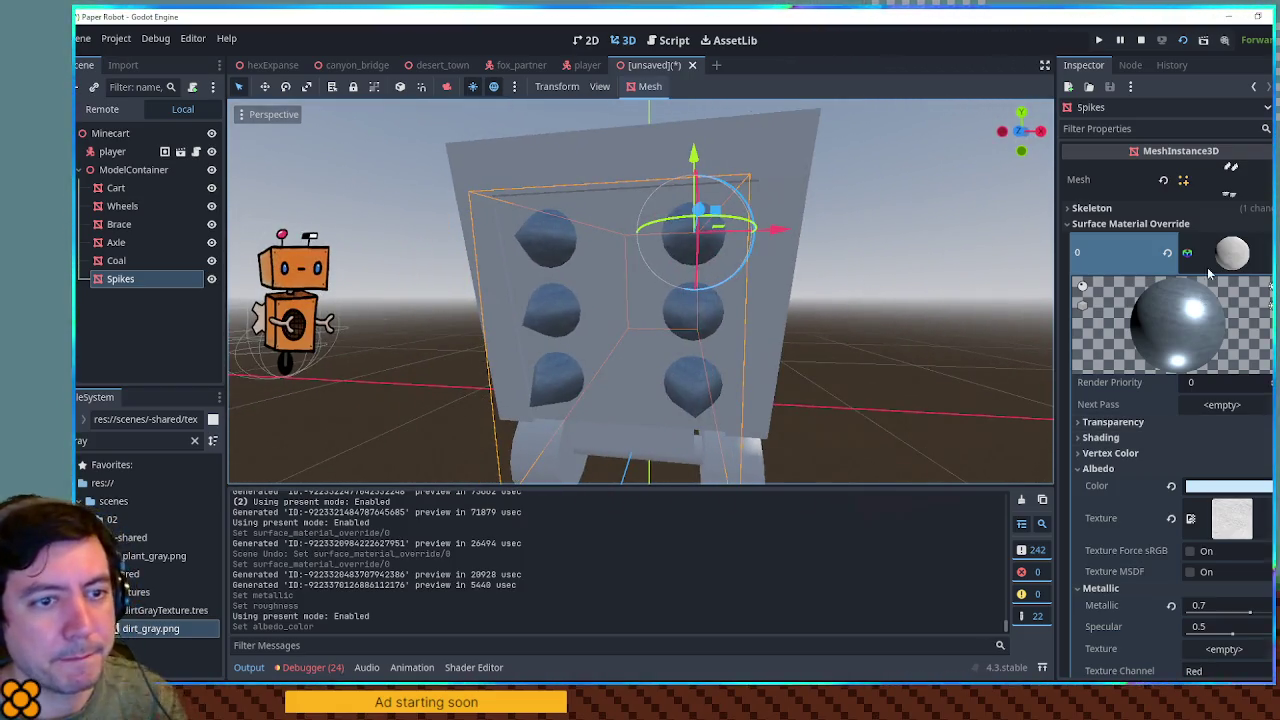
pyautogui.click(1262, 253)
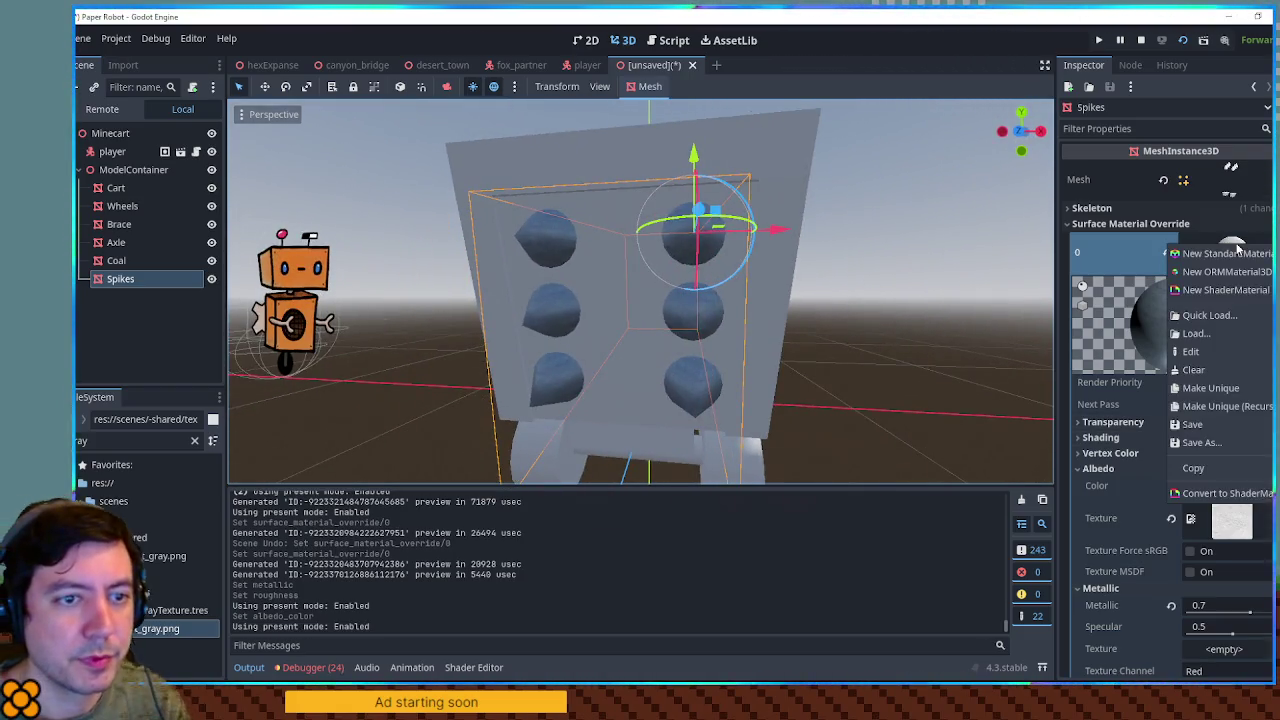
pyautogui.click(1222, 466)
pyautogui.click(119, 224)
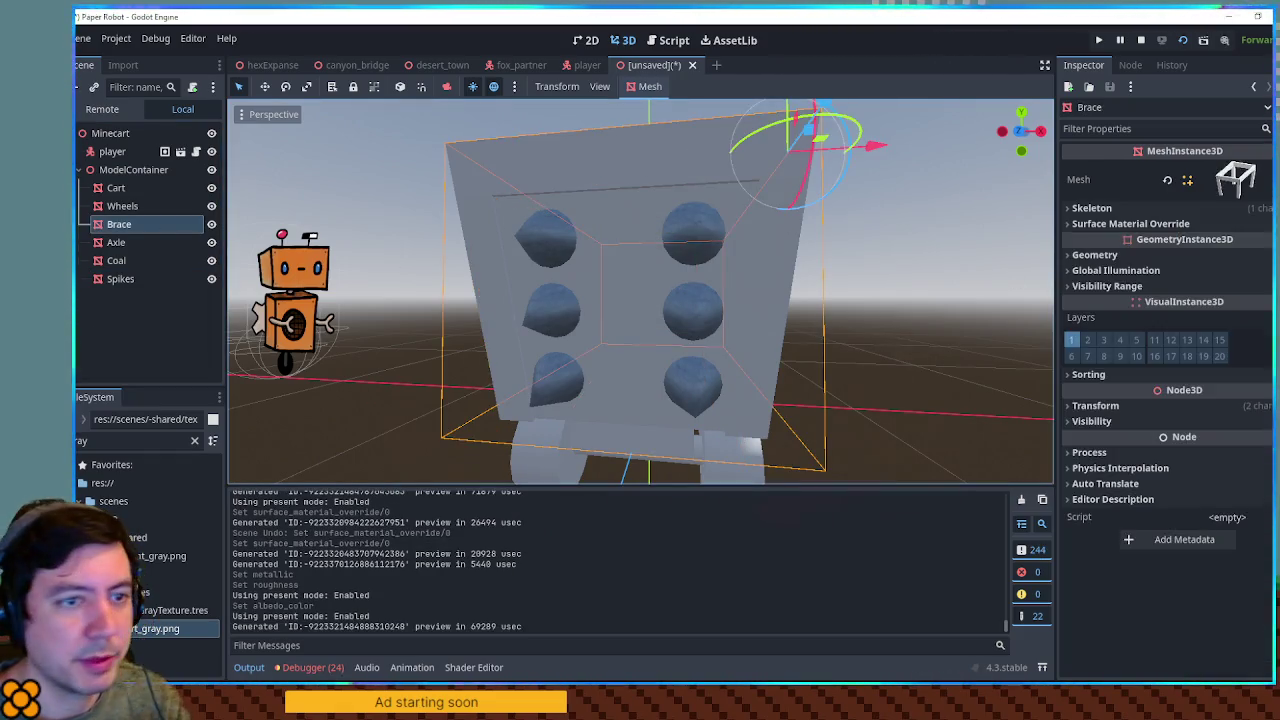
# Paste the copied metallic material onto the Brace's Surface Material Override
pyautogui.click(1234, 244)
pyautogui.click(1113, 328)
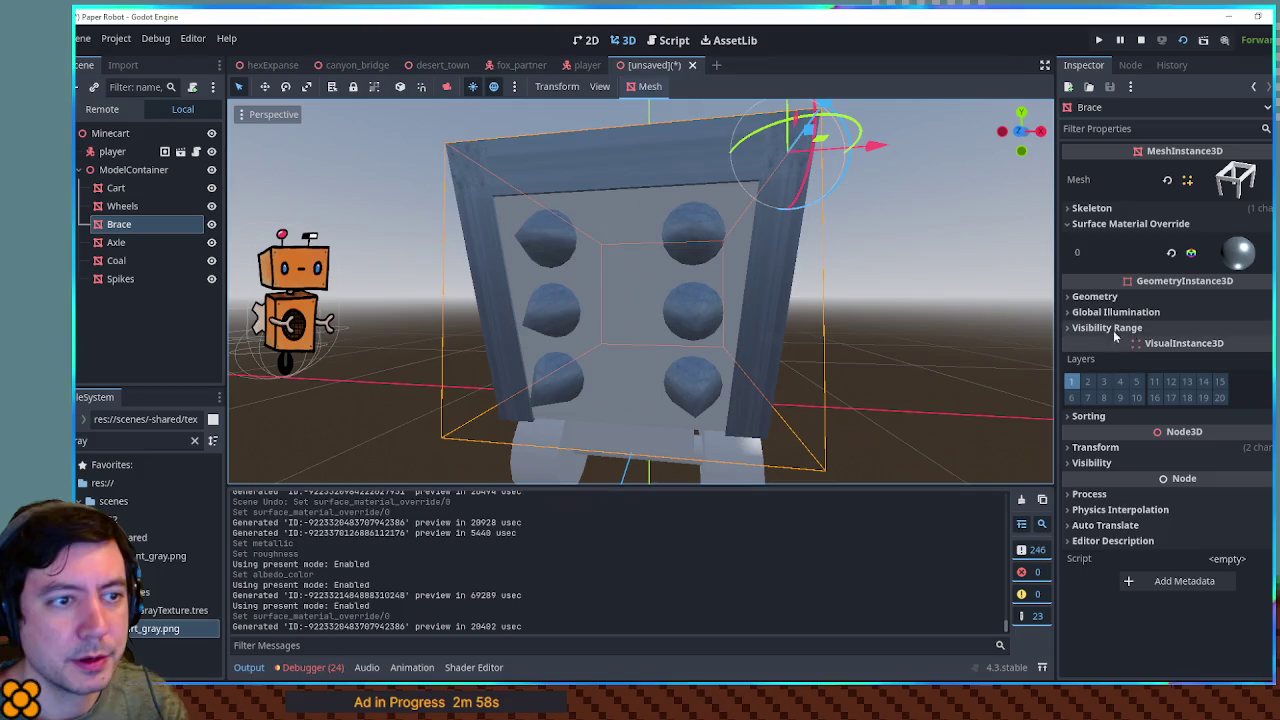
pyautogui.moveTo(812, 299)
pyautogui.mouseDown()
pyautogui.moveTo(950, 360)
pyautogui.moveTo(995, 347)
pyautogui.moveTo(814, 334)
pyautogui.moveTo(1141, 447)
pyautogui.mouseUp()
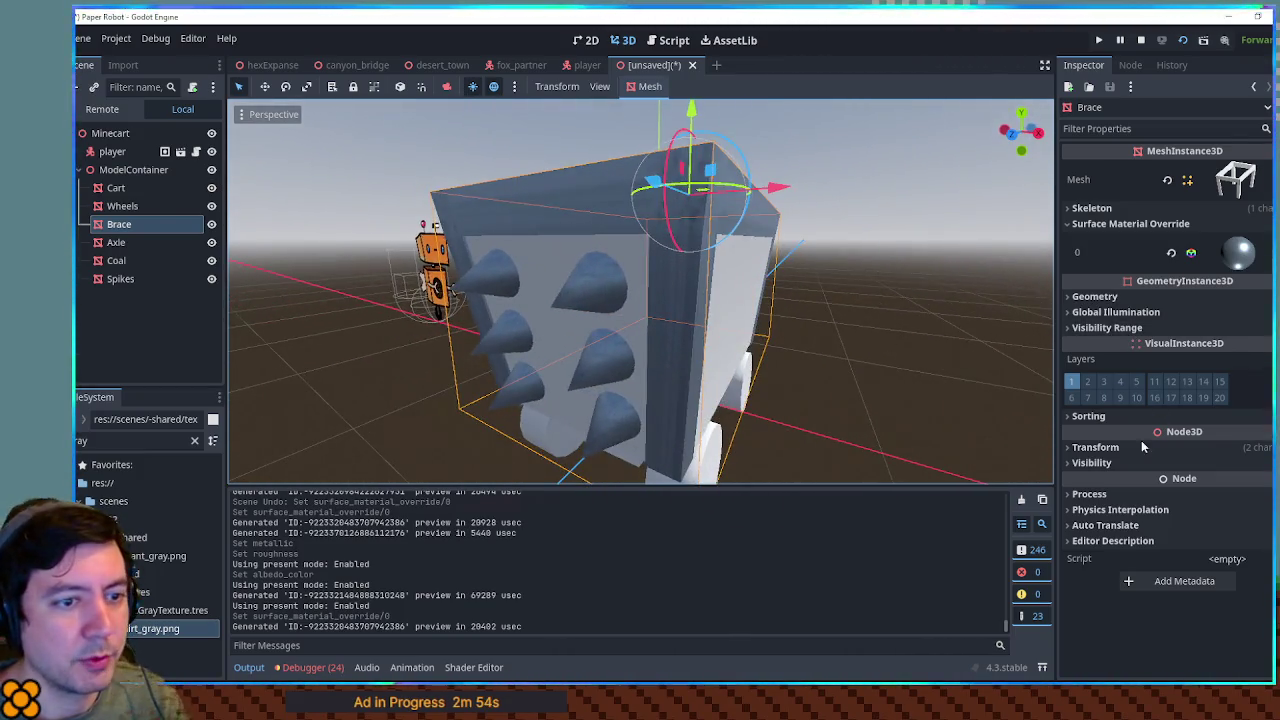
pyautogui.click(1216, 263)
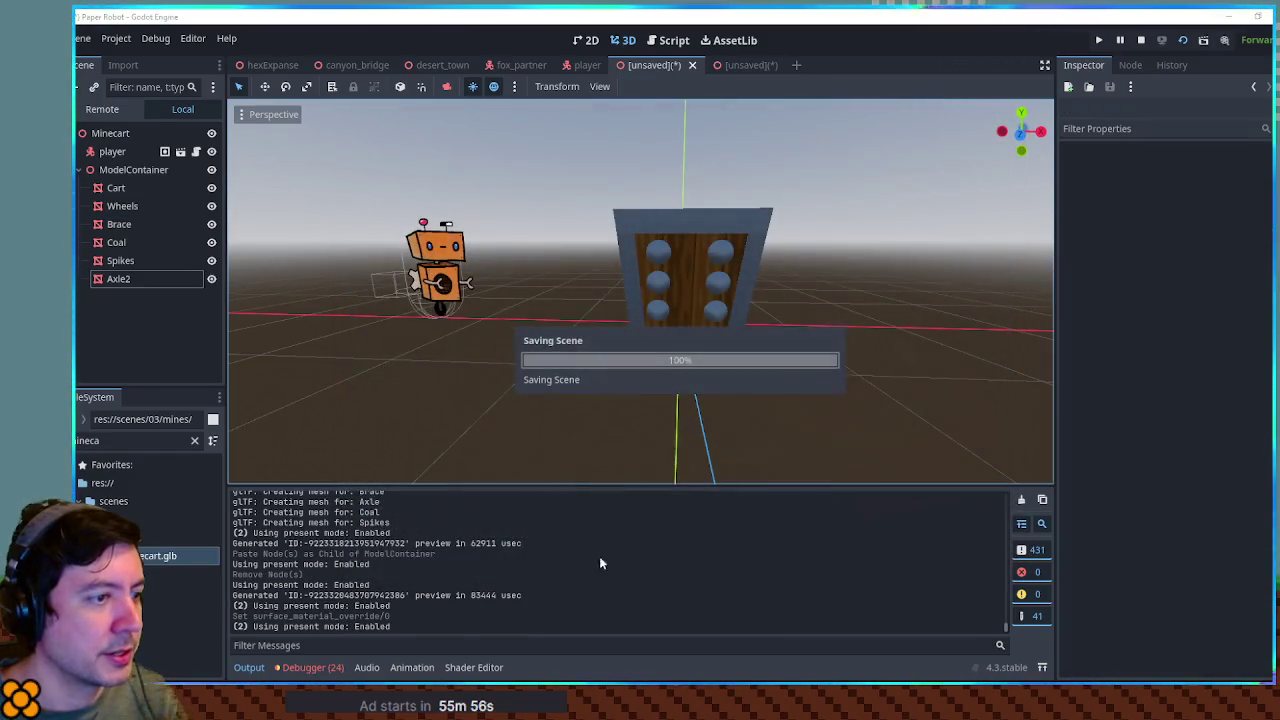
pyautogui.moveTo(585, 236)
pyautogui.mouseDown()
pyautogui.moveTo(742, 275)
pyautogui.moveTo(610, 279)
pyautogui.moveTo(875, 257)
pyautogui.moveTo(763, 243)
pyautogui.moveTo(745, 275)
pyautogui.moveTo(528, 220)
pyautogui.moveTo(566, 231)
pyautogui.moveTo(624, 362)
pyautogui.mouseUp()
pyautogui.scroll(2, 737, 283)
# Select the Wheels mesh and inspect the cart from several angles
pyautogui.click(652, 348)
pyautogui.moveTo(559, 321); pyautogui.dragTo(409, 266)
pyautogui.scroll(3, 723, 283)
pyautogui.scroll(-4, 778, 277)
pyautogui.moveTo(778, 278)
pyautogui.mouseDown()
pyautogui.moveTo(640, 270)
pyautogui.moveTo(605, 315)
pyautogui.moveTo(605, 338)
pyautogui.moveTo(588, 291)
pyautogui.moveTo(437, 271)
pyautogui.moveTo(343, 294)
pyautogui.moveTo(339, 281)
pyautogui.moveTo(546, 314)
pyautogui.moveTo(430, 300)
pyautogui.mouseUp()
pyautogui.click(78, 171)
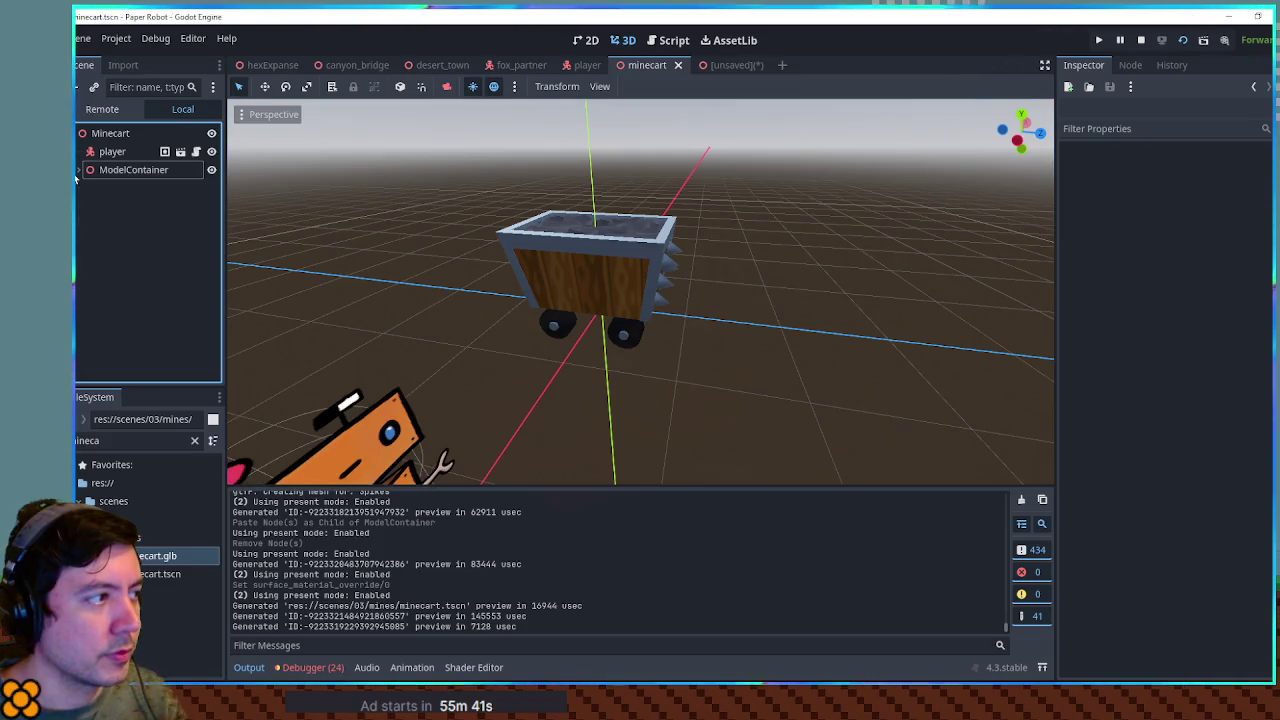
# Delete the player node from the minecart scene
pyautogui.click(132, 153)
pyautogui.press('Delete')
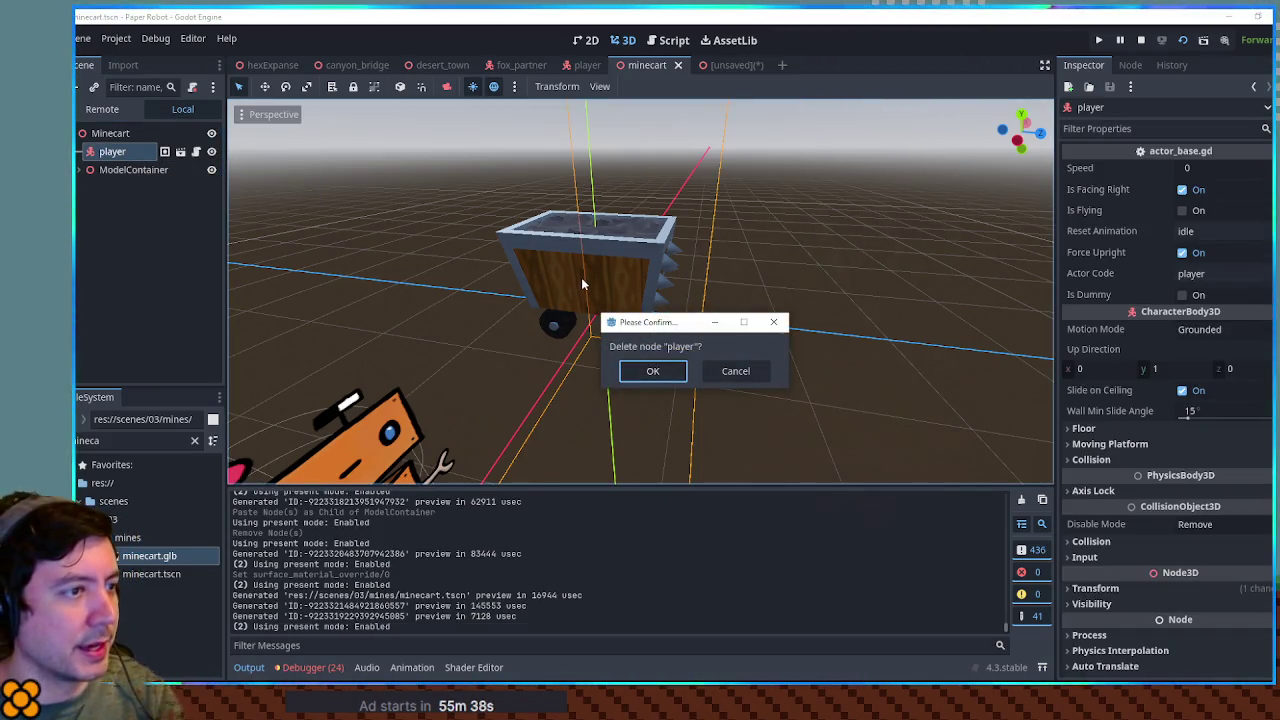
pyautogui.press('Return')
# Rotate the ModelContainer -90° around Y and save as minecart.tscn
pyautogui.moveTo(708, 271)
pyautogui.mouseDown()
pyautogui.moveTo(560, 260)
pyautogui.moveTo(334, 198)
pyautogui.mouseUp()
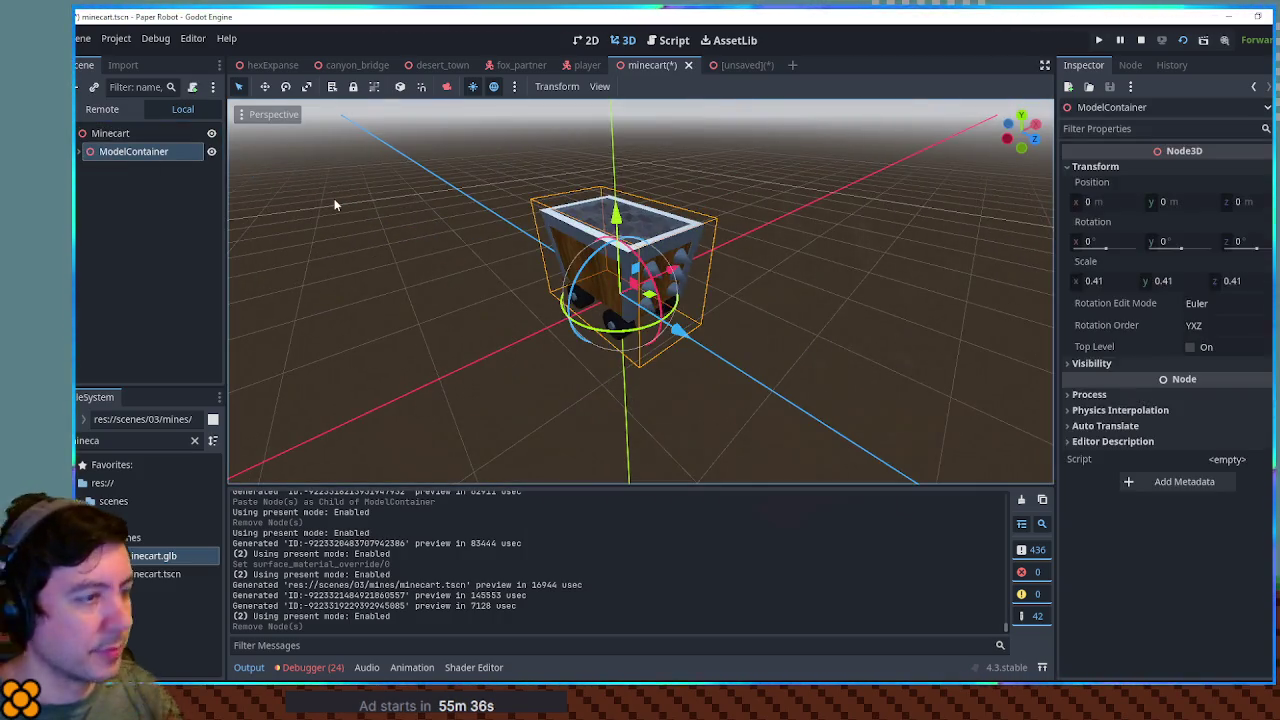
pyautogui.press('KP_7')
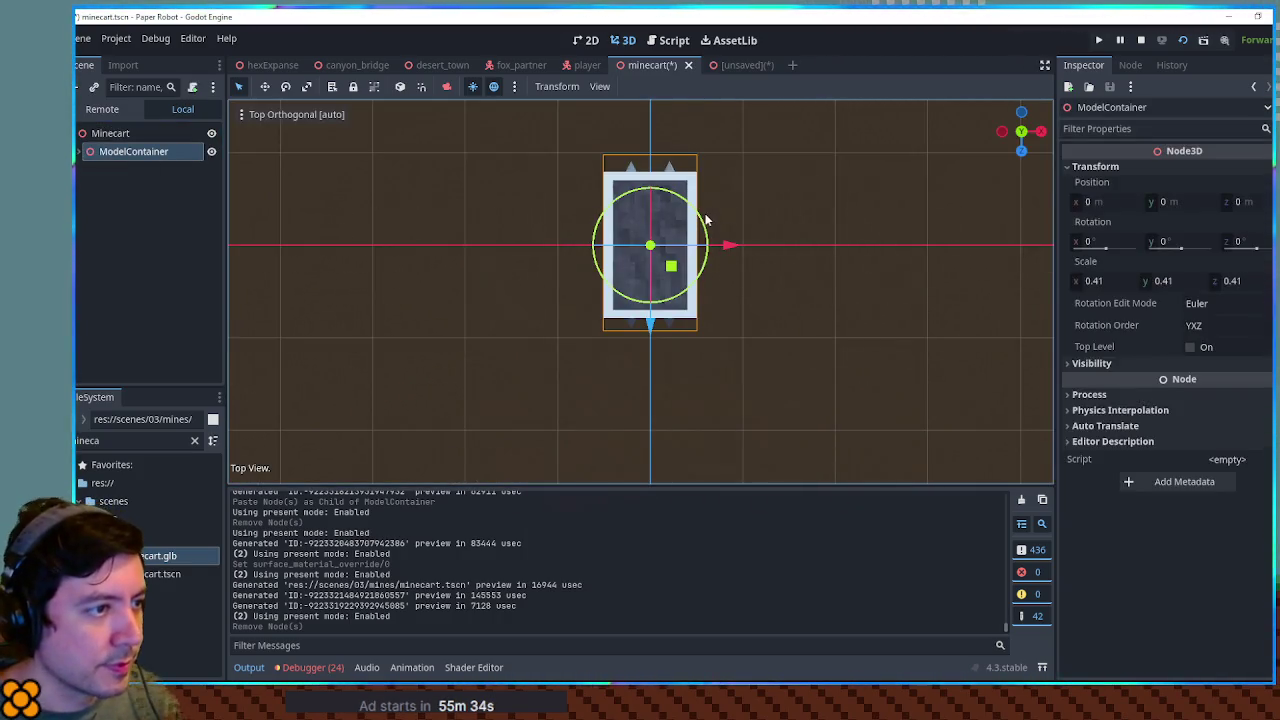
pyautogui.moveTo(705, 222)
pyautogui.mouseDown()
pyautogui.moveTo(760, 280)
pyautogui.moveTo(806, 298)
pyautogui.moveTo(838, 212)
pyautogui.moveTo(861, 238)
pyautogui.mouseUp()
pyautogui.hotkey('ctrl', 's')
pyautogui.moveTo(898, 310)
pyautogui.mouseDown()
pyautogui.moveTo(894, 286)
pyautogui.moveTo(975, 317)
pyautogui.moveTo(968, 417)
pyautogui.moveTo(845, 270)
pyautogui.mouseUp()
pyautogui.scroll(2, 845, 270)
pyautogui.scroll(3, 628, 252)
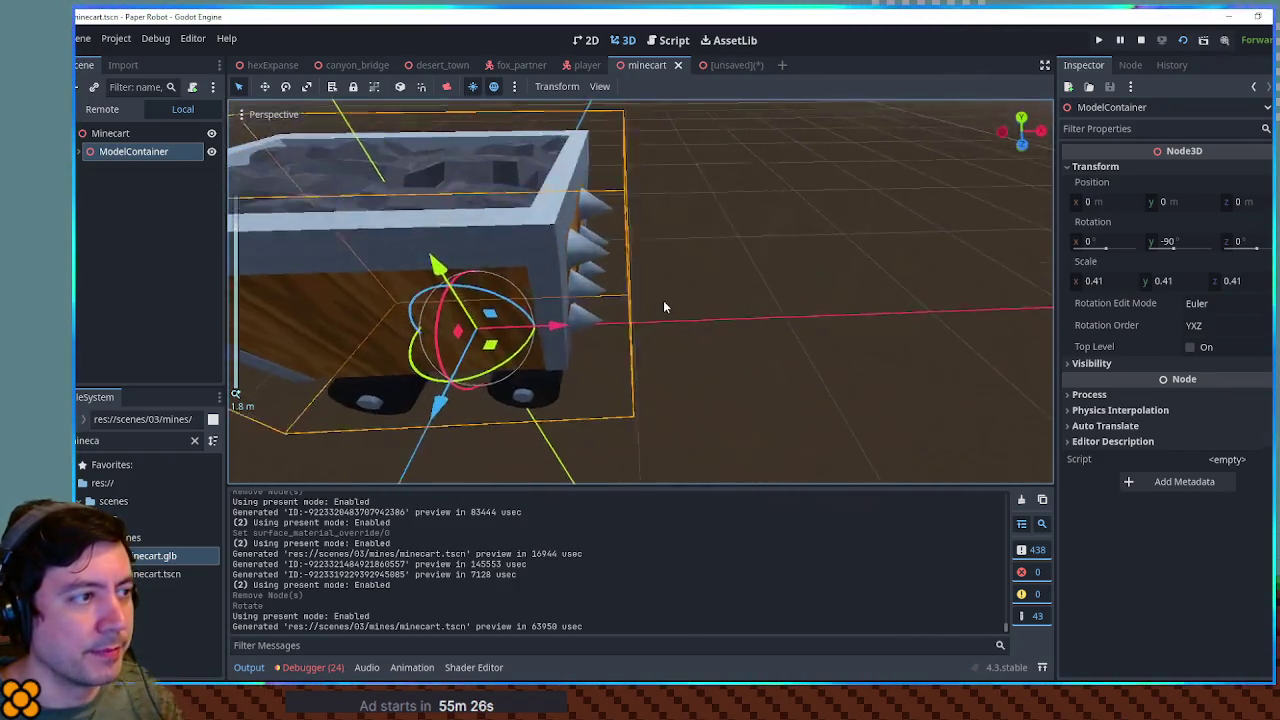
pyautogui.scroll(-2, 643, 287)
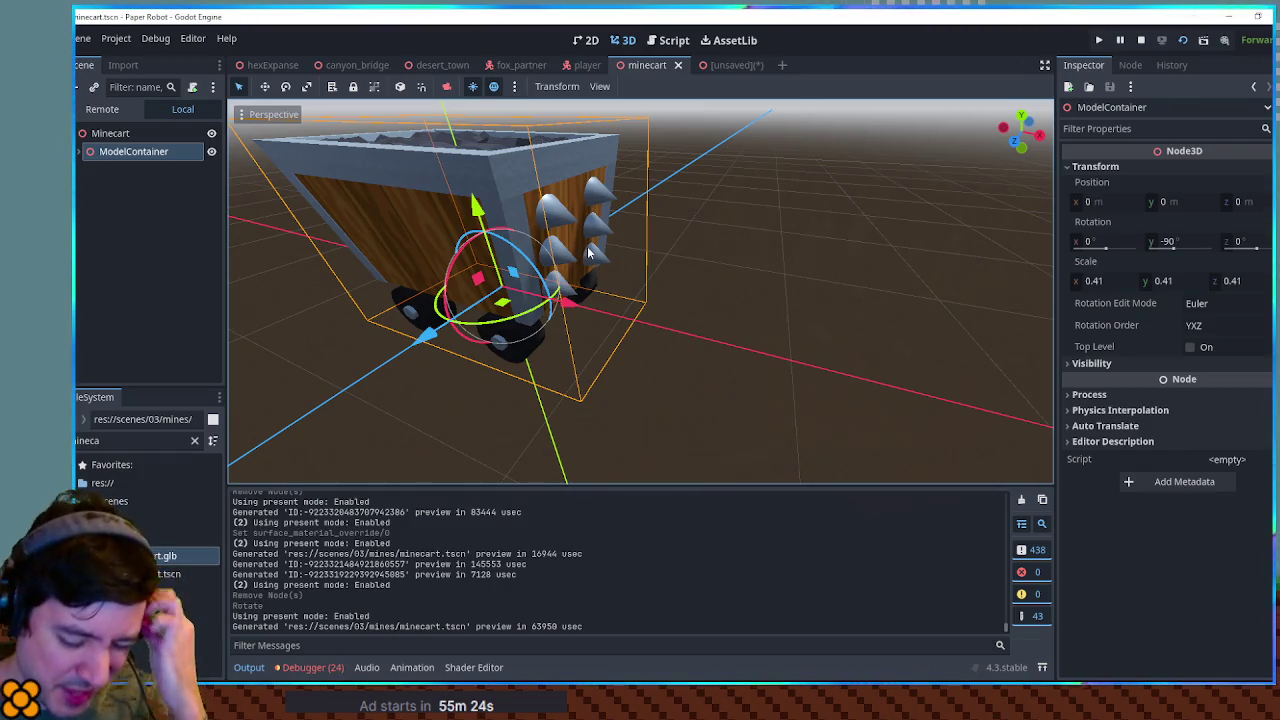
pyautogui.moveTo(588, 246)
pyautogui.mouseDown()
pyautogui.moveTo(672, 236)
pyautogui.moveTo(237, 174)
pyautogui.mouseUp()
# Add a CSGBox3D named Solidity under Minecart, then cut it back out
pyautogui.click(93, 133)
pyautogui.hotkey('ctrl', 'a')
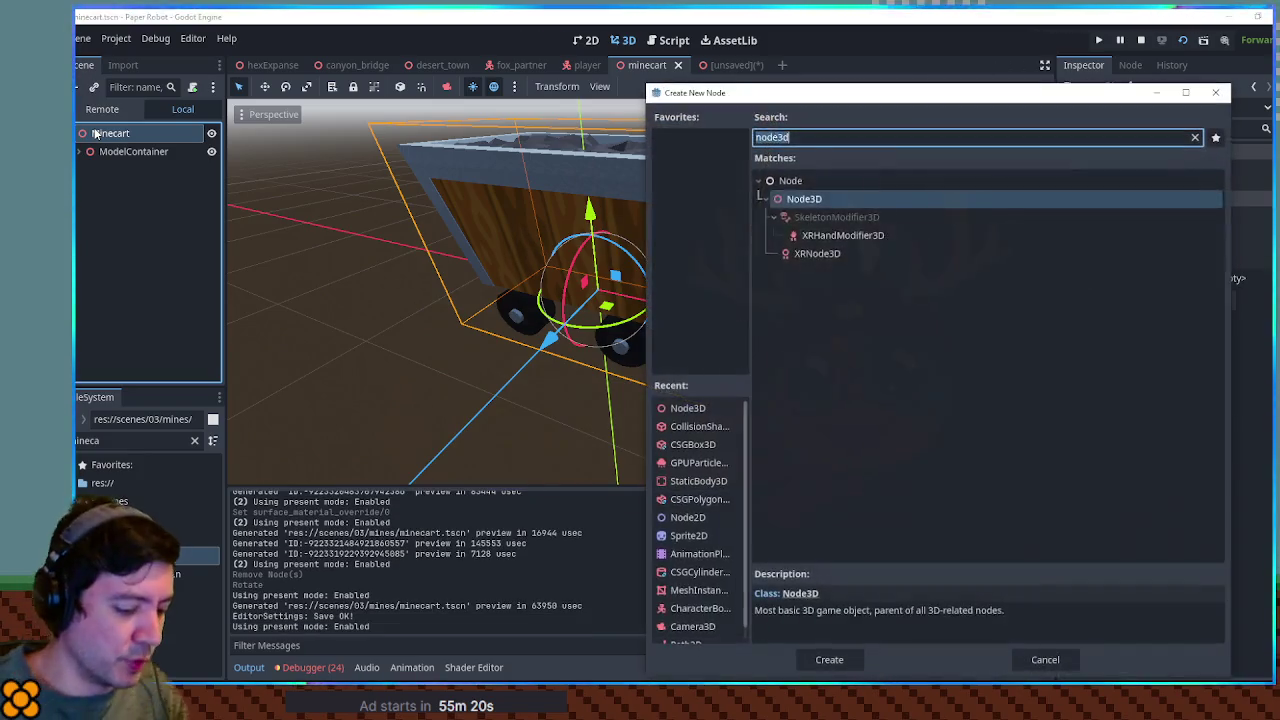
pyautogui.write('csgbo')
pyautogui.press('Return')
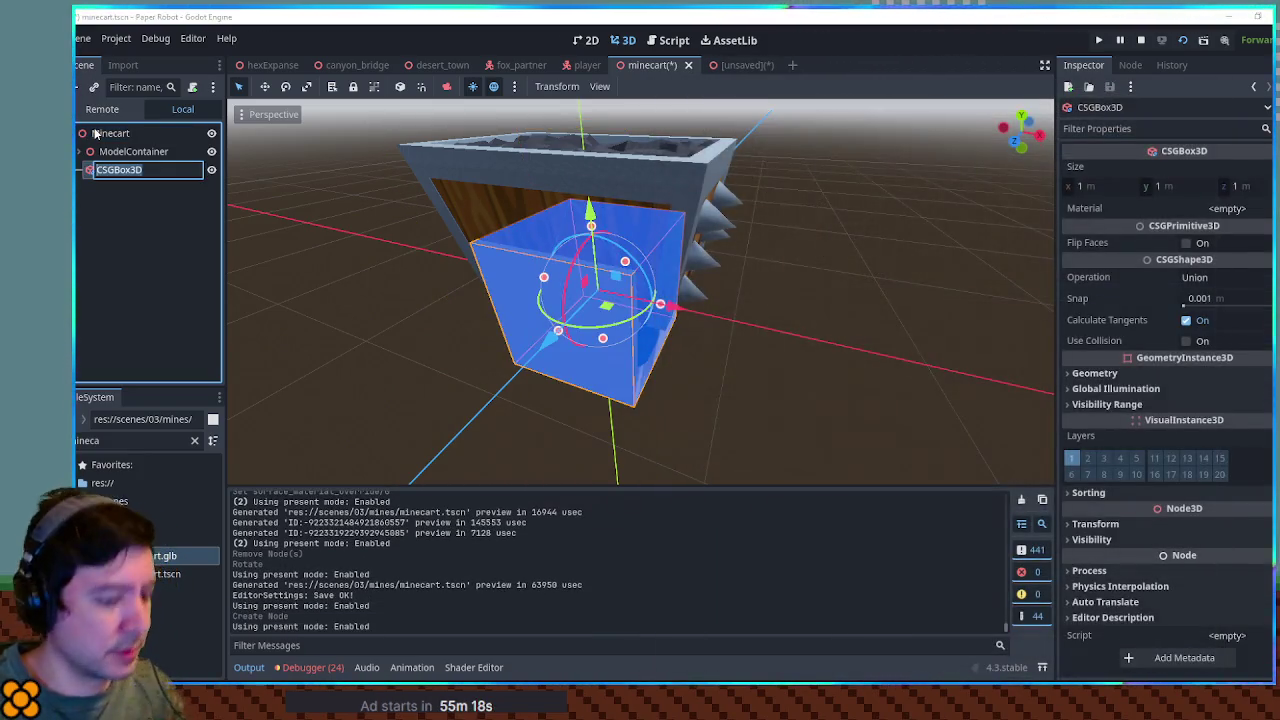
pyautogui.write('Solidity')
pyautogui.press('Return')
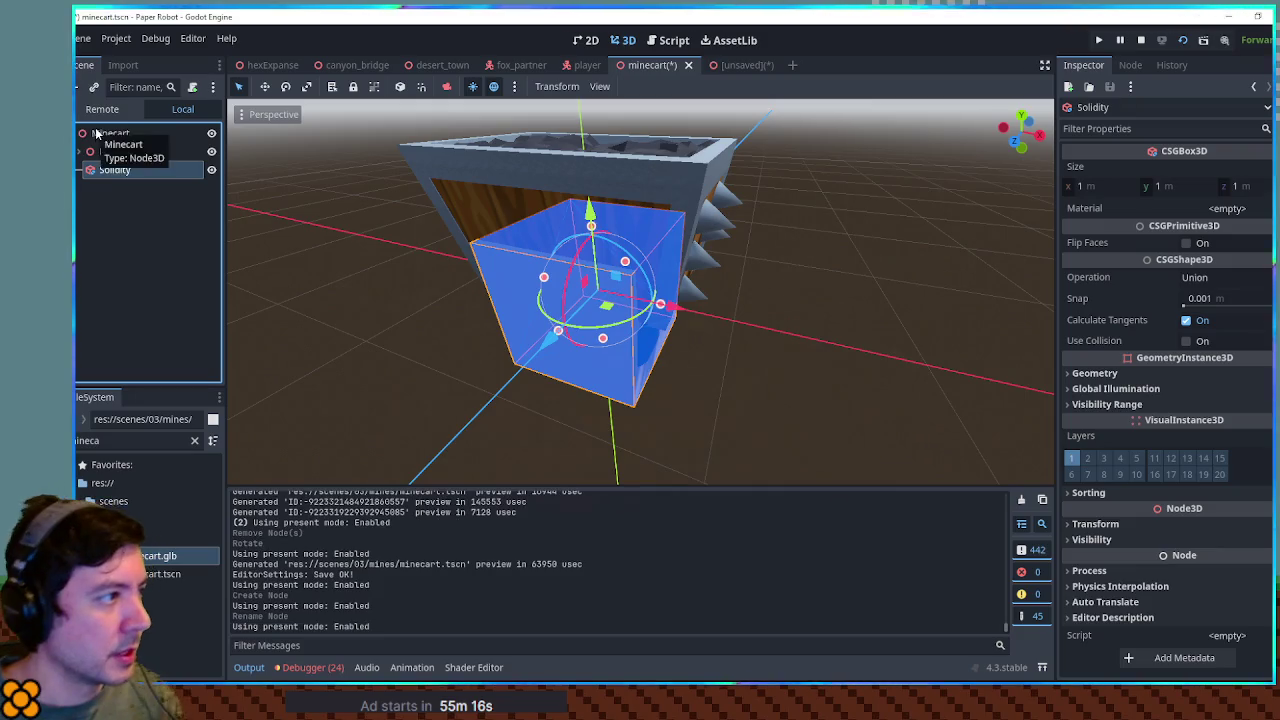
pyautogui.hotkey('ctrl', 'x')
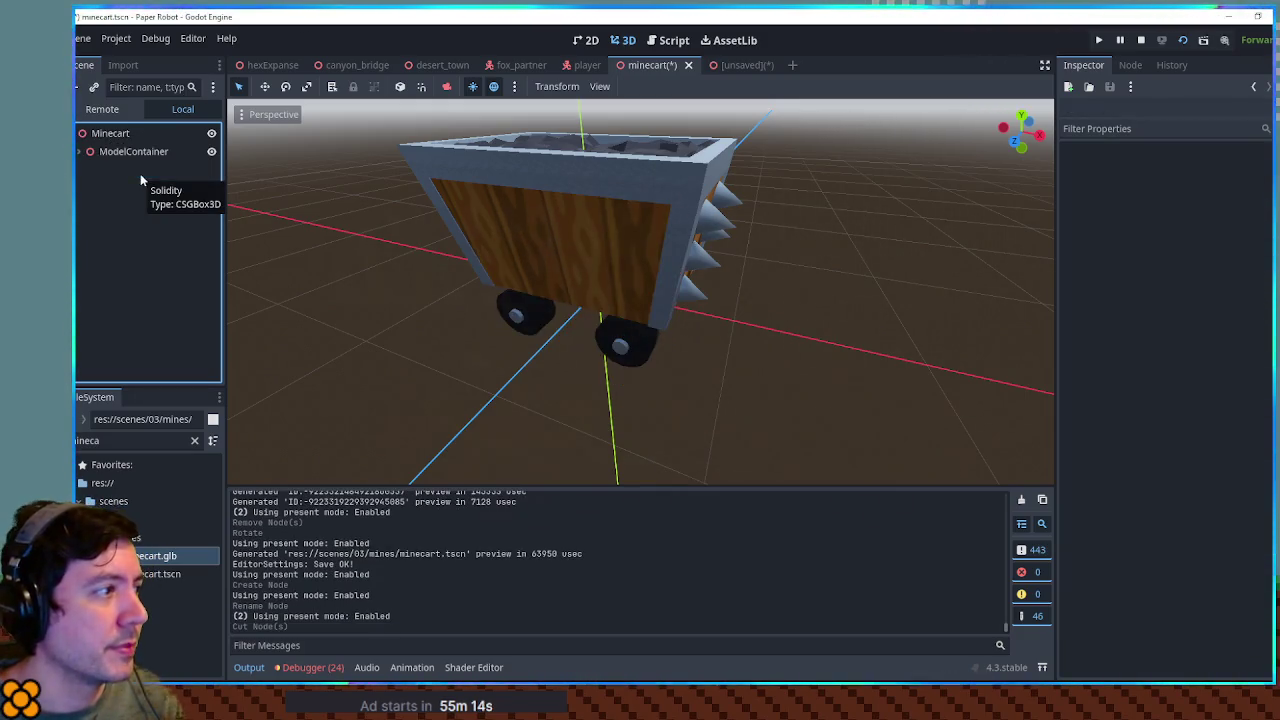
# Change the Minecart root's node type to CharacterBody3D
pyautogui.click(110, 137)
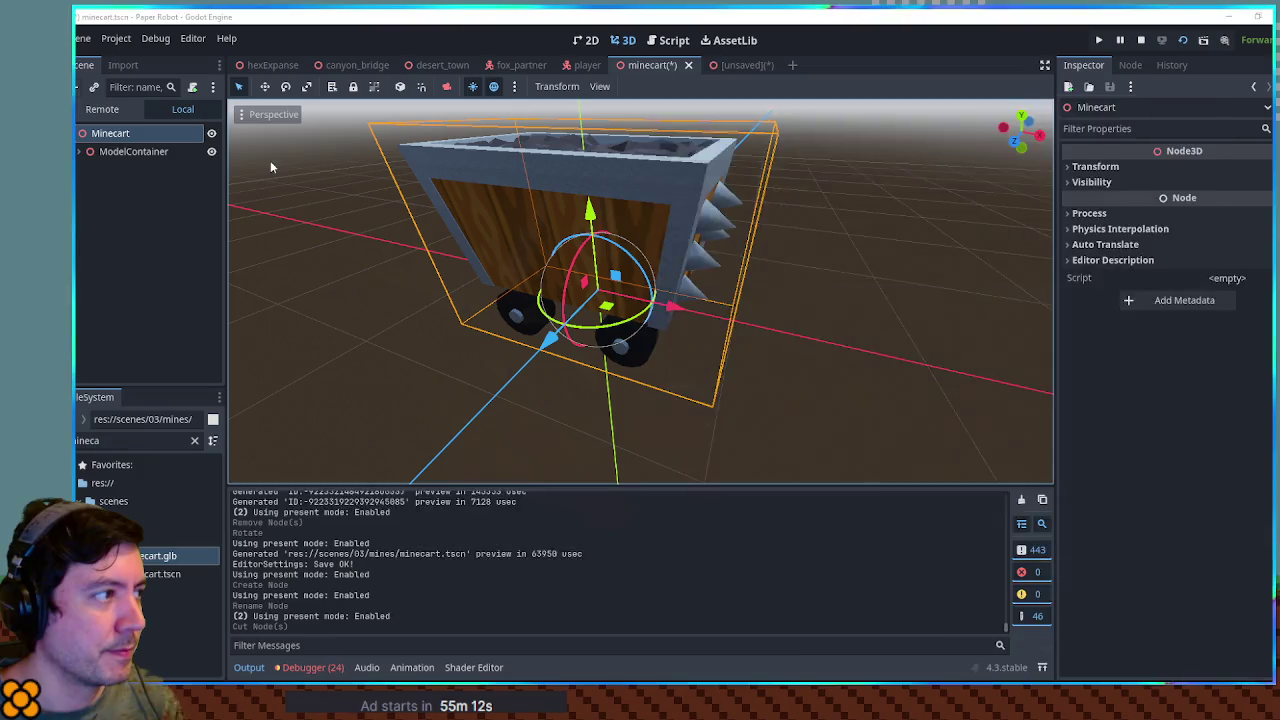
pyautogui.hotkey('ctrl', 'a')
pyautogui.write('character')
pyautogui.press('Escape')
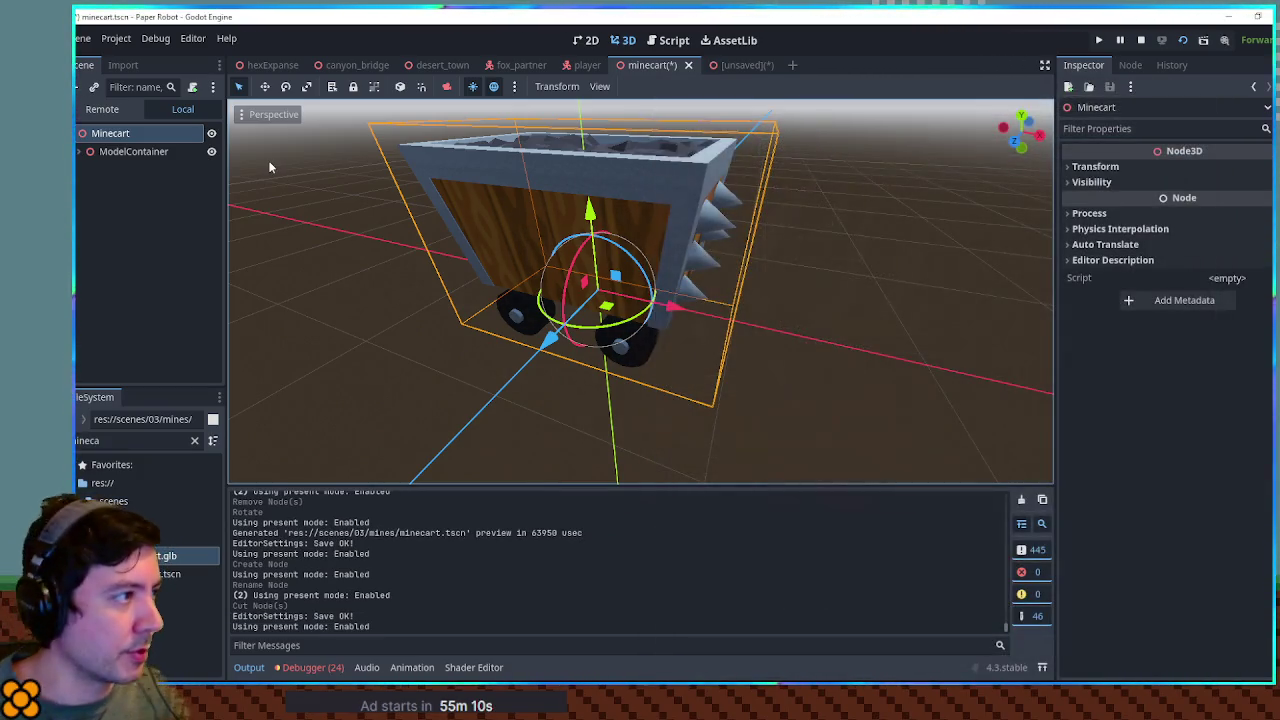
pyautogui.rightClick(113, 140)
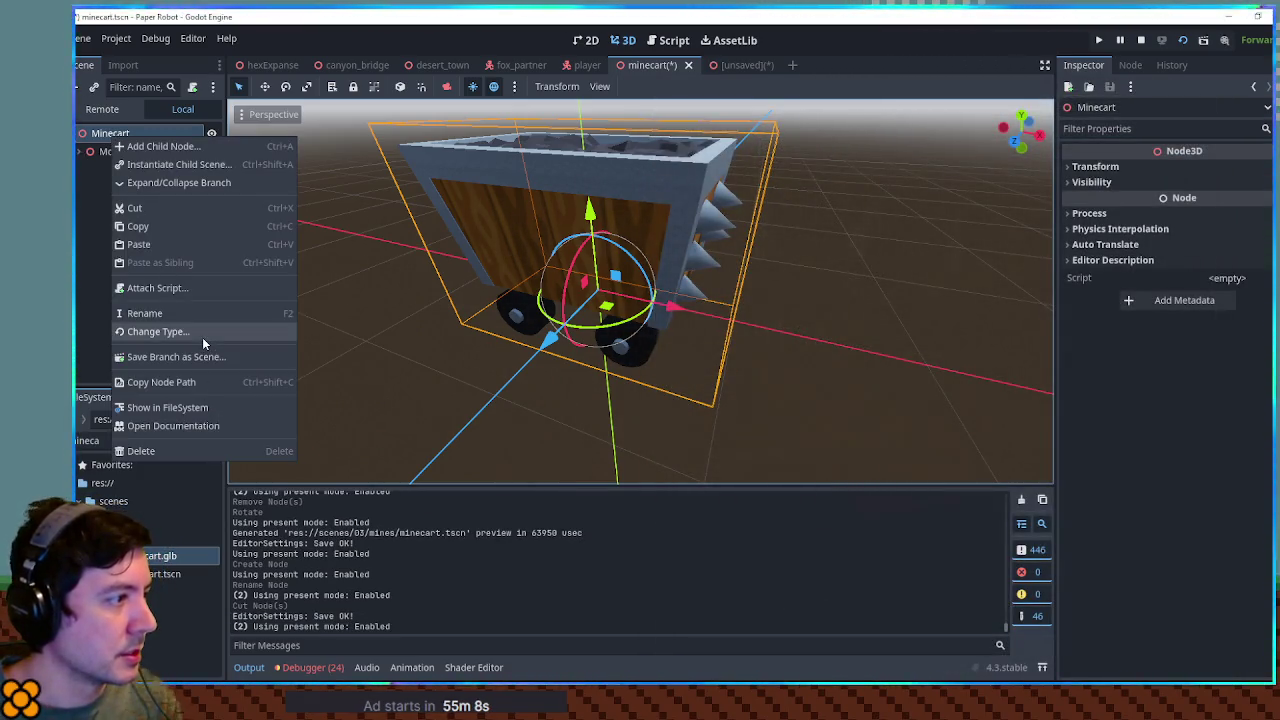
pyautogui.click(202, 335)
pyautogui.write('charact')
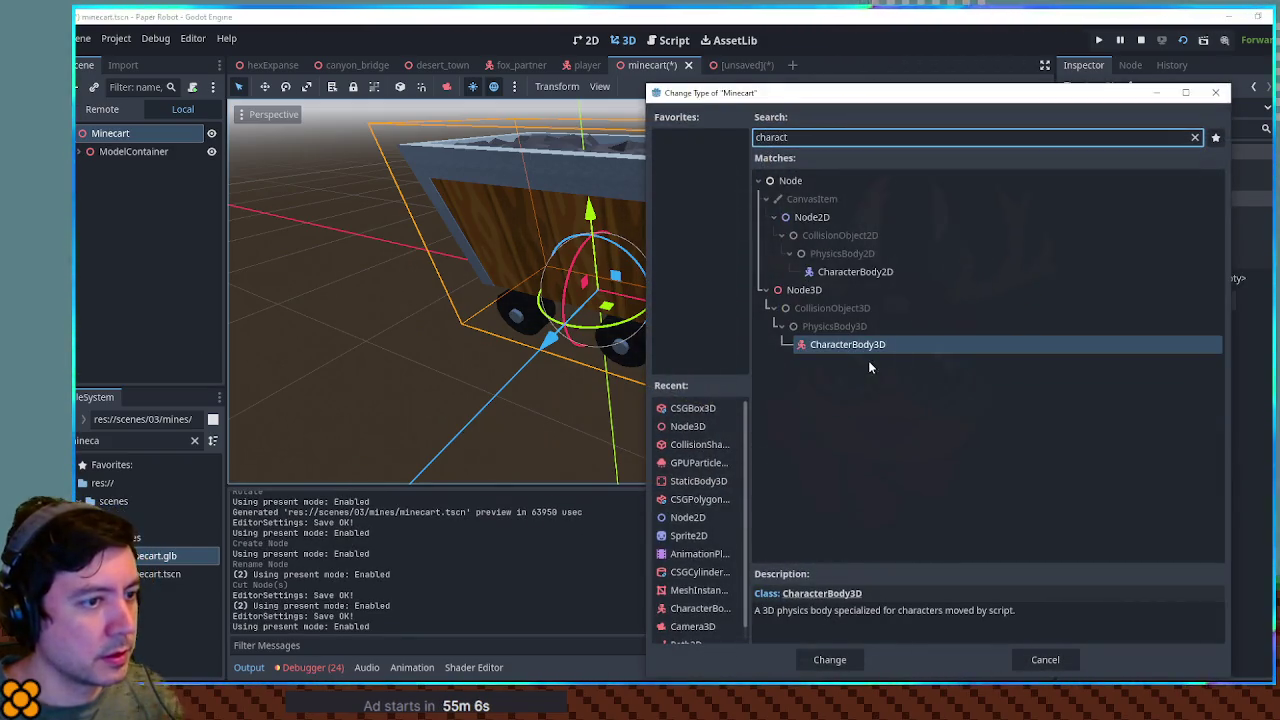
pyautogui.doubleClick(857, 345)
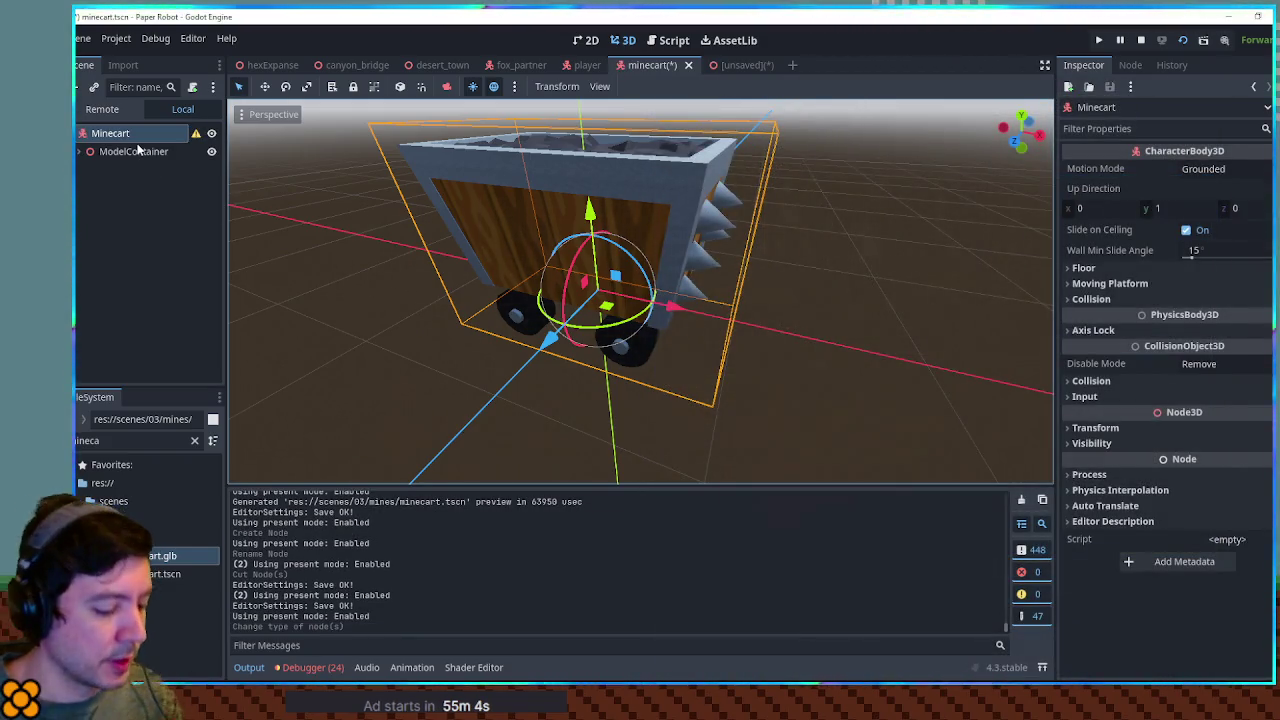
# Add a CollisionShape3D child under Minecart
pyautogui.hotkey('ctrl', 'a')
pyautogui.write('colli')
pyautogui.press('Return')
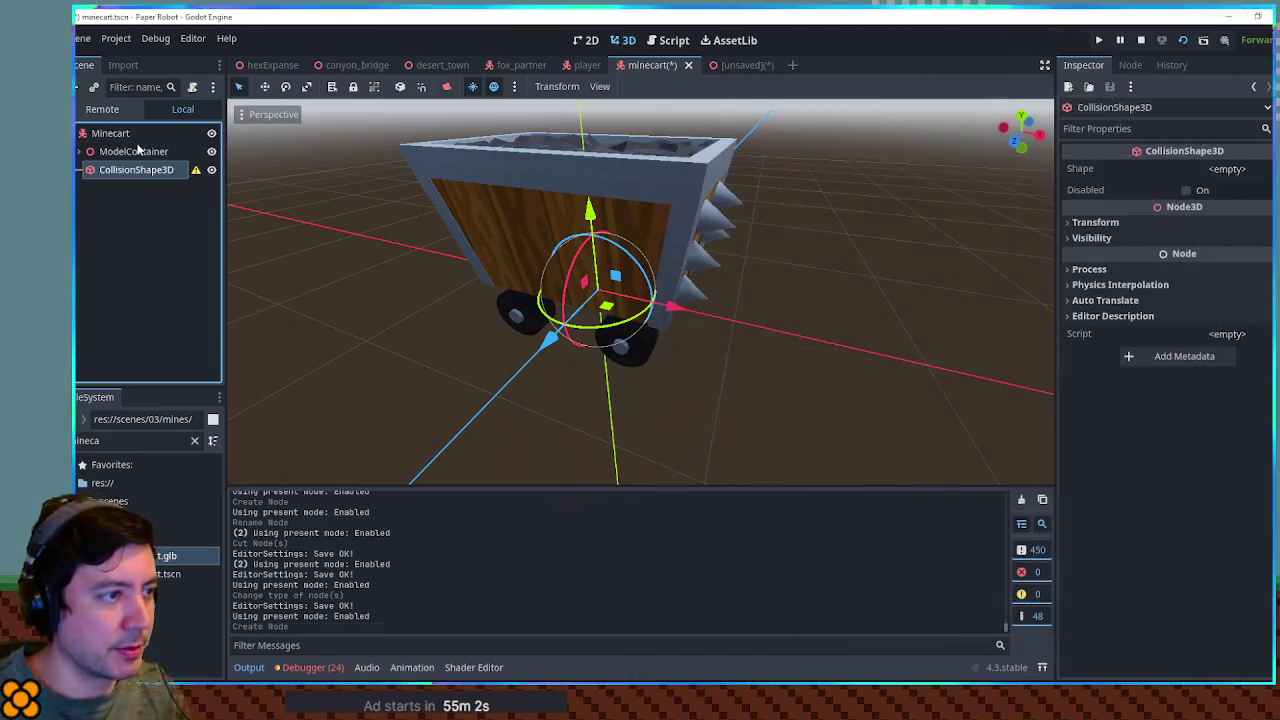
# Give the CollisionShape3D a new BoxShape3D and raise it up over the cart in front view
pyautogui.click(1255, 170)
pyautogui.click(1173, 205)
pyautogui.click(933, 266)
pyautogui.press('KP_1')
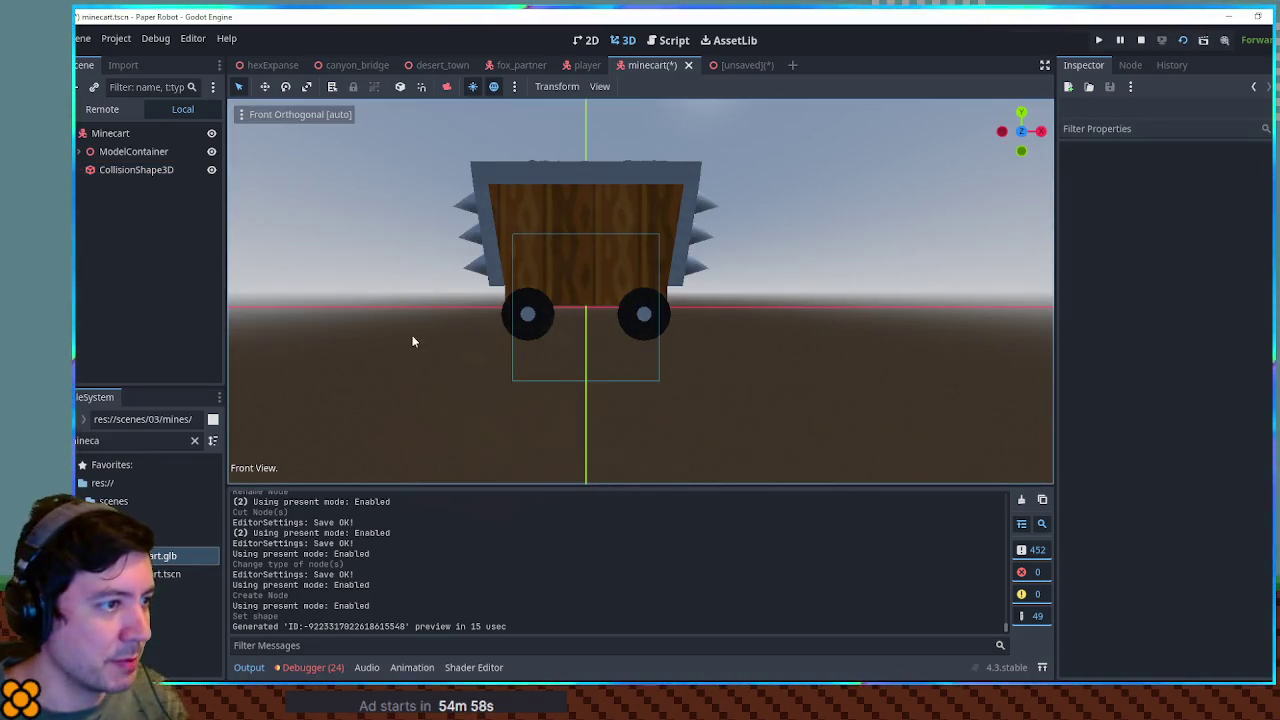
pyautogui.click(130, 169)
pyautogui.moveTo(587, 220)
pyautogui.mouseDown()
pyautogui.moveTo(592, 158)
pyautogui.moveTo(600, 168)
pyautogui.mouseUp()
# Adjust the collision box's height and widen it along X to cover the cart
pyautogui.keyDown('ctrl'); pyautogui.click(133, 151); pyautogui.keyUp('ctrl')
pyautogui.scroll(4, 701, 330)
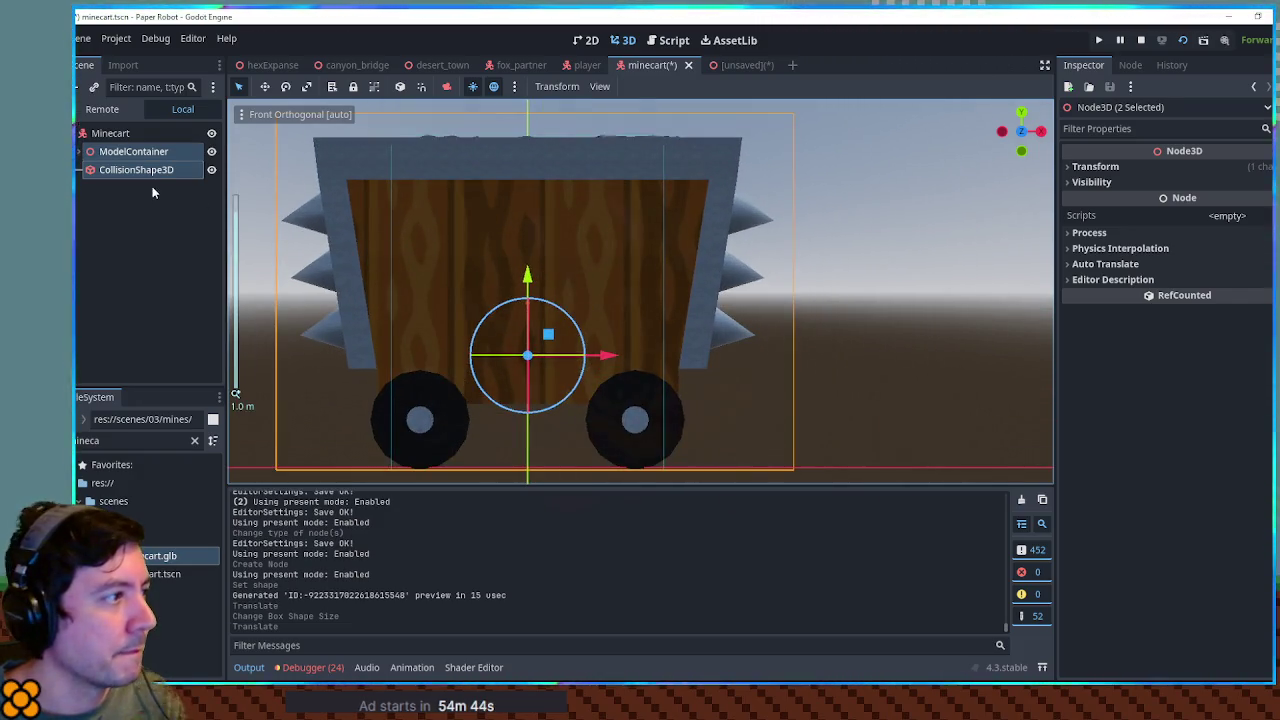
pyautogui.click(136, 169)
pyautogui.moveTo(532, 468); pyautogui.dragTo(530, 472)
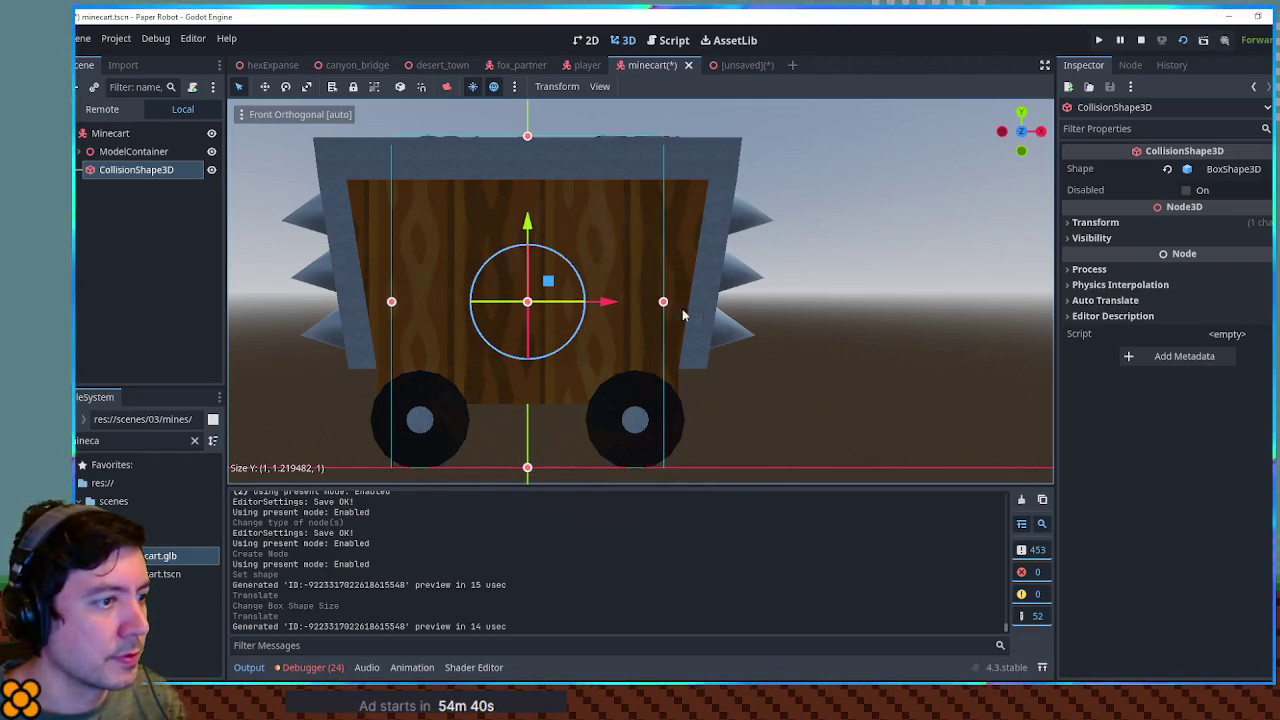
pyautogui.moveTo(666, 305); pyautogui.dragTo(740, 305)
pyautogui.click(850, 307)
pyautogui.moveTo(831, 271); pyautogui.dragTo(760, 240)
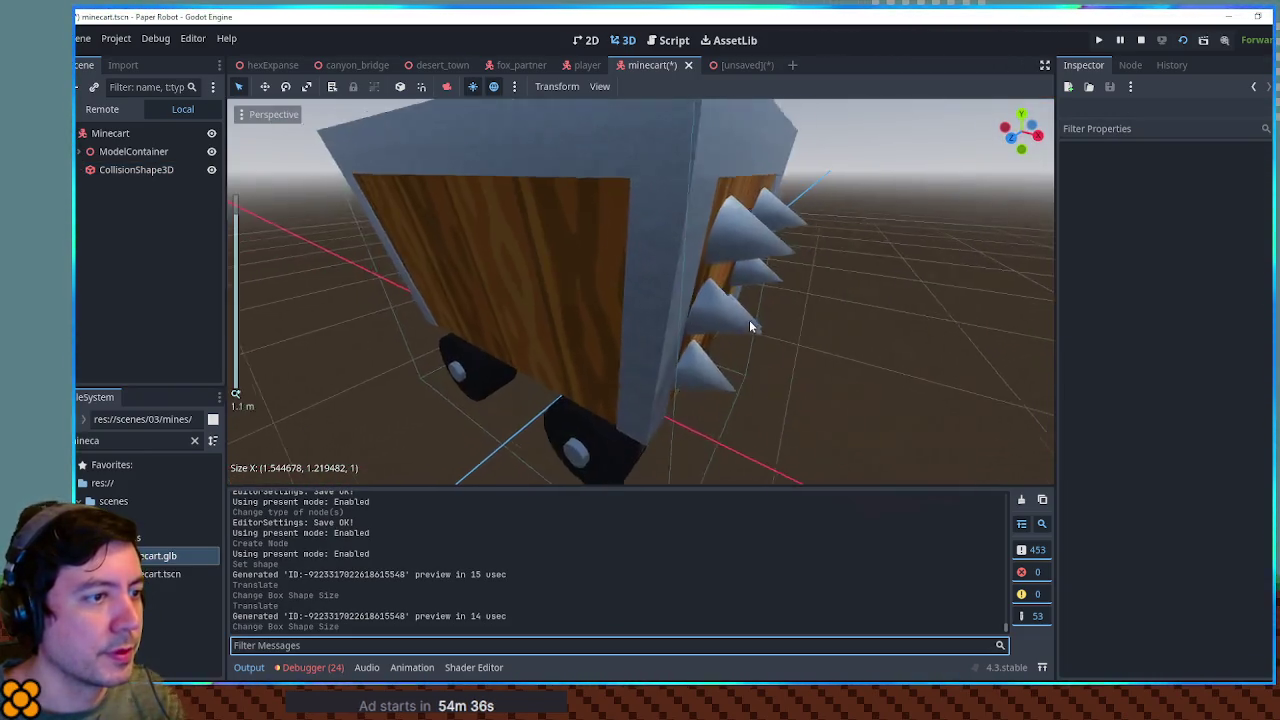
pyautogui.scroll(-3, 640, 290)
pyautogui.moveTo(787, 327)
pyautogui.mouseDown()
pyautogui.moveTo(666, 334)
pyautogui.moveTo(637, 314)
pyautogui.mouseUp()
# Save the minecart scene, inspect the fitted box from several angles, and dismiss the alert
pyautogui.hotkey('ctrl', 's')
pyautogui.moveTo(537, 320)
pyautogui.mouseDown()
pyautogui.moveTo(877, 349)
pyautogui.moveTo(820, 355)
pyautogui.mouseUp()
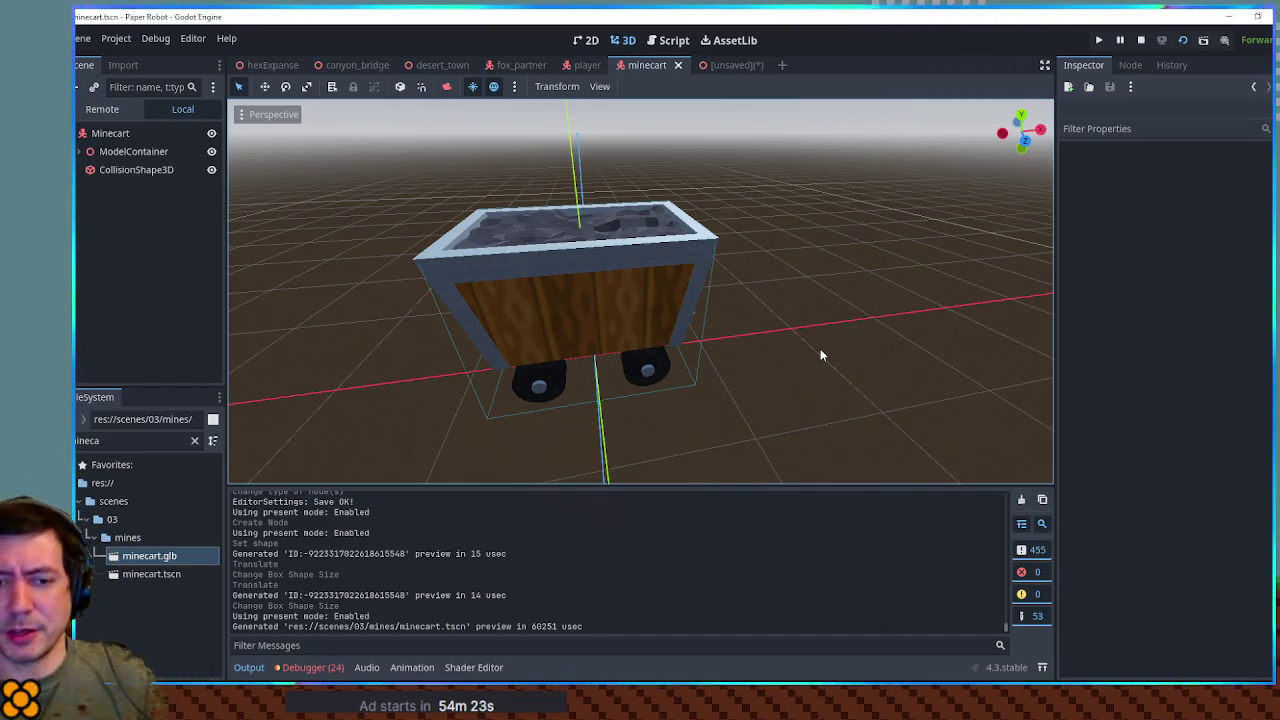
pyautogui.moveTo(608, 346)
pyautogui.mouseDown()
pyautogui.moveTo(773, 403)
pyautogui.moveTo(801, 373)
pyautogui.moveTo(558, 317)
pyautogui.moveTo(656, 274)
pyautogui.moveTo(620, 300)
pyautogui.mouseUp()
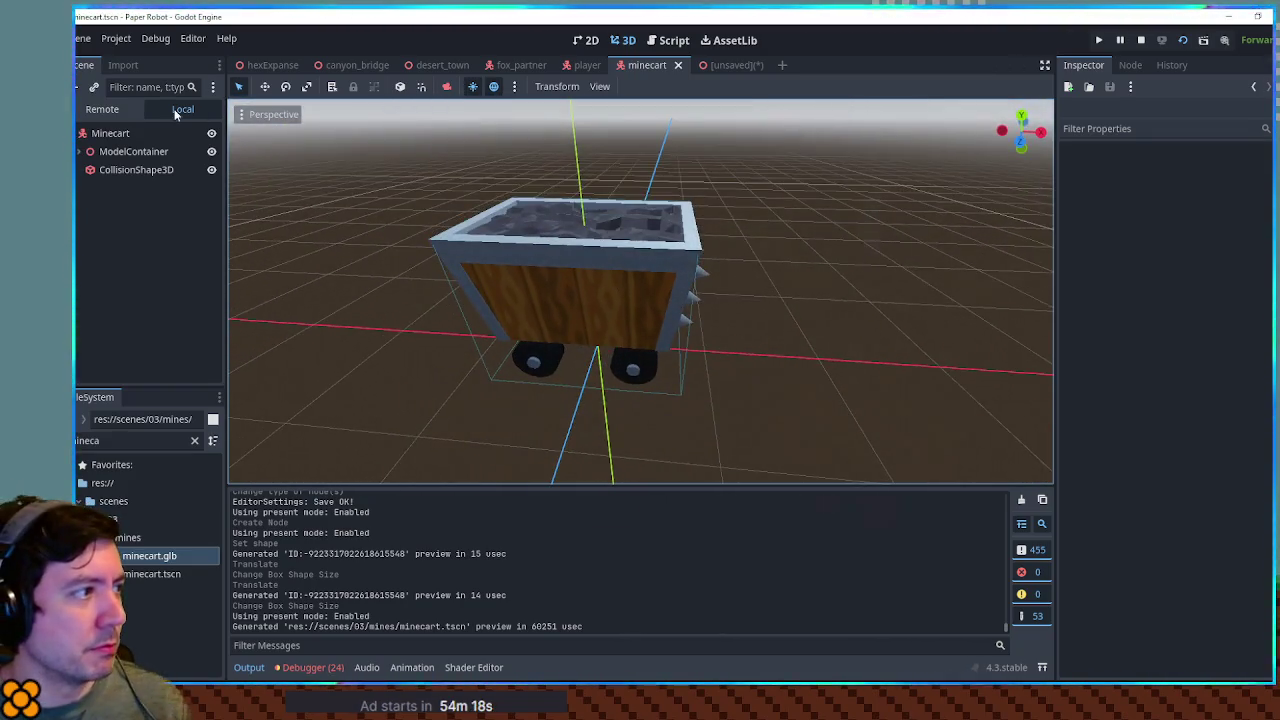
pyautogui.click(110, 133)
pyautogui.scroll(-3, 662, 360)
pyautogui.moveTo(662, 360); pyautogui.dragTo(657, 358)
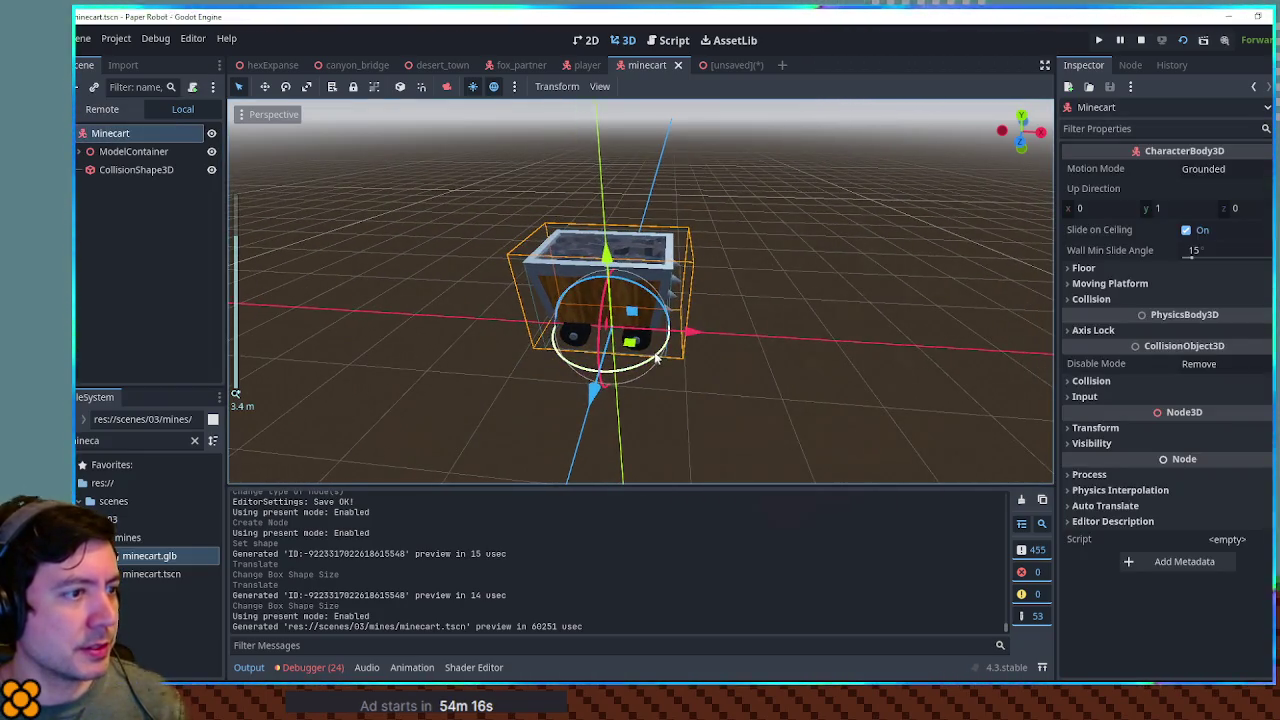
pyautogui.click(657, 358)
pyautogui.click(683, 372)
# Duplicate the cart model with its collision shape, shift it 2 m along X, then undo
pyautogui.click(130, 151)
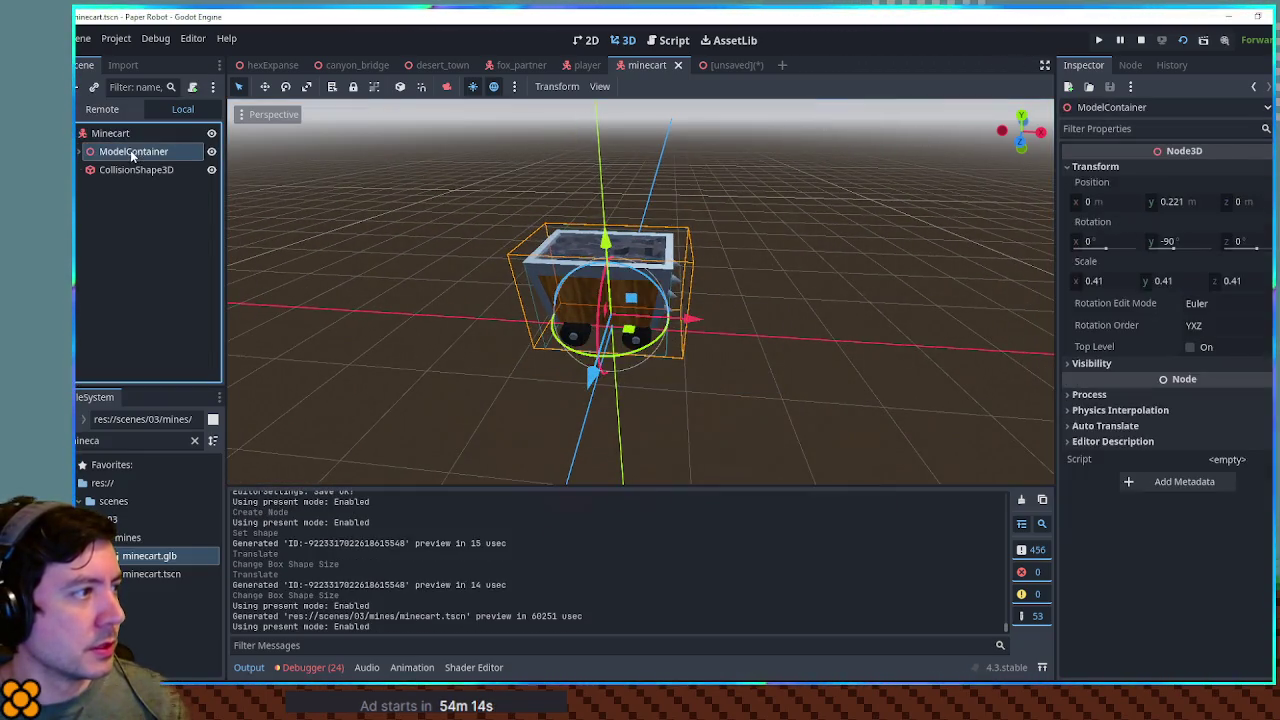
pyautogui.keyDown('shift'); pyautogui.click(130, 169); pyautogui.keyUp('shift')
pyautogui.hotkey('ctrl', 'd')
pyautogui.moveTo(703, 308)
pyautogui.mouseDown()
pyautogui.moveTo(889, 333)
pyautogui.moveTo(815, 317)
pyautogui.mouseUp()
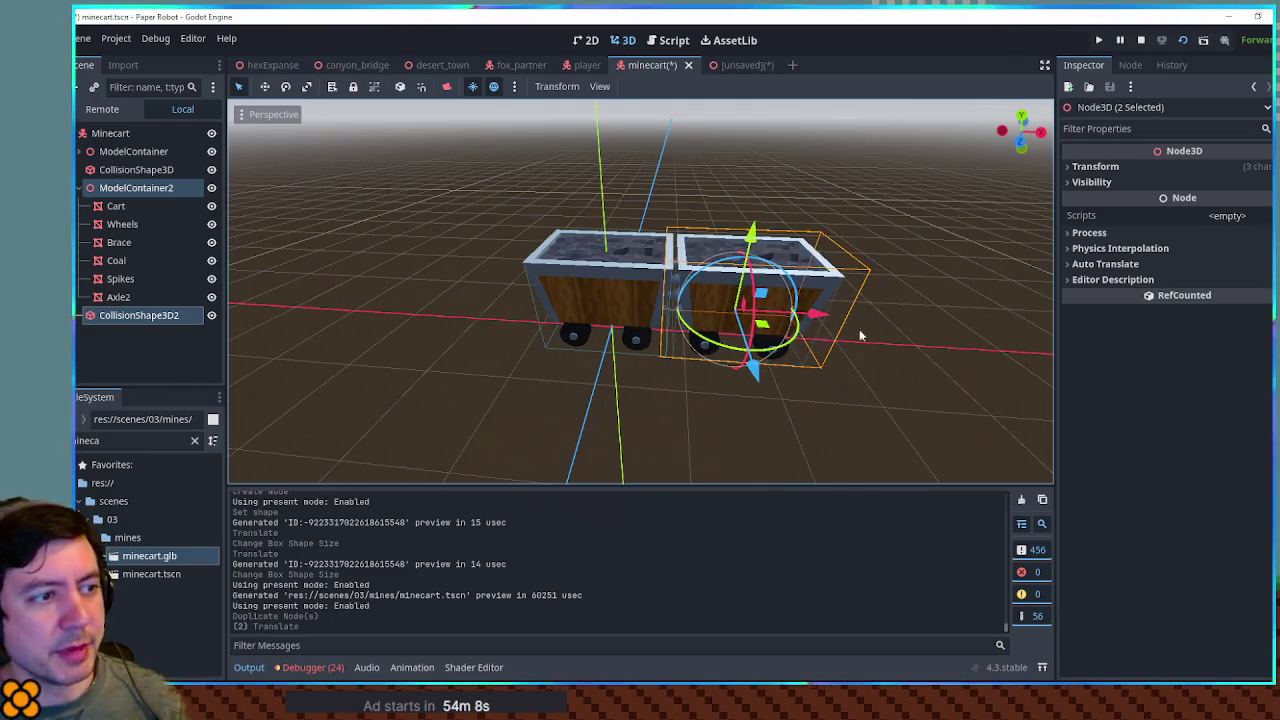
pyautogui.moveTo(534, 332); pyautogui.dragTo(421, 327)
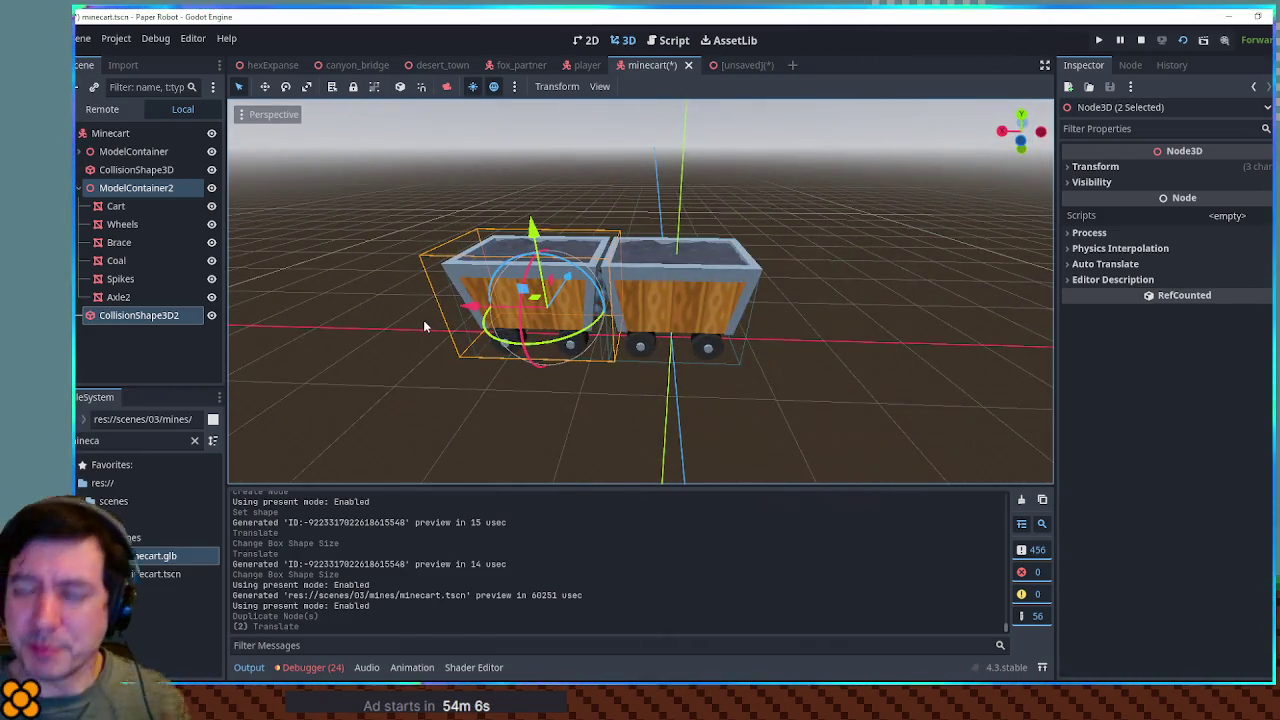
pyautogui.hotkey('ctrl', 'z')
pyautogui.hotkey('ctrl', 'z')
pyautogui.hotkey('ctrl', 'z')
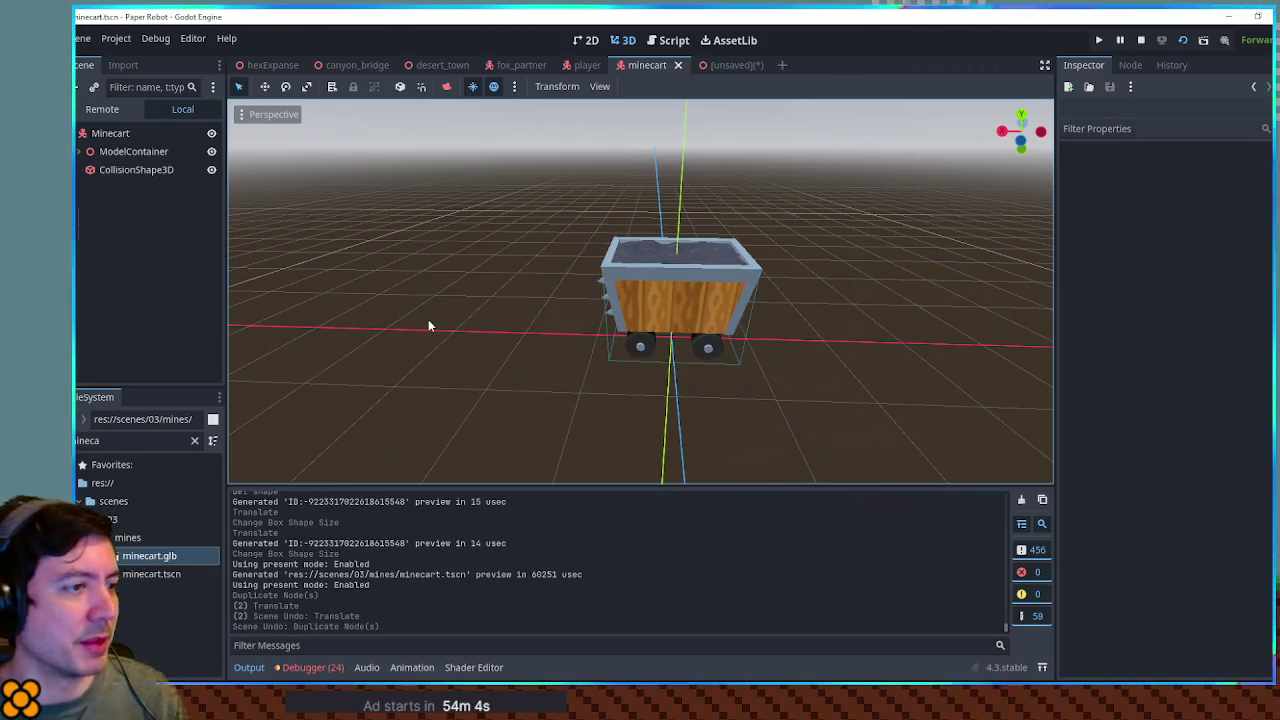
# Save the minecart scene and close the unsaved scene without saving
pyautogui.hotkey('ctrl', 's')
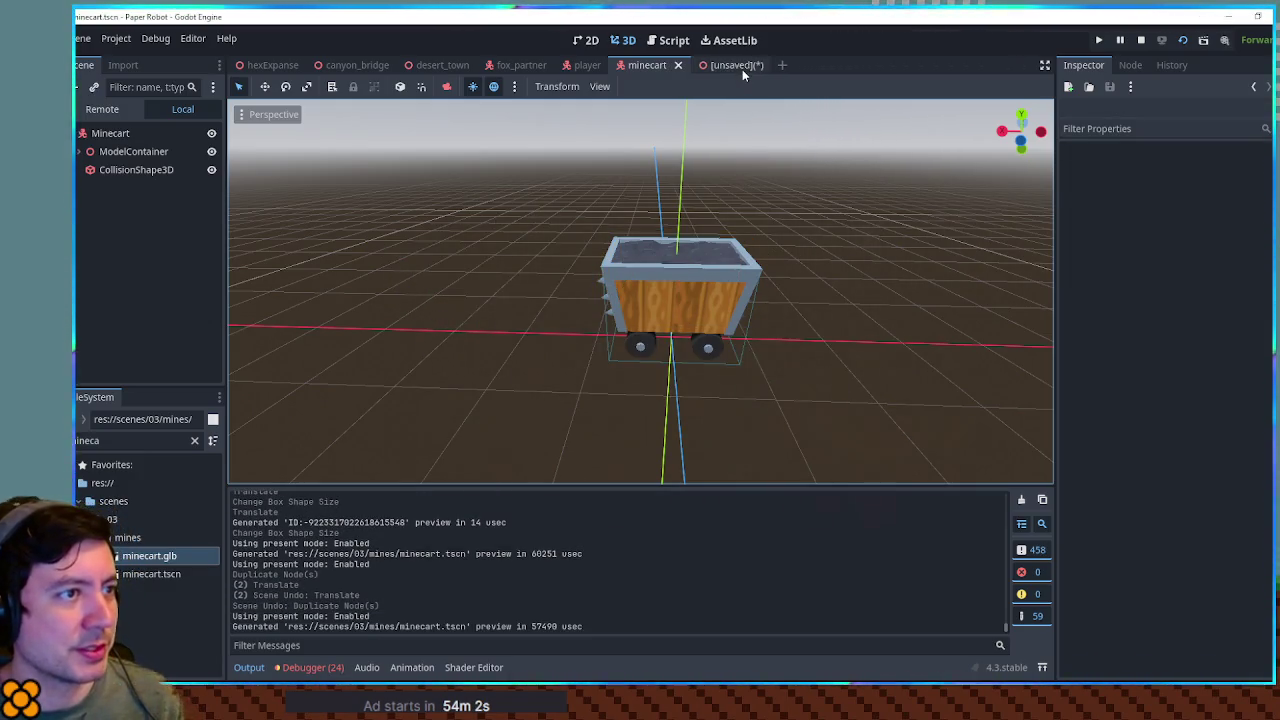
pyautogui.click(742, 69)
pyautogui.click(757, 65)
pyautogui.click(770, 383)
pyautogui.moveTo(577, 337)
pyautogui.mouseDown()
pyautogui.moveTo(940, 356)
pyautogui.moveTo(334, 355)
pyautogui.moveTo(1046, 354)
pyautogui.mouseUp()
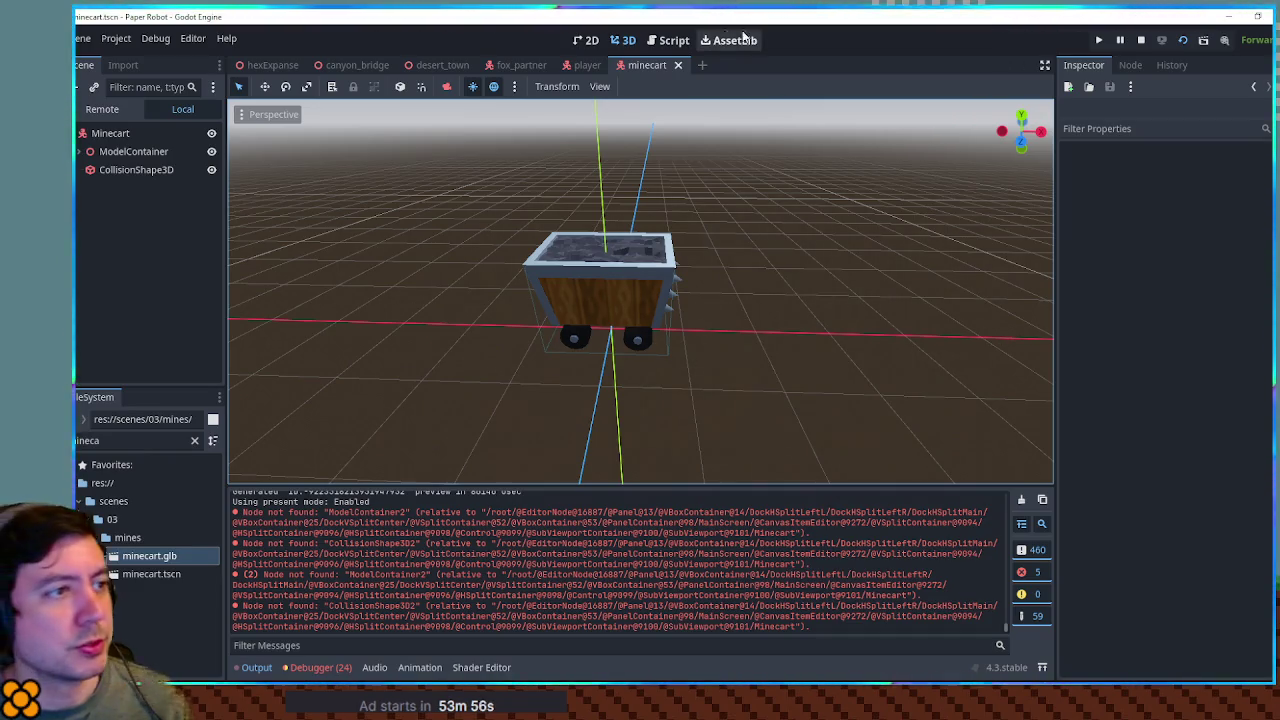
# Start a new scene with a 3D root node named CartTracks
pyautogui.click(702, 65)
pyautogui.click(175, 169)
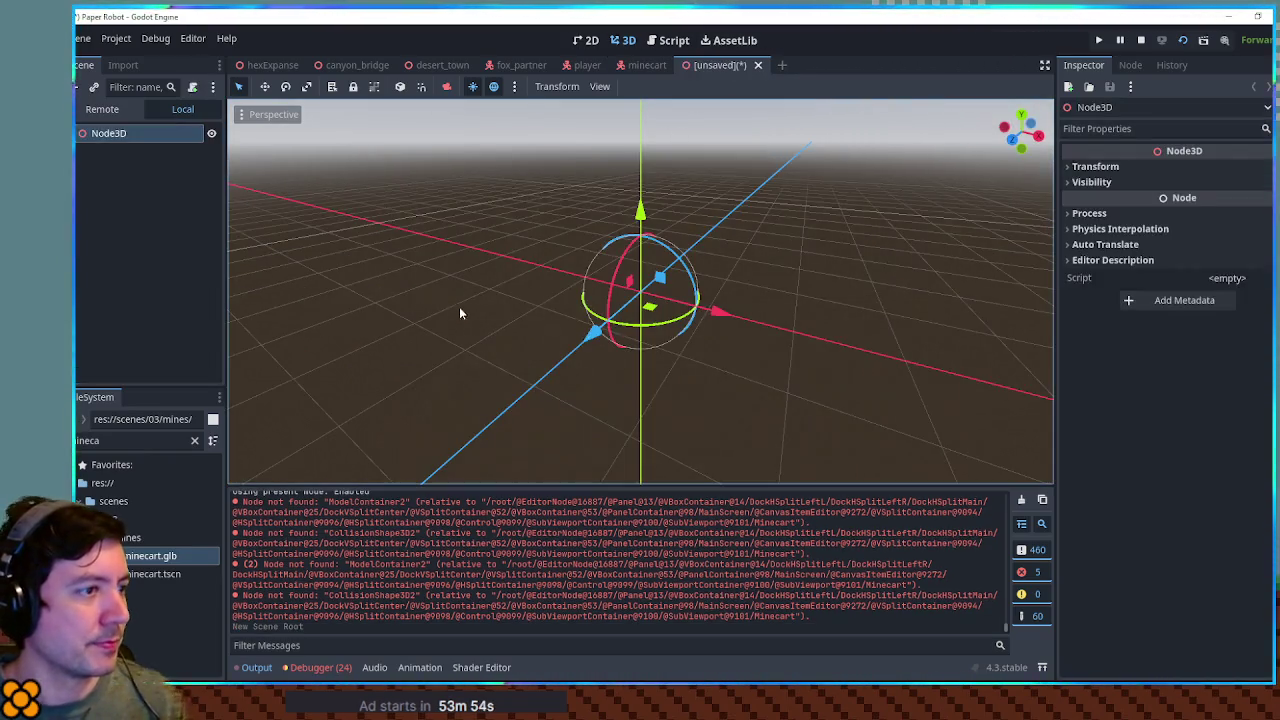
pyautogui.press('F2')
pyautogui.write('CartTracks')
pyautogui.press('Return')
pyautogui.moveTo(961, 359)
pyautogui.mouseDown()
pyautogui.moveTo(666, 343)
pyautogui.moveTo(866, 403)
pyautogui.moveTo(995, 380)
pyautogui.moveTo(291, 212)
pyautogui.mouseUp()
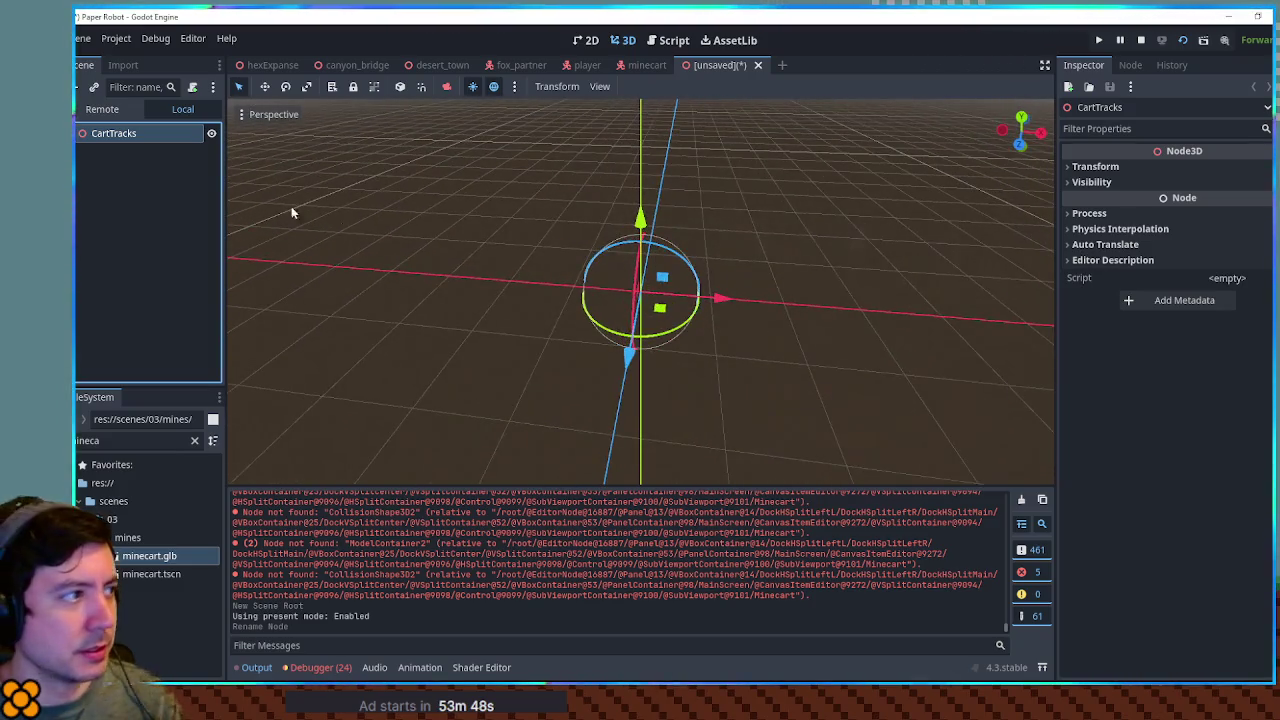
# Add a CSGBox3D child under CartTracks
pyautogui.hotkey('ctrl', 'a')
pyautogui.write('csgb')
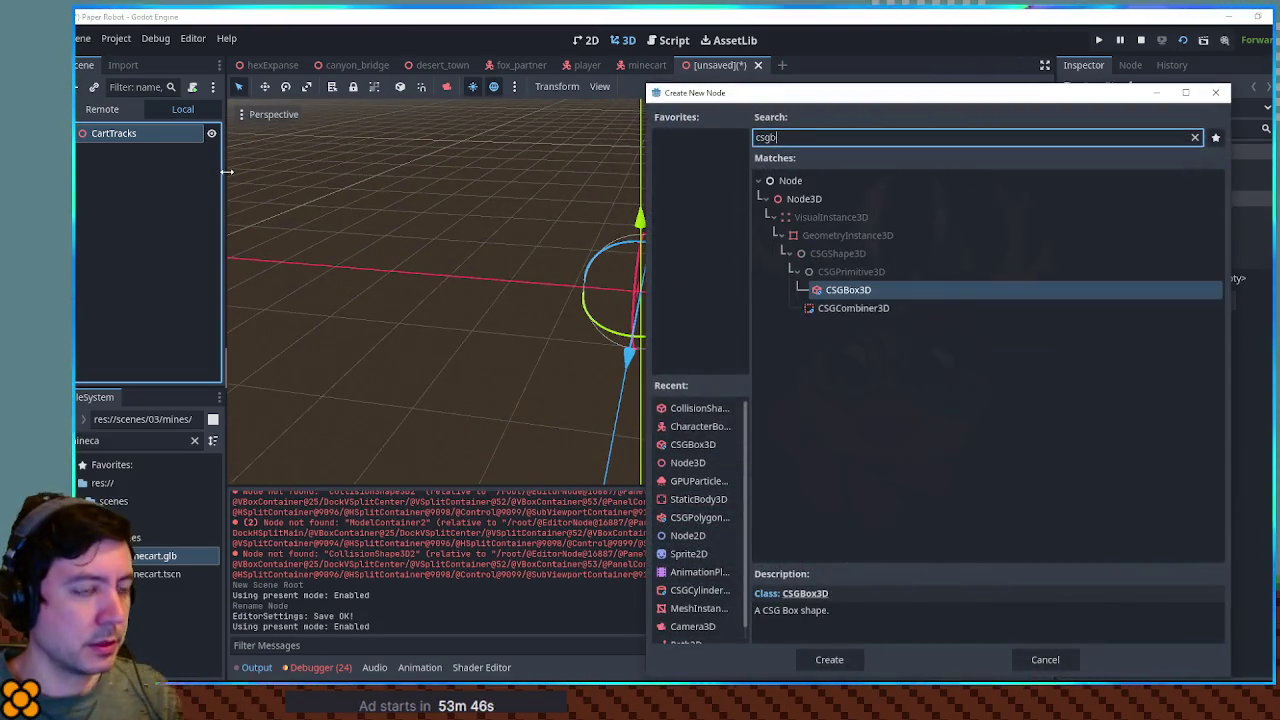
pyautogui.press('Return')
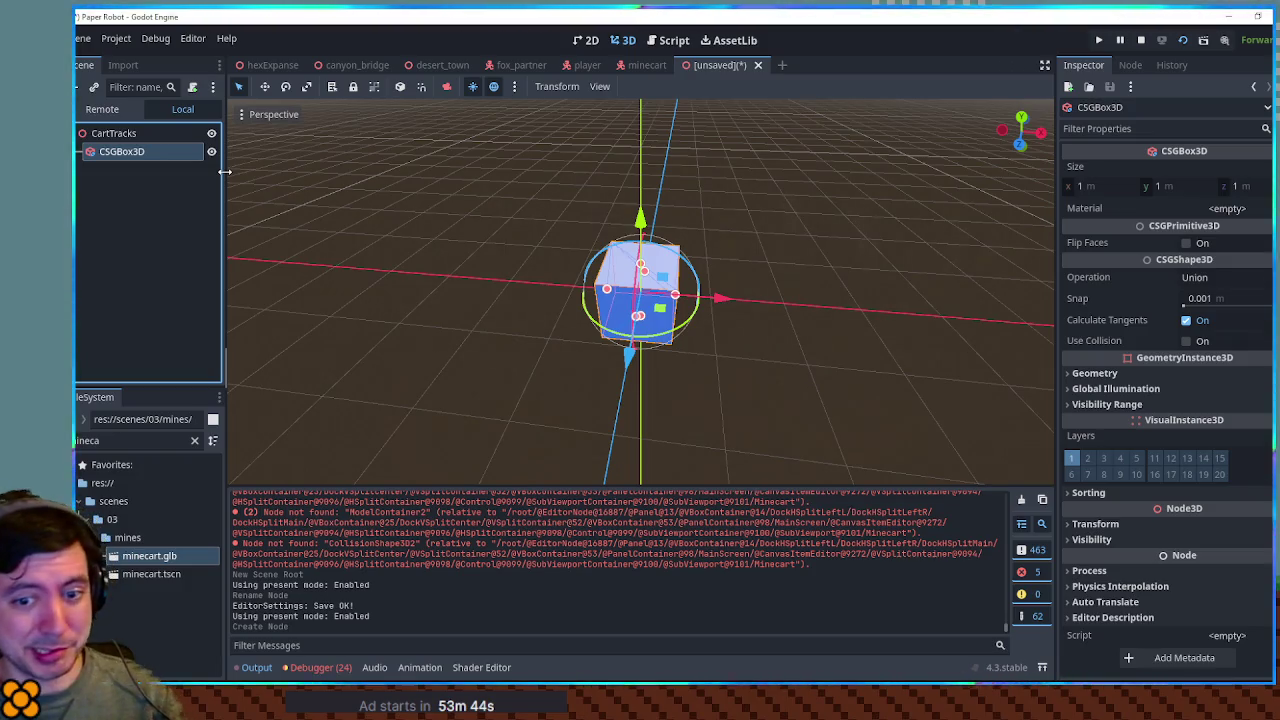
pyautogui.moveTo(556, 206)
pyautogui.mouseDown()
pyautogui.moveTo(641, 254)
pyautogui.moveTo(554, 264)
pyautogui.moveTo(549, 278)
pyautogui.mouseUp()
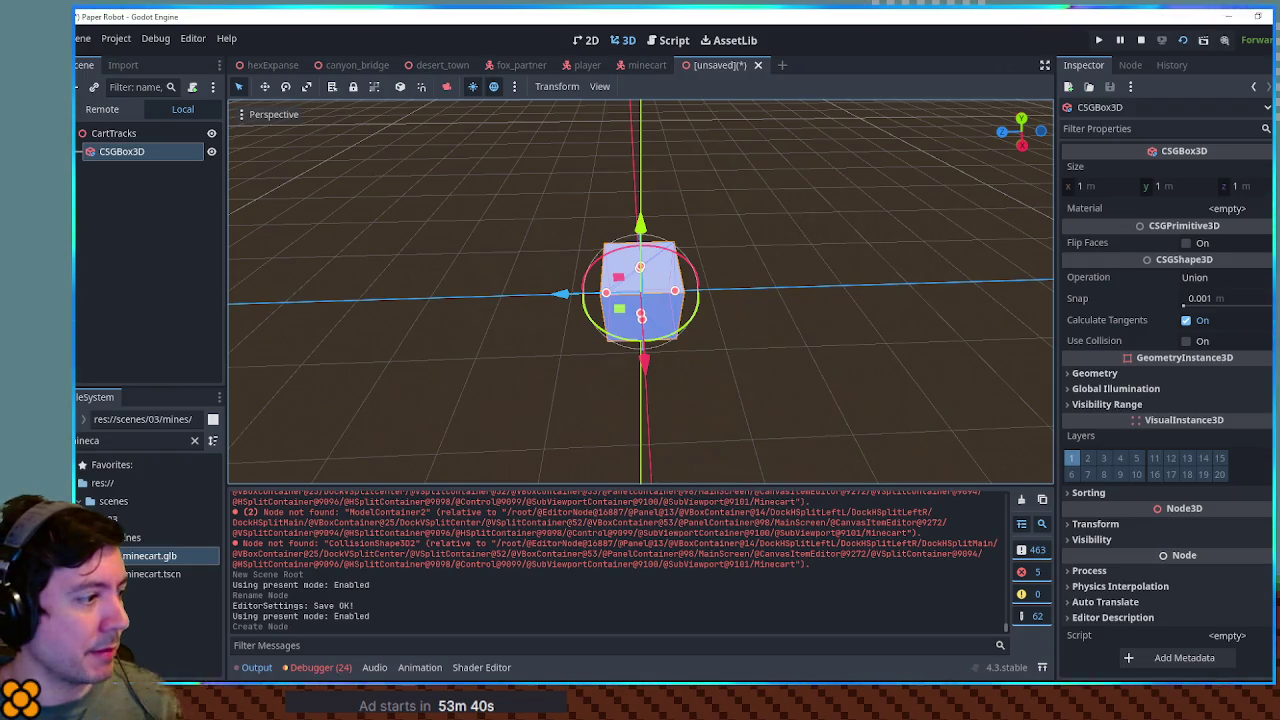
# Instance minecart.tscn under CartTracks, duplicate it, and move Minecart2 along Z beside the original
pyautogui.moveTo(155, 578); pyautogui.dragTo(125, 134)
pyautogui.moveTo(477, 315)
pyautogui.mouseDown()
pyautogui.moveTo(500, 294)
pyautogui.moveTo(491, 226)
pyautogui.moveTo(491, 254)
pyautogui.moveTo(613, 347)
pyautogui.mouseUp()
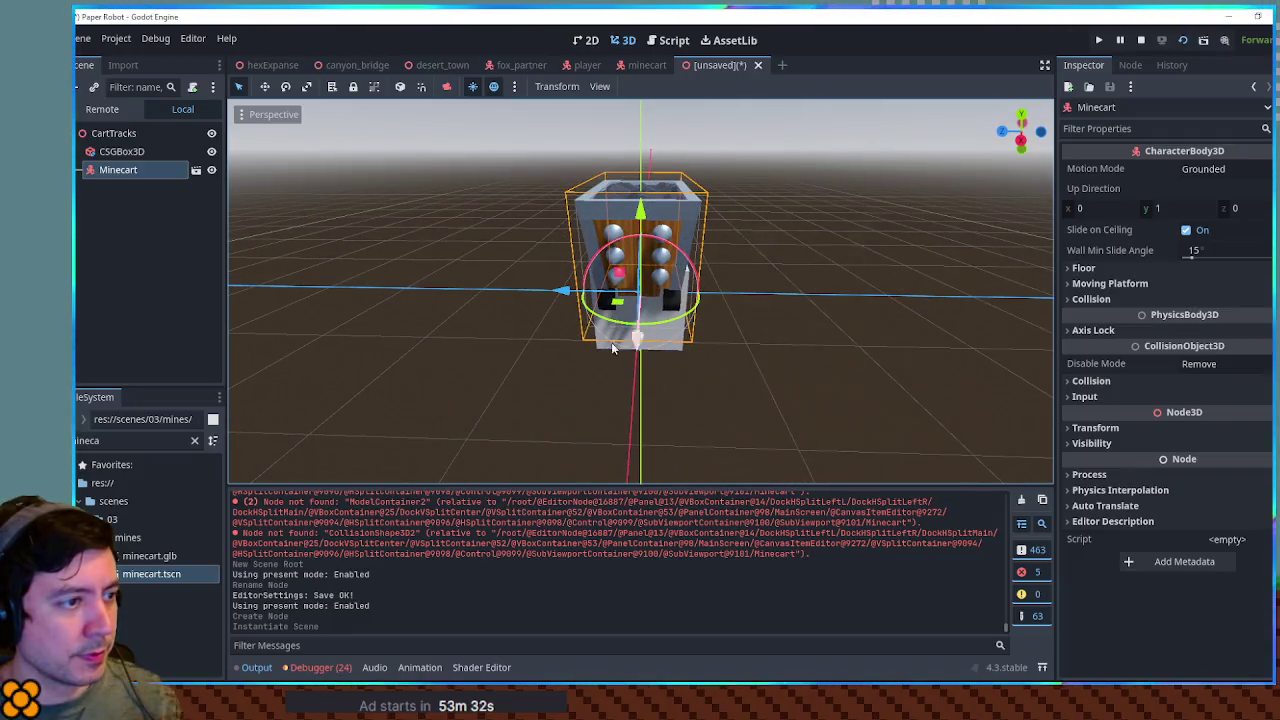
pyautogui.hotkey('ctrl', 'd')
pyautogui.moveTo(563, 290); pyautogui.dragTo(490, 292)
pyautogui.moveTo(560, 340)
pyautogui.mouseDown()
pyautogui.moveTo(575, 472)
pyautogui.moveTo(647, 479)
pyautogui.moveTo(983, 388)
pyautogui.moveTo(883, 355)
pyautogui.moveTo(640, 330)
pyautogui.moveTo(614, 348)
pyautogui.moveTo(687, 398)
pyautogui.mouseUp()
pyautogui.click(612, 350)
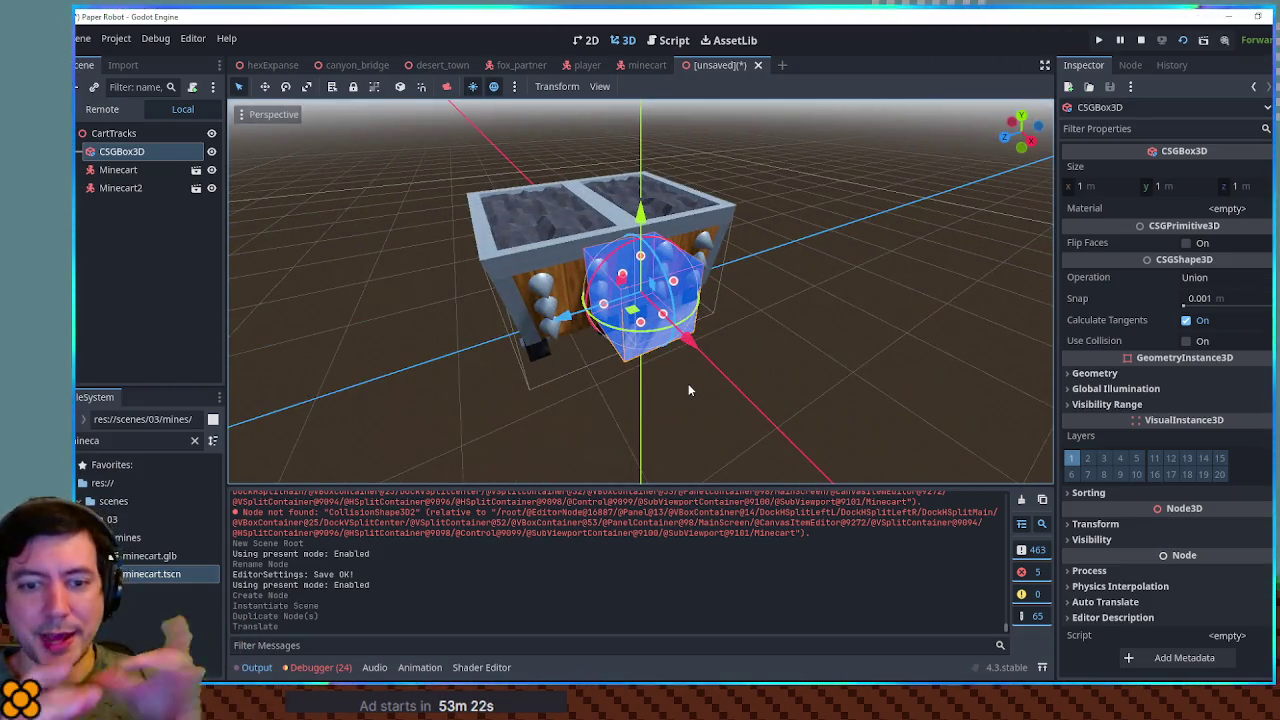
pyautogui.moveTo(688, 383)
pyautogui.mouseDown()
pyautogui.moveTo(707, 382)
pyautogui.moveTo(857, 108)
pyautogui.mouseUp()
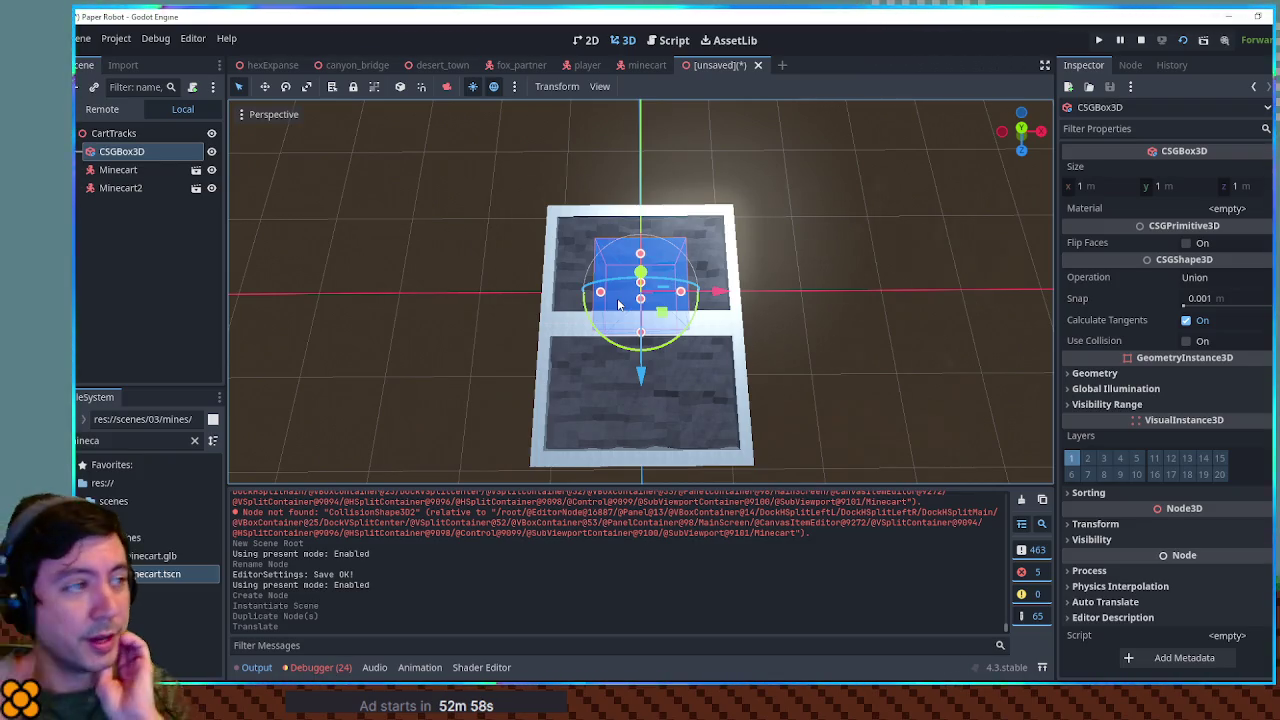
# In the minecart scene, raise the collision box's bottom handle to about 0.97 m height
pyautogui.click(650, 66)
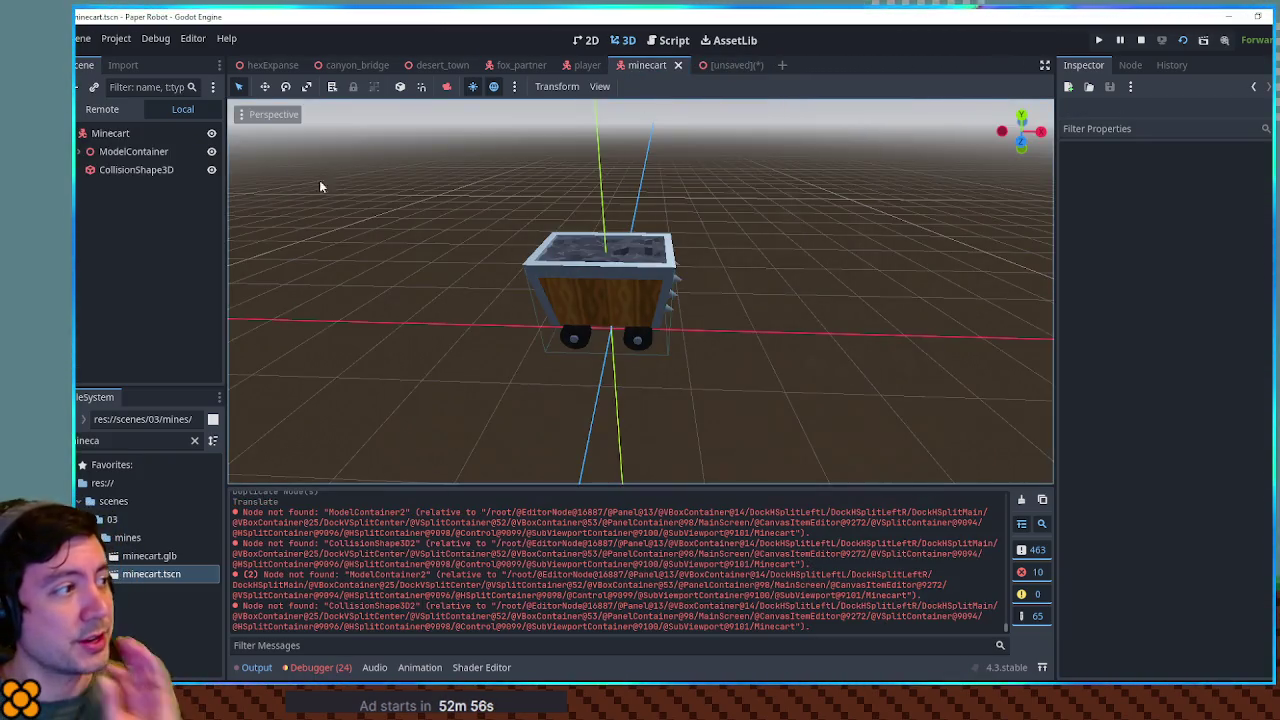
pyautogui.click(140, 170)
pyautogui.press('f')
pyautogui.scroll(5, 564, 406)
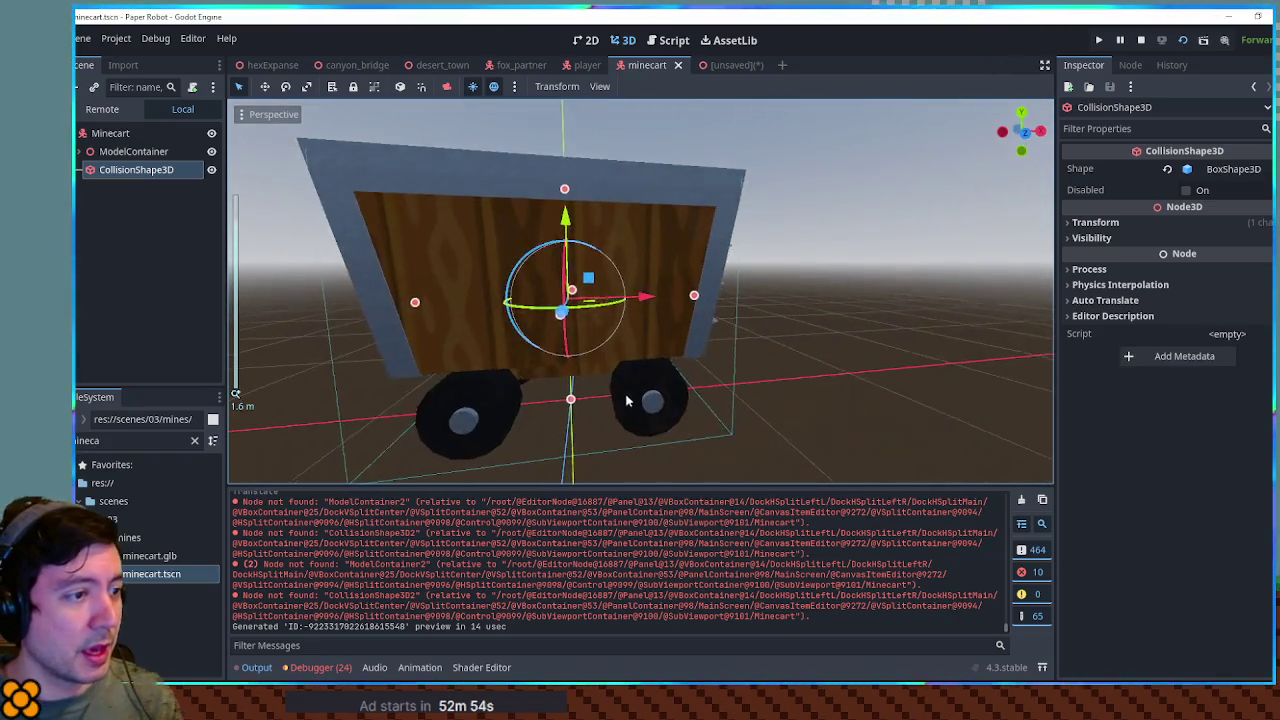
pyautogui.moveTo(566, 410); pyautogui.dragTo(568, 366)
pyautogui.hotkey('ctrl', 'z')
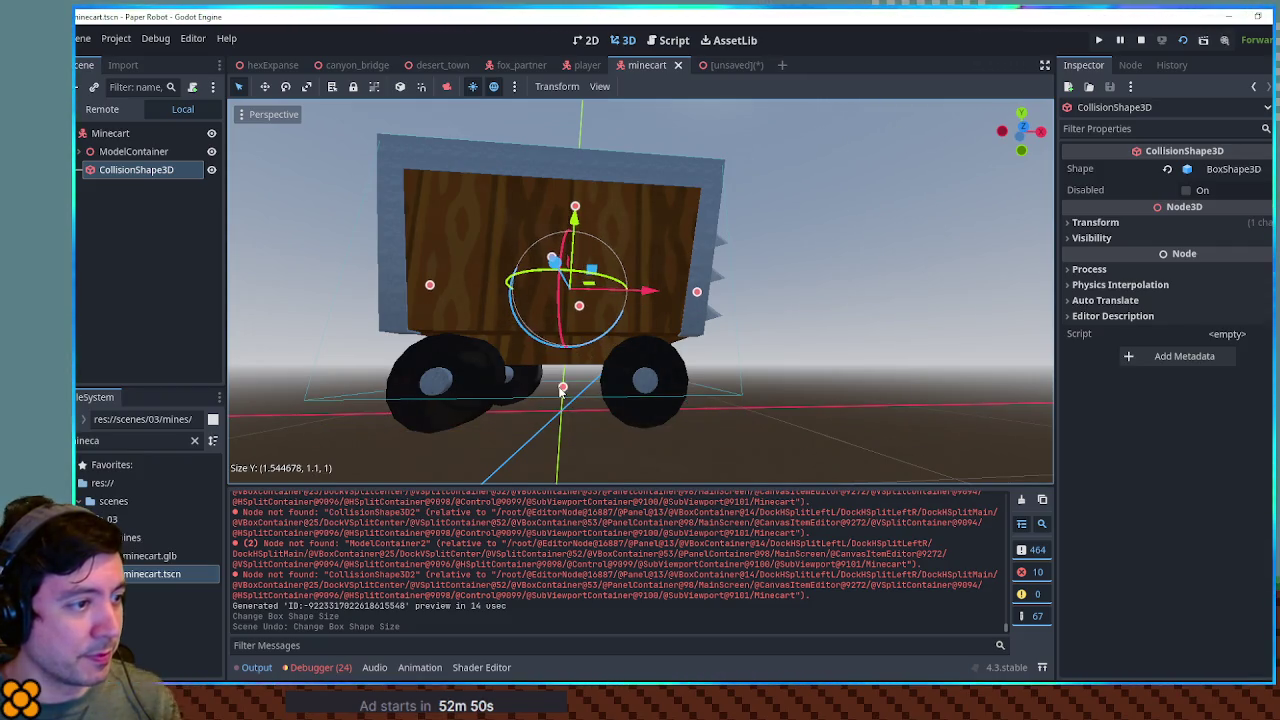
pyautogui.moveTo(562, 392); pyautogui.dragTo(566, 366)
pyautogui.press('KP_1')
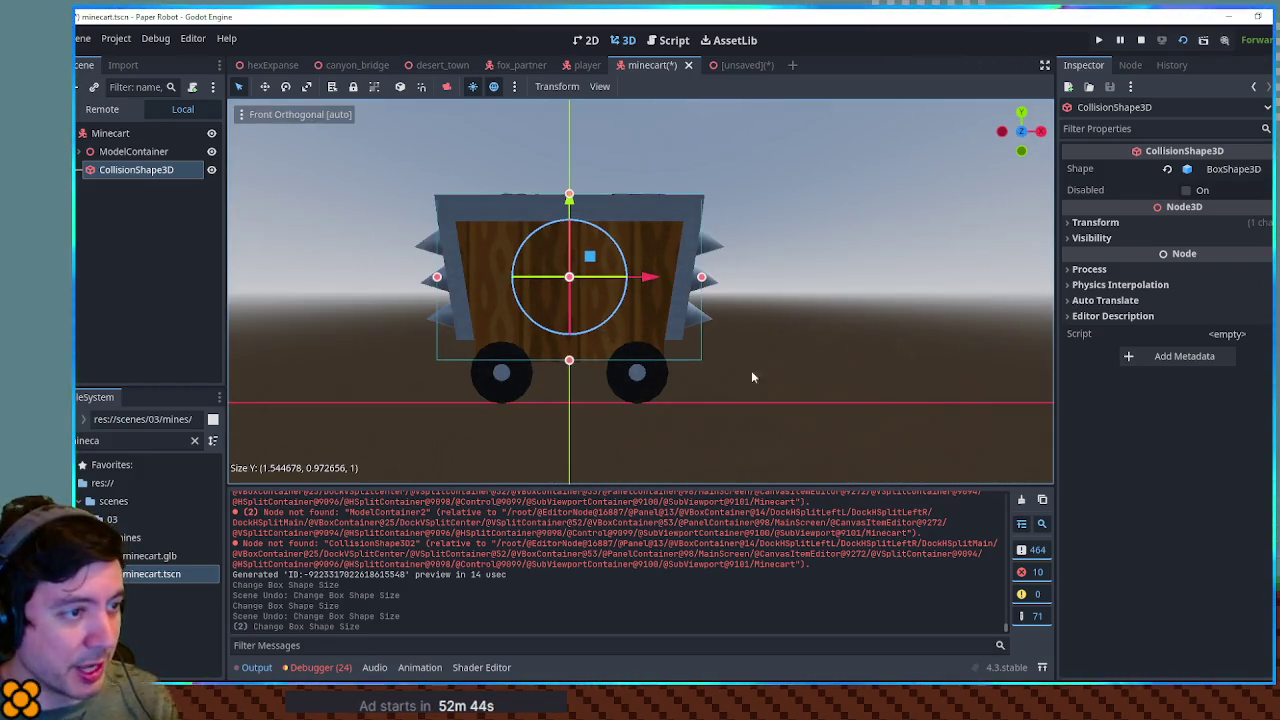
pyautogui.click(751, 370)
# Save minecart.tscn and select the Minecart root node
pyautogui.hotkey('ctrl', 's')
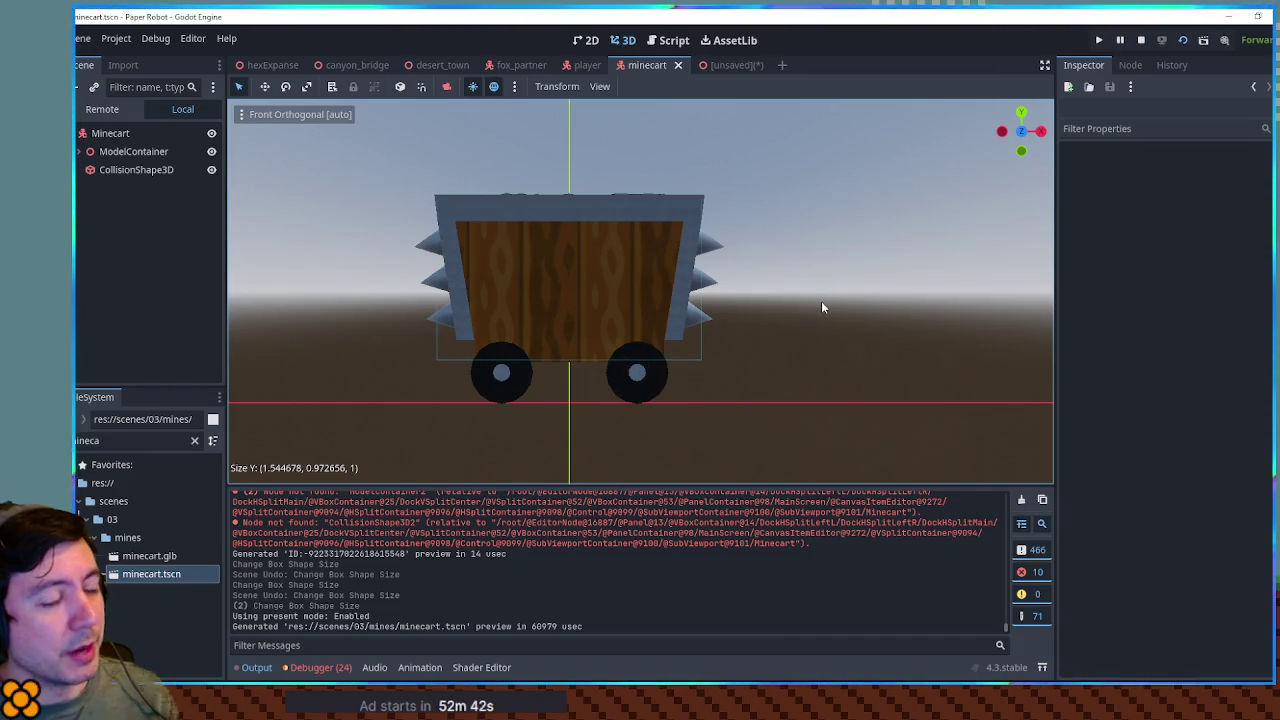
pyautogui.moveTo(811, 306)
pyautogui.mouseDown()
pyautogui.moveTo(657, 323)
pyautogui.moveTo(828, 314)
pyautogui.moveTo(855, 280)
pyautogui.moveTo(445, 319)
pyautogui.moveTo(483, 329)
pyautogui.mouseUp()
pyautogui.scroll(3, 828, 314)
pyautogui.scroll(-3, 855, 280)
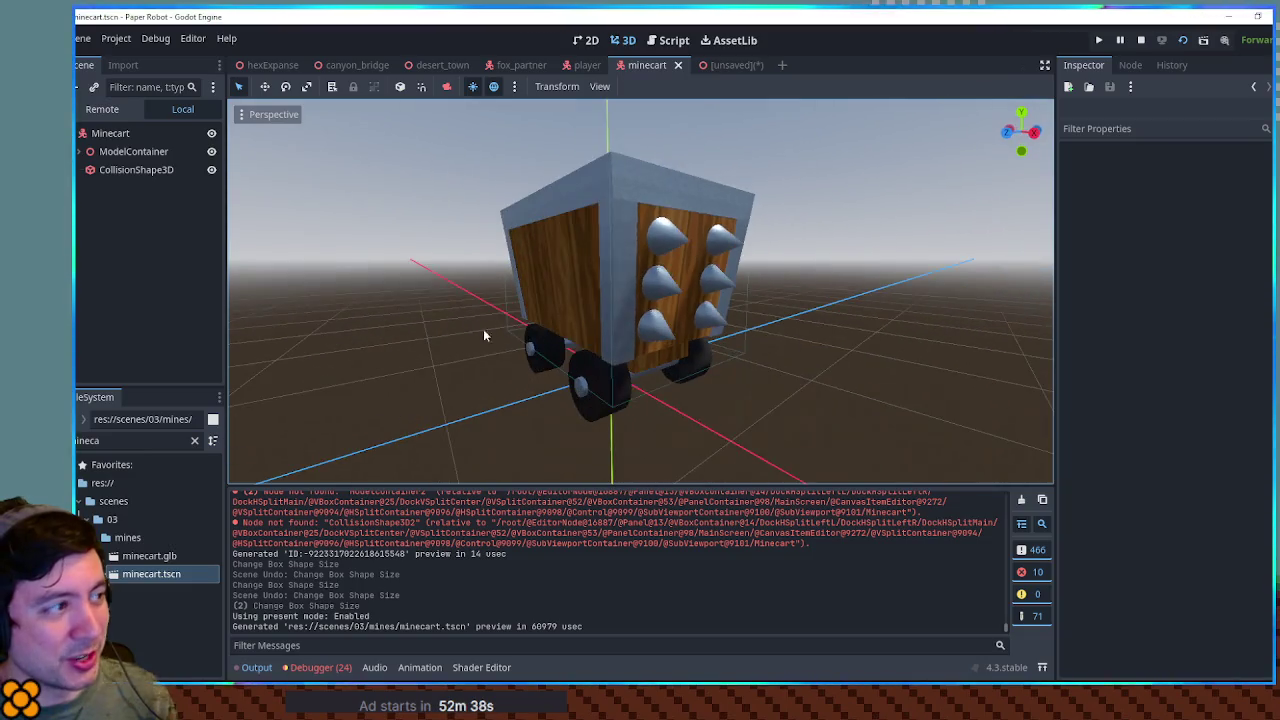
pyautogui.click(121, 151)
pyautogui.click(112, 133)
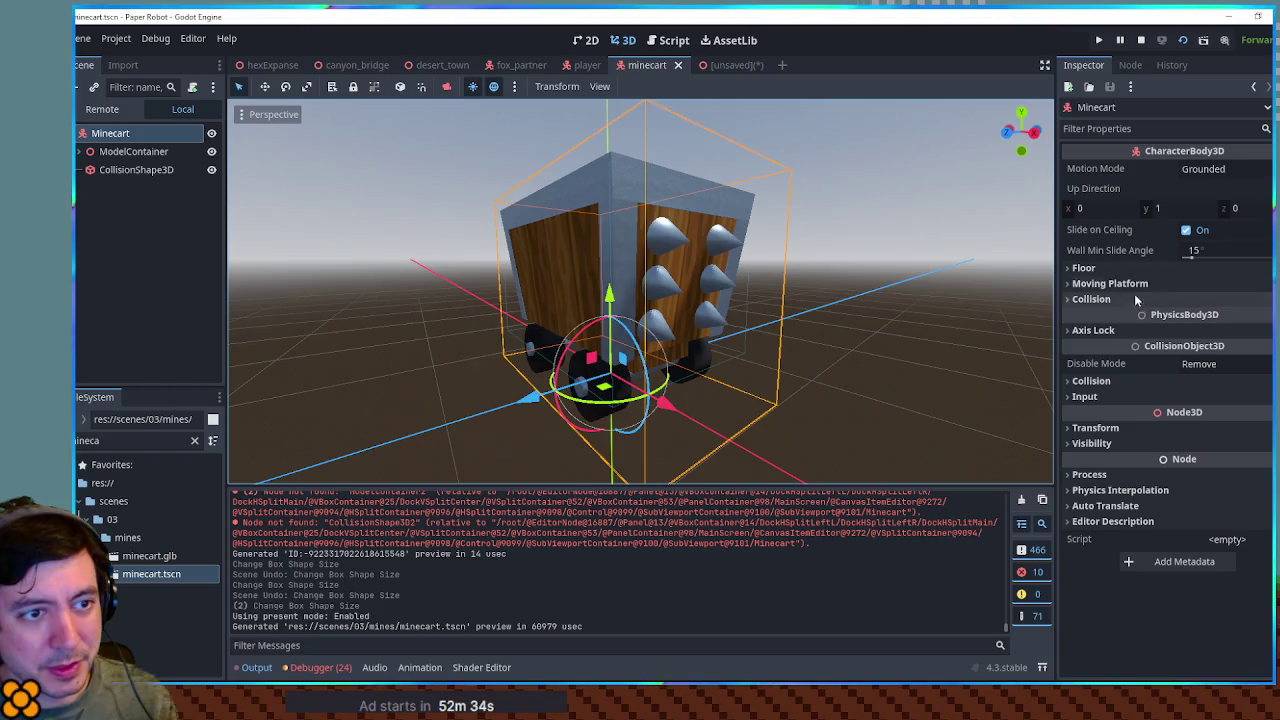
# Set the Minecart body's Motion Mode to Floating, save, and return to the CartTracks scene
pyautogui.click(1190, 170)
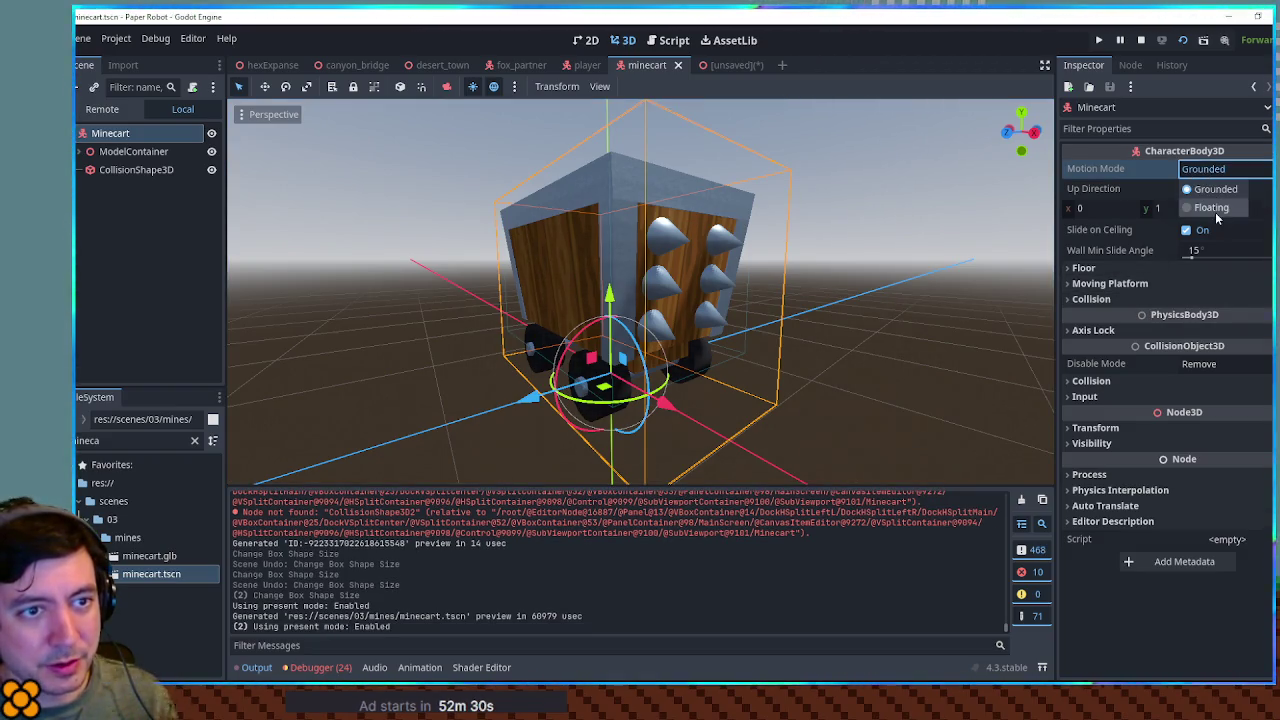
pyautogui.click(1214, 208)
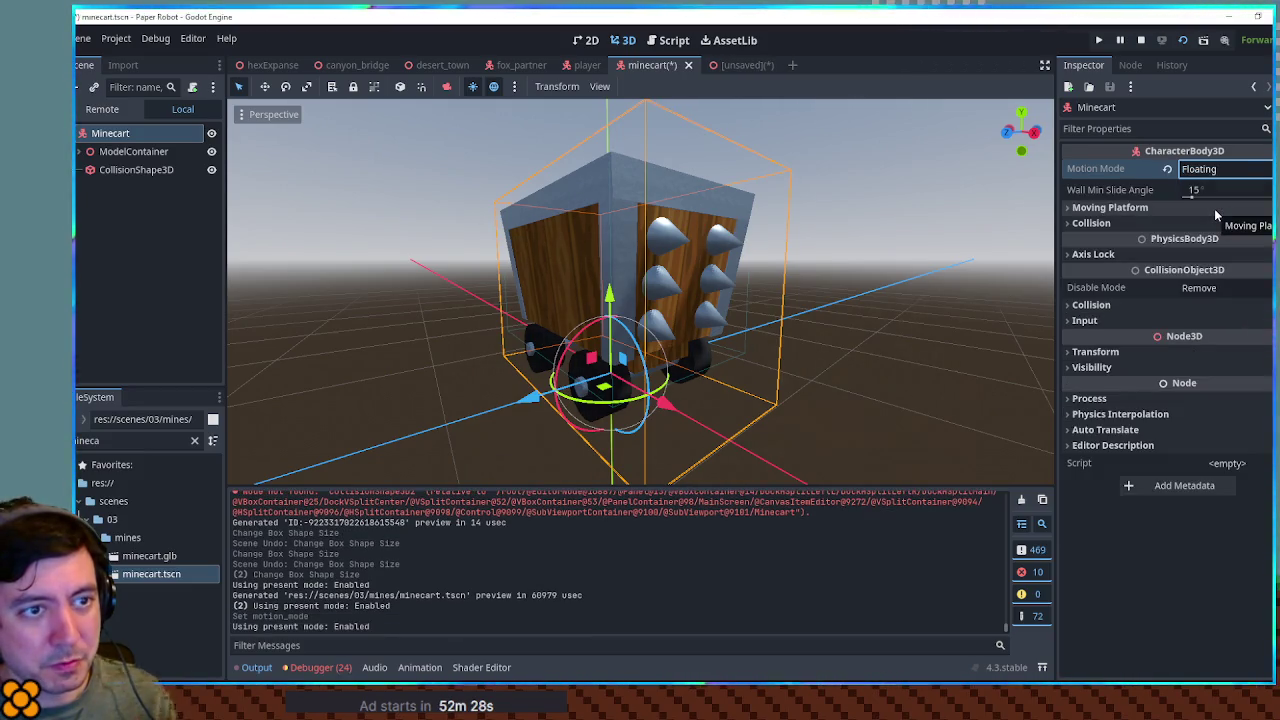
pyautogui.hotkey('ctrl', 's')
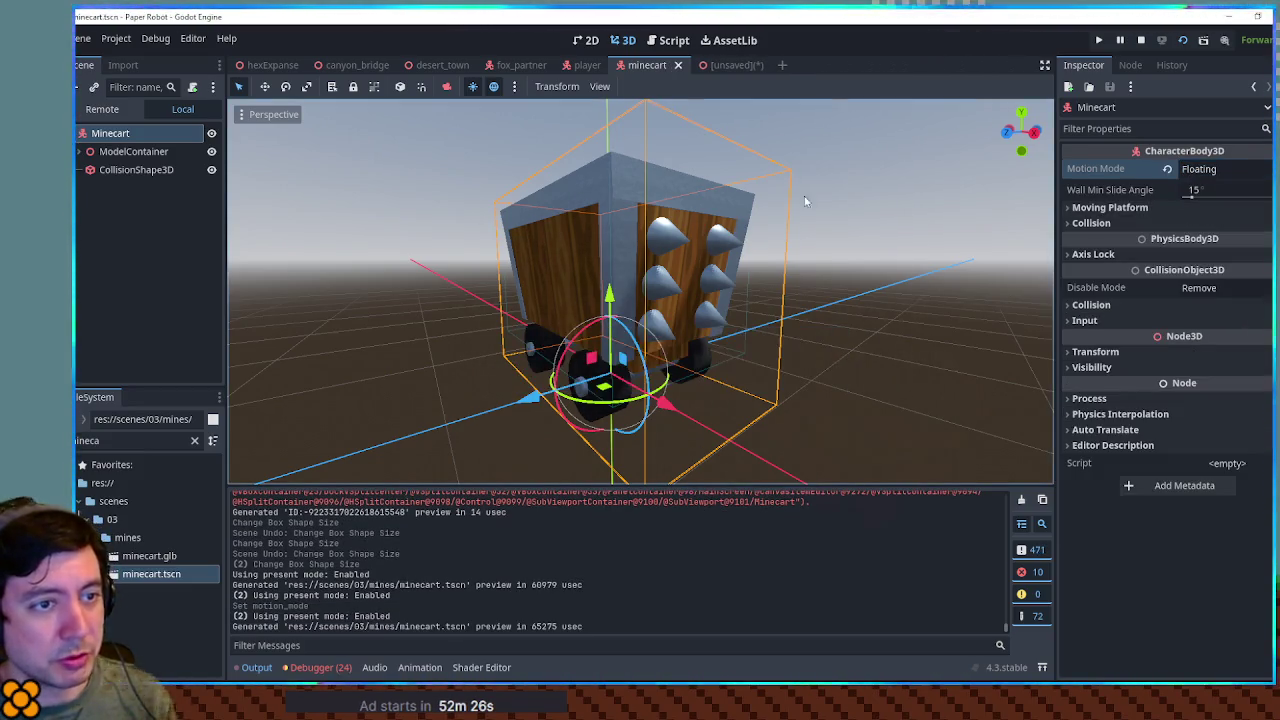
pyautogui.click(720, 66)
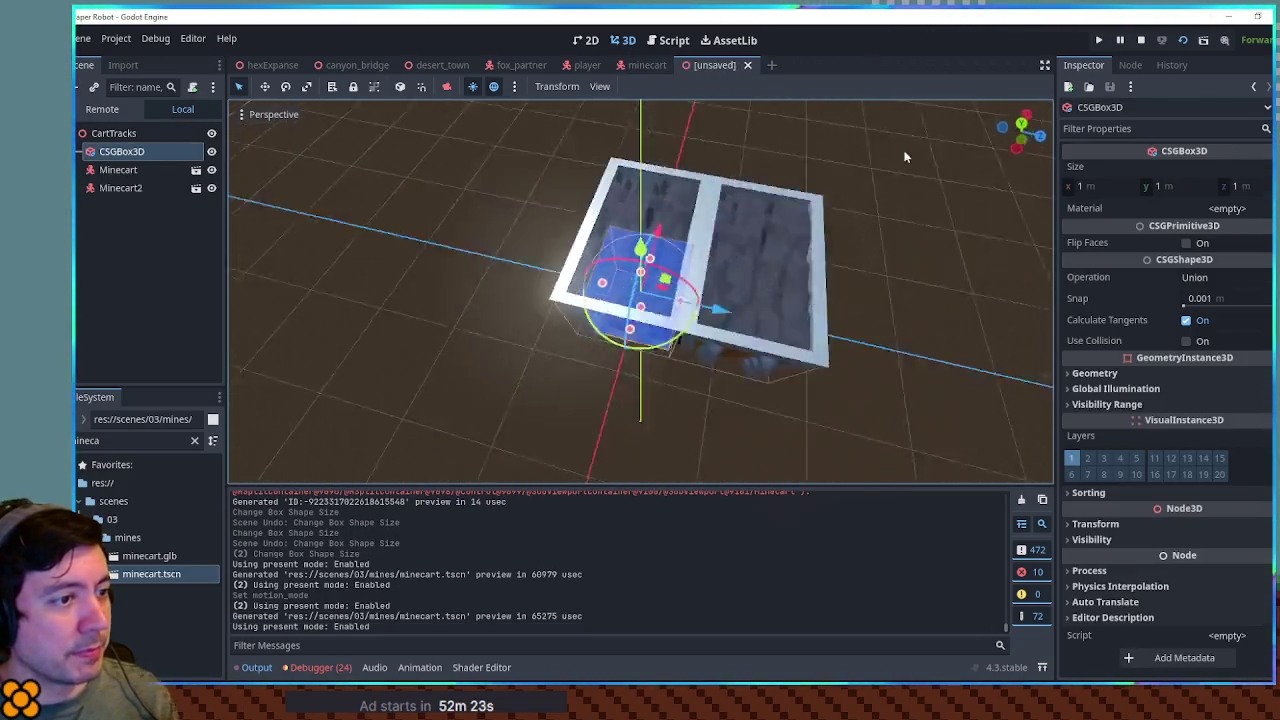
# Slide Minecart2 along the X axis off the CSGBox3D, away from the first cart
pyautogui.moveTo(731, 100); pyautogui.dragTo(700, 300)
pyautogui.moveTo(686, 470)
pyautogui.mouseDown()
pyautogui.moveTo(661, 411)
pyautogui.moveTo(676, 356)
pyautogui.mouseUp()
pyautogui.moveTo(466, 329)
pyautogui.mouseDown()
pyautogui.moveTo(845, 338)
pyautogui.moveTo(805, 405)
pyautogui.moveTo(567, 259)
pyautogui.moveTo(570, 318)
pyautogui.mouseUp()
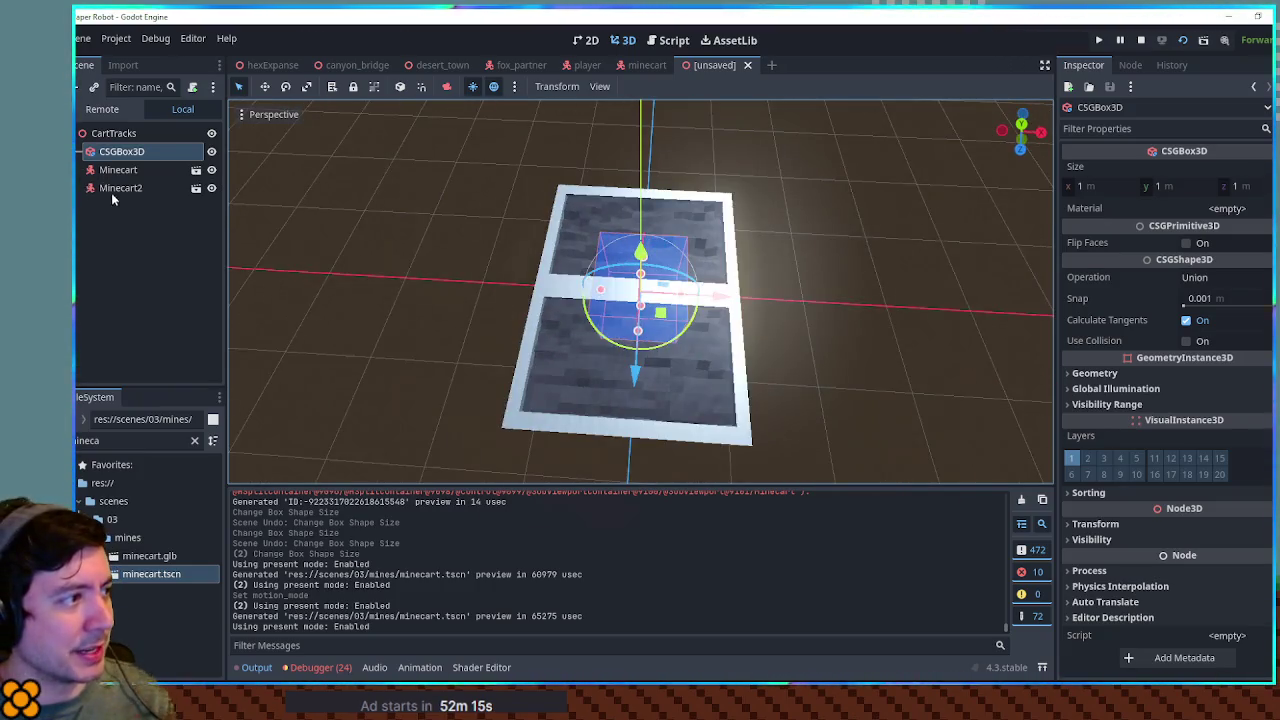
pyautogui.click(111, 188)
pyautogui.moveTo(687, 457)
pyautogui.mouseDown()
pyautogui.moveTo(544, 465)
pyautogui.moveTo(398, 384)
pyautogui.mouseUp()
pyautogui.scroll(-3, 518, 412)
pyautogui.moveTo(518, 412)
pyautogui.mouseDown()
pyautogui.moveTo(704, 408)
pyautogui.moveTo(662, 334)
pyautogui.moveTo(622, 332)
pyautogui.mouseUp()
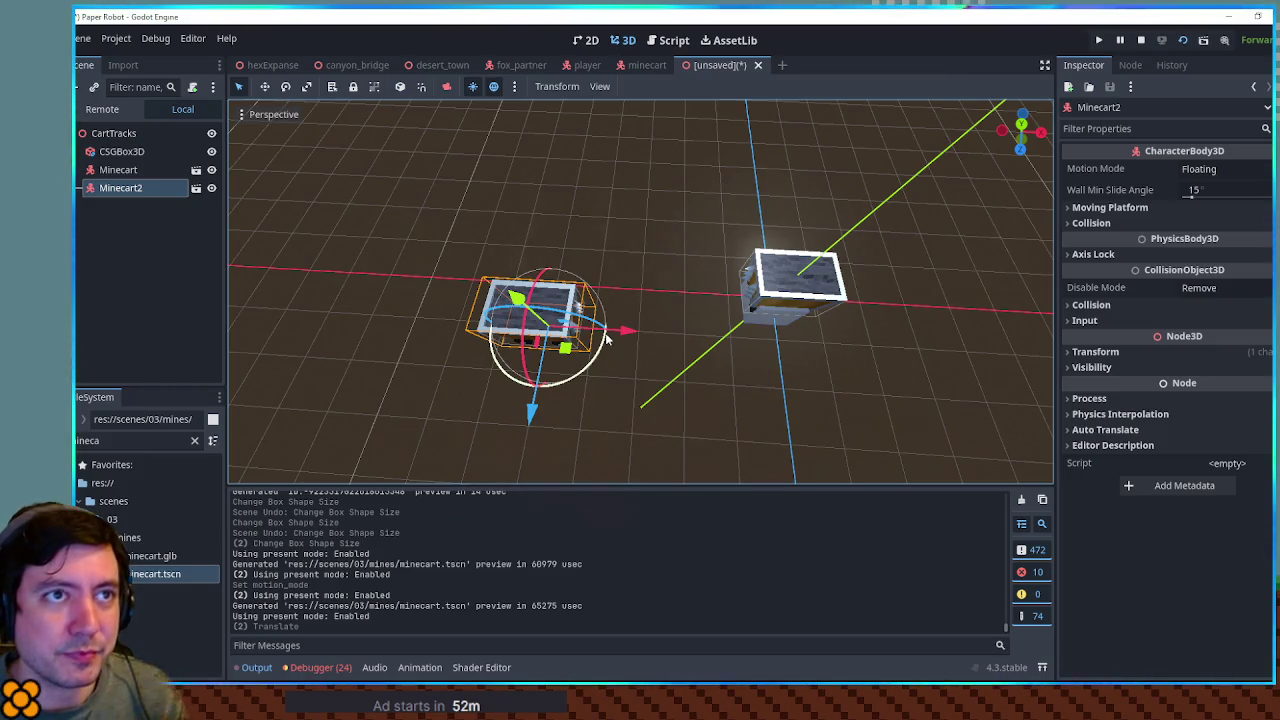
pyautogui.moveTo(603, 338)
pyautogui.mouseDown()
pyautogui.moveTo(620, 320)
pyautogui.moveTo(442, 269)
pyautogui.moveTo(474, 285)
pyautogui.moveTo(606, 285)
pyautogui.moveTo(522, 286)
pyautogui.mouseUp()
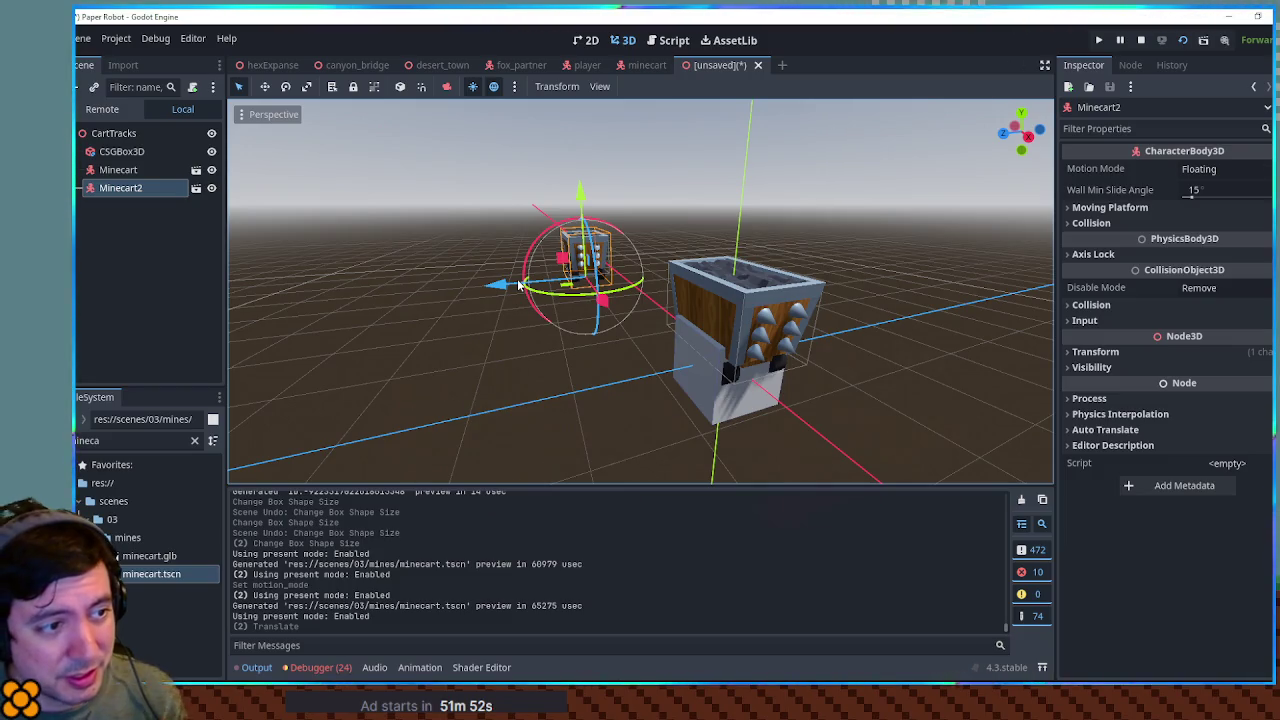
pyautogui.moveTo(518, 285); pyautogui.dragTo(810, 345)
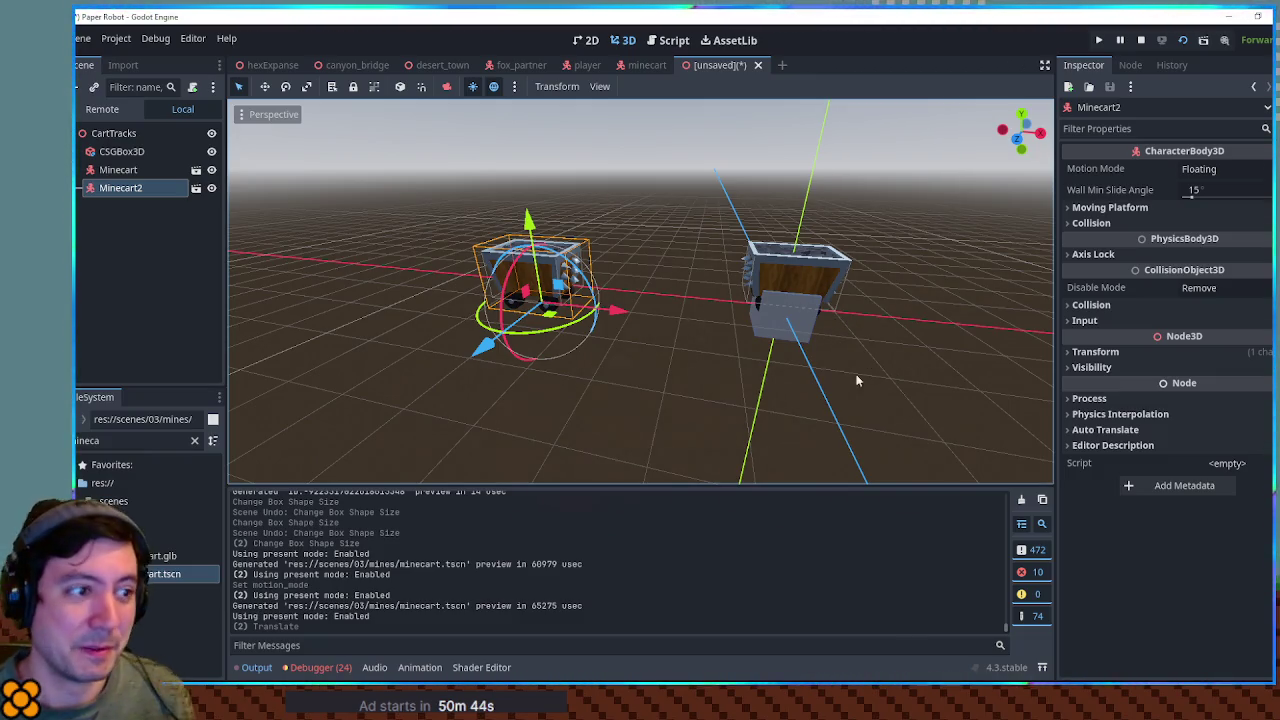
pyautogui.moveTo(800, 358)
pyautogui.mouseDown()
pyautogui.moveTo(748, 329)
pyautogui.moveTo(608, 298)
pyautogui.moveTo(520, 300)
pyautogui.moveTo(806, 318)
pyautogui.moveTo(846, 331)
pyautogui.moveTo(630, 290)
pyautogui.moveTo(811, 355)
pyautogui.moveTo(829, 378)
pyautogui.moveTo(614, 346)
pyautogui.moveTo(625, 336)
pyautogui.moveTo(605, 350)
pyautogui.moveTo(803, 341)
pyautogui.moveTo(894, 352)
pyautogui.moveTo(631, 325)
pyautogui.moveTo(848, 332)
pyautogui.moveTo(877, 314)
pyautogui.moveTo(1028, 311)
pyautogui.moveTo(609, 299)
pyautogui.moveTo(644, 377)
pyautogui.moveTo(610, 412)
pyautogui.moveTo(558, 312)
pyautogui.moveTo(705, 333)
pyautogui.mouseUp()
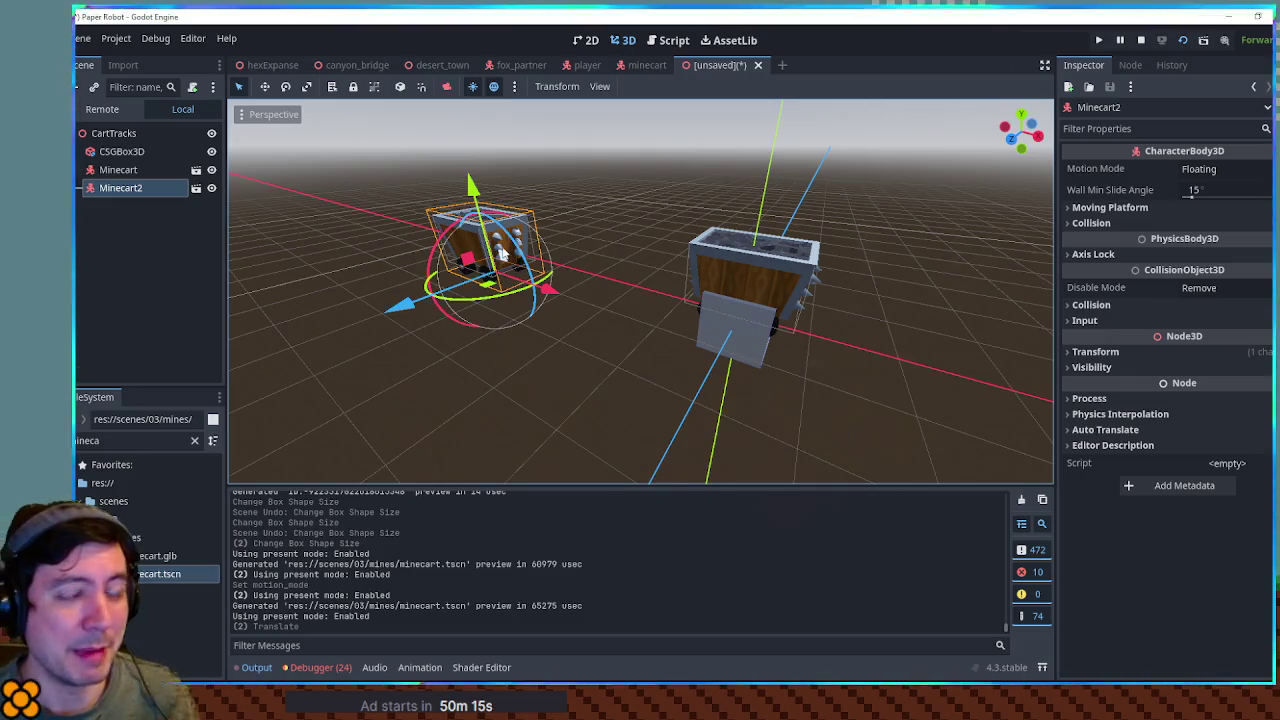
pyautogui.moveTo(506, 272)
pyautogui.mouseDown()
pyautogui.moveTo(612, 372)
pyautogui.moveTo(592, 303)
pyautogui.moveTo(447, 290)
pyautogui.mouseUp()
# Delete Minecart2 and flatten the CSGBox3D into a 0.1 m high slab
pyautogui.press('Delete')
pyautogui.press('Return')
pyautogui.click(747, 265)
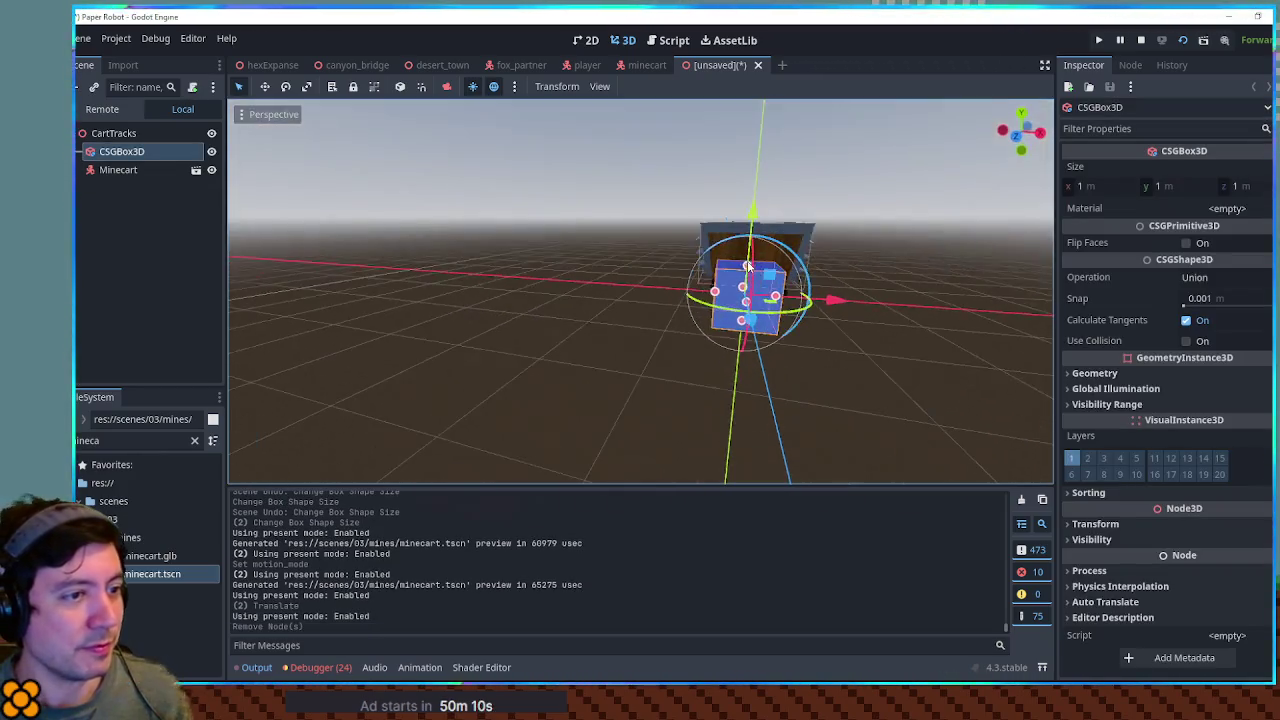
pyautogui.press('KP_7')
pyautogui.press('KP_1')
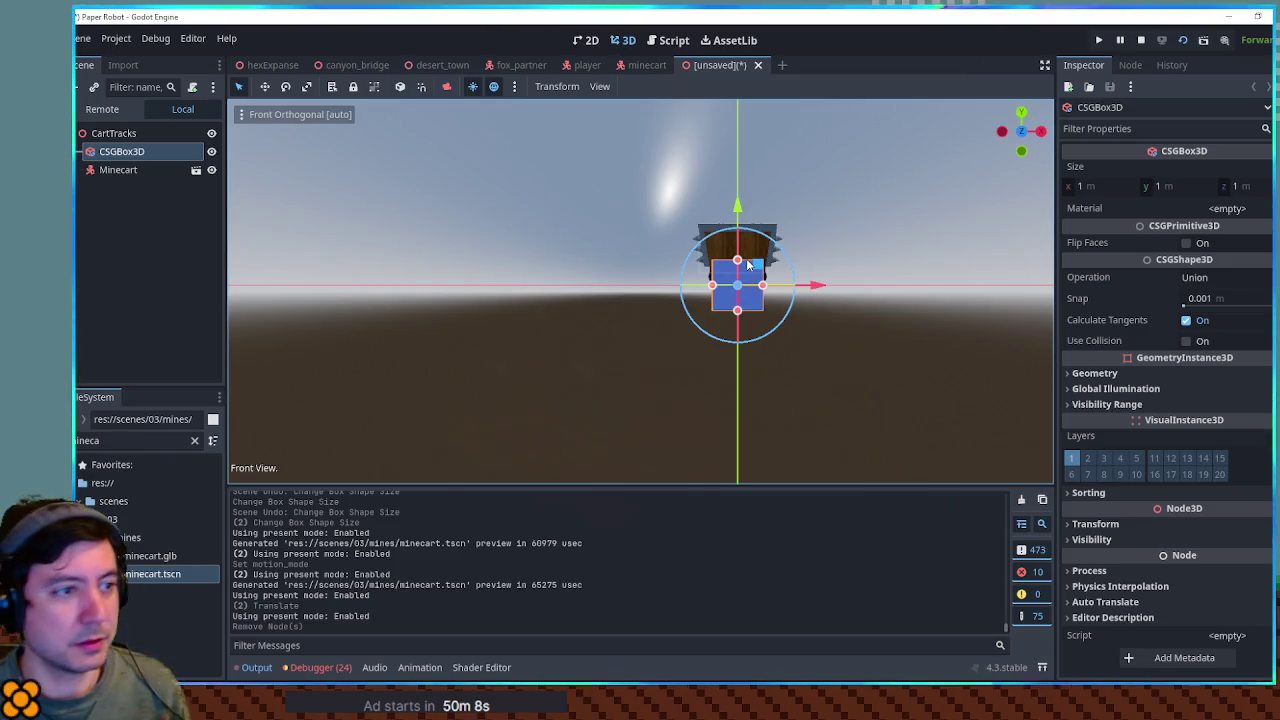
pyautogui.scroll(5, 747, 265)
pyautogui.moveTo(663, 201); pyautogui.dragTo(665, 272)
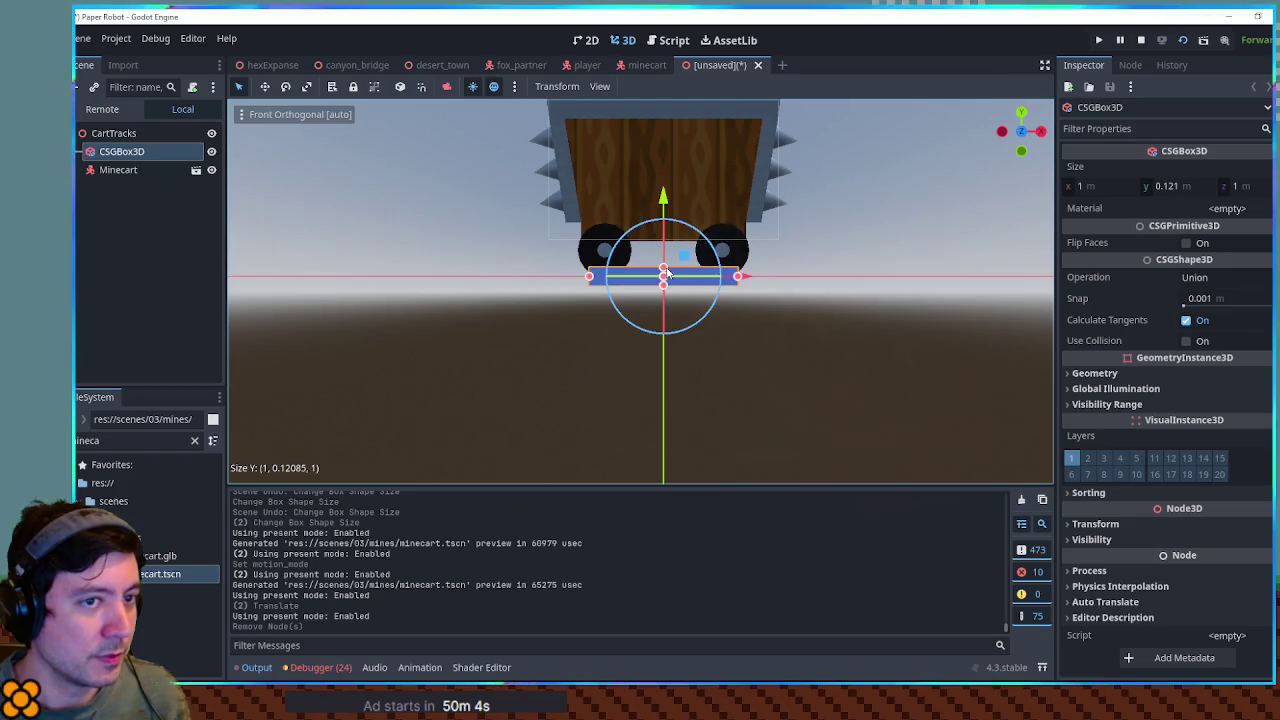
pyautogui.click(1190, 186)
pyautogui.write('0.1')
pyautogui.press('Return')
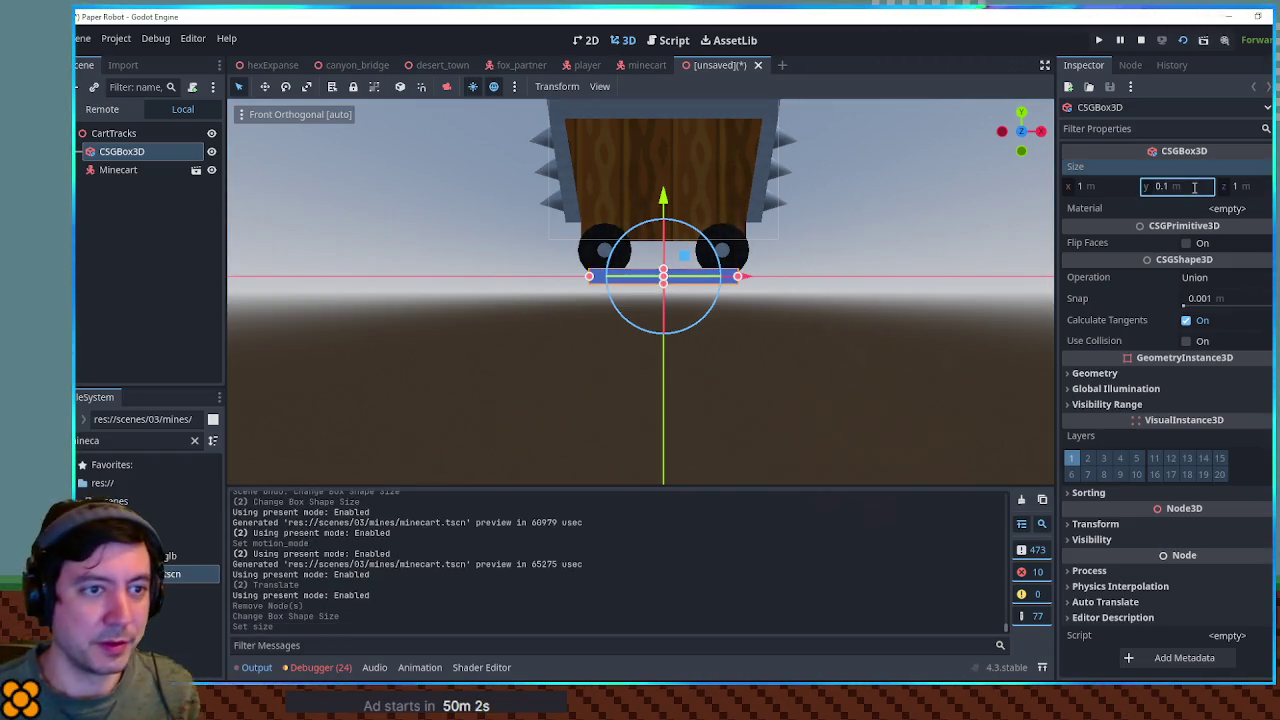
# Narrow the slab along X and set its height to 0.05 m
pyautogui.moveTo(1044, 185)
pyautogui.mouseDown()
pyautogui.moveTo(894, 277)
pyautogui.moveTo(1028, 287)
pyautogui.moveTo(256, 261)
pyautogui.mouseUp()
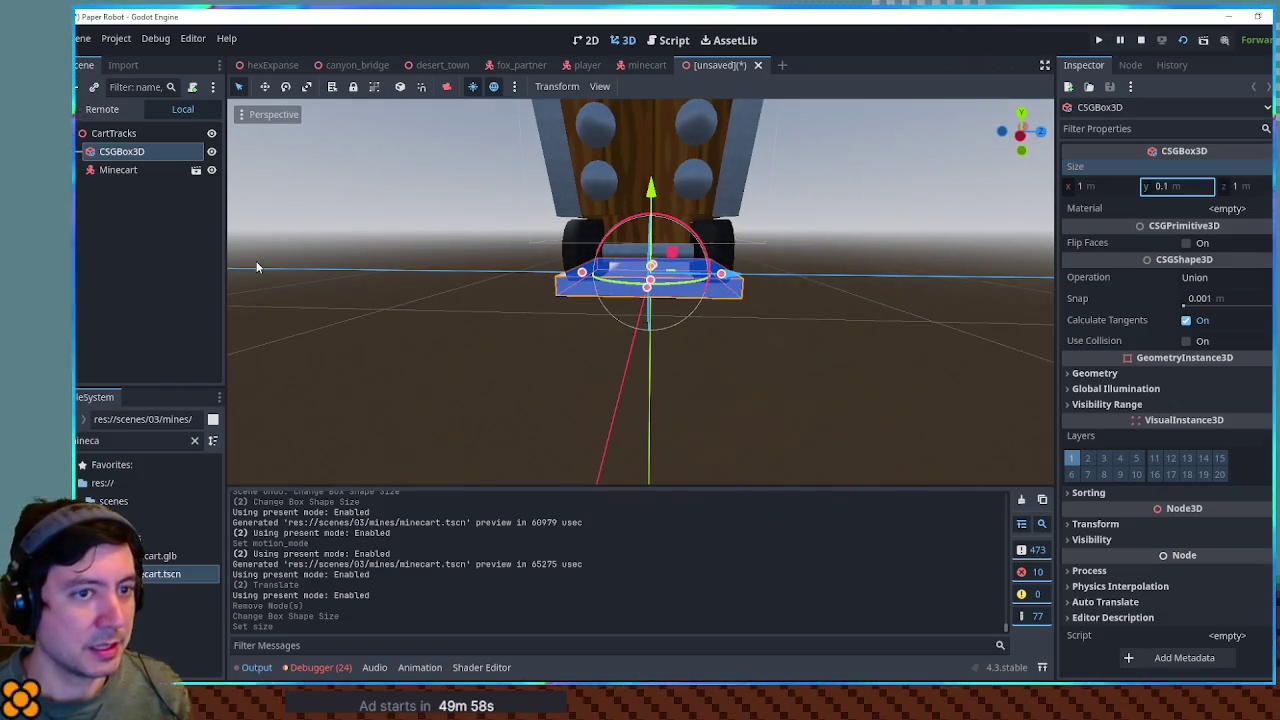
pyautogui.click(880, 262)
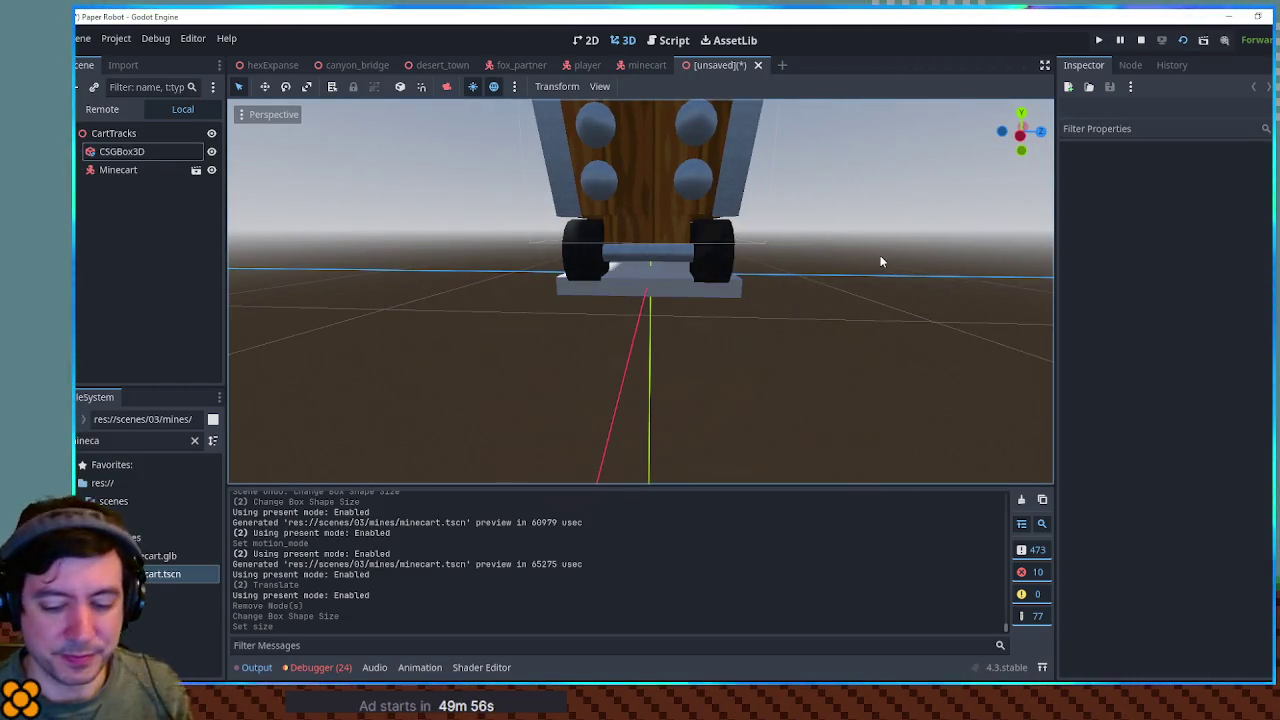
pyautogui.press('KP_3')
pyautogui.scroll(5, 800, 255)
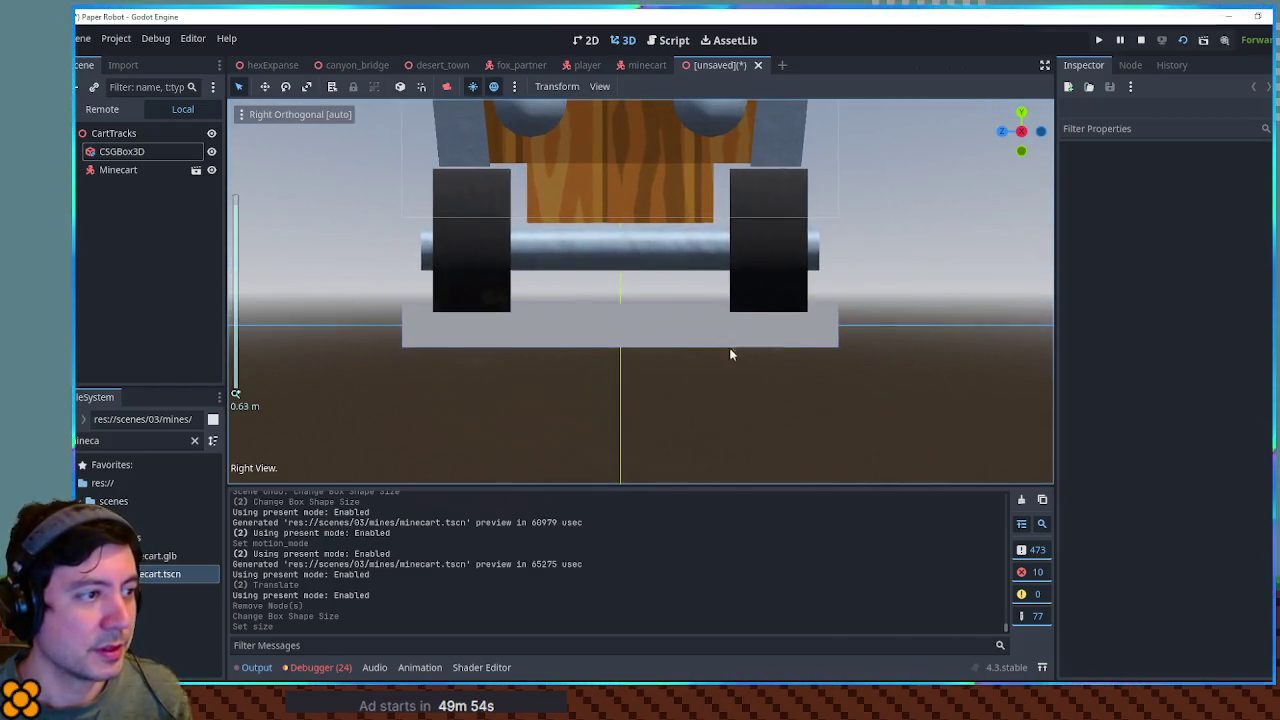
pyautogui.press('KP_1')
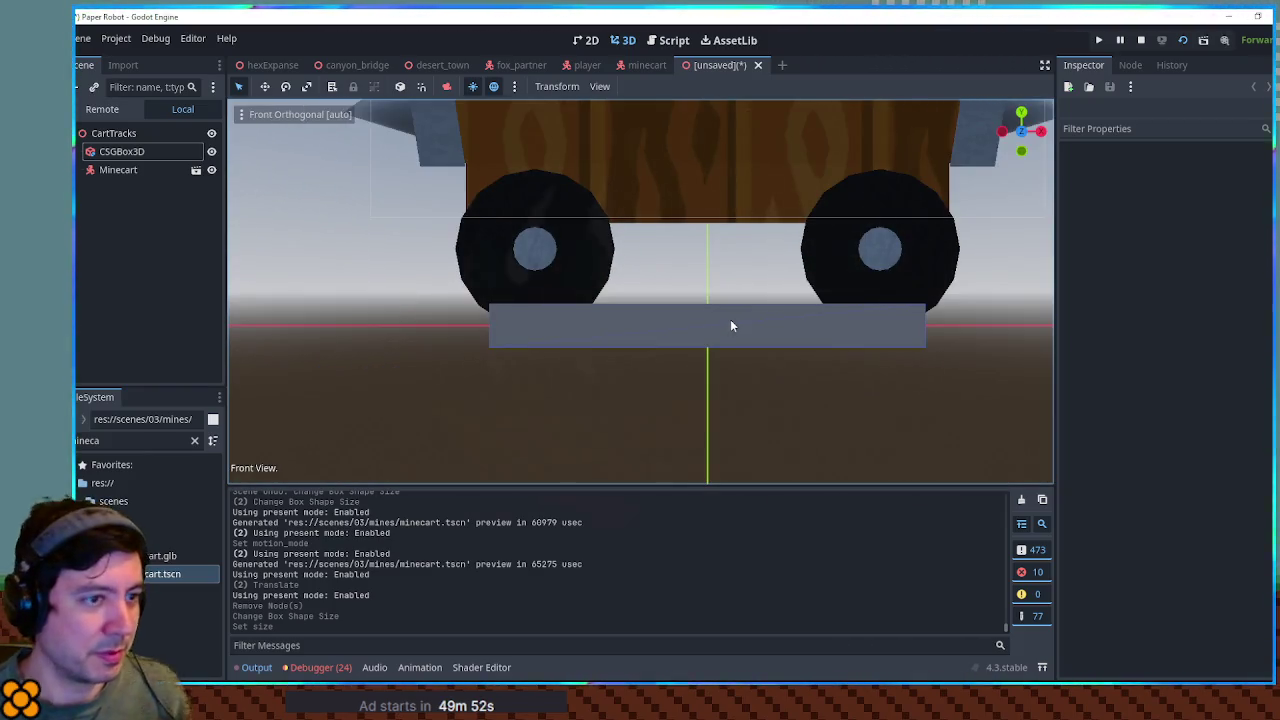
pyautogui.click(647, 316)
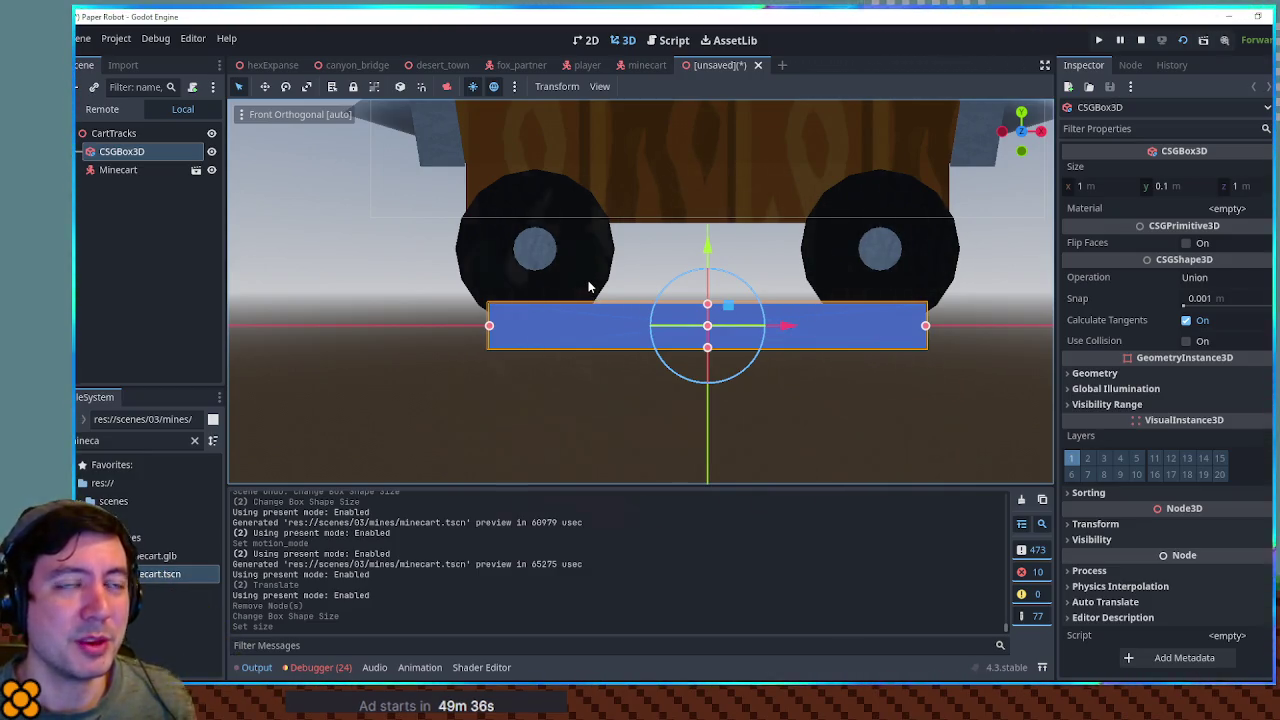
pyautogui.moveTo(582, 280)
pyautogui.mouseDown()
pyautogui.moveTo(633, 320)
pyautogui.moveTo(757, 326)
pyautogui.moveTo(589, 300)
pyautogui.moveTo(553, 338)
pyautogui.moveTo(752, 305)
pyautogui.mouseUp()
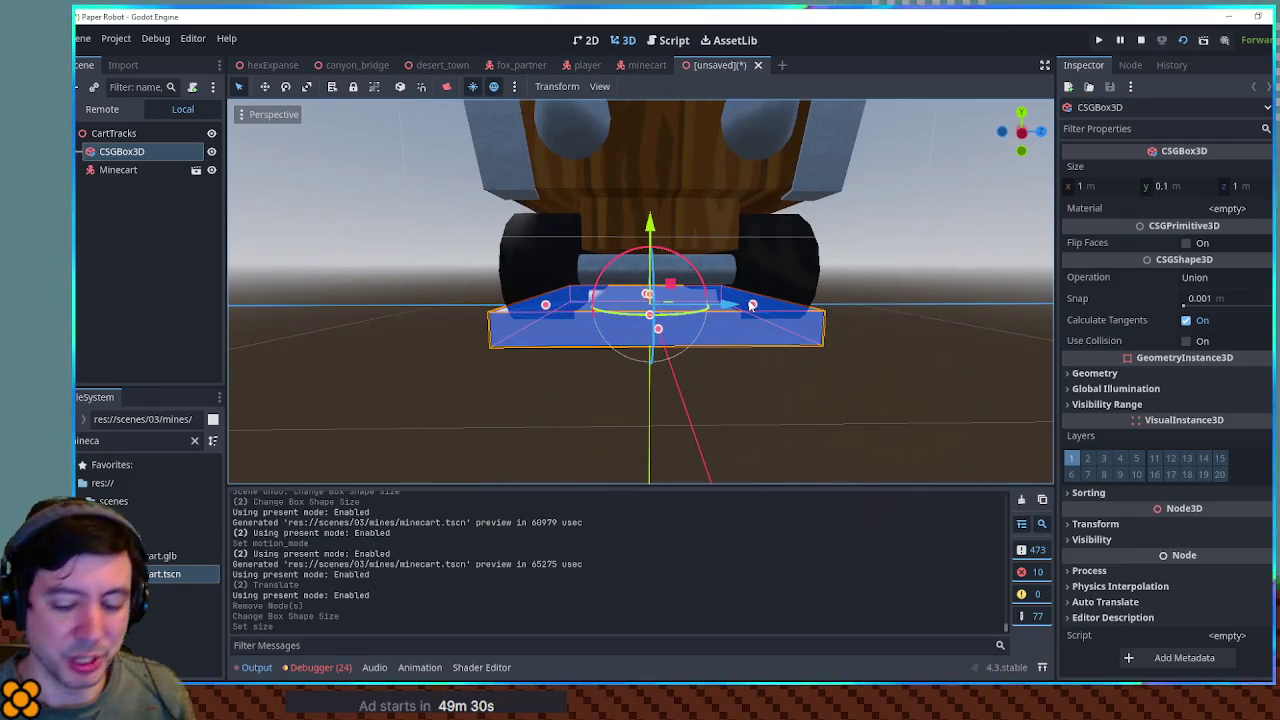
pyautogui.press('KP_1')
pyautogui.scroll(1, 752, 305)
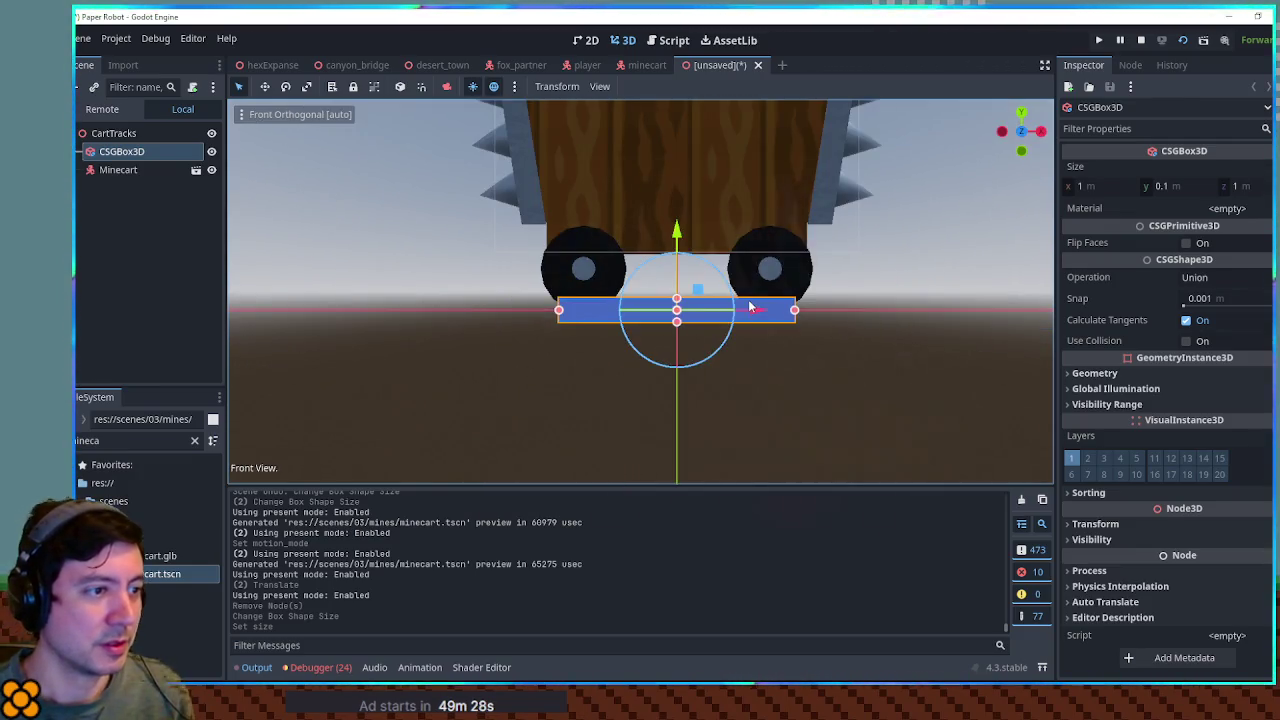
pyautogui.moveTo(559, 310); pyautogui.dragTo(649, 320)
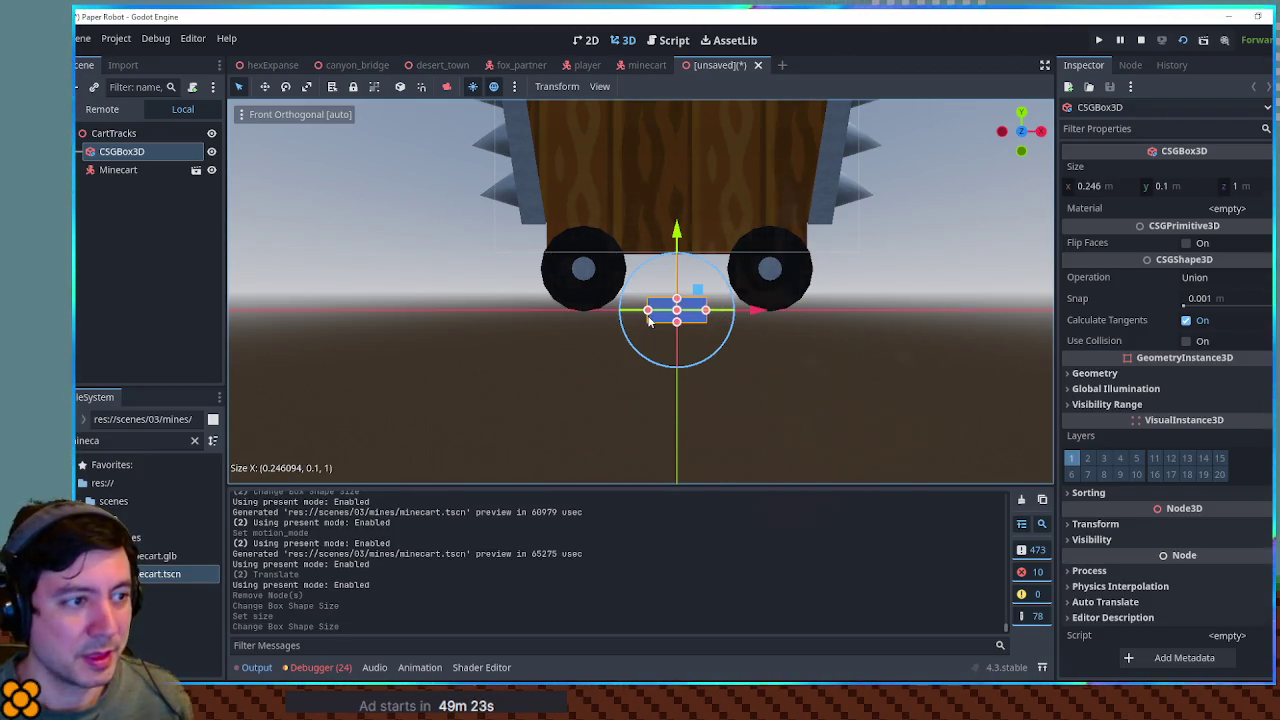
pyautogui.click(1165, 186)
pyautogui.write('0.05')
pyautogui.press('Return')
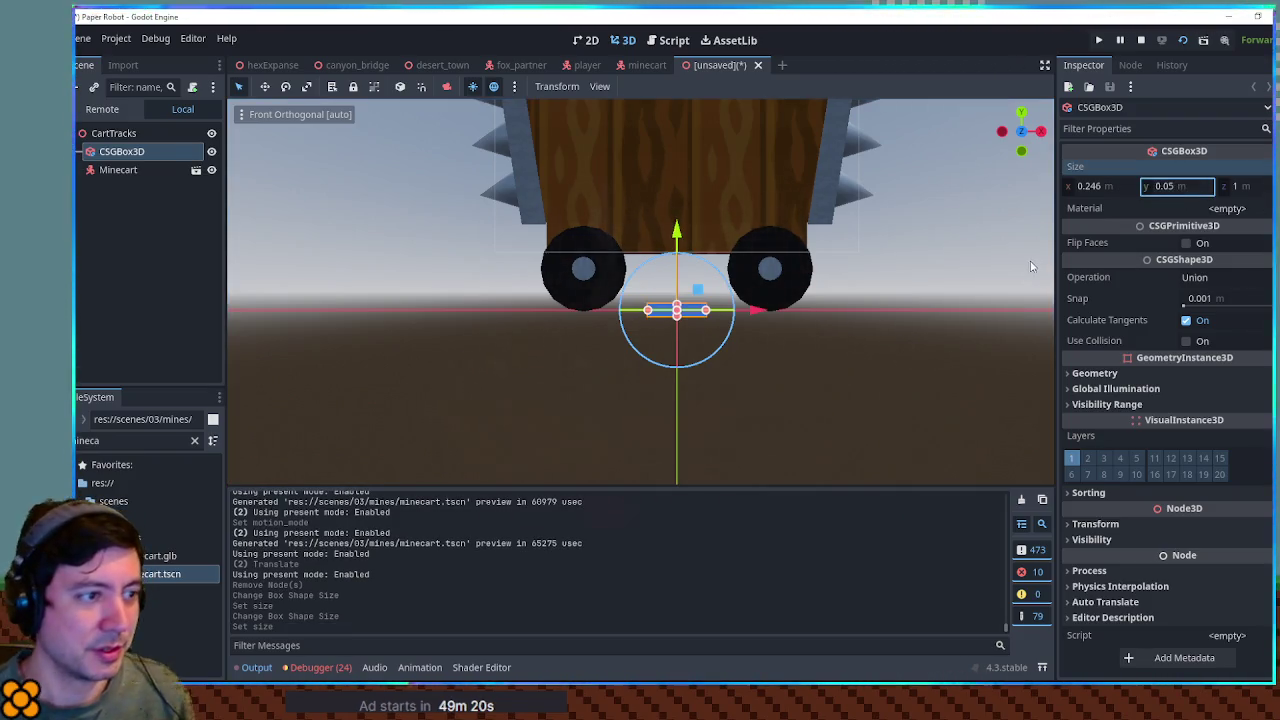
# Set the plank's length to 1.2 m
pyautogui.click(757, 337)
pyautogui.moveTo(757, 337)
pyautogui.mouseDown()
pyautogui.moveTo(896, 377)
pyautogui.moveTo(1031, 386)
pyautogui.moveTo(817, 363)
pyautogui.mouseUp()
pyautogui.press('KP_1')
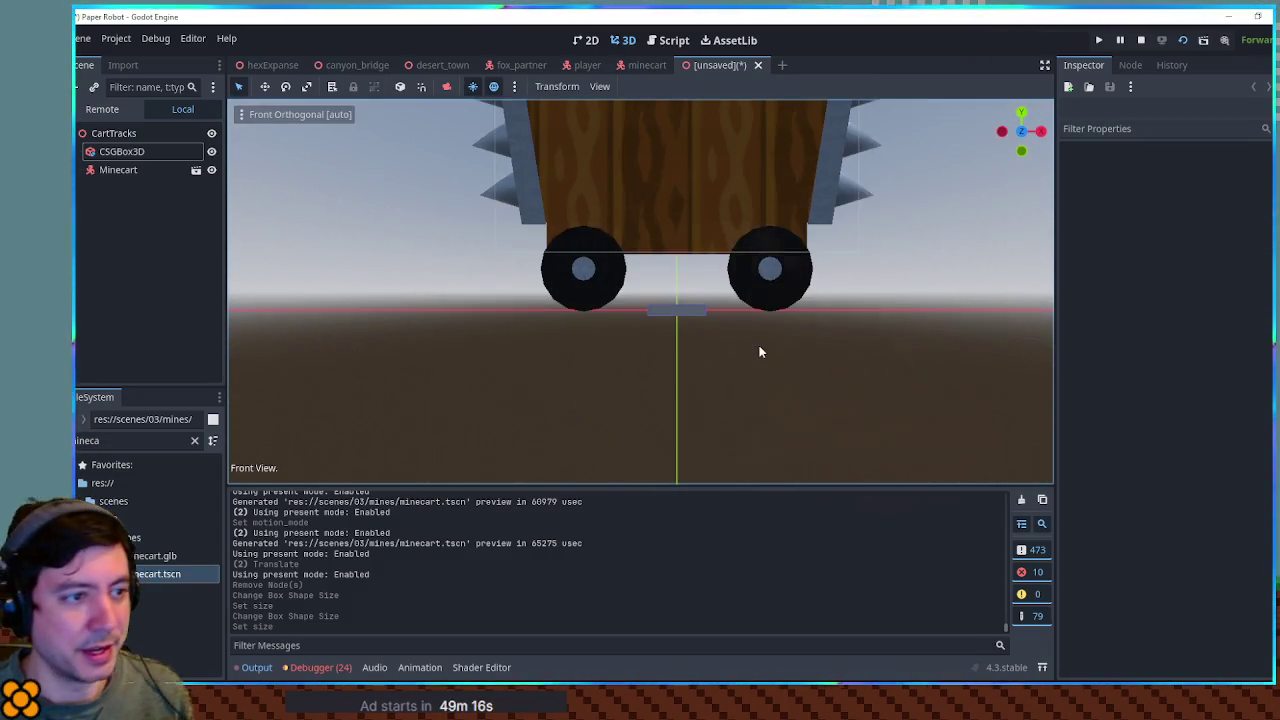
pyautogui.press('KP_7')
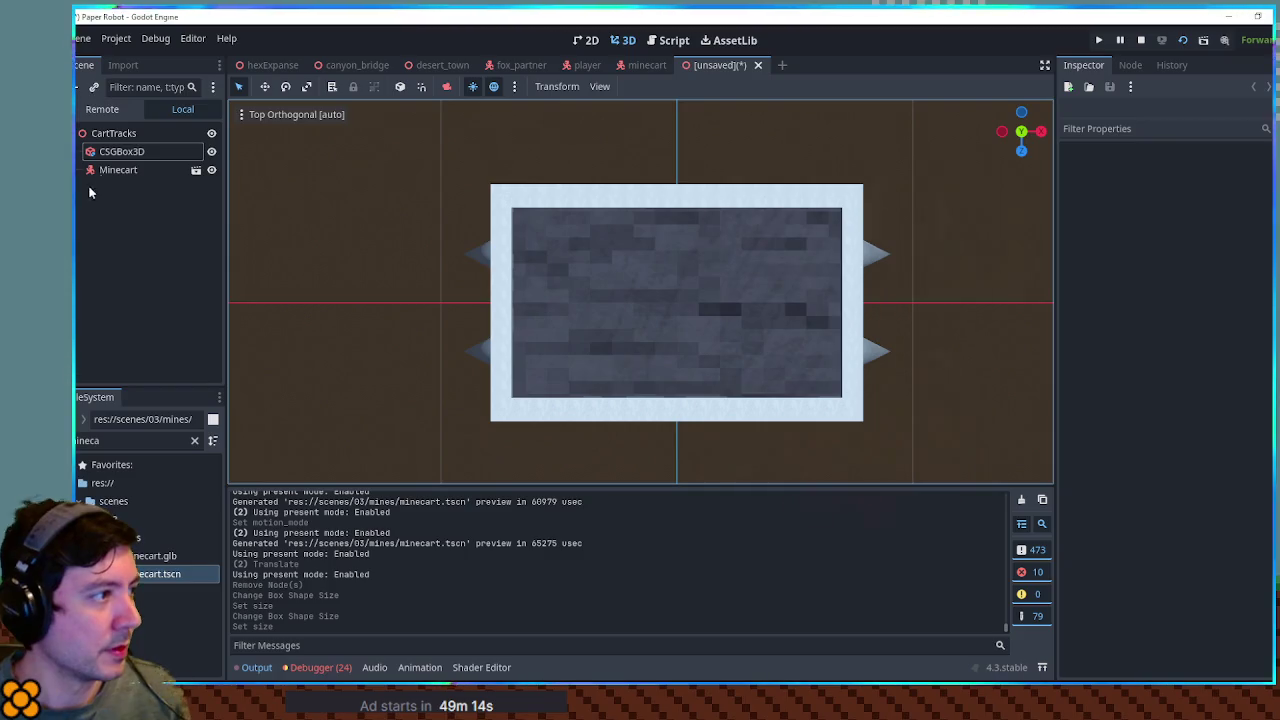
pyautogui.click(121, 151)
pyautogui.click(1245, 186)
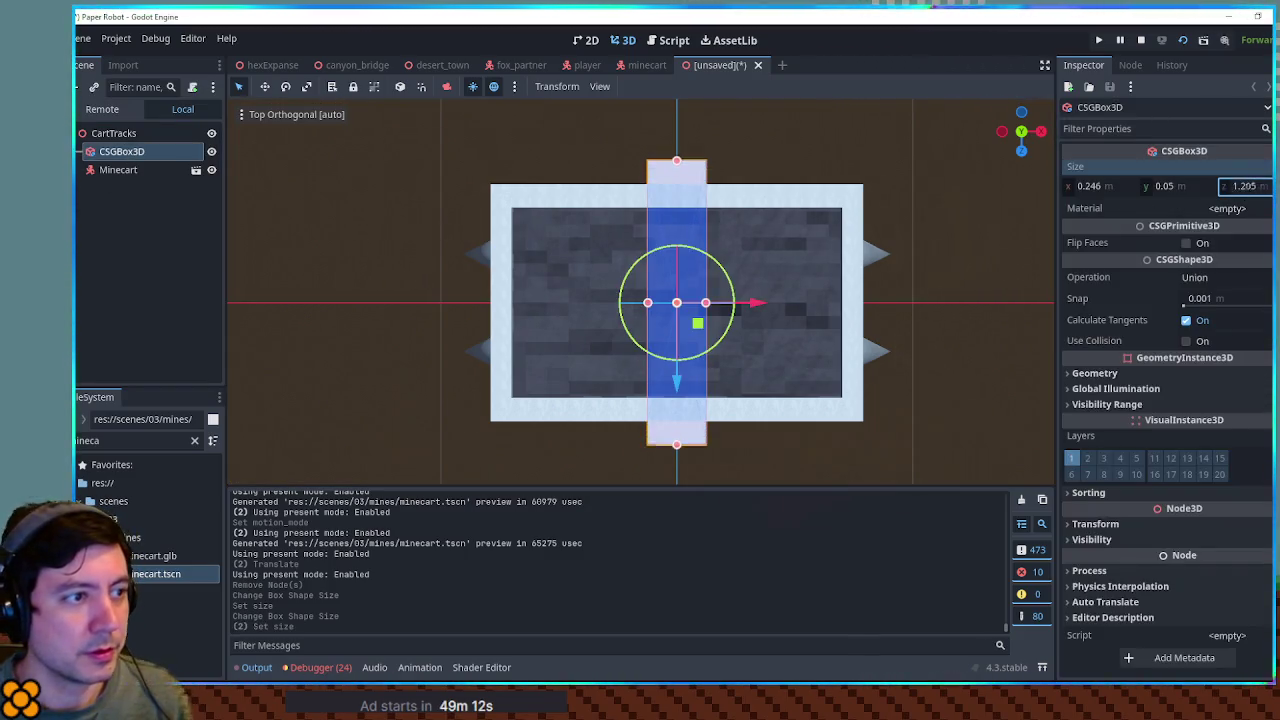
pyautogui.hotkey('ctrl', 'z')
pyautogui.click(952, 222)
pyautogui.moveTo(952, 222)
pyautogui.mouseDown()
pyautogui.moveTo(887, 219)
pyautogui.moveTo(717, 422)
pyautogui.moveTo(762, 393)
pyautogui.moveTo(783, 397)
pyautogui.moveTo(726, 380)
pyautogui.moveTo(634, 320)
pyautogui.mouseUp()
pyautogui.scroll(-5, 717, 428)
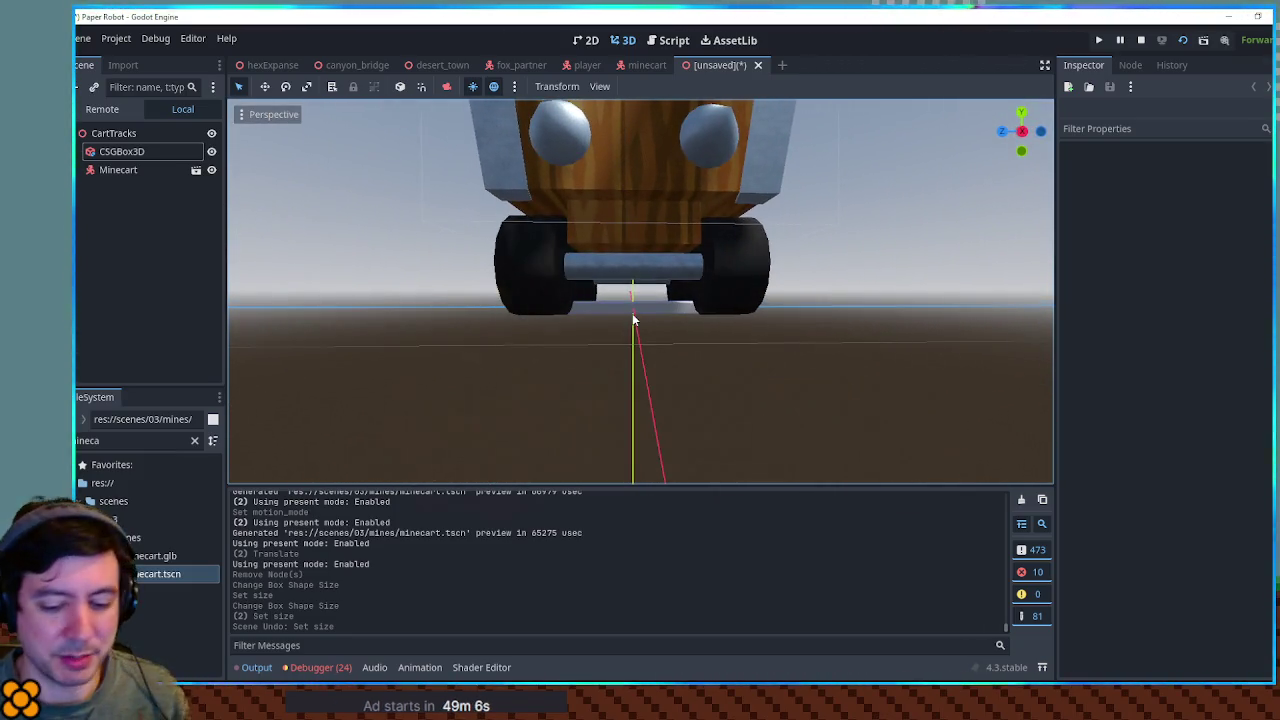
pyautogui.press('KP_7')
pyautogui.click(115, 154)
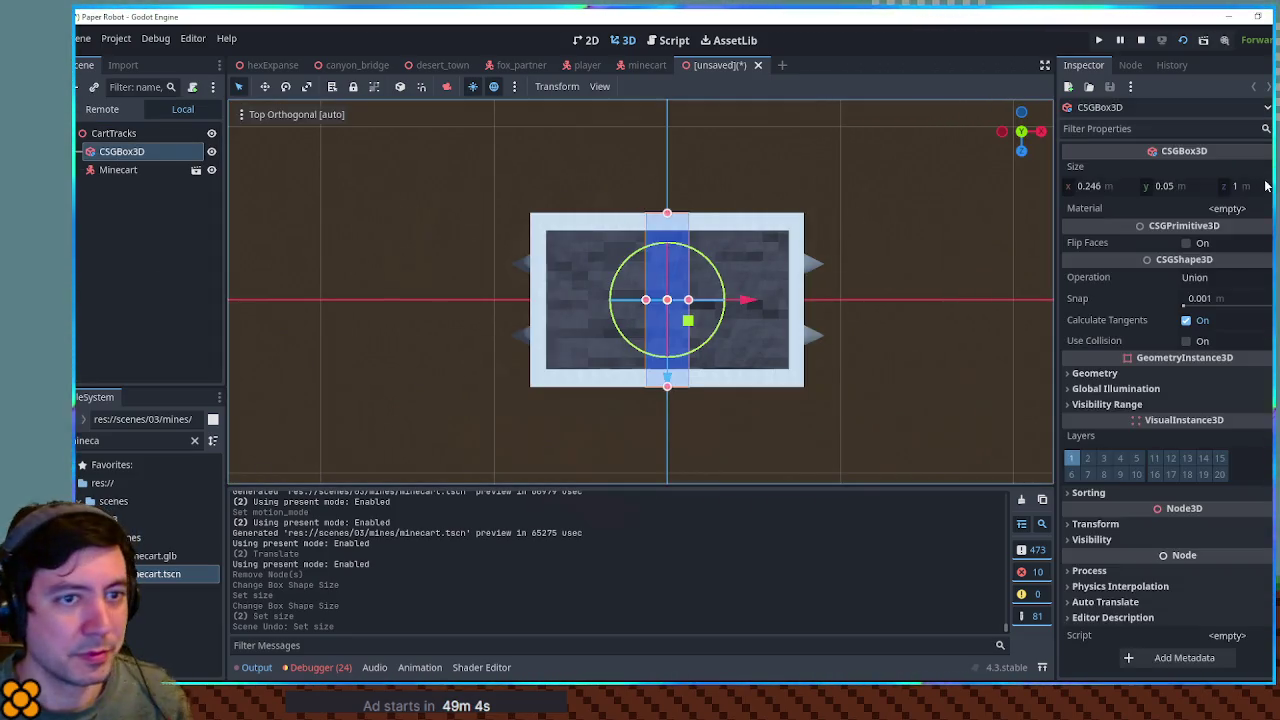
pyautogui.click(1265, 185)
pyautogui.write('1.2')
pyautogui.press('Return')
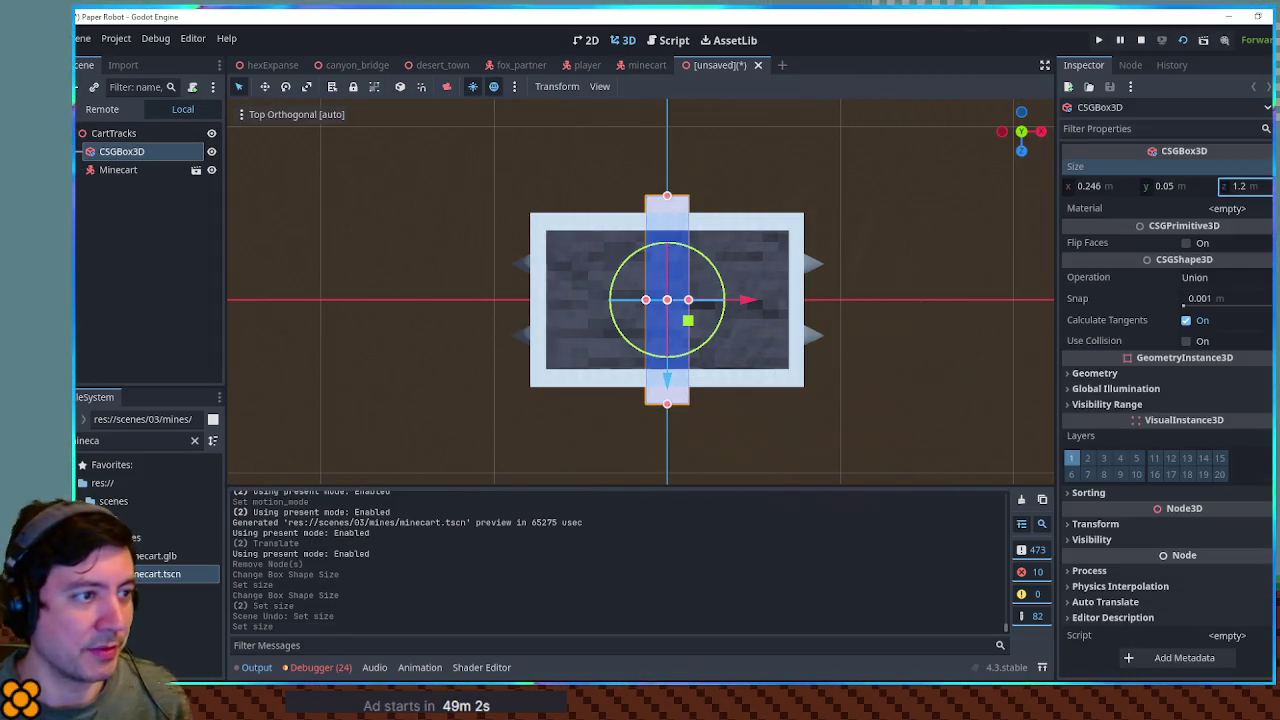
# Search FileSystem for 'planks' and drag the planks triplanar material onto the plank's Material slot
pyautogui.click(922, 298)
pyautogui.moveTo(922, 292)
pyautogui.mouseDown()
pyautogui.moveTo(797, 226)
pyautogui.moveTo(897, 157)
pyautogui.mouseUp()
pyautogui.scroll(-3, 897, 157)
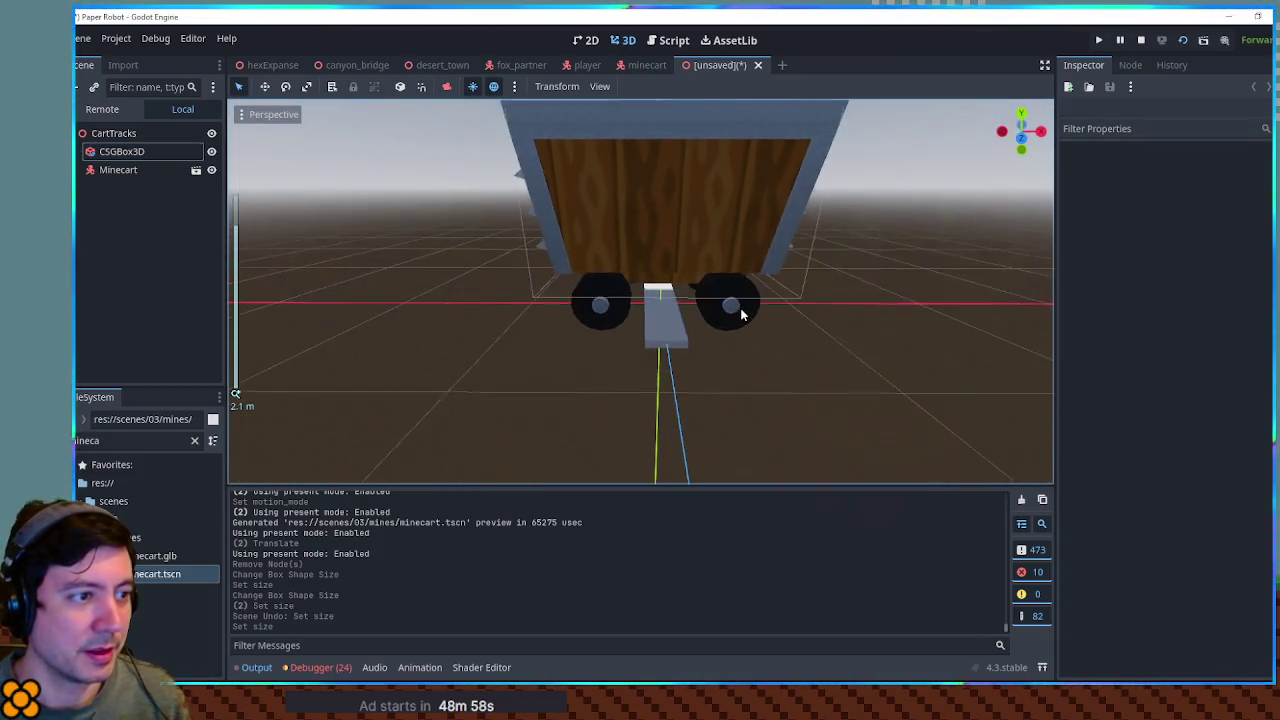
pyautogui.click(669, 328)
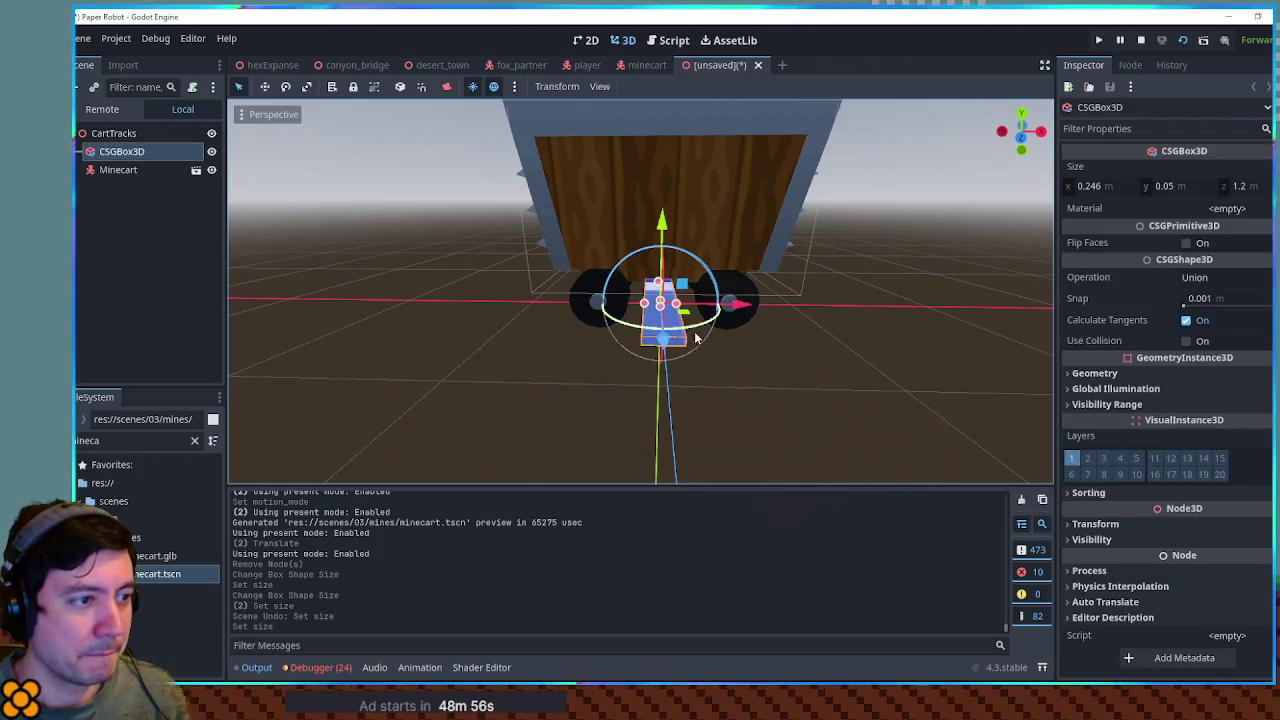
pyautogui.click(194, 440)
pyautogui.write('planks')
pyautogui.scroll(-3, 150, 600)
pyautogui.moveTo(165, 644)
pyautogui.mouseDown()
pyautogui.moveTo(825, 318)
pyautogui.moveTo(1263, 194)
pyautogui.mouseUp()
pyautogui.click(842, 355)
pyautogui.moveTo(842, 355)
pyautogui.mouseDown()
pyautogui.moveTo(755, 335)
pyautogui.moveTo(617, 330)
pyautogui.moveTo(829, 354)
pyautogui.moveTo(369, 583)
pyautogui.mouseUp()
pyautogui.click(168, 626)
# Apply darkPlanksTriplanar.tres as the CSGBox3D plank's material
pyautogui.moveTo(168, 626)
pyautogui.mouseDown()
pyautogui.moveTo(125, 462)
pyautogui.moveTo(185, 155)
pyautogui.moveTo(140, 490)
pyautogui.moveTo(166, 418)
pyautogui.mouseUp()
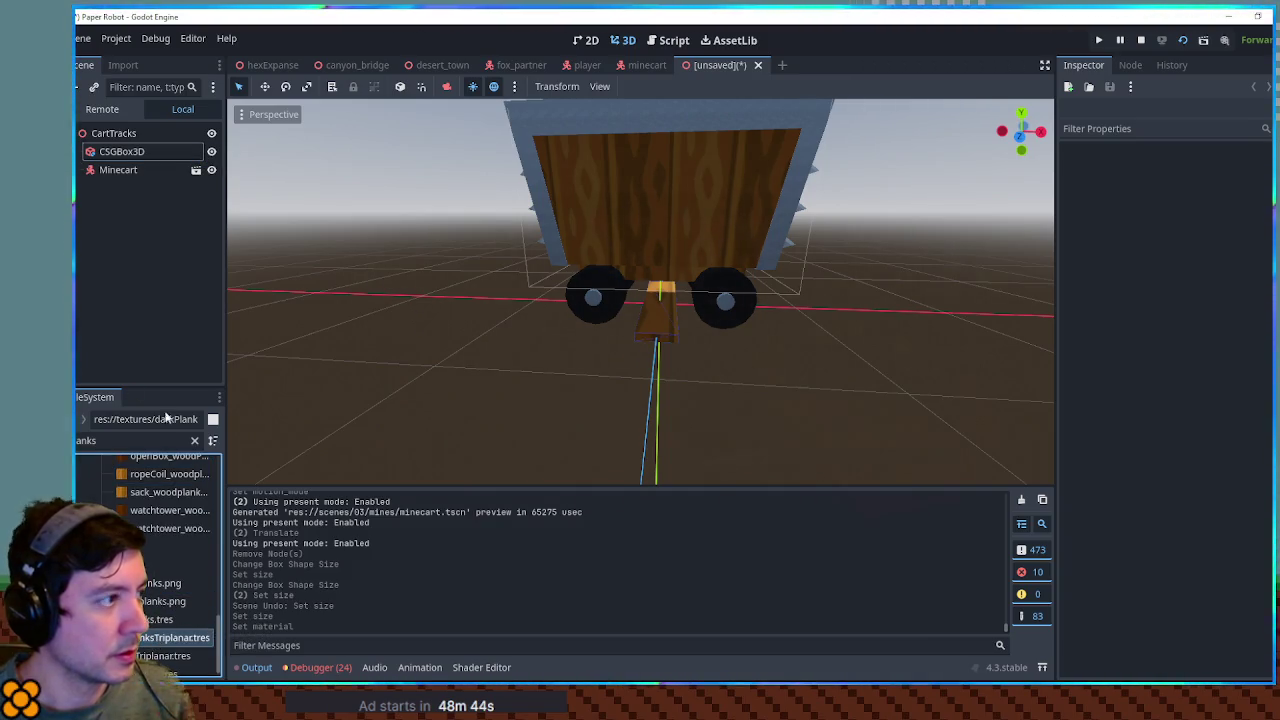
pyautogui.click(121, 151)
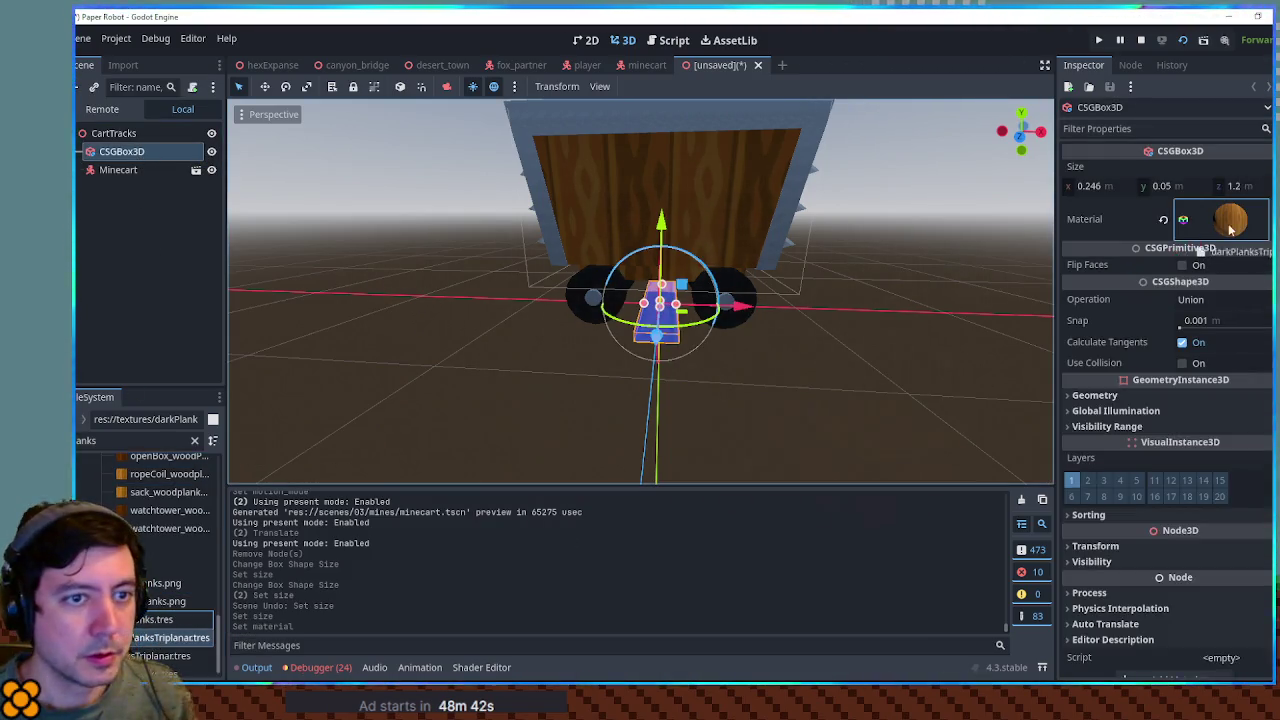
pyautogui.click(479, 369)
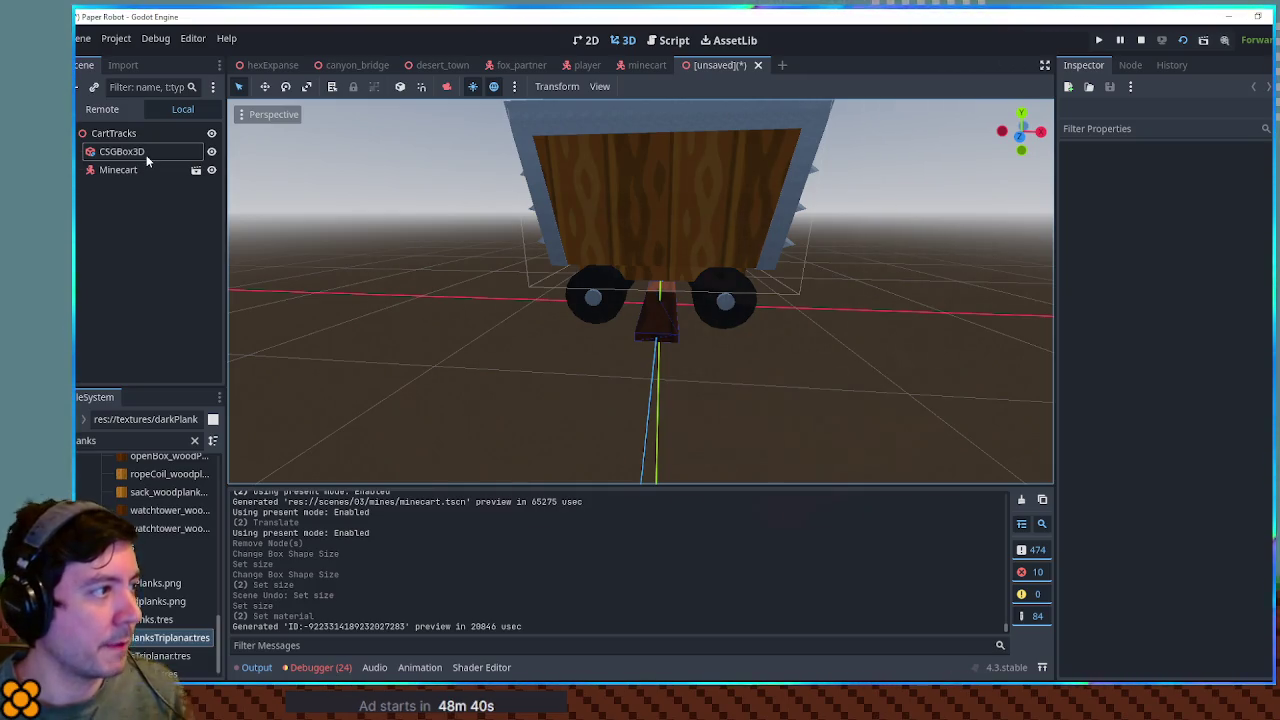
# Add a Node3D named Planks under CartTracks and move the CSGBox3D plank into it
pyautogui.click(146, 158)
pyautogui.press('Up')
pyautogui.hotkey('ctrl', 'a')
pyautogui.write('node3d')
pyautogui.press('Return')
pyautogui.press('F2')
pyautogui.write('Planks')
pyautogui.press('Return')
pyautogui.moveTo(146, 153); pyautogui.dragTo(142, 188)
# Duplicate the CSGBox3D plank inside the Planks group
pyautogui.scroll(3, 496, 378)
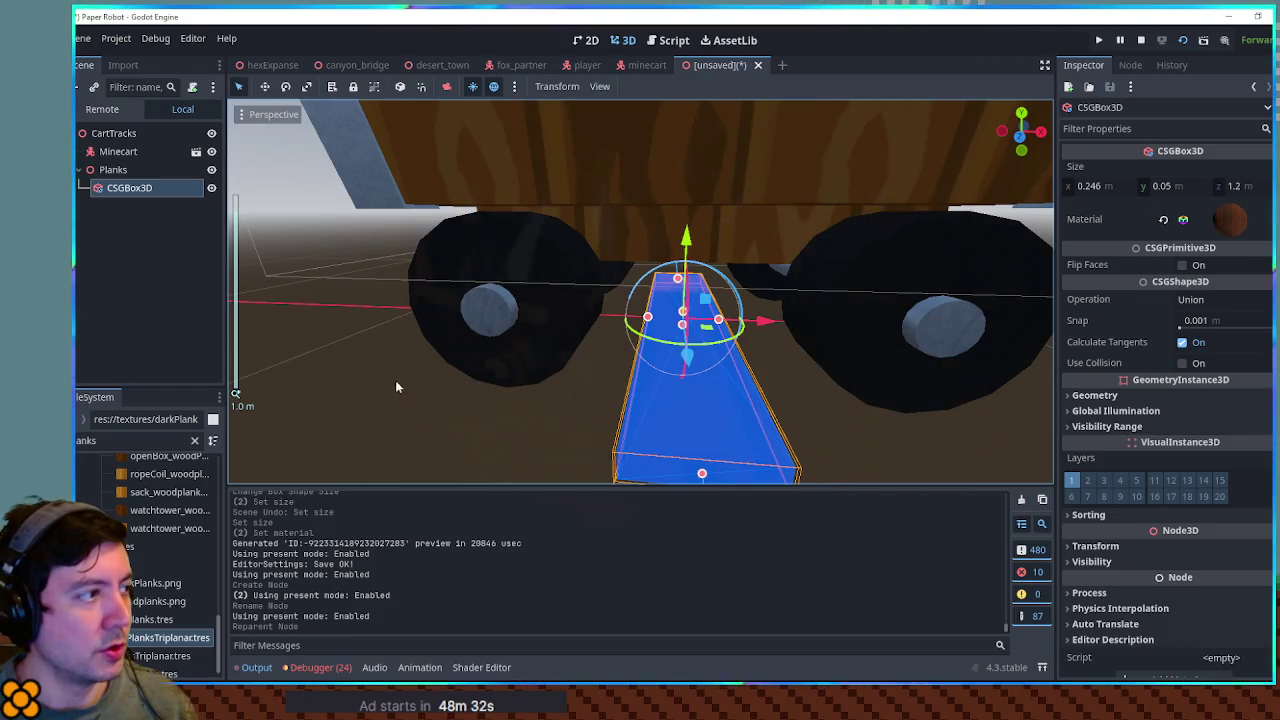
pyautogui.click(366, 365)
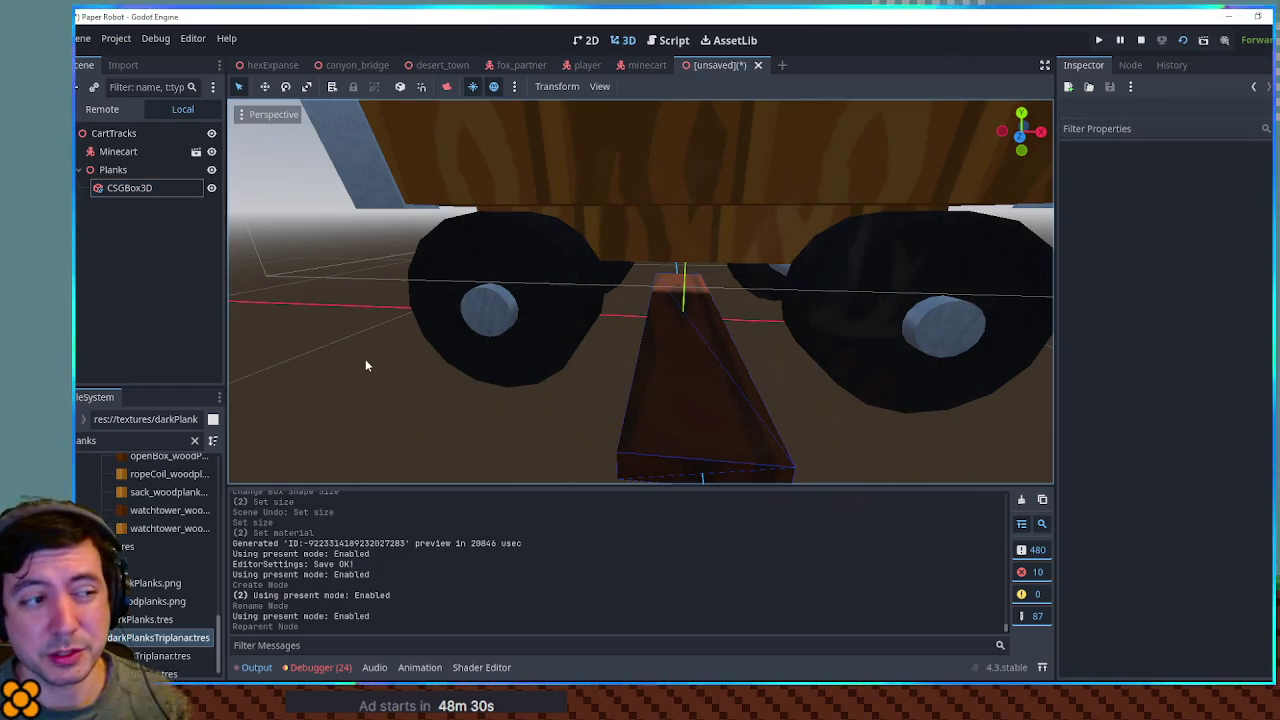
pyautogui.scroll(-5, 366, 365)
pyautogui.moveTo(362, 364)
pyautogui.mouseDown()
pyautogui.moveTo(368, 349)
pyautogui.moveTo(454, 331)
pyautogui.moveTo(386, 320)
pyautogui.mouseUp()
pyautogui.moveTo(562, 348)
pyautogui.mouseDown()
pyautogui.moveTo(617, 366)
pyautogui.moveTo(520, 343)
pyautogui.moveTo(600, 360)
pyautogui.moveTo(610, 377)
pyautogui.mouseUp()
pyautogui.click(150, 188)
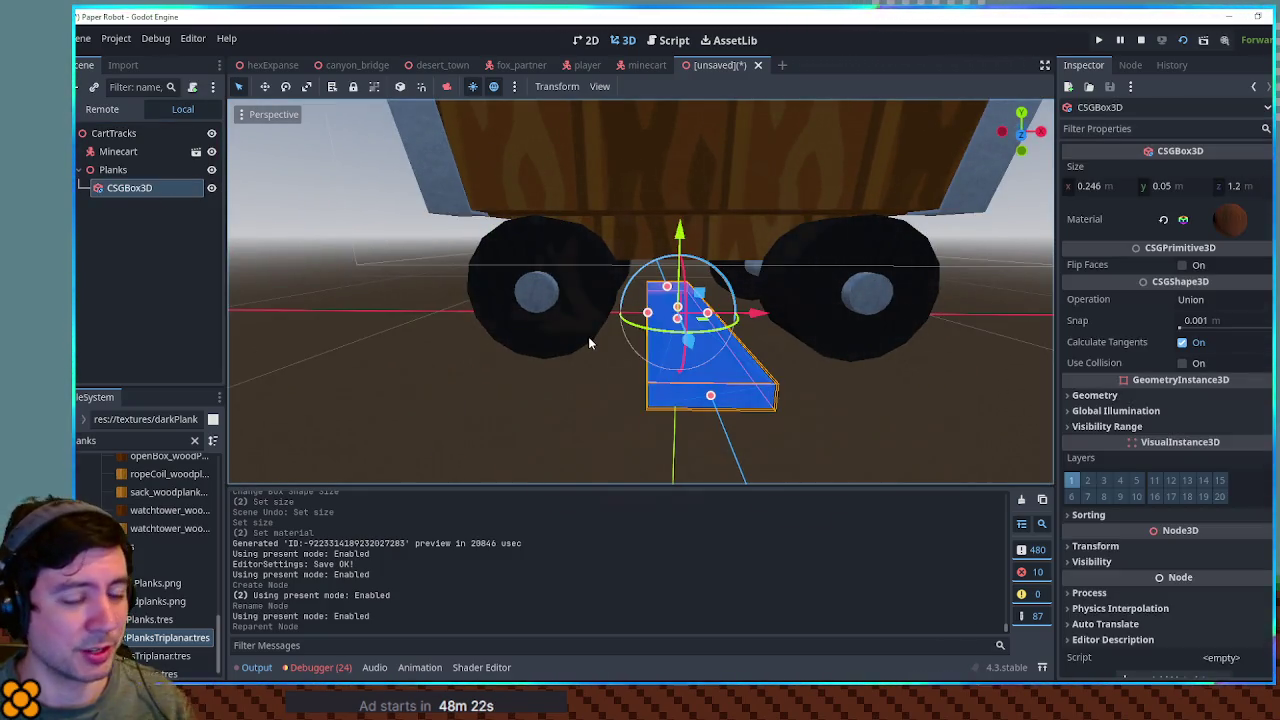
pyautogui.hotkey('ctrl', 'd')
# Offset the copied plank, then duplicate both planks to make a row of four
pyautogui.moveTo(763, 316); pyautogui.dragTo(546, 314)
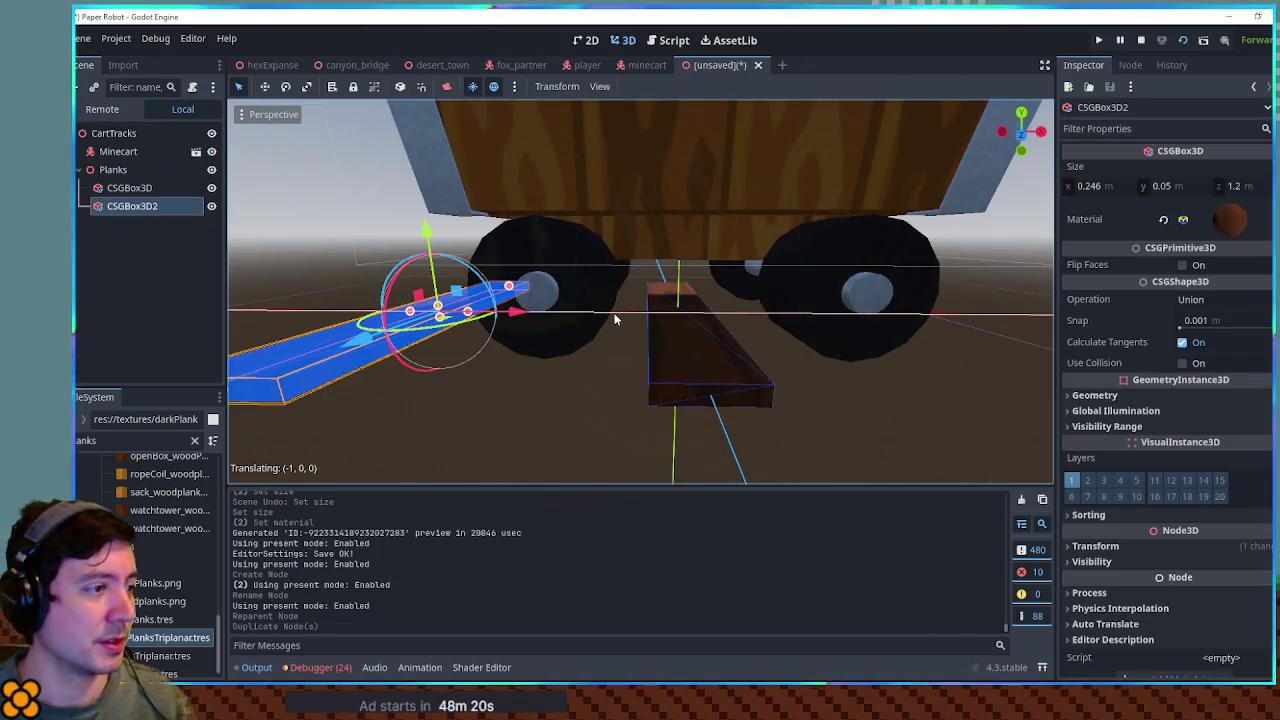
pyautogui.scroll(-3, 546, 314)
pyautogui.click(363, 303)
pyautogui.moveTo(363, 303)
pyautogui.mouseDown()
pyautogui.moveTo(468, 362)
pyautogui.moveTo(417, 351)
pyautogui.moveTo(560, 346)
pyautogui.moveTo(587, 380)
pyautogui.mouseUp()
pyautogui.click(522, 316)
pyautogui.scroll(-5, 590, 370)
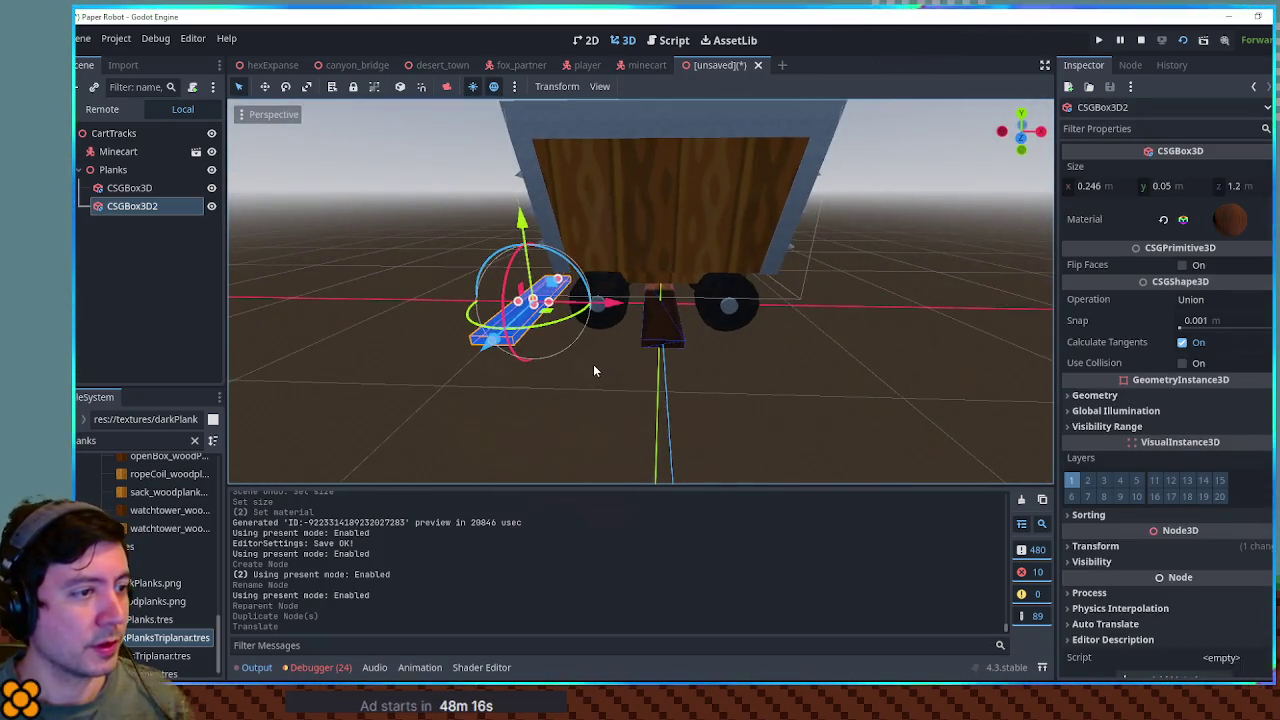
pyautogui.keyDown('shift'); pyautogui.click(150, 188); pyautogui.keyUp('shift')
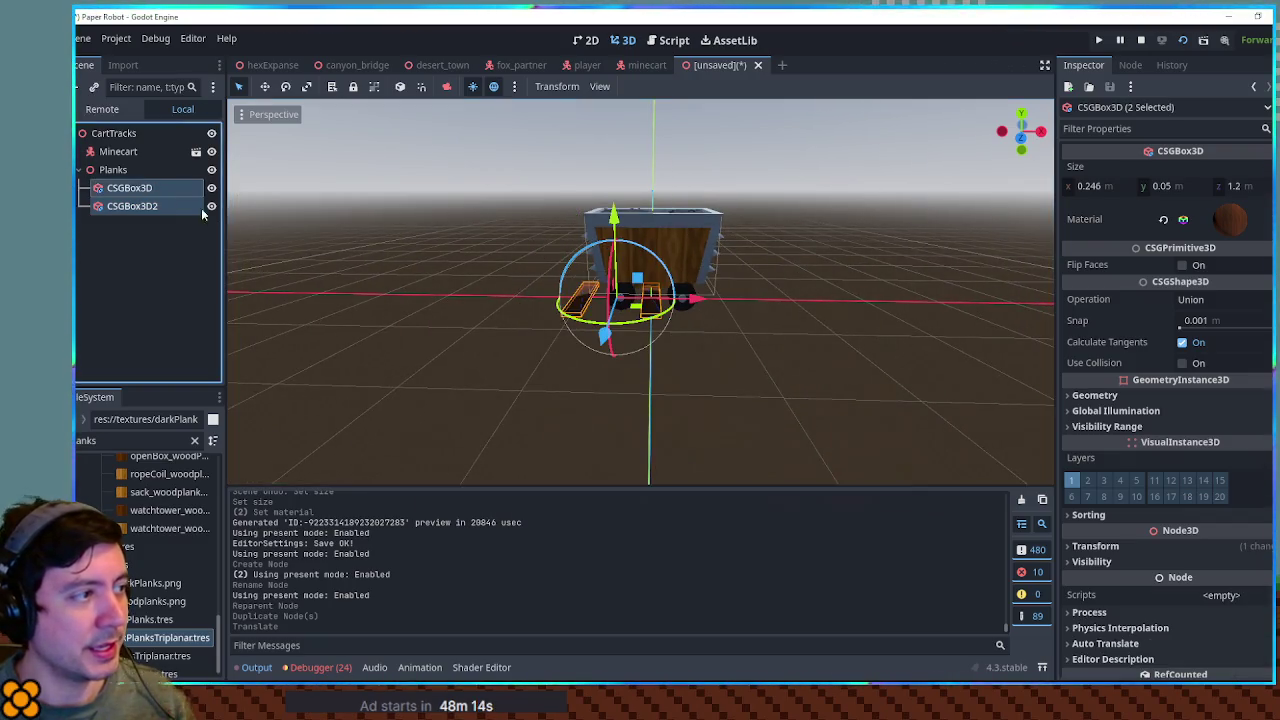
pyautogui.scroll(3, 558, 345)
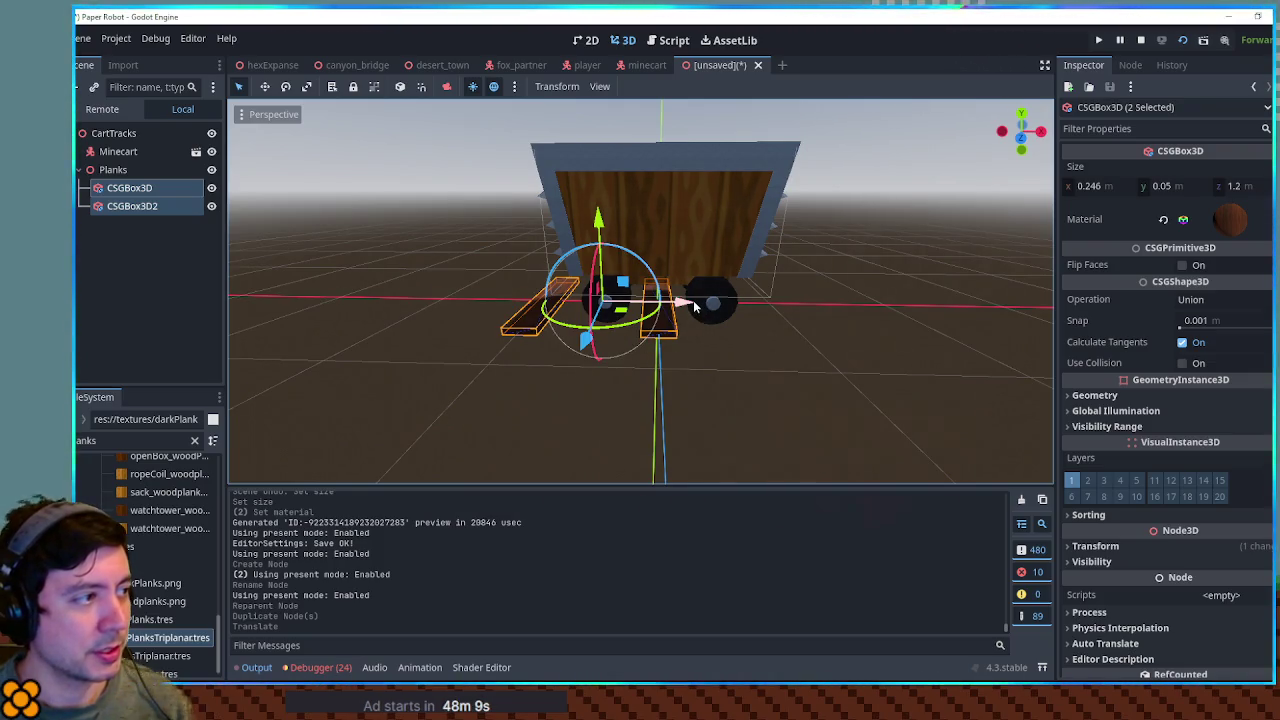
pyautogui.hotkey('ctrl', 'd')
pyautogui.moveTo(690, 305); pyautogui.dragTo(737, 303)
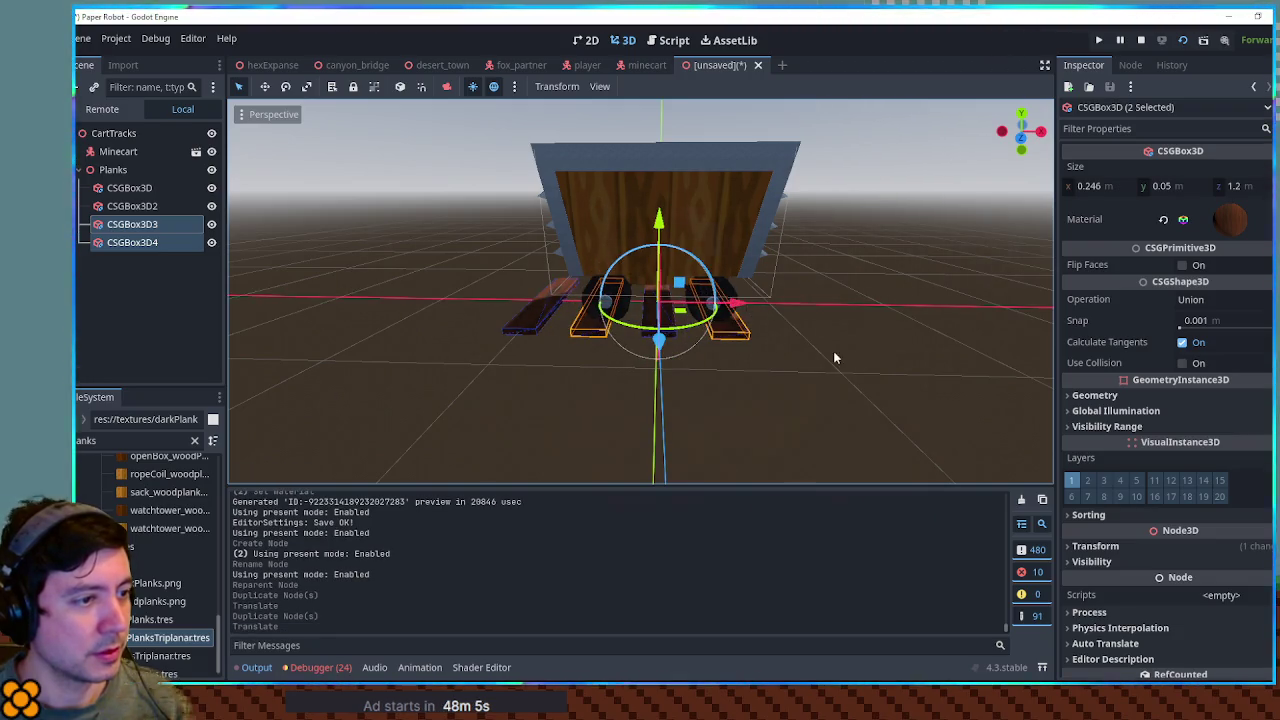
pyautogui.click(833, 352)
# Duplicate the four planks and place the copies to the right, making eight
pyautogui.moveTo(833, 352)
pyautogui.mouseDown()
pyautogui.moveTo(1000, 343)
pyautogui.moveTo(628, 300)
pyautogui.moveTo(416, 307)
pyautogui.moveTo(805, 348)
pyautogui.moveTo(1046, 314)
pyautogui.moveTo(731, 347)
pyautogui.moveTo(617, 337)
pyautogui.moveTo(872, 424)
pyautogui.moveTo(1011, 381)
pyautogui.moveTo(1052, 333)
pyautogui.moveTo(829, 380)
pyautogui.moveTo(646, 349)
pyautogui.moveTo(640, 429)
pyautogui.moveTo(649, 360)
pyautogui.moveTo(604, 263)
pyautogui.mouseUp()
pyautogui.scroll(-2, 826, 380)
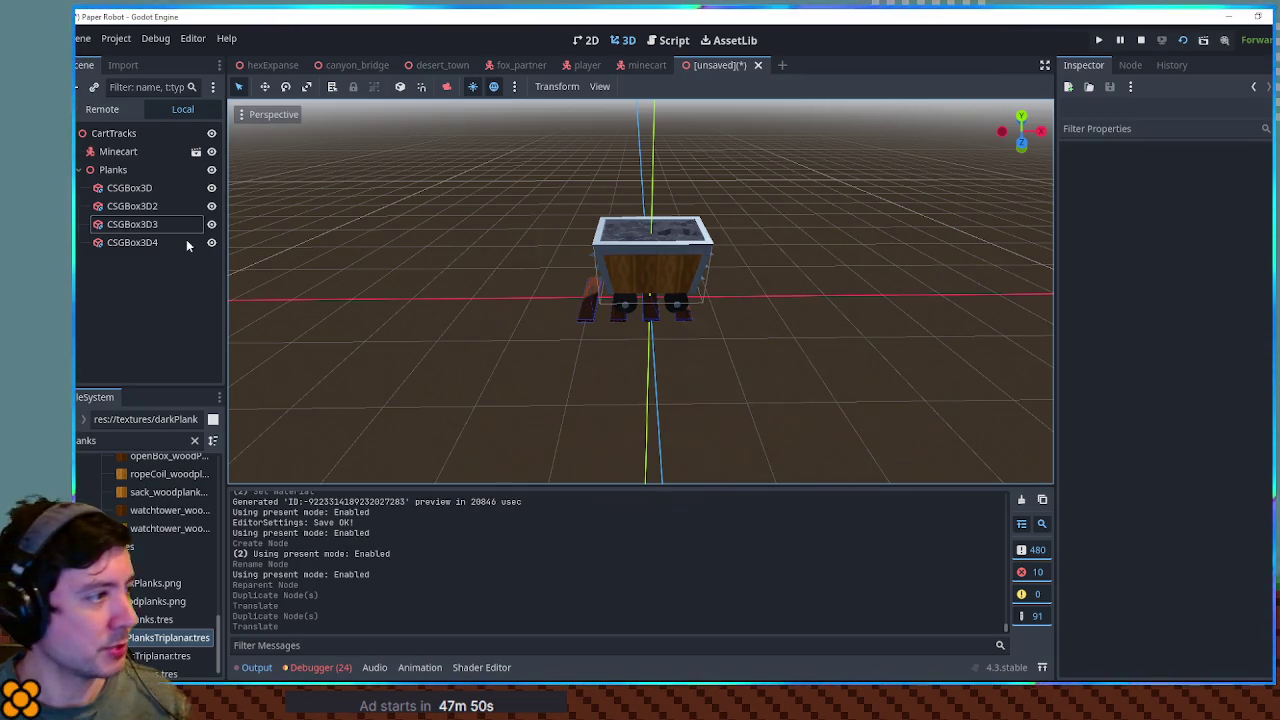
pyautogui.click(129, 188)
pyautogui.keyDown('shift'); pyautogui.click(132, 242); pyautogui.keyUp('shift')
pyautogui.press('g')
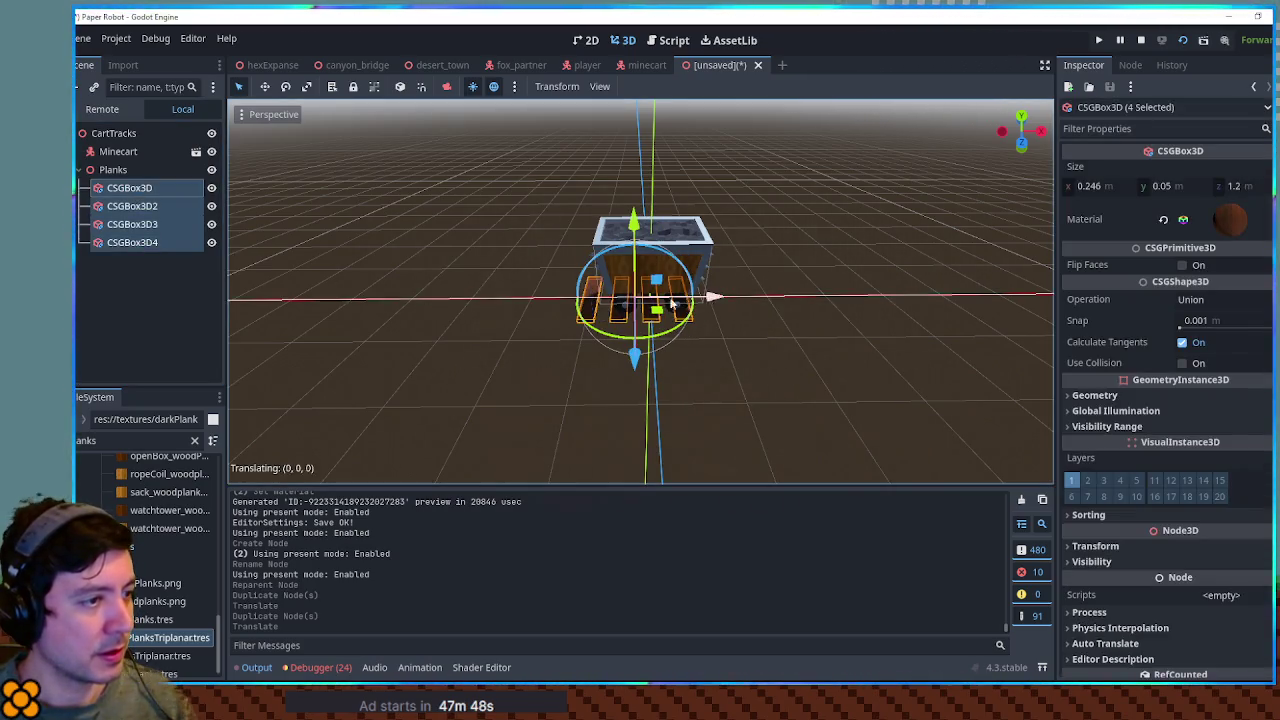
pyautogui.click(672, 303)
pyautogui.hotkey('ctrl', 'd')
pyautogui.press('g')
pyautogui.click(830, 303)
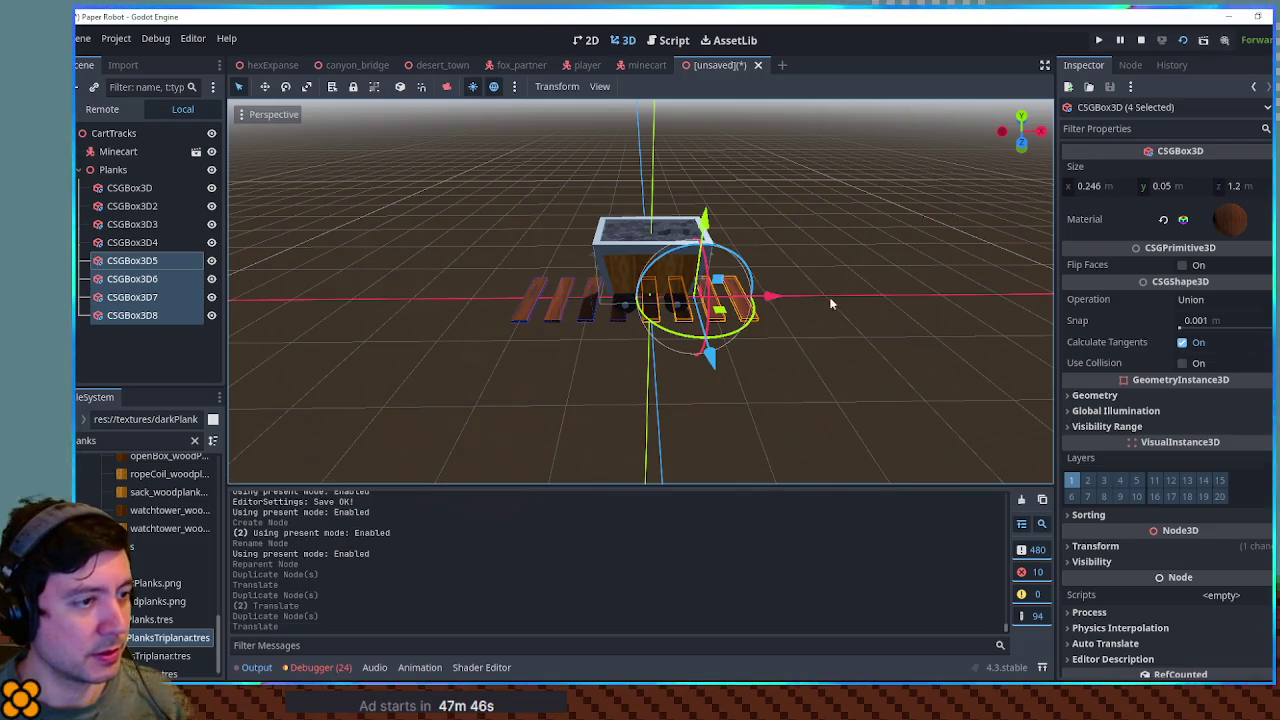
pyautogui.click(830, 303)
# Move all eight planks, CSGBox3D through CSGBox3D8, to sit centred under the cart
pyautogui.moveTo(783, 346)
pyautogui.mouseDown()
pyautogui.moveTo(843, 354)
pyautogui.moveTo(785, 303)
pyautogui.mouseUp()
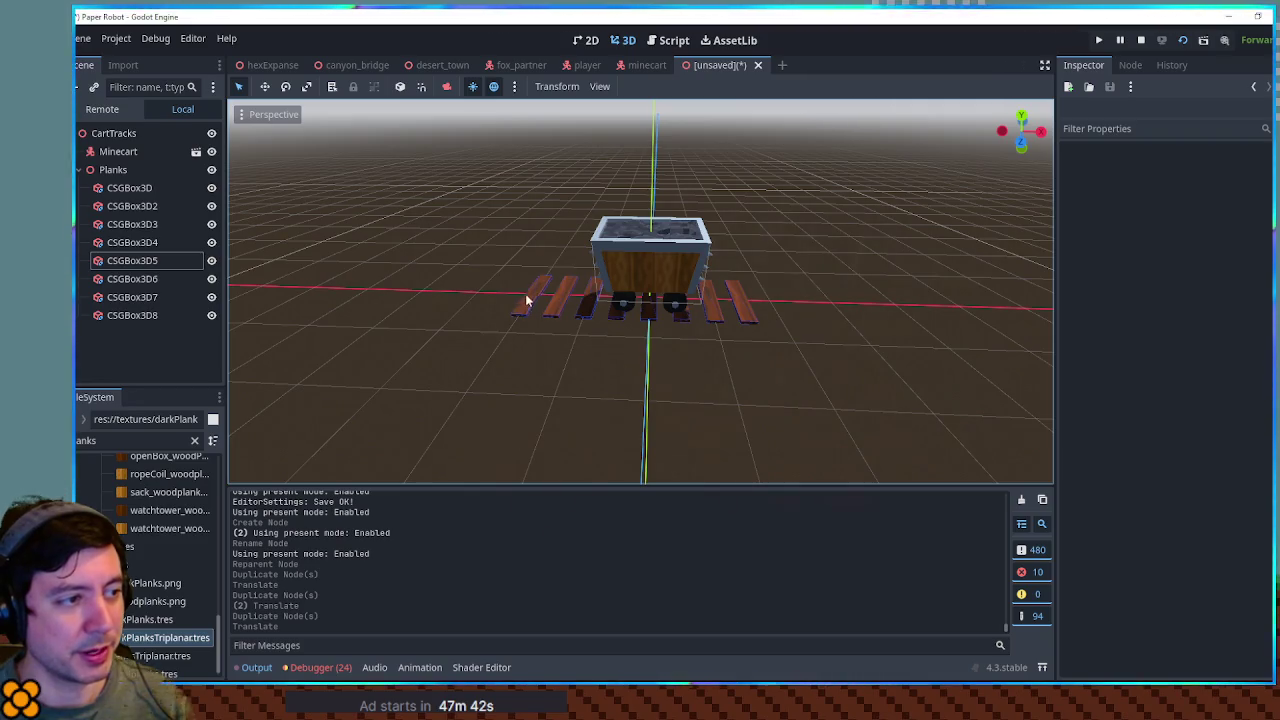
pyautogui.click(129, 188)
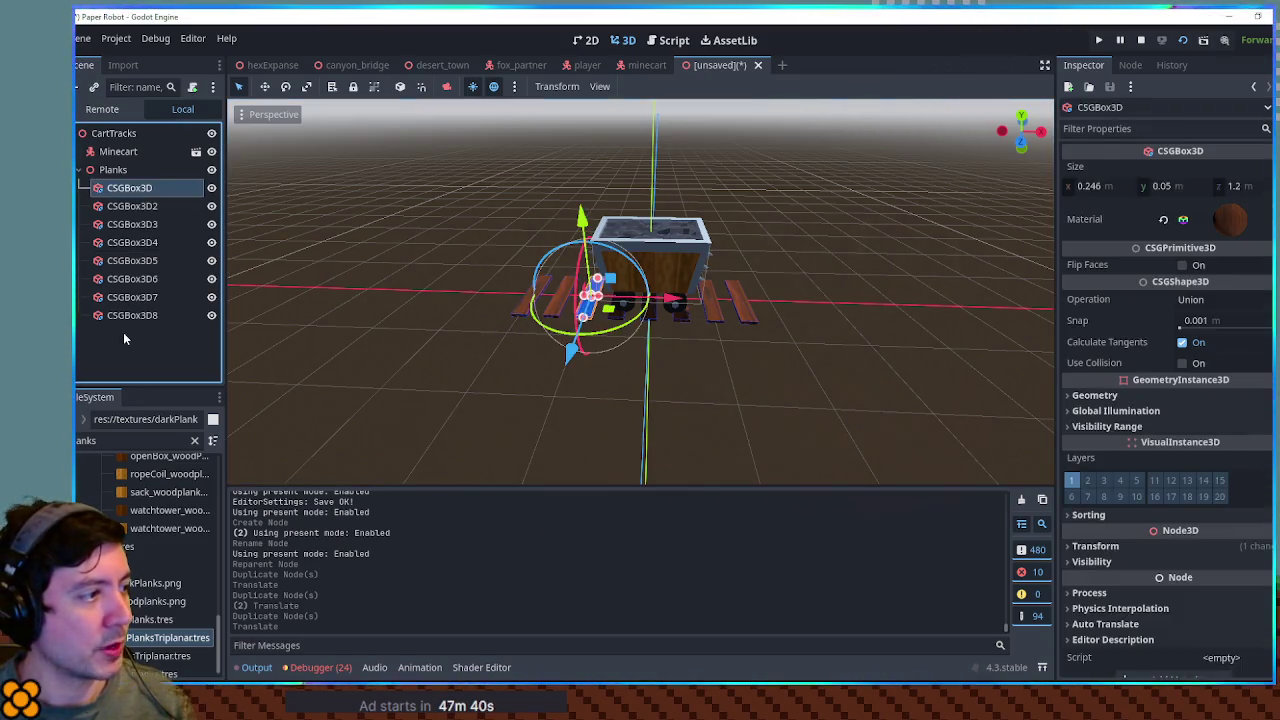
pyautogui.keyDown('shift'); pyautogui.click(132, 315); pyautogui.keyUp('shift')
pyautogui.press('g')
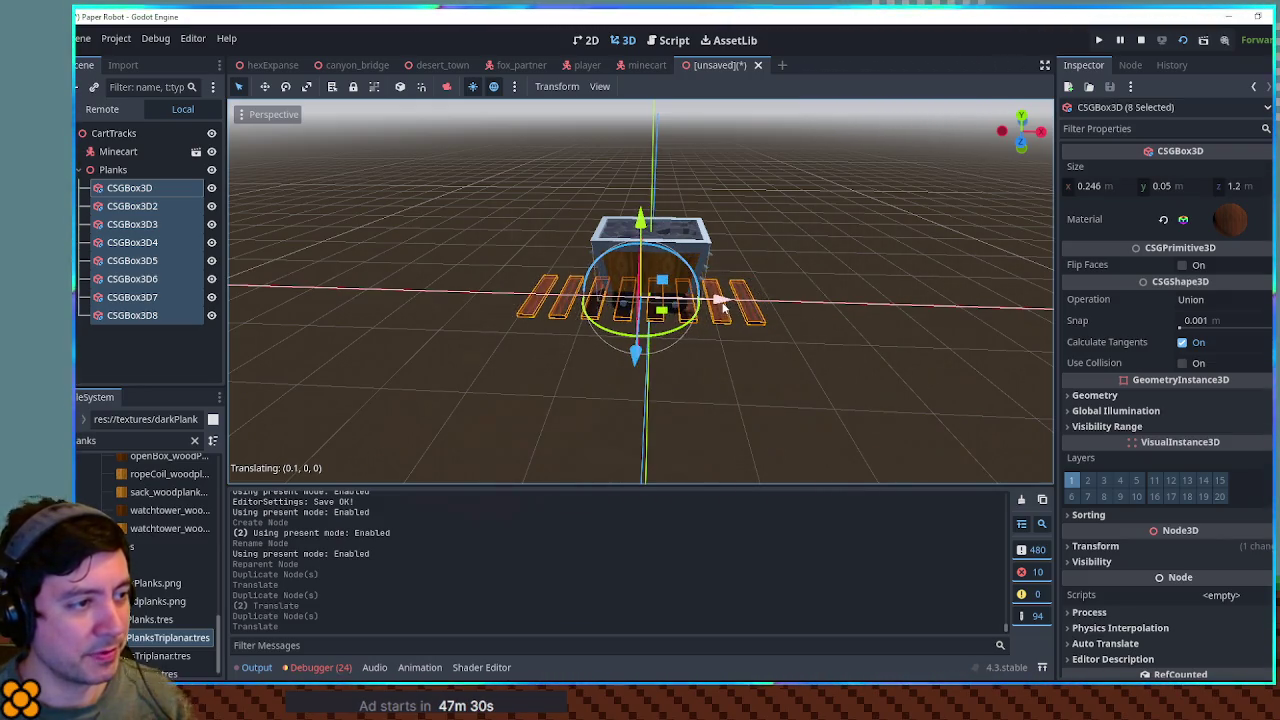
pyautogui.click(668, 318)
pyautogui.moveTo(668, 318)
pyautogui.mouseDown()
pyautogui.moveTo(573, 427)
pyautogui.moveTo(545, 405)
pyautogui.mouseUp()
pyautogui.click(500, 368)
pyautogui.moveTo(500, 368)
pyautogui.mouseDown()
pyautogui.moveTo(709, 329)
pyautogui.moveTo(751, 277)
pyautogui.moveTo(585, 297)
pyautogui.moveTo(494, 346)
pyautogui.moveTo(482, 372)
pyautogui.mouseUp()
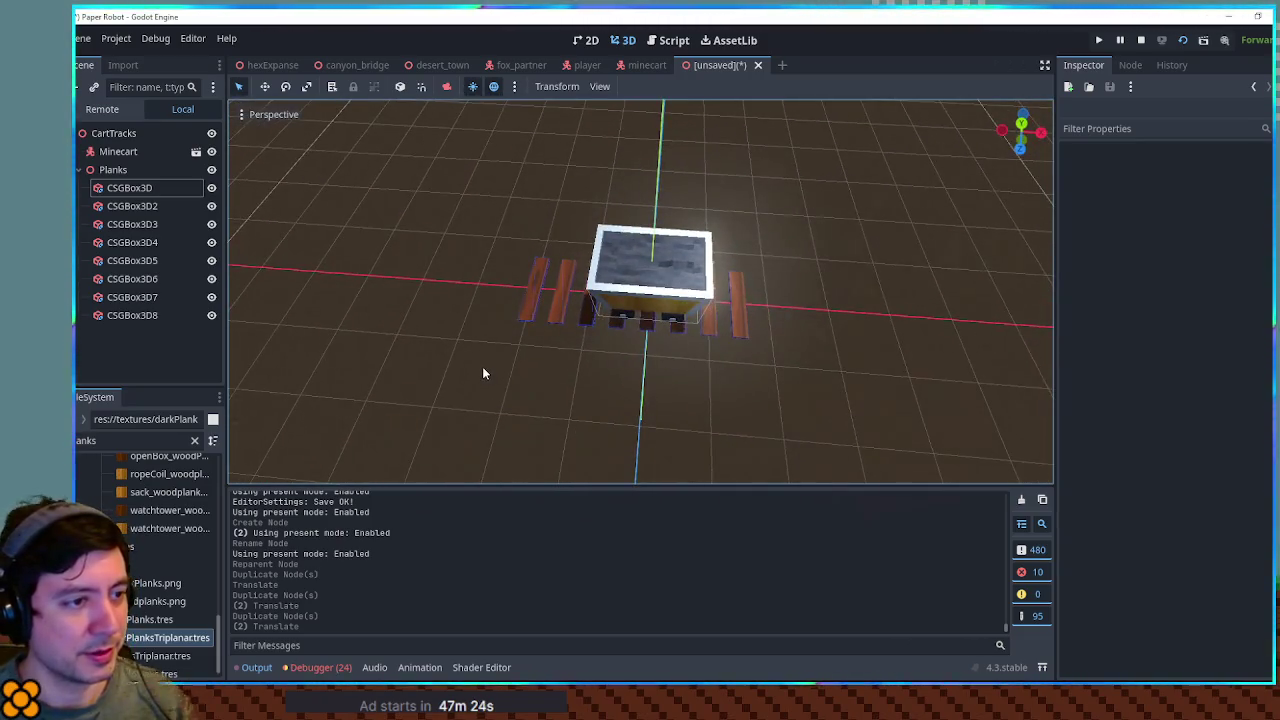
# Set the Planks group's X position to 0.25 m, then begin adding a node under CartTracks
pyautogui.click(100, 170)
pyautogui.click(1140, 166)
pyautogui.click(1120, 203)
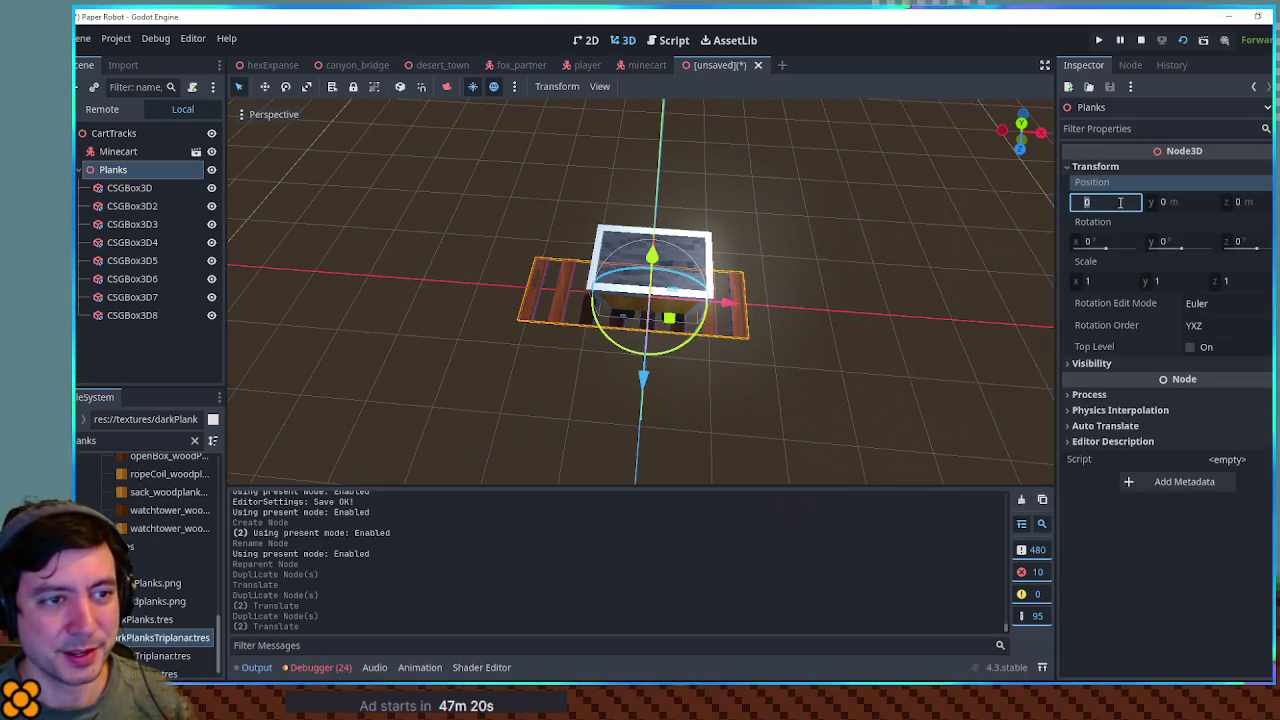
pyautogui.write('.25 m')
pyautogui.press('Return')
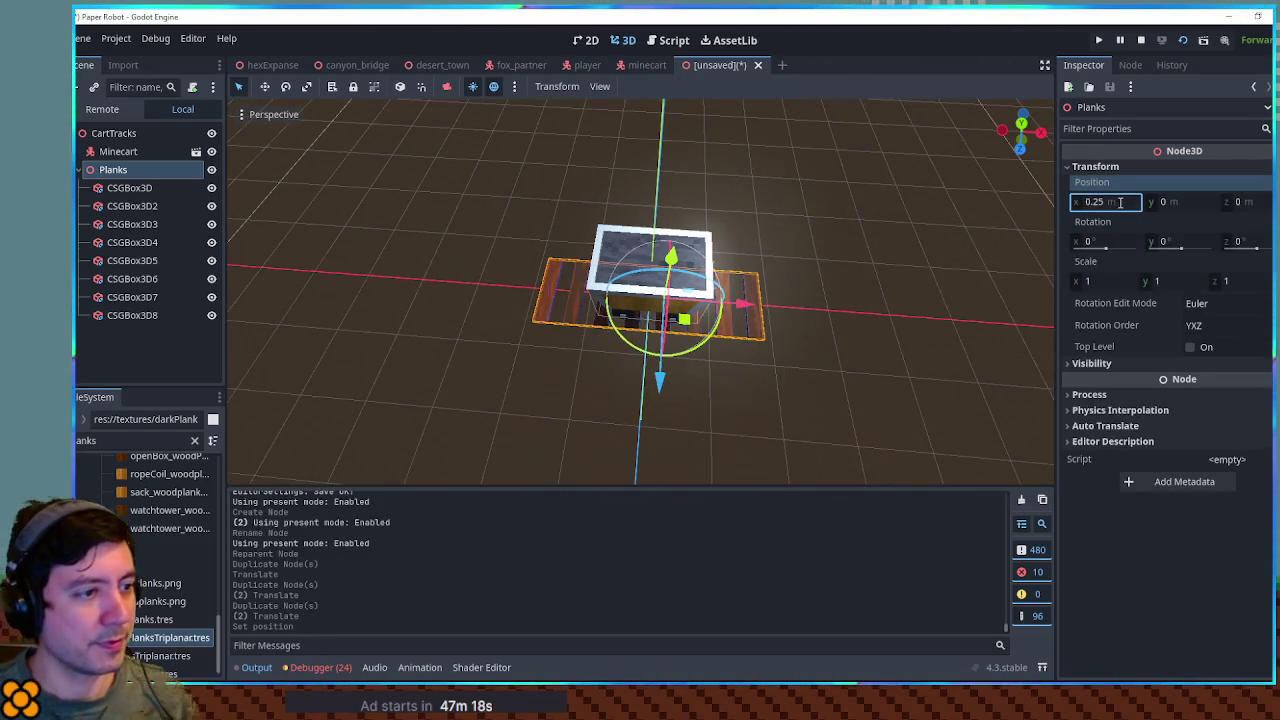
pyautogui.click(993, 271)
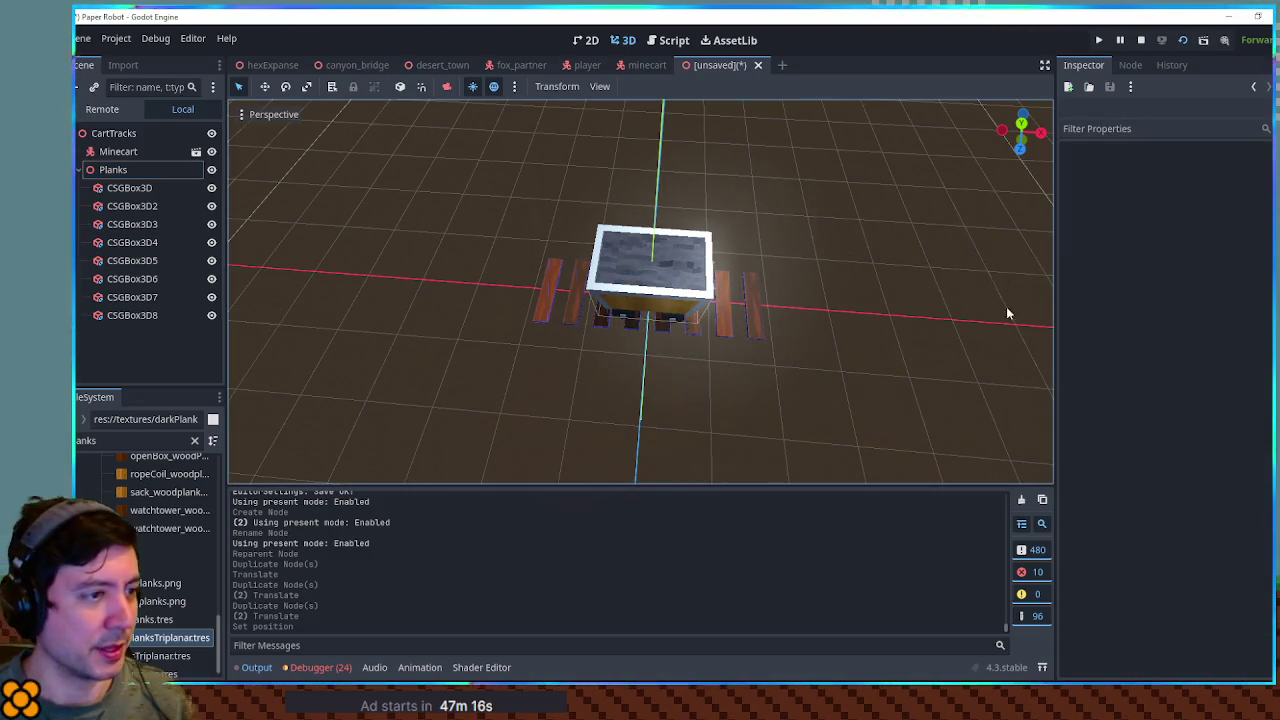
pyautogui.scroll(5, 767, 362)
pyautogui.click(100, 137)
pyautogui.hotkey('ctrl', 'a')
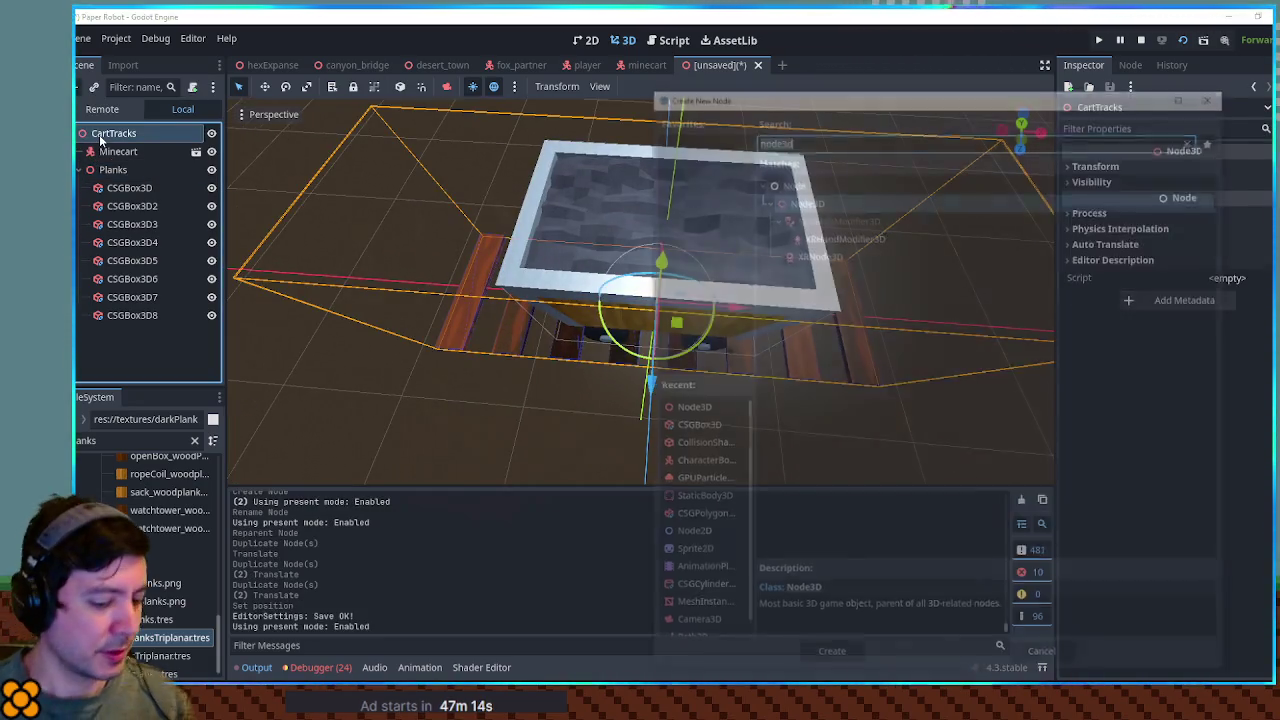
# Add a Node3D named Rails under CartTracks with a CSGBox3D child
pyautogui.write('node3d')
pyautogui.press('Return')
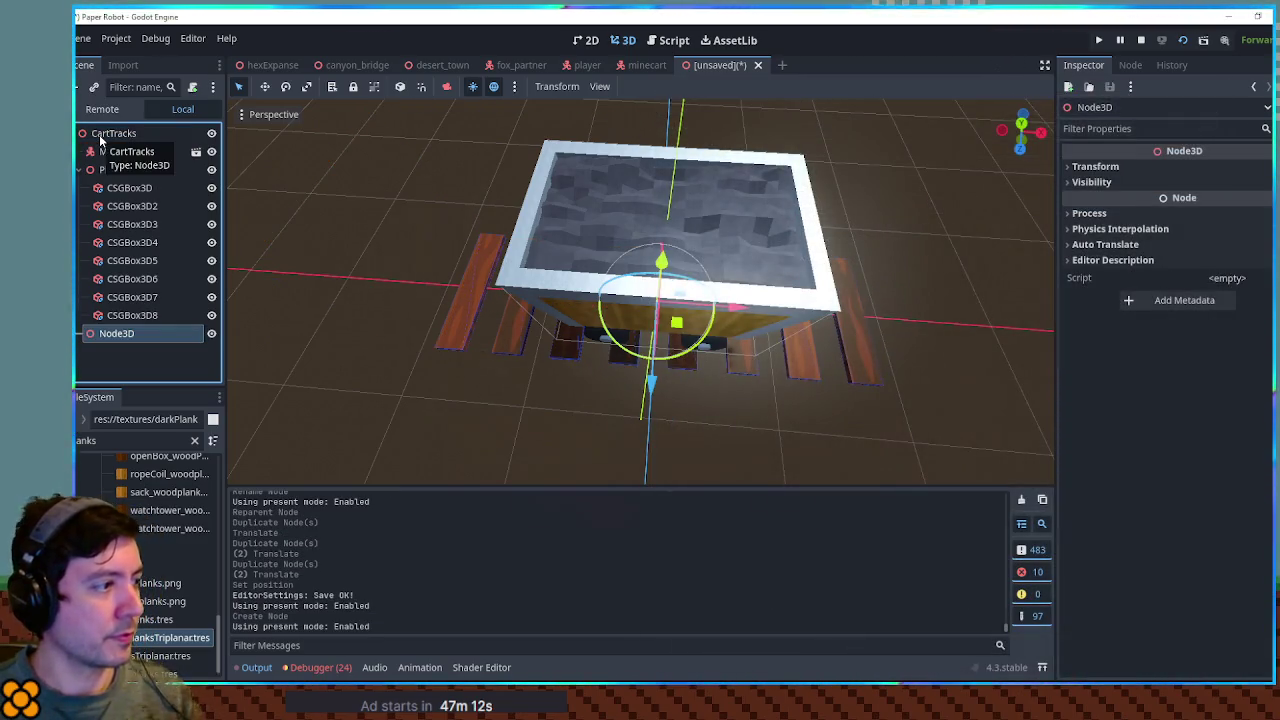
pyautogui.press('F2')
pyautogui.write('Rails')
pyautogui.press('Return')
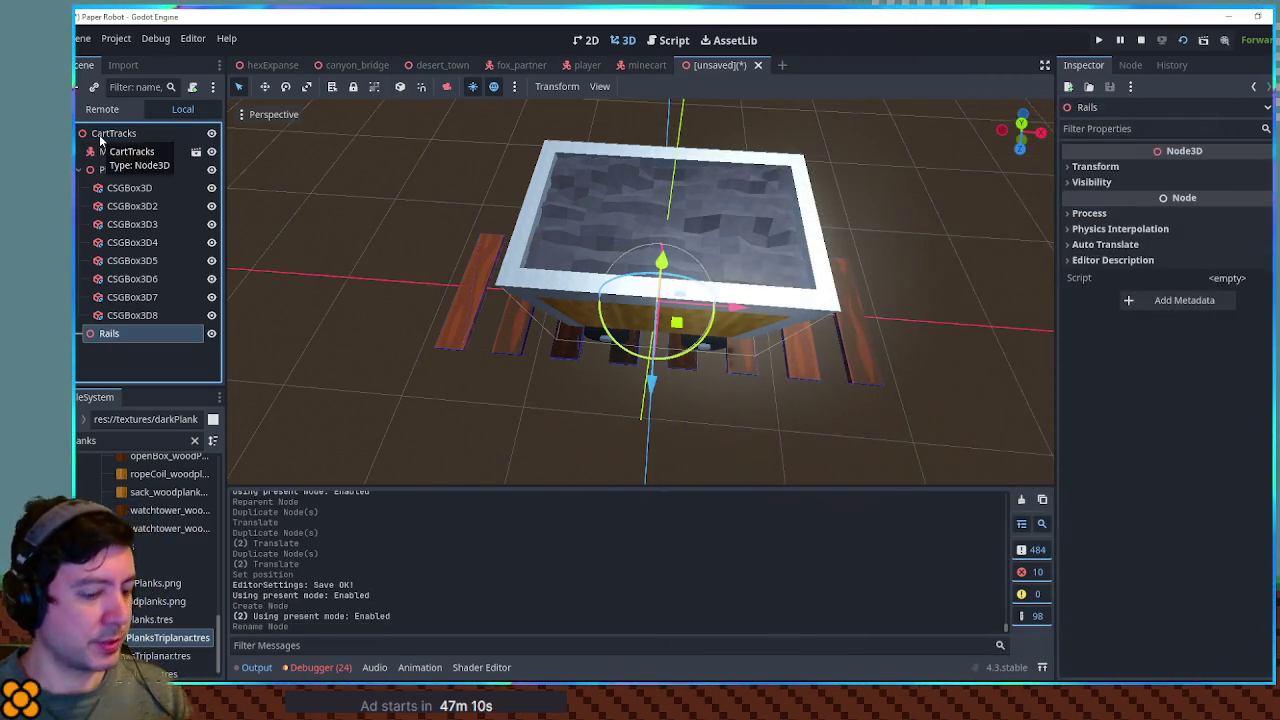
pyautogui.hotkey('ctrl', 'a')
pyautogui.write('csgbox3d')
pyautogui.press('Return')
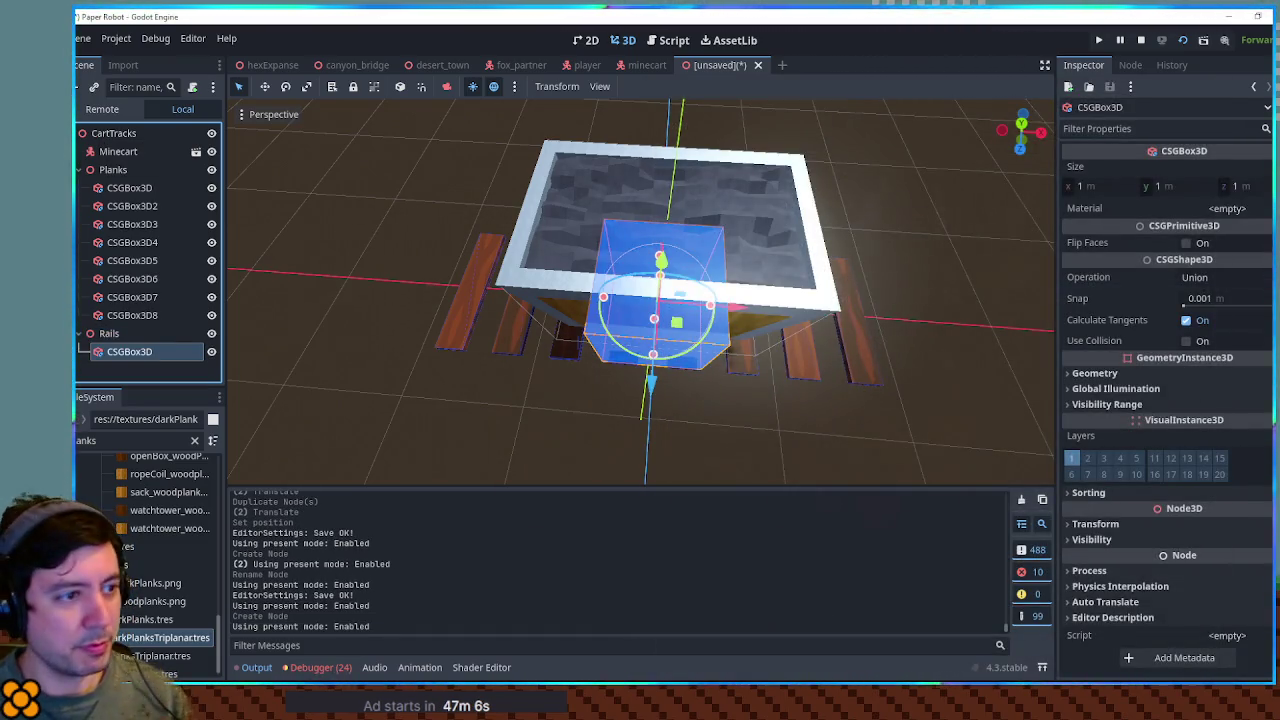
# In right-side view, make the rail box thin and flat and 4 m long
pyautogui.click(936, 202)
pyautogui.press('KP_3')
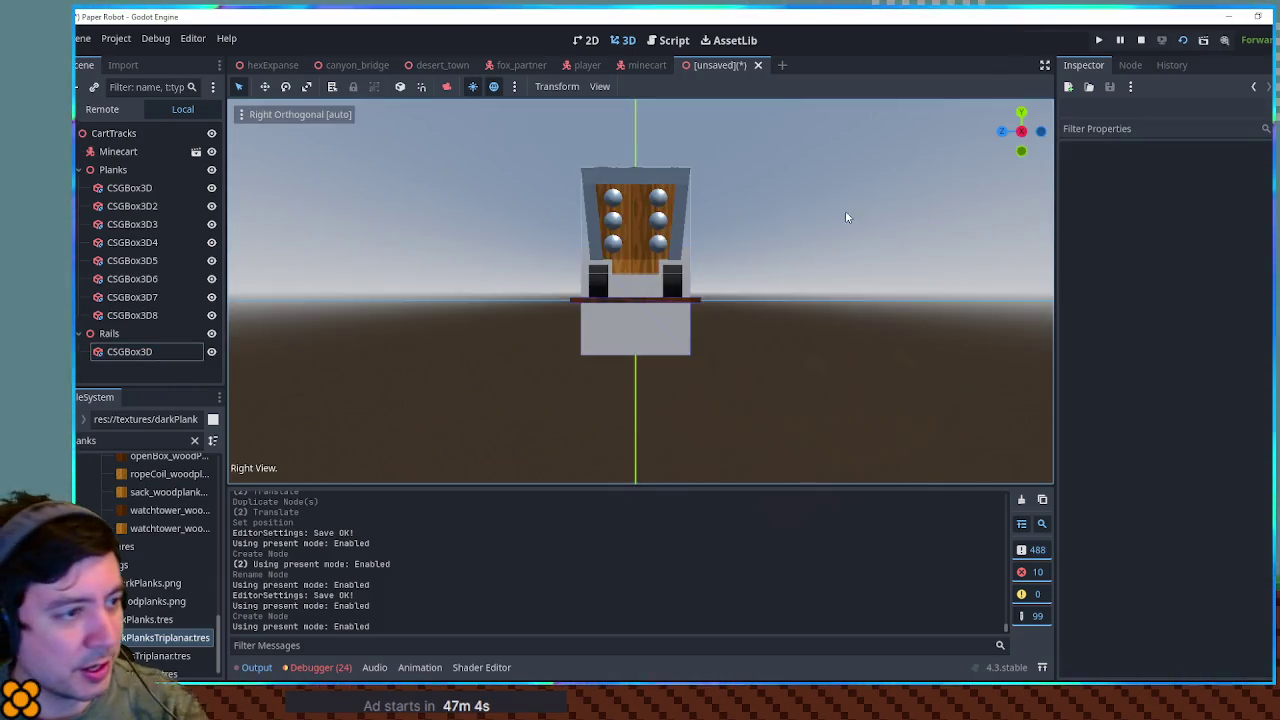
pyautogui.click(644, 337)
pyautogui.press('f')
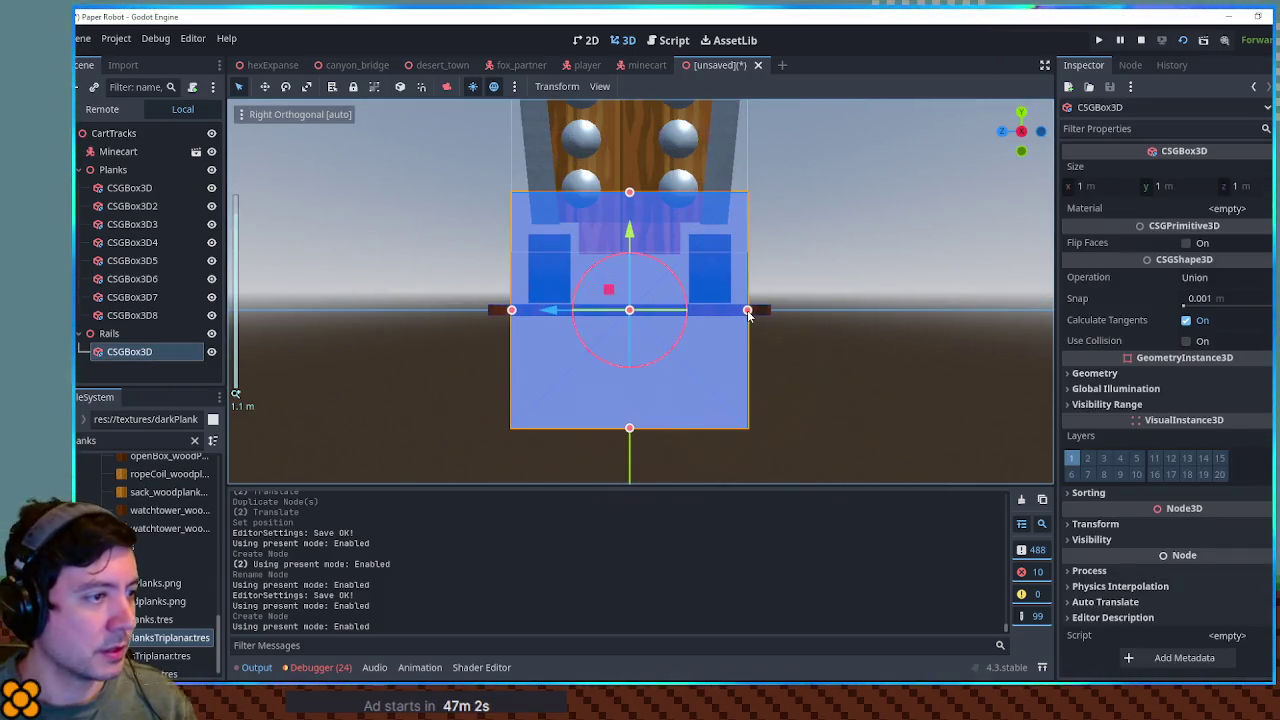
pyautogui.moveTo(748, 312); pyautogui.dragTo(644, 313)
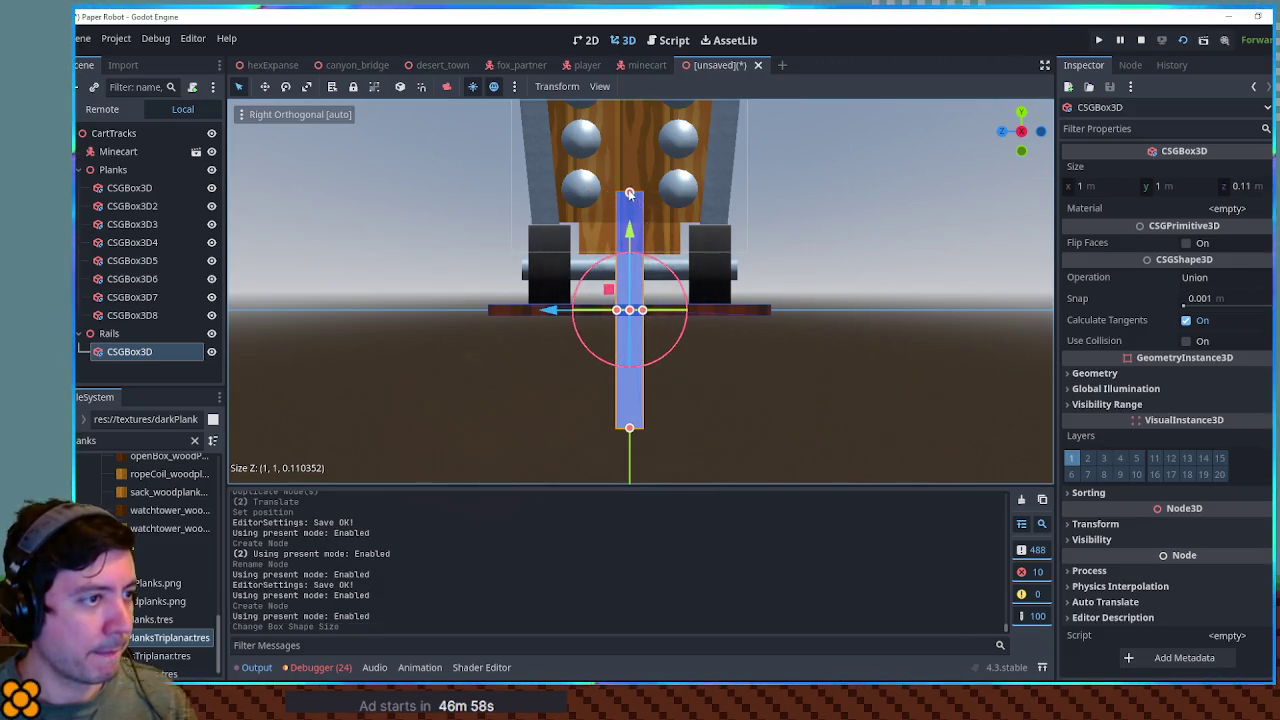
pyautogui.moveTo(629, 193); pyautogui.dragTo(628, 265)
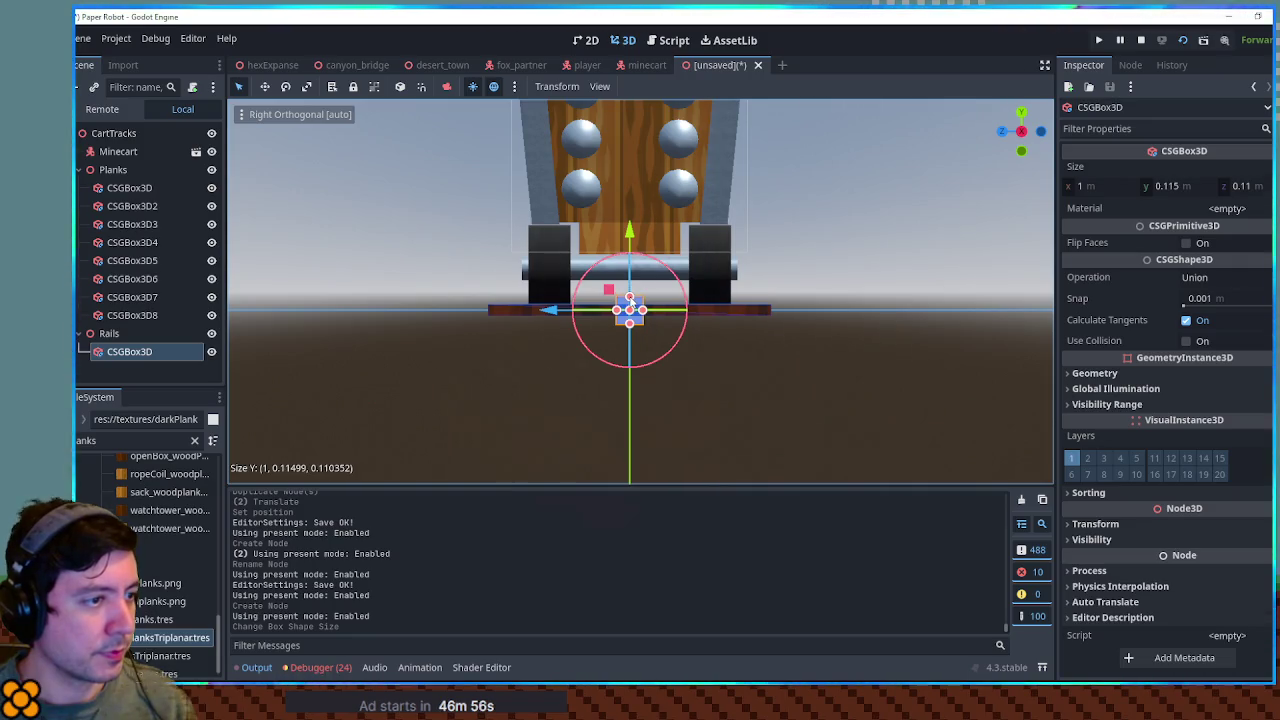
pyautogui.moveTo(629, 326); pyautogui.dragTo(629, 319)
pyautogui.moveTo(633, 232)
pyautogui.mouseDown()
pyautogui.moveTo(630, 301)
pyautogui.moveTo(474, 309)
pyautogui.moveTo(600, 300)
pyautogui.moveTo(696, 312)
pyautogui.moveTo(600, 372)
pyautogui.moveTo(443, 343)
pyautogui.moveTo(240, 343)
pyautogui.mouseUp()
pyautogui.click(296, 237)
pyautogui.scroll(-5, 297, 235)
pyautogui.moveTo(299, 235)
pyautogui.mouseDown()
pyautogui.moveTo(491, 286)
pyautogui.moveTo(477, 266)
pyautogui.moveTo(667, 322)
pyautogui.mouseUp()
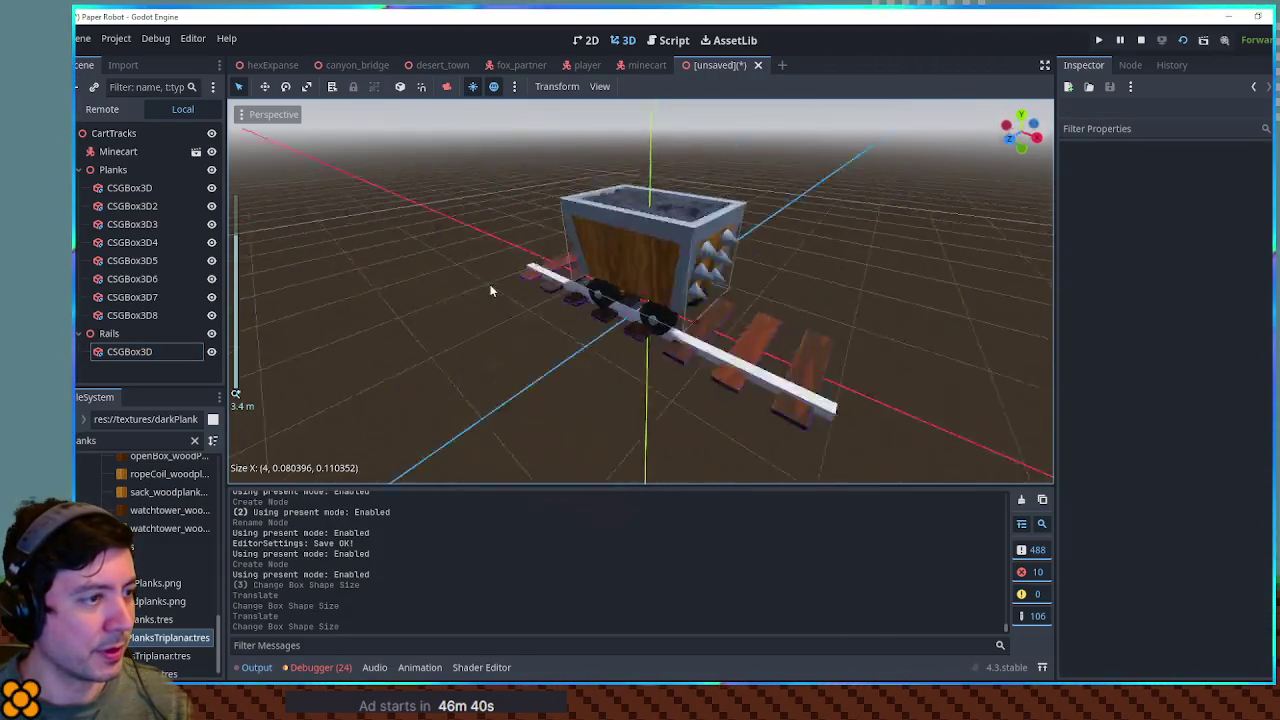
# In front view, thin the rail's height to about 0.035 m
pyautogui.click(667, 322)
pyautogui.press('KP_1')
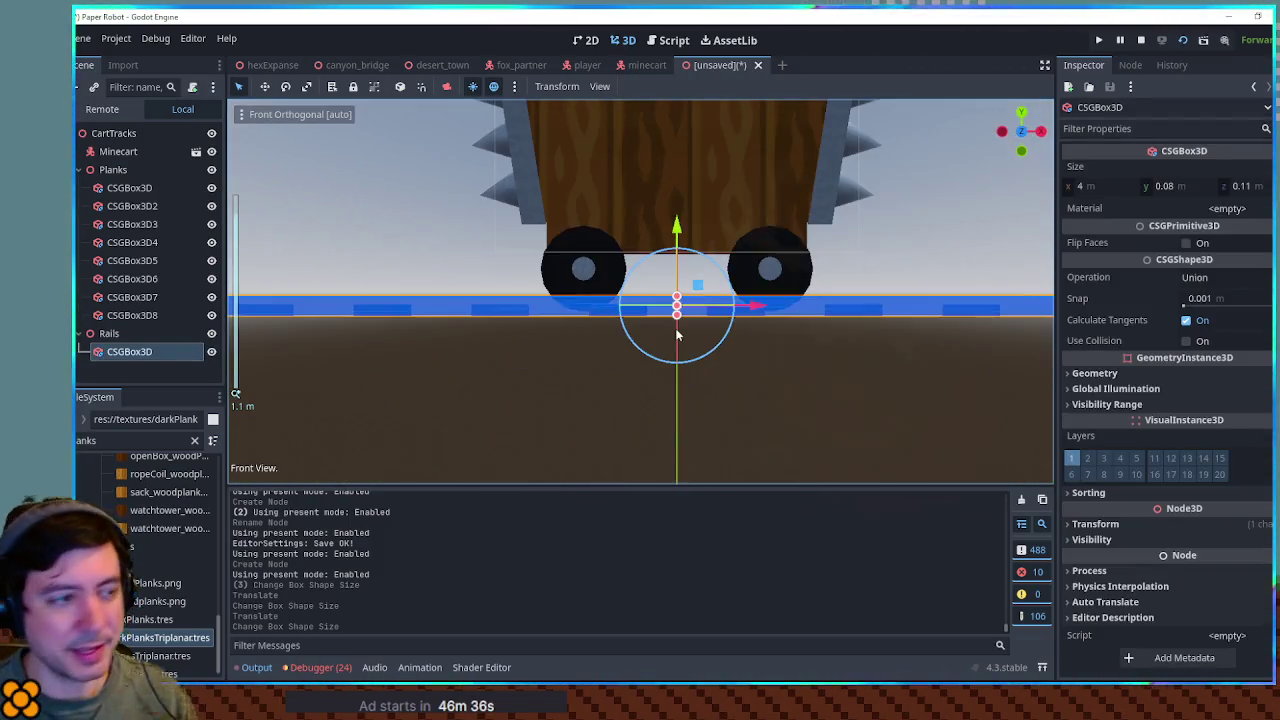
pyautogui.scroll(3, 685, 335)
pyautogui.moveTo(732, 322)
pyautogui.mouseDown()
pyautogui.moveTo(735, 334)
pyautogui.moveTo(739, 324)
pyautogui.mouseUp()
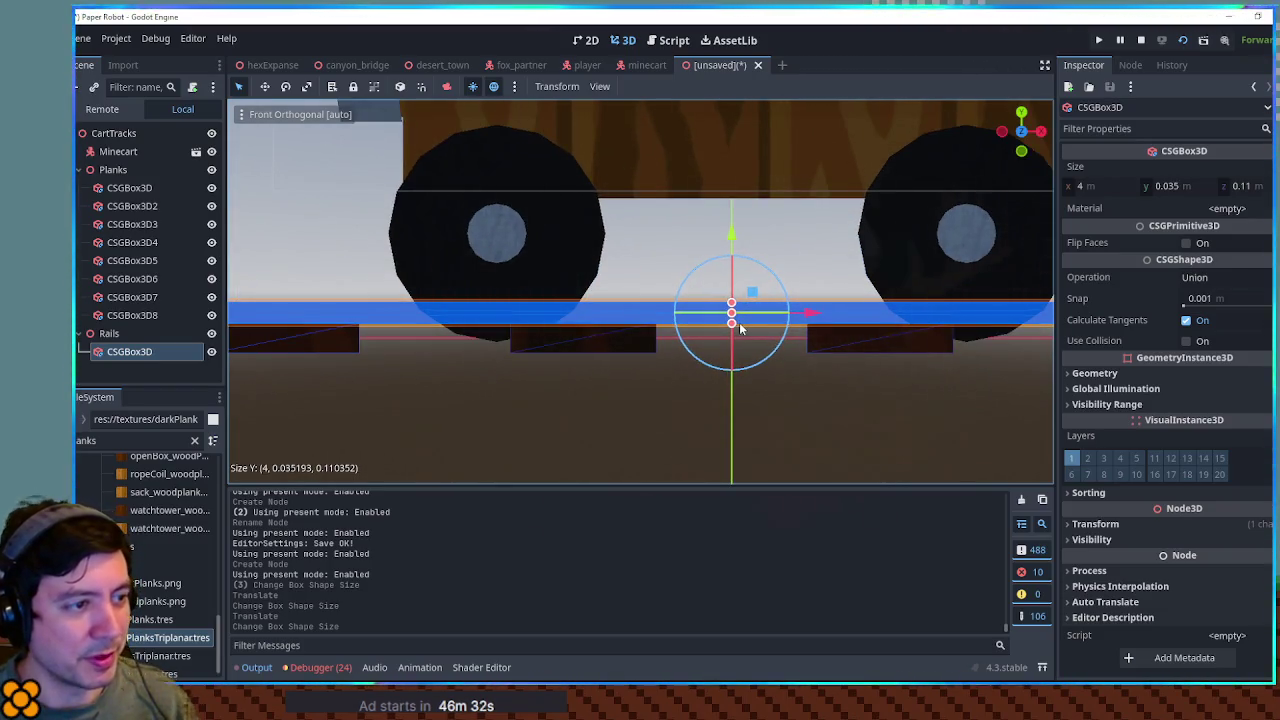
pyautogui.click(699, 394)
pyautogui.scroll(-3, 699, 394)
pyautogui.moveTo(699, 394)
pyautogui.mouseDown()
pyautogui.moveTo(568, 311)
pyautogui.moveTo(754, 300)
pyautogui.moveTo(640, 300)
pyautogui.mouseUp()
pyautogui.scroll(-3, 700, 310)
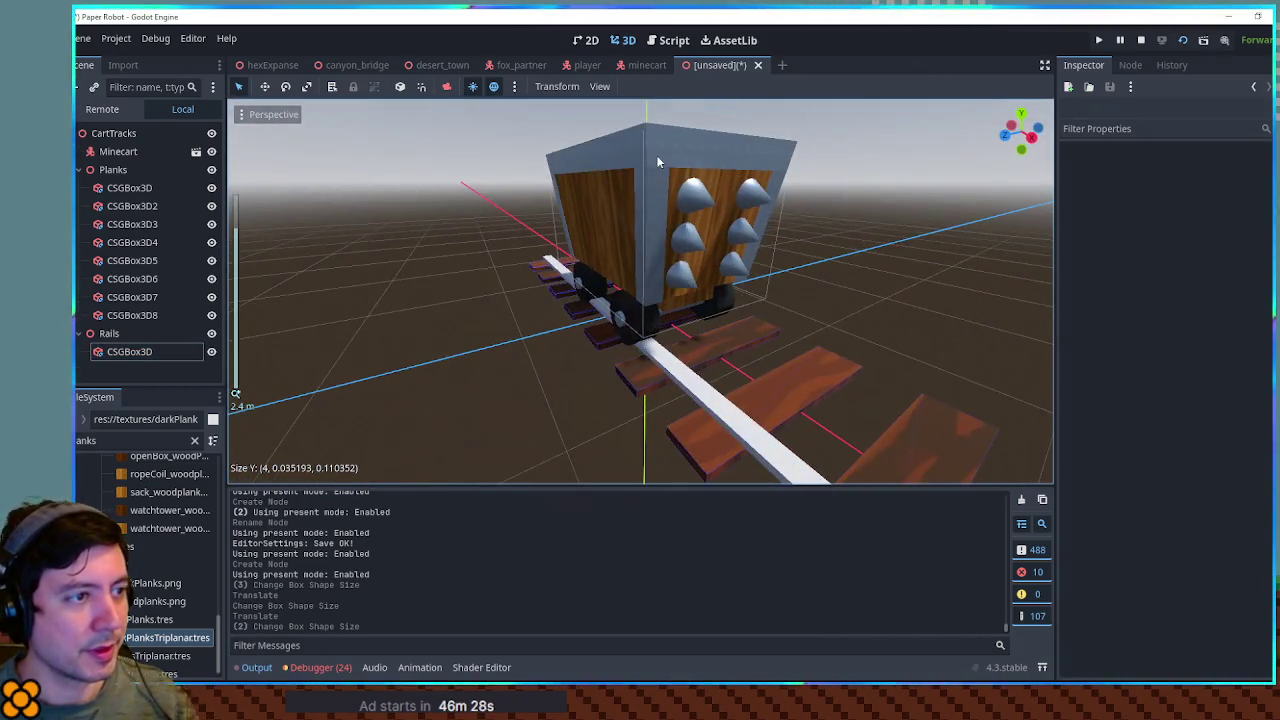
# Copy the minecart Brace's metal material and paste it onto the rail
pyautogui.click(196, 152)
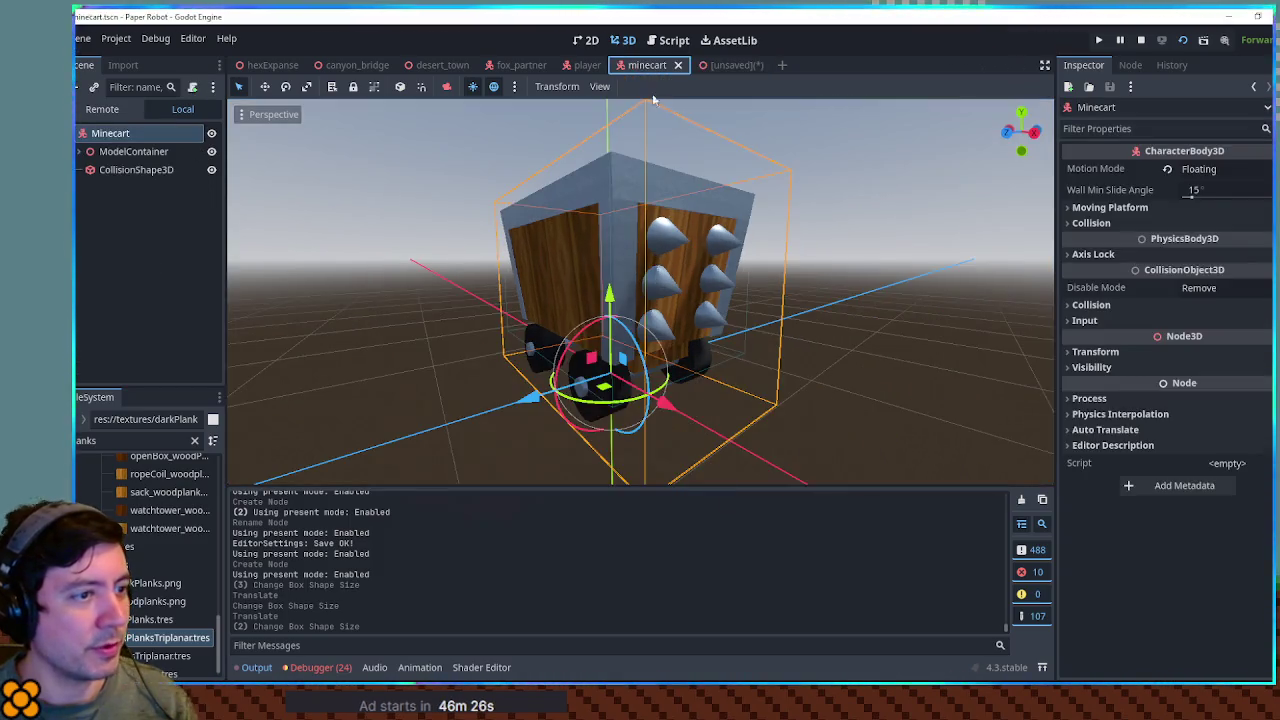
pyautogui.click(614, 170)
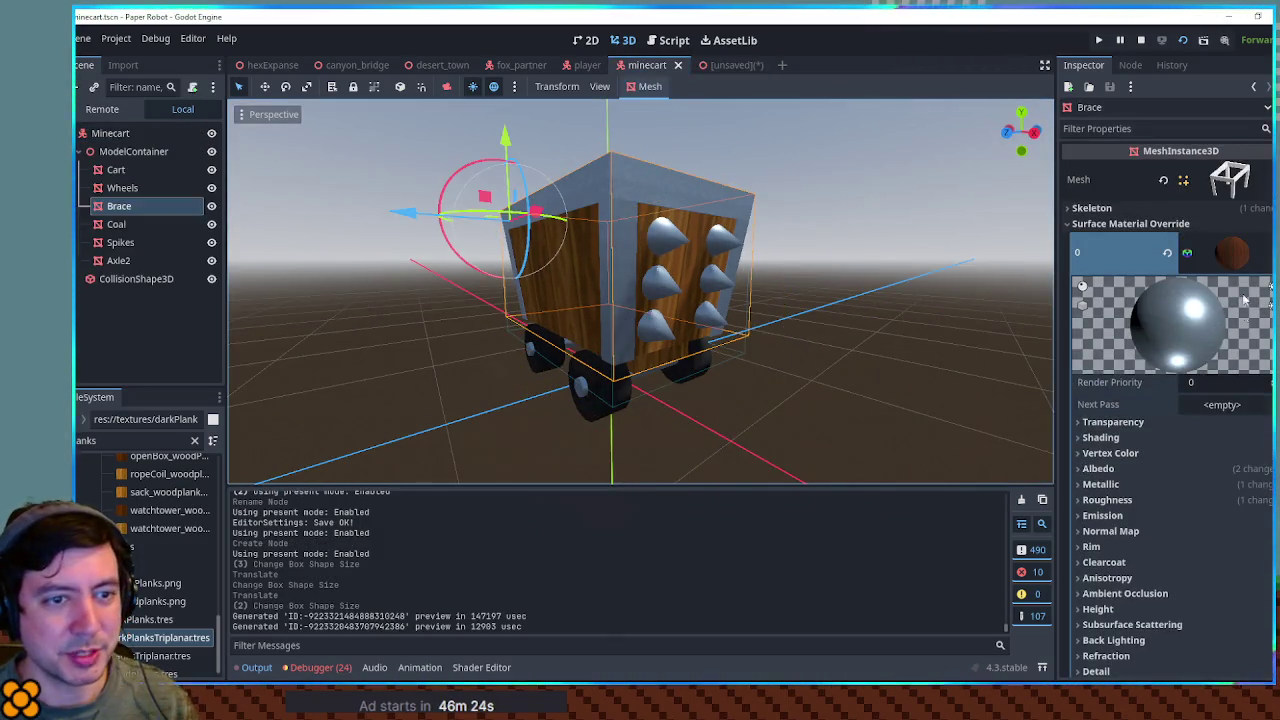
pyautogui.click(1230, 253)
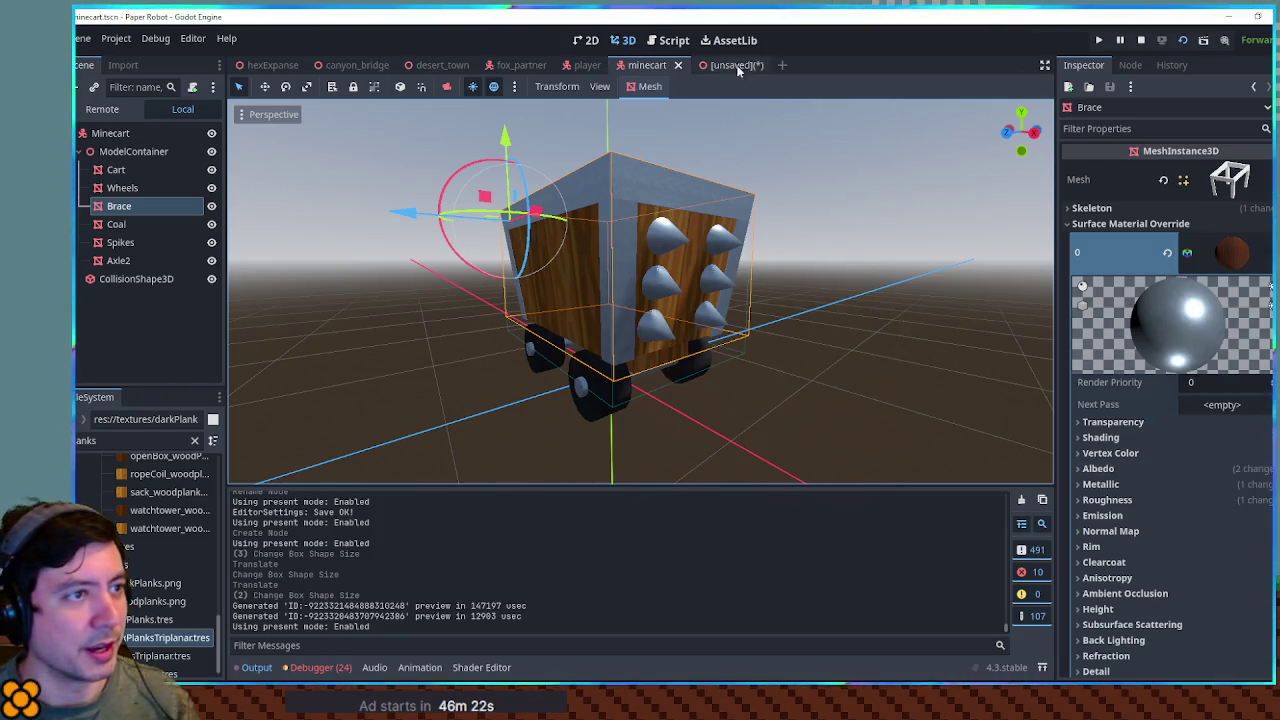
pyautogui.click(730, 65)
pyautogui.click(1250, 208)
pyautogui.click(1230, 314)
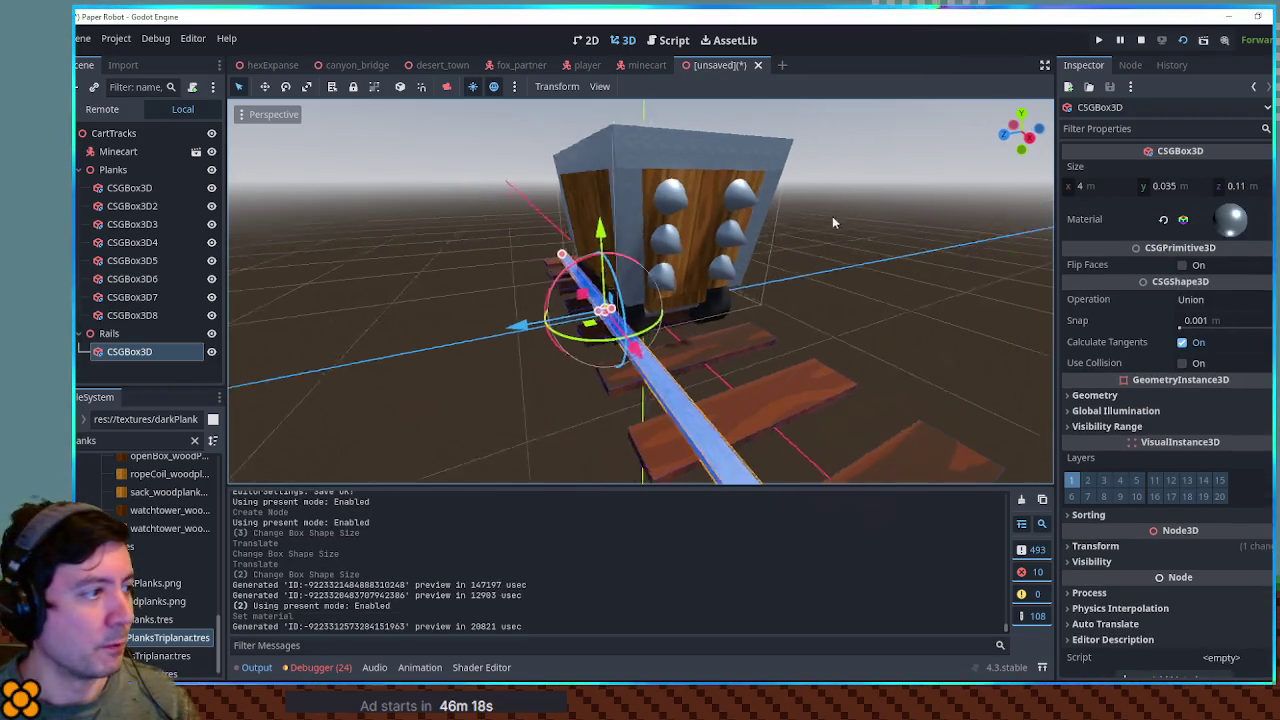
# Duplicate the rail, set the copy's Z position to -0.342, and save the scene
pyautogui.hotkey('ctrl', 'd')
pyautogui.click(1163, 530)
pyautogui.click(1240, 566)
pyautogui.write('-0.342')
pyautogui.press('Return')
pyautogui.click(948, 445)
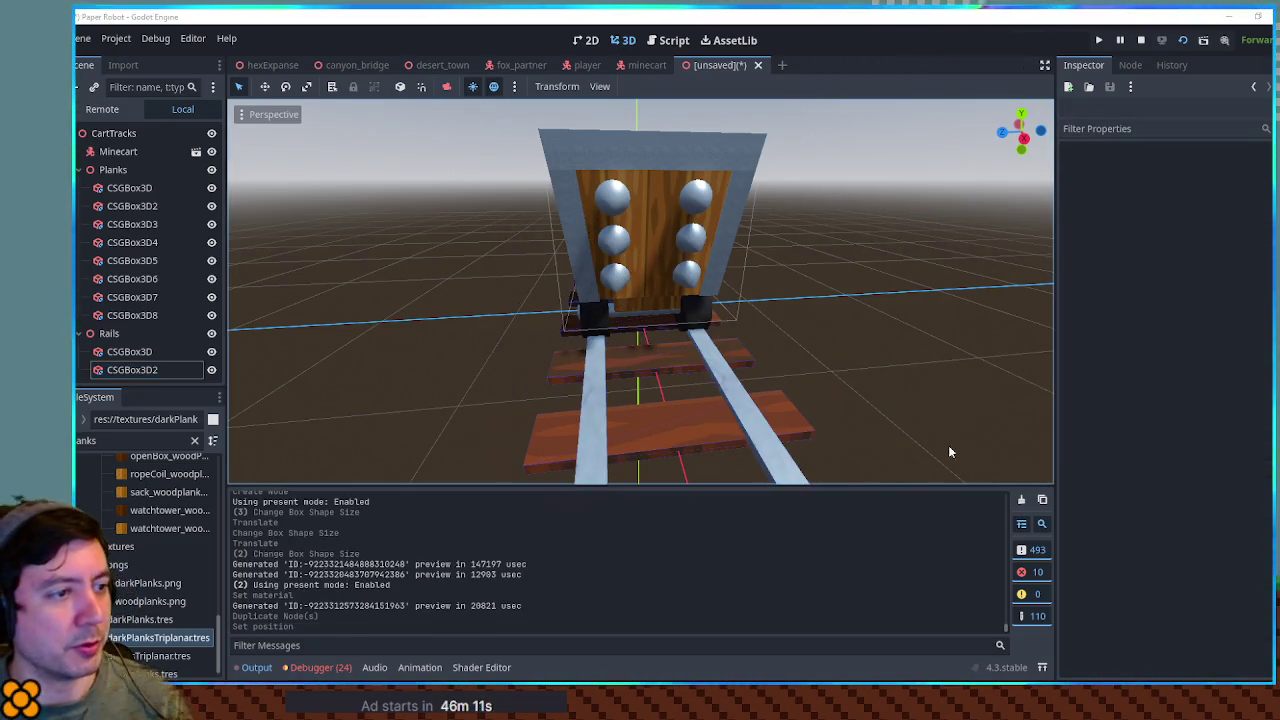
pyautogui.hotkey('ctrl', 's')
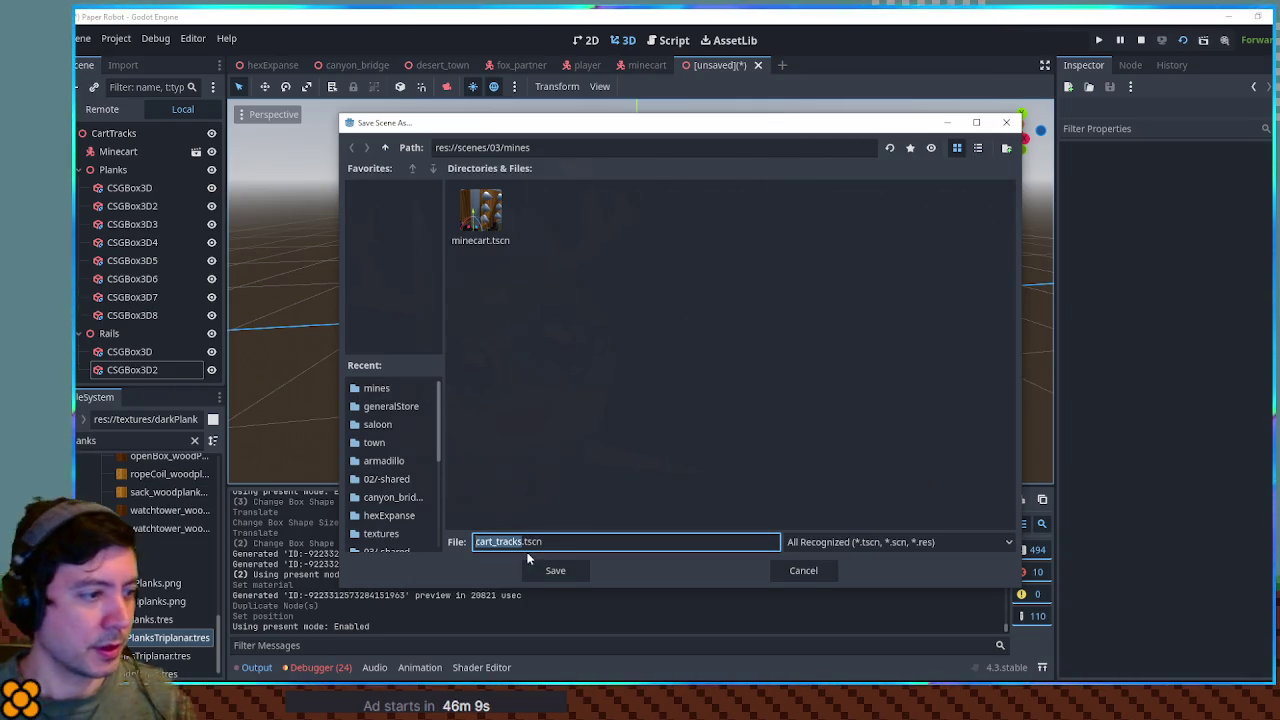
# Save the scene as cart_tracks_straight.tscn
pyautogui.press('Right')
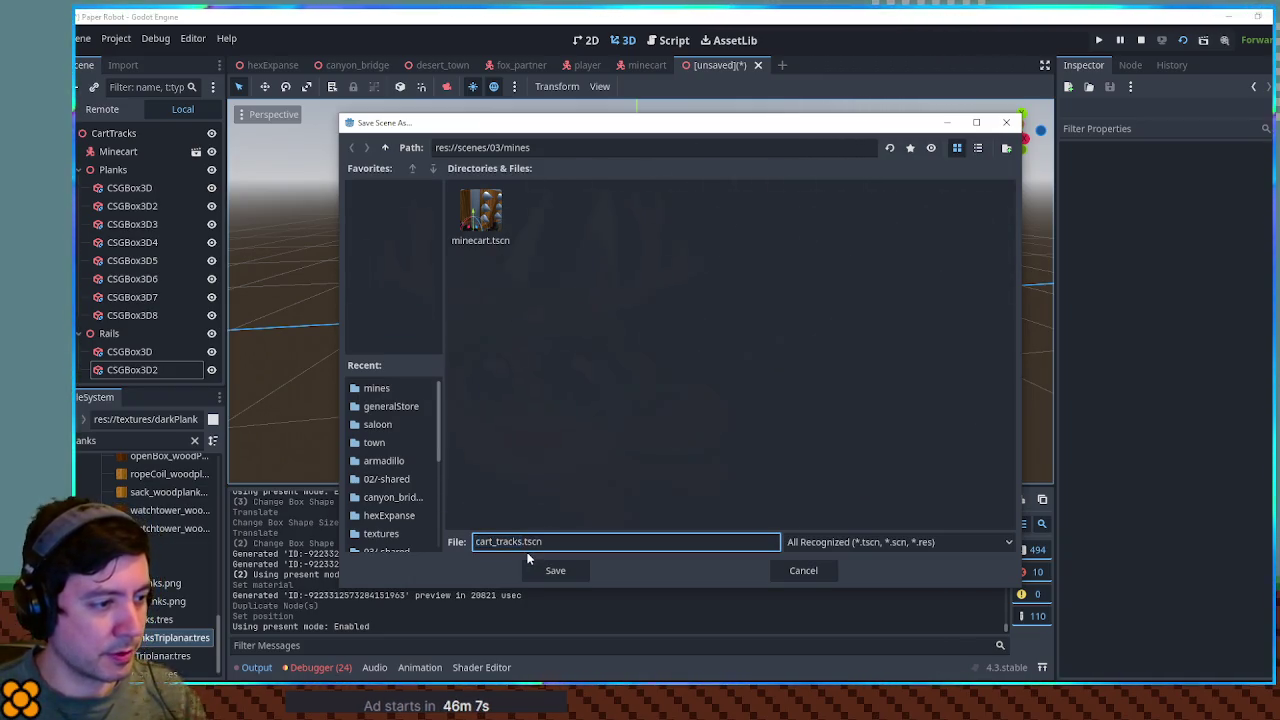
pyautogui.write('_straight')
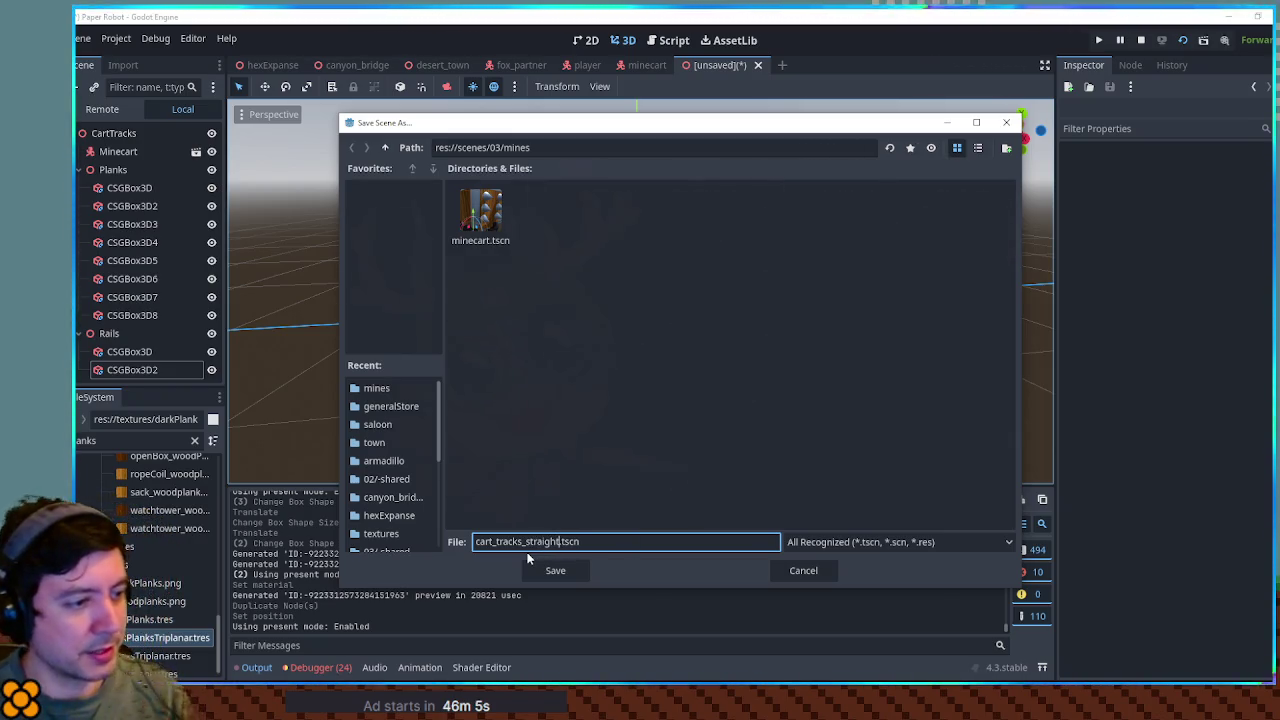
pyautogui.click(528, 560)
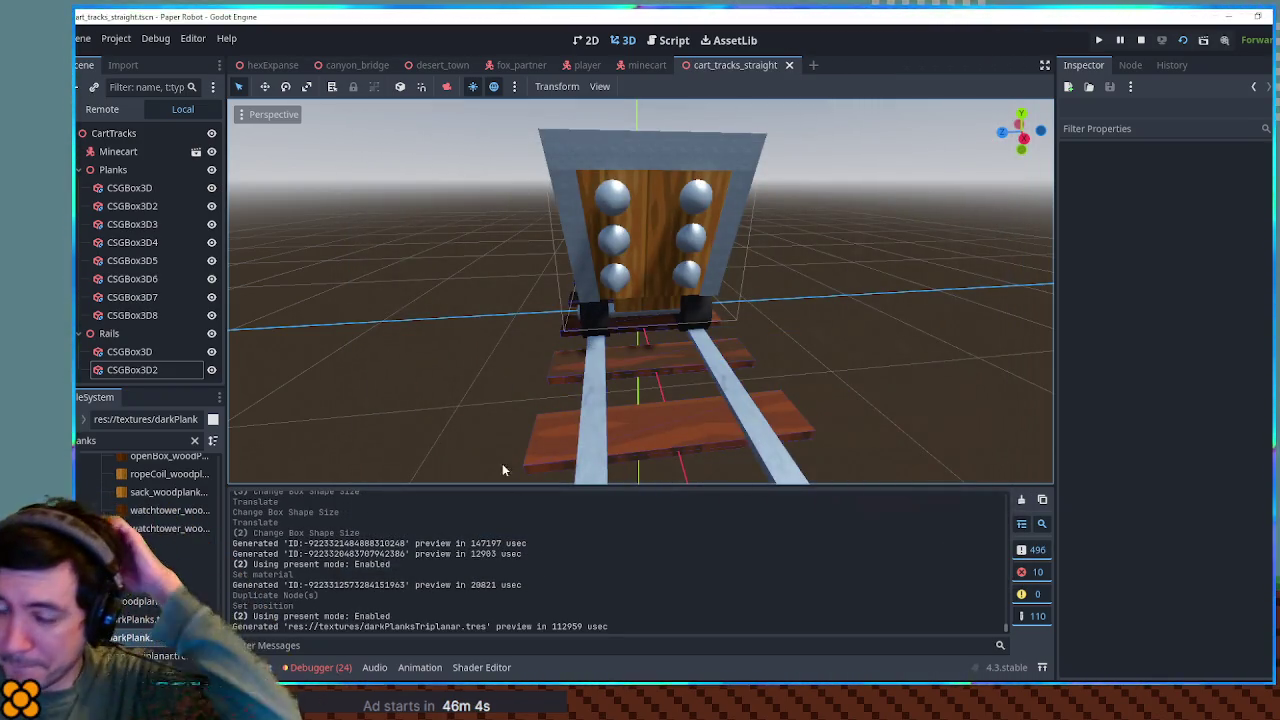
# Delete the Minecart node from the track scene and save it again
pyautogui.moveTo(743, 414)
pyautogui.mouseDown()
pyautogui.moveTo(837, 331)
pyautogui.moveTo(918, 366)
pyautogui.moveTo(851, 321)
pyautogui.mouseUp()
pyautogui.click(128, 153)
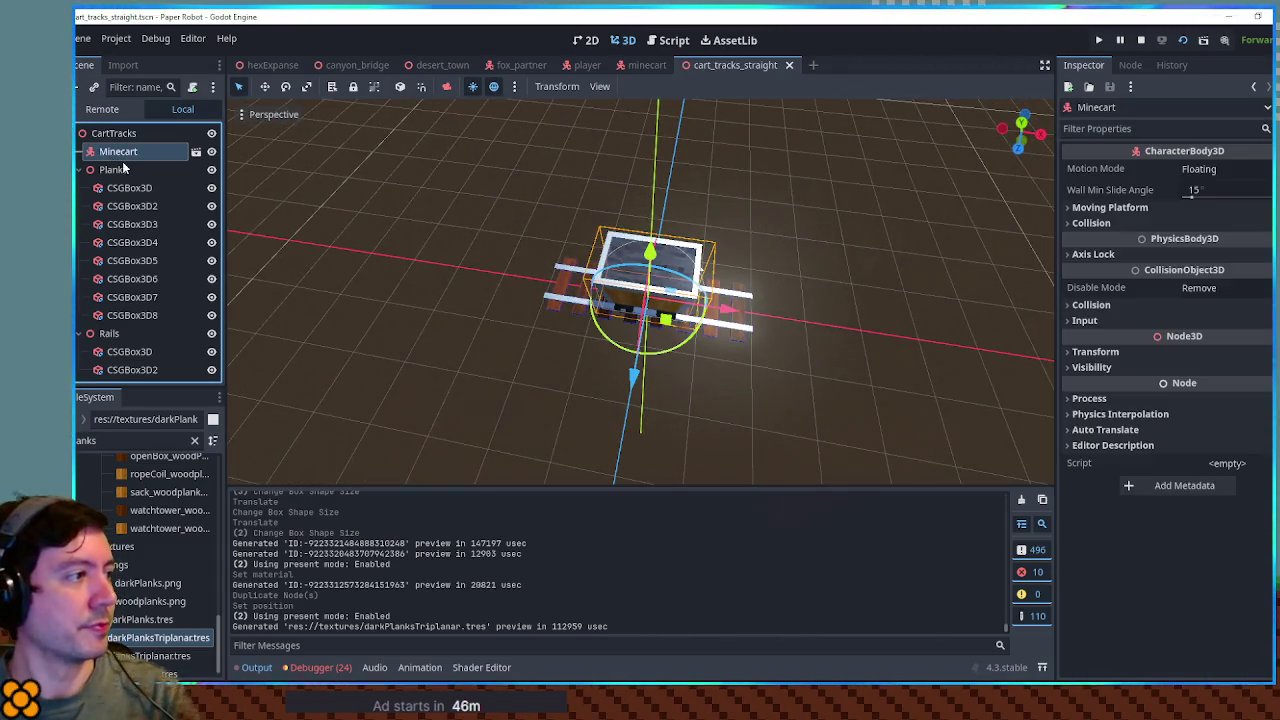
pyautogui.press('Delete')
pyautogui.hotkey('ctrl', 's')
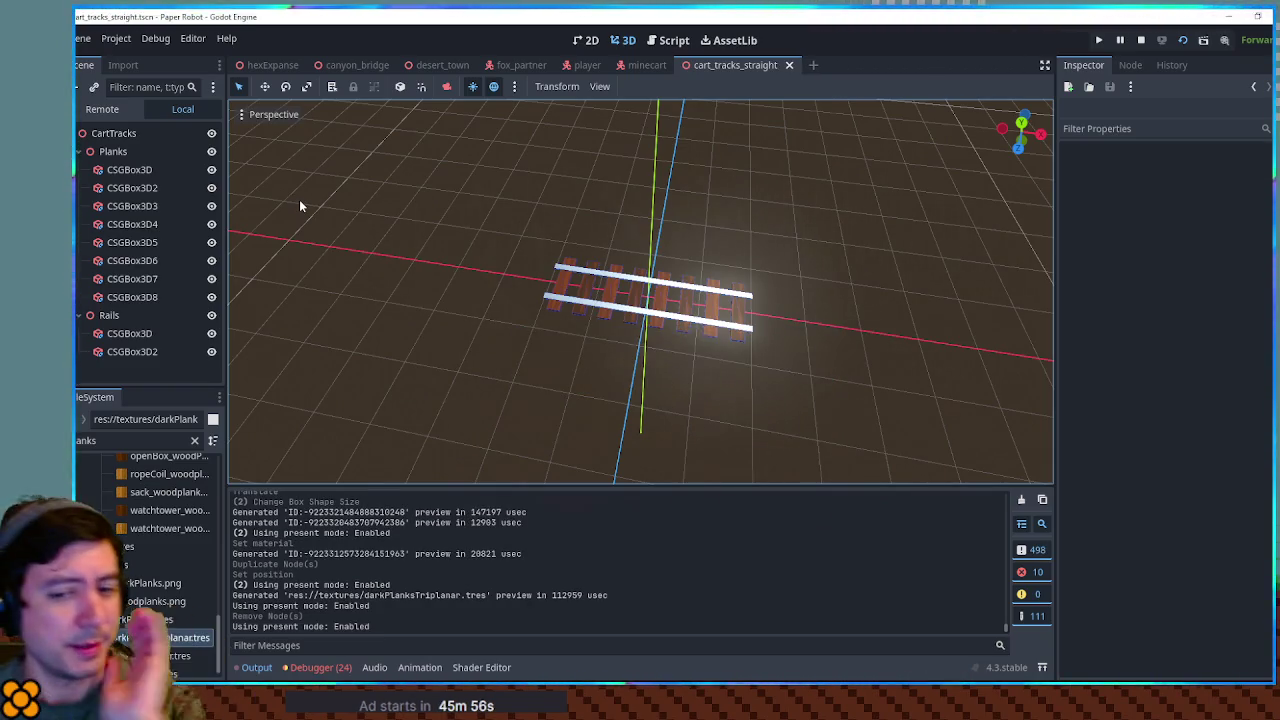
pyautogui.moveTo(321, 171)
pyautogui.mouseDown()
pyautogui.moveTo(657, 300)
pyautogui.moveTo(663, 340)
pyautogui.moveTo(594, 157)
pyautogui.moveTo(737, 316)
pyautogui.mouseUp()
pyautogui.scroll(5, 737, 320)
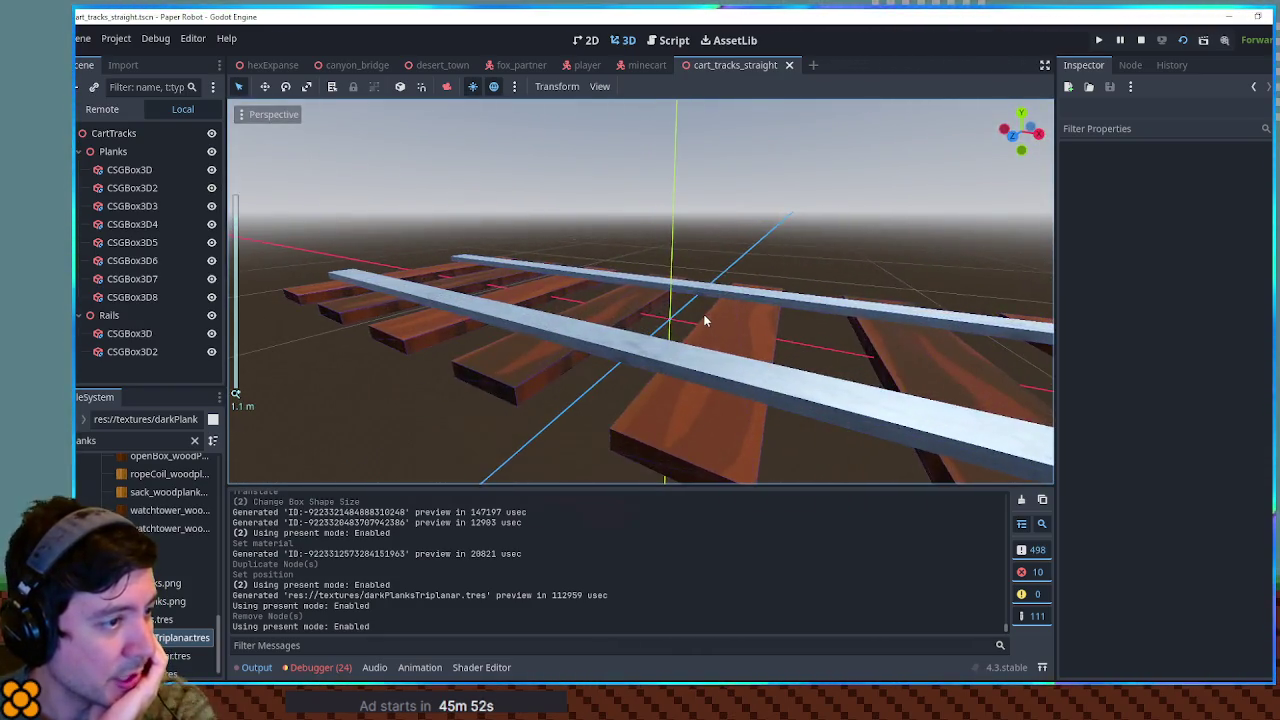
pyautogui.scroll(-8, 717, 371)
pyautogui.moveTo(717, 378); pyautogui.dragTo(625, 298)
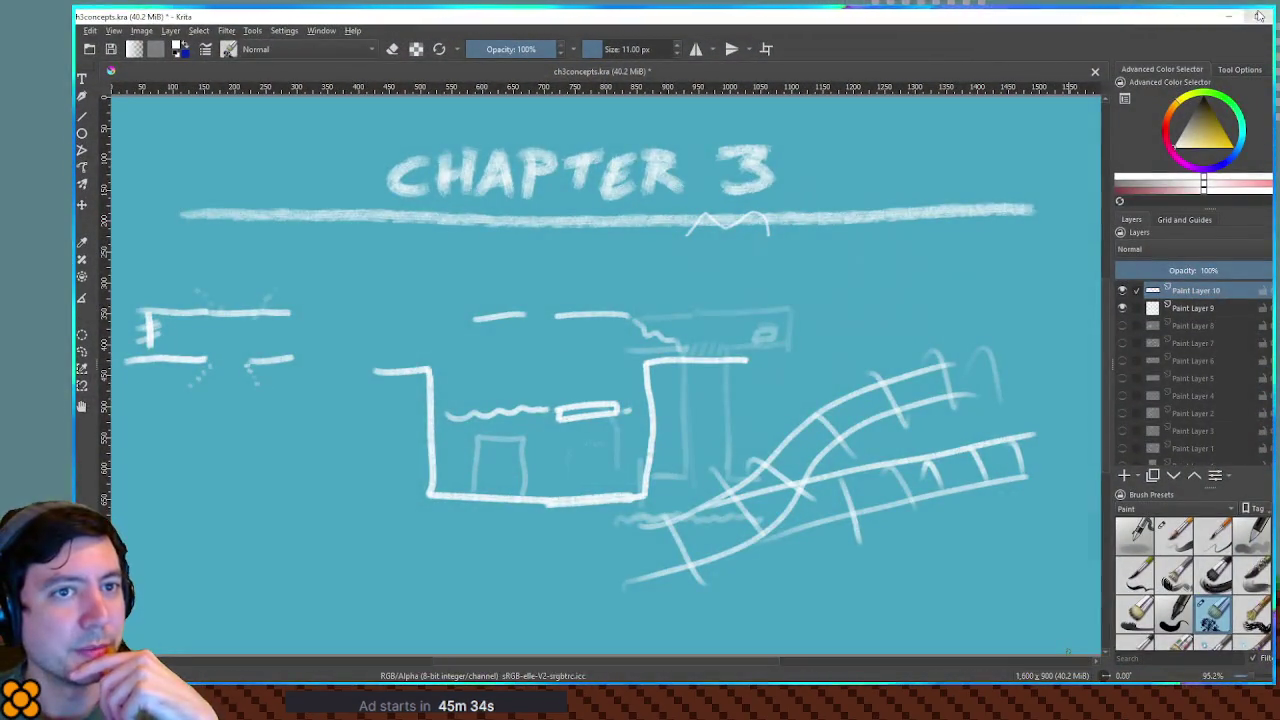
# Close the Krita concept sketch, saving its changes, and view the Godot track again
pyautogui.click(1094, 71)
pyautogui.click(649, 374)
pyautogui.moveTo(713, 314)
pyautogui.mouseDown()
pyautogui.moveTo(749, 240)
pyautogui.moveTo(883, 304)
pyautogui.moveTo(763, 263)
pyautogui.moveTo(985, 314)
pyautogui.moveTo(820, 289)
pyautogui.moveTo(974, 364)
pyautogui.moveTo(926, 357)
pyautogui.moveTo(860, 310)
pyautogui.mouseUp()
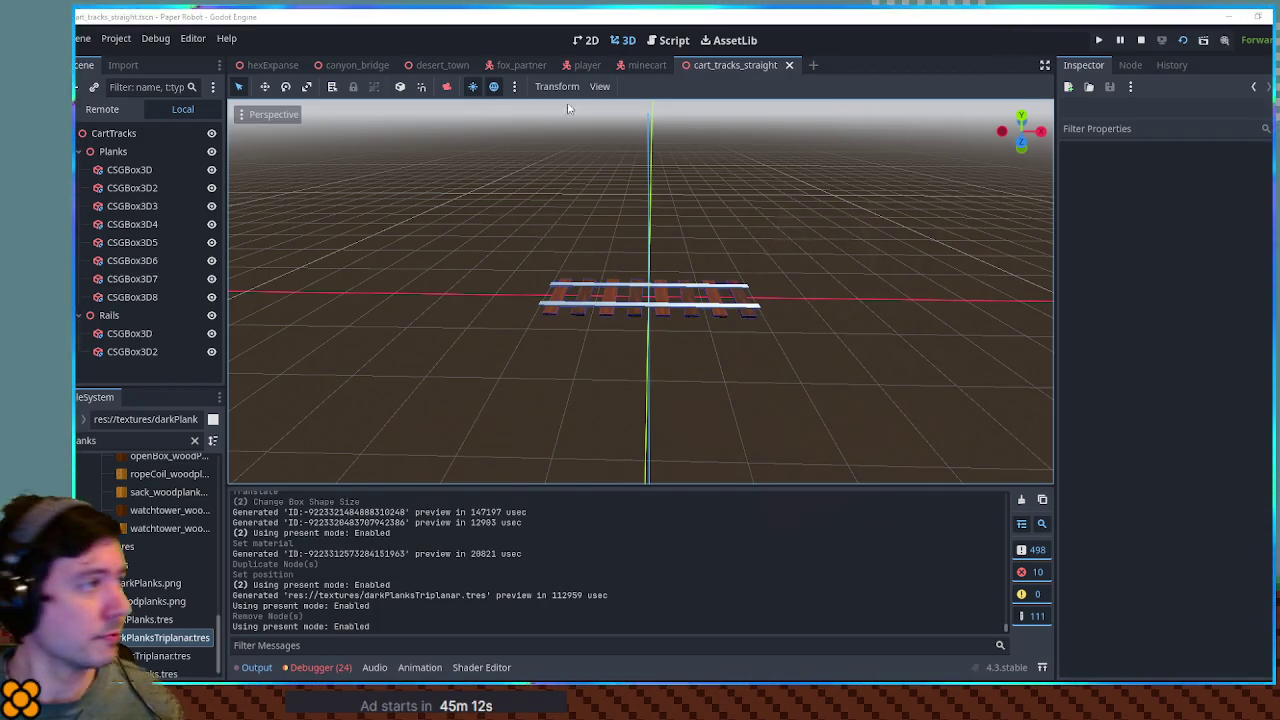
# Duplicate the Planks and Rails groups together and undo dragging the copy away
pyautogui.click(100, 134)
pyautogui.click(80, 151)
pyautogui.click(80, 169)
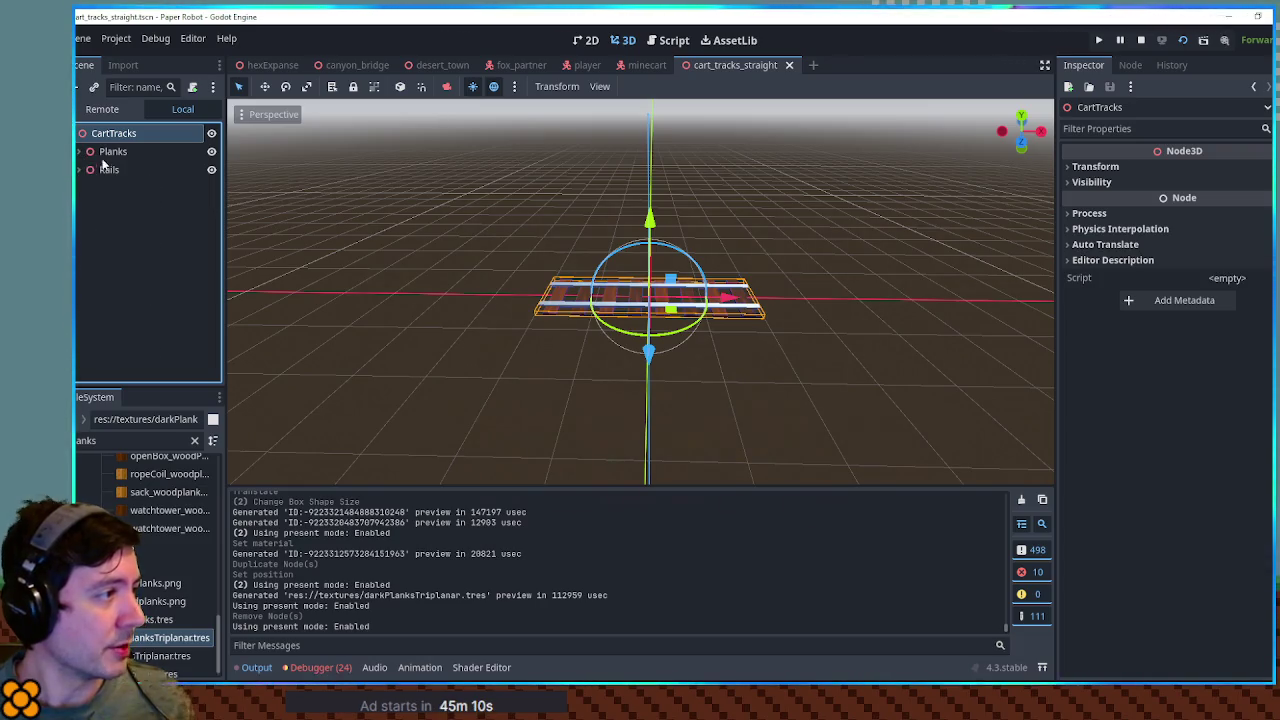
pyautogui.click(113, 151)
pyautogui.keyDown('shift'); pyautogui.click(109, 170); pyautogui.keyUp('shift')
pyautogui.hotkey('ctrl', 'd')
pyautogui.moveTo(740, 298)
pyautogui.mouseDown()
pyautogui.moveTo(1026, 304)
pyautogui.moveTo(532, 306)
pyautogui.moveTo(705, 288)
pyautogui.moveTo(859, 295)
pyautogui.moveTo(818, 302)
pyautogui.mouseUp()
pyautogui.scroll(-5, 705, 288)
pyautogui.click(905, 340)
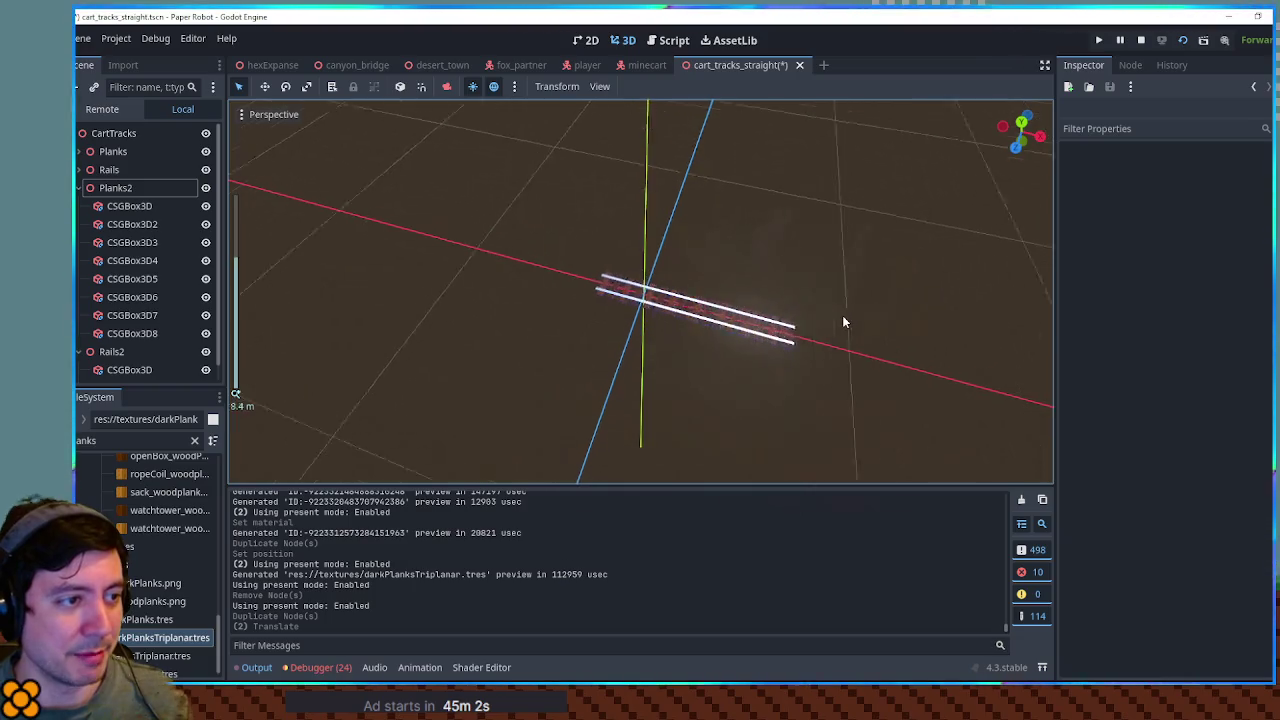
pyautogui.scroll(3, 842, 315)
pyautogui.scroll(2, 897, 368)
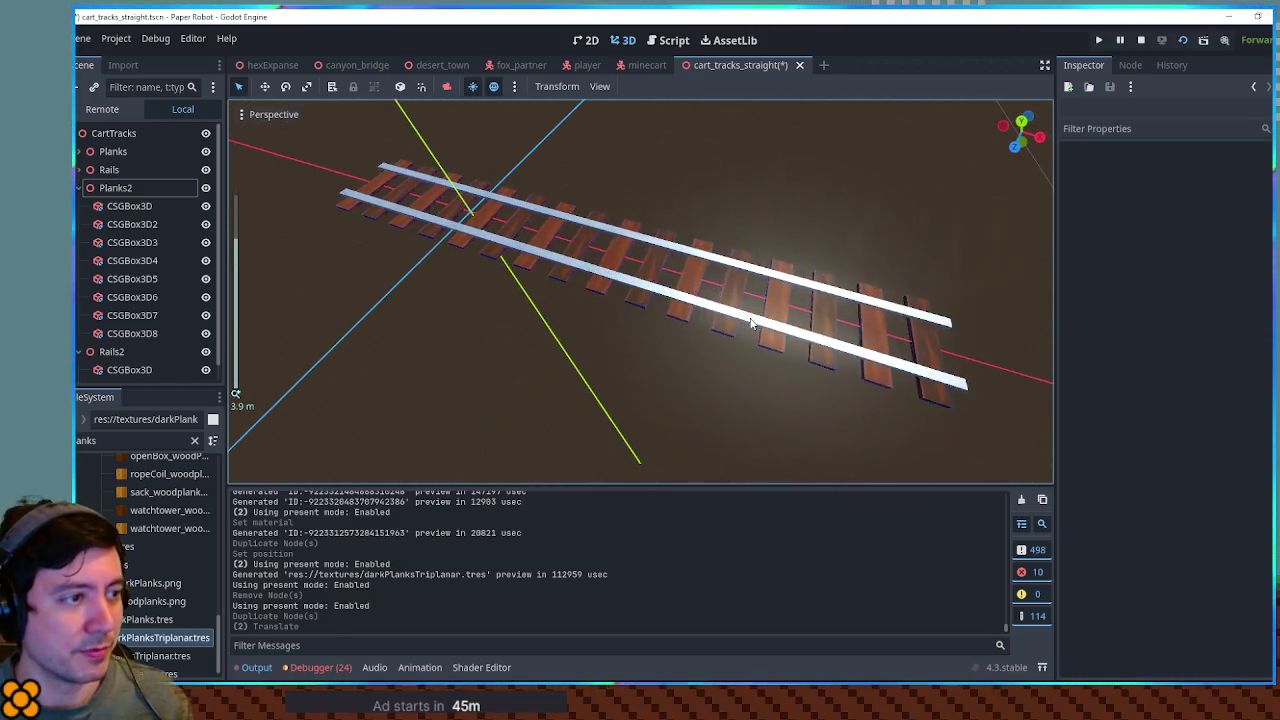
pyautogui.hotkey('ctrl', 'z')
pyautogui.hotkey('ctrl', 'z')
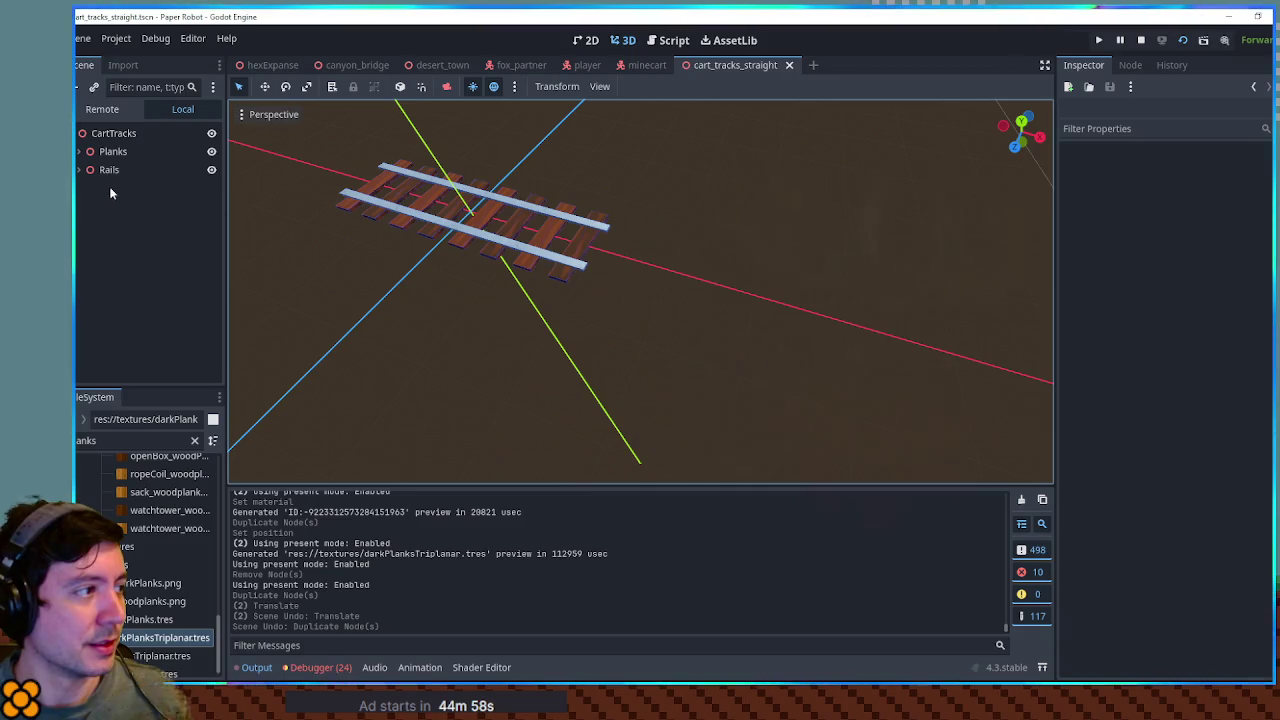
# Duplicate both groups once more, undo the copy's move, then filter files by 'bridge'
pyautogui.scroll(-3, 597, 262)
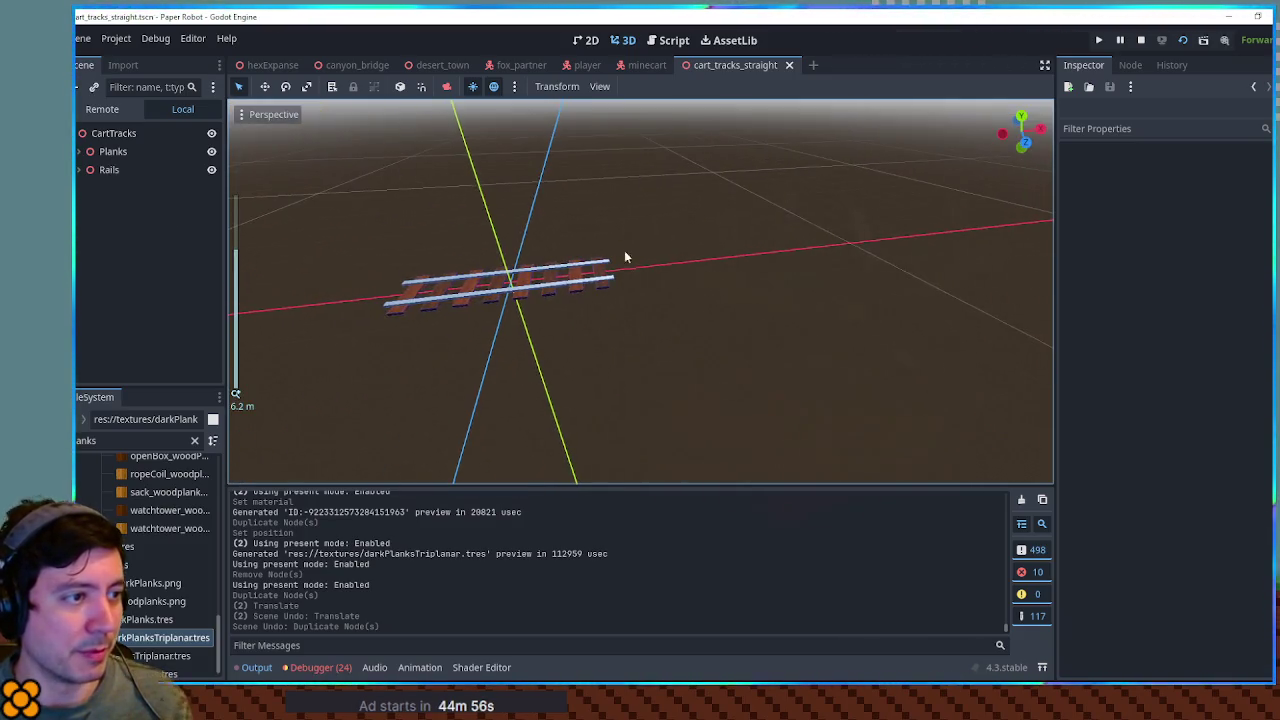
pyautogui.click(100, 151)
pyautogui.keyDown('shift'); pyautogui.click(115, 170); pyautogui.keyUp('shift')
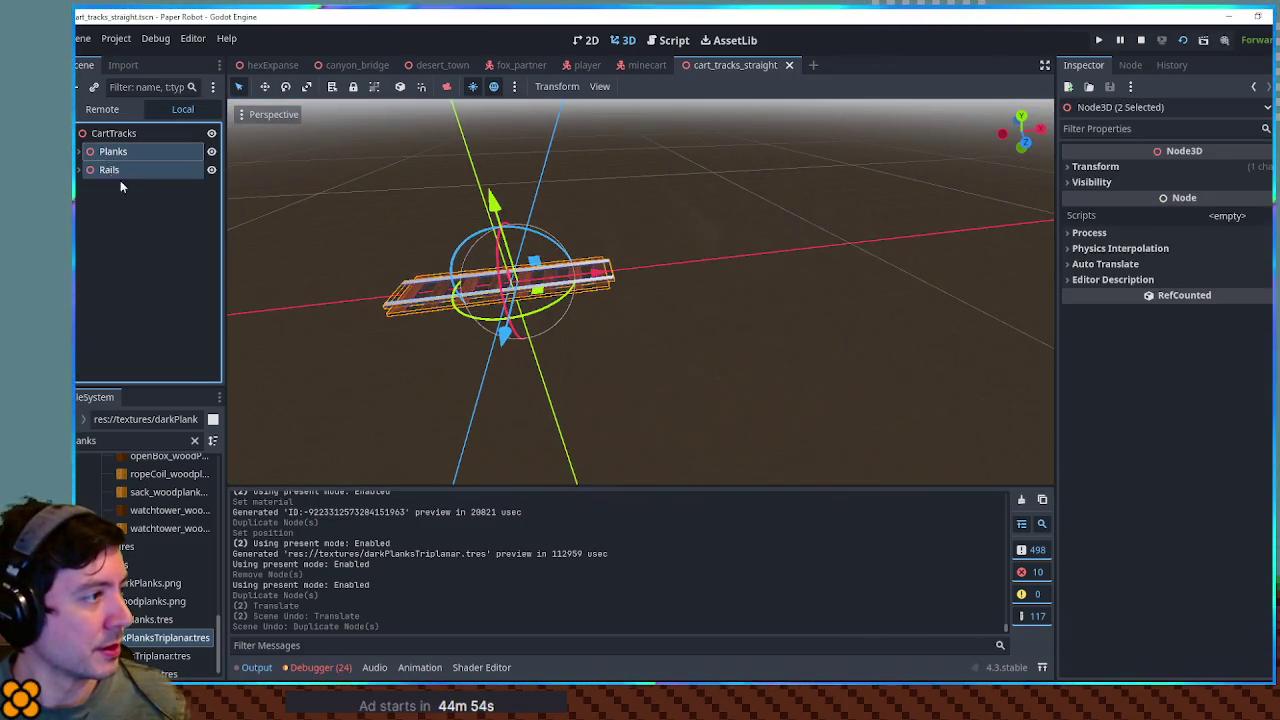
pyautogui.hotkey('ctrl', 'd')
pyautogui.moveTo(497, 325)
pyautogui.mouseDown()
pyautogui.moveTo(477, 363)
pyautogui.moveTo(520, 362)
pyautogui.mouseUp()
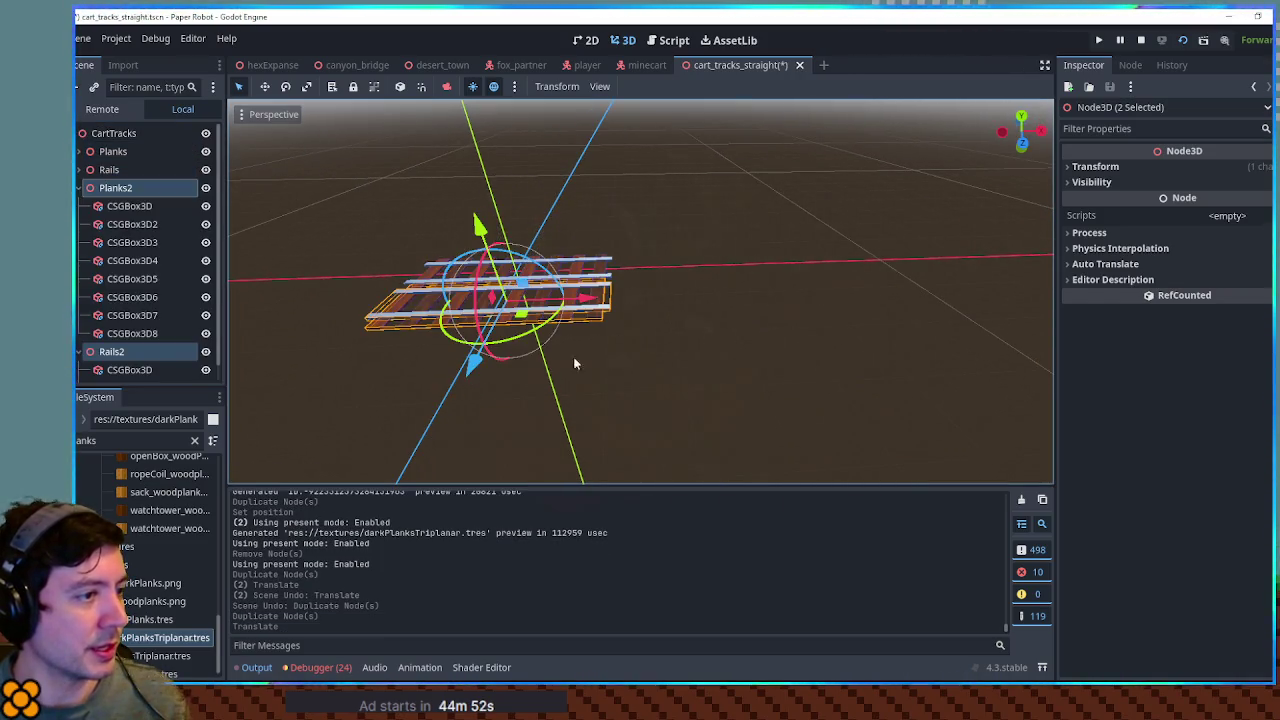
pyautogui.click(700, 315)
pyautogui.scroll(2, 645, 273)
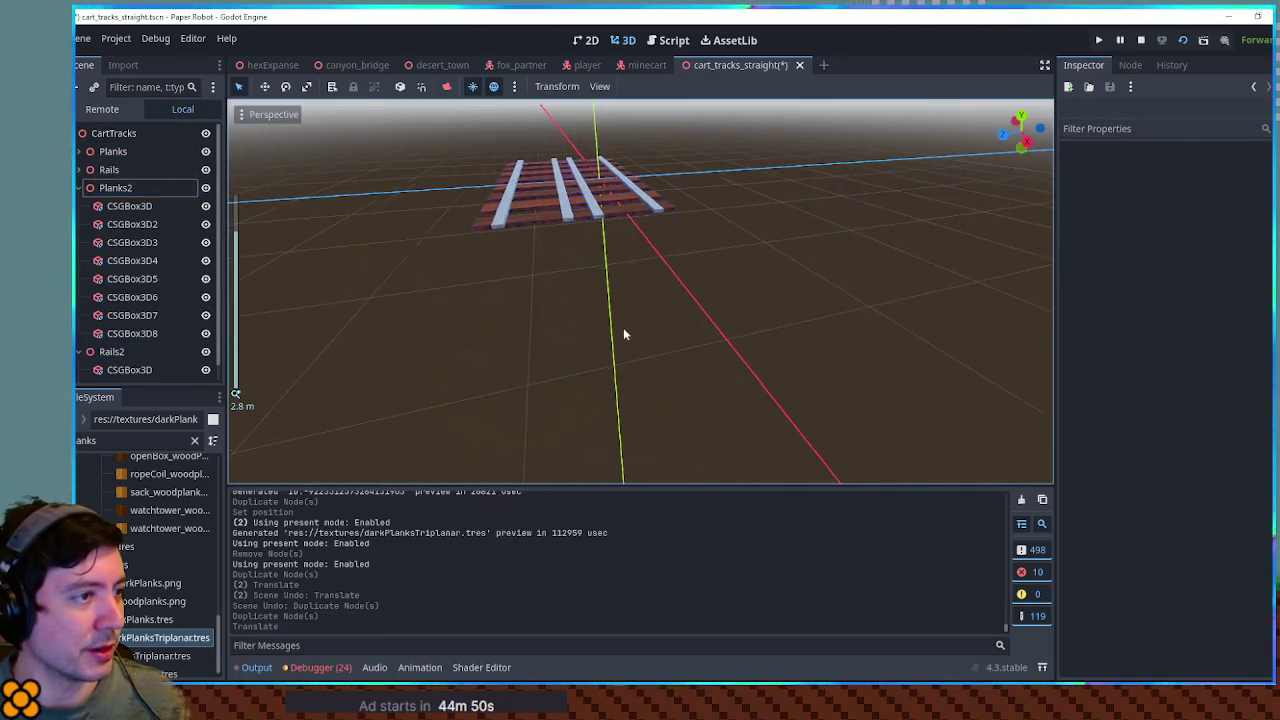
pyautogui.scroll(4, 620, 330)
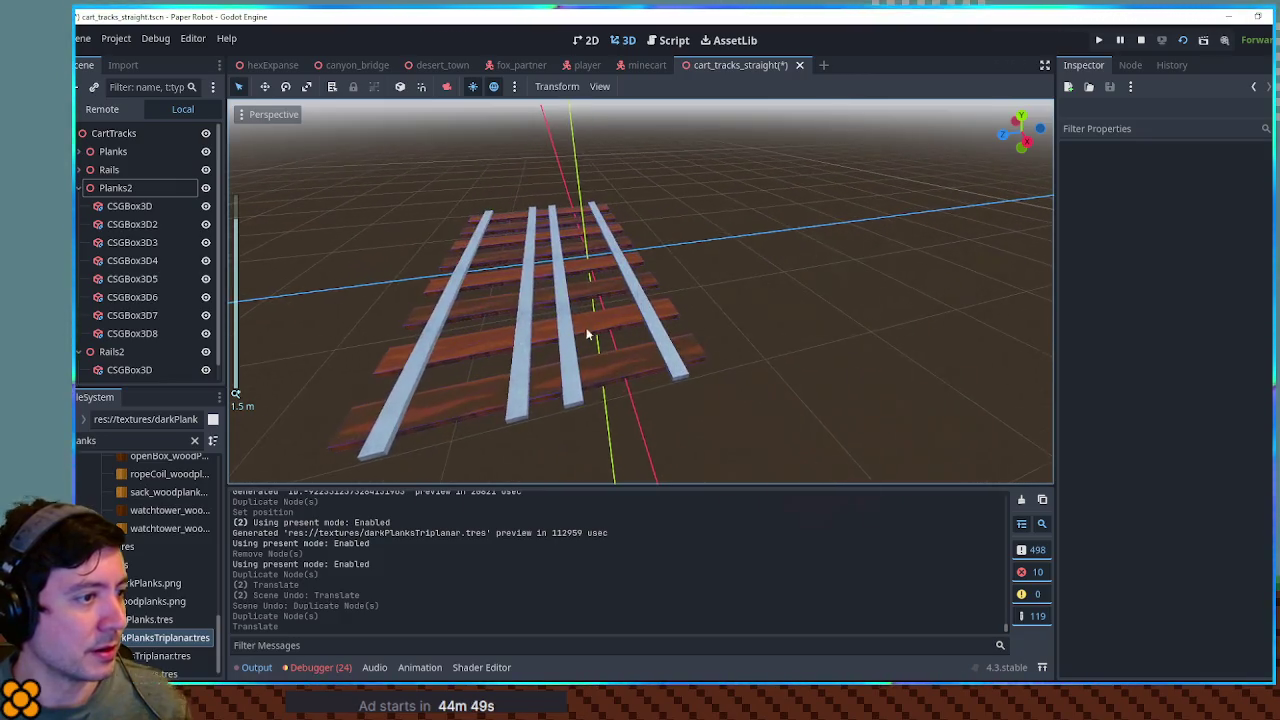
pyautogui.moveTo(588, 335)
pyautogui.mouseDown()
pyautogui.moveTo(740, 305)
pyautogui.moveTo(689, 337)
pyautogui.moveTo(553, 237)
pyautogui.moveTo(477, 268)
pyautogui.moveTo(714, 303)
pyautogui.moveTo(846, 223)
pyautogui.moveTo(814, 197)
pyautogui.moveTo(776, 287)
pyautogui.mouseUp()
pyautogui.hotkey('ctrl', 'z')
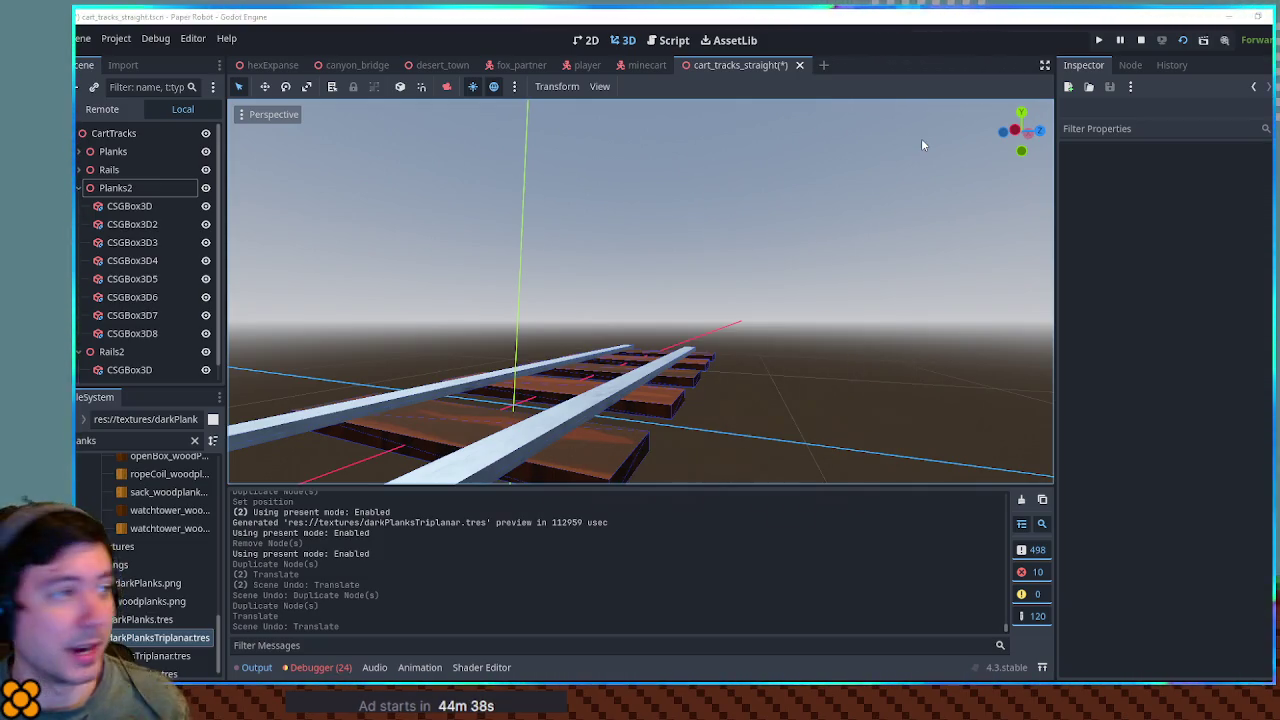
pyautogui.click(194, 440)
pyautogui.write('bridge')
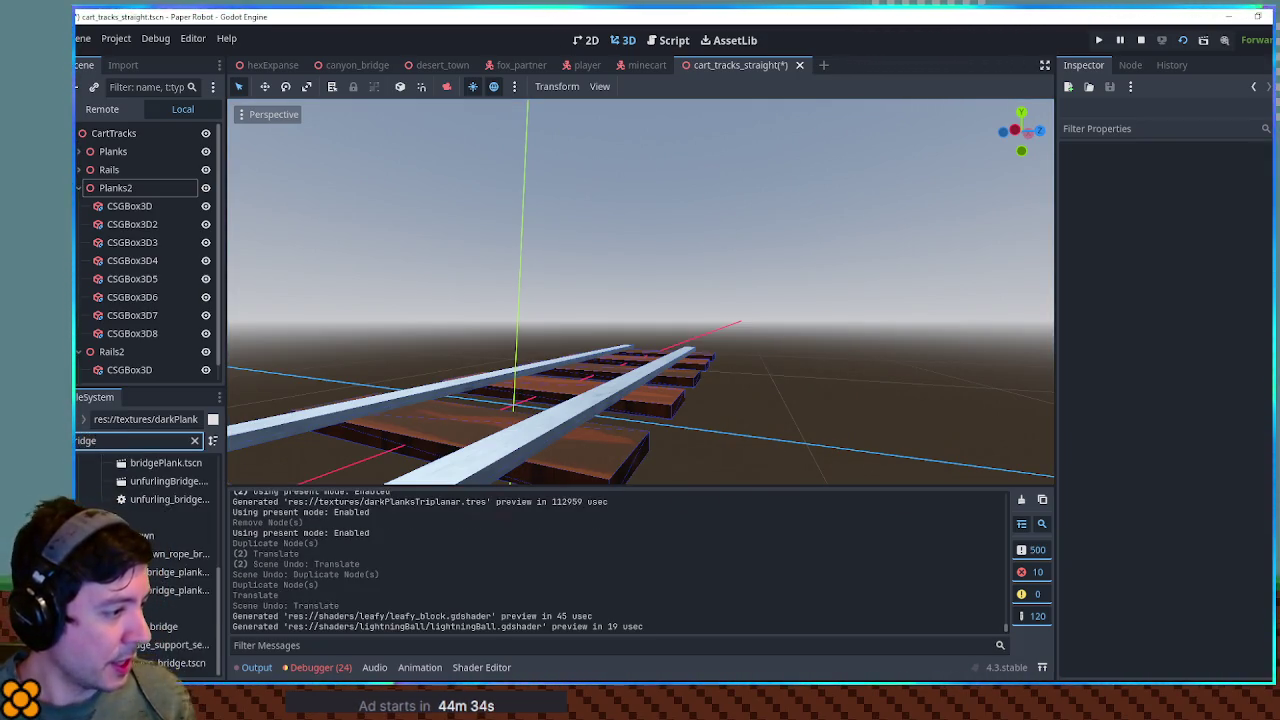
# Open canyon_bridge.tscn and inspect its Rail piece, undoing an accidental move of it
pyautogui.doubleClick(175, 663)
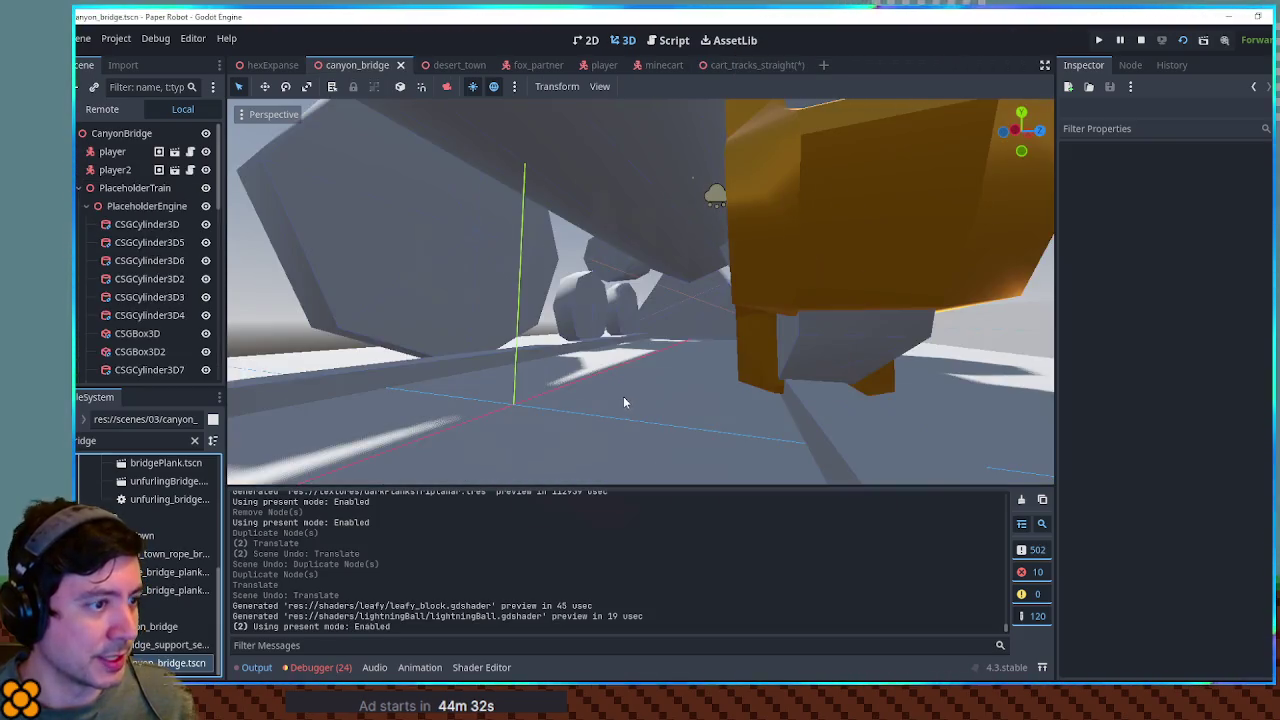
pyautogui.scroll(-10, 623, 396)
pyautogui.moveTo(756, 319)
pyautogui.mouseDown()
pyautogui.moveTo(614, 343)
pyautogui.moveTo(852, 403)
pyautogui.moveTo(769, 356)
pyautogui.moveTo(643, 357)
pyautogui.moveTo(660, 318)
pyautogui.moveTo(640, 320)
pyautogui.moveTo(598, 438)
pyautogui.moveTo(592, 353)
pyautogui.mouseUp()
pyautogui.click(598, 438)
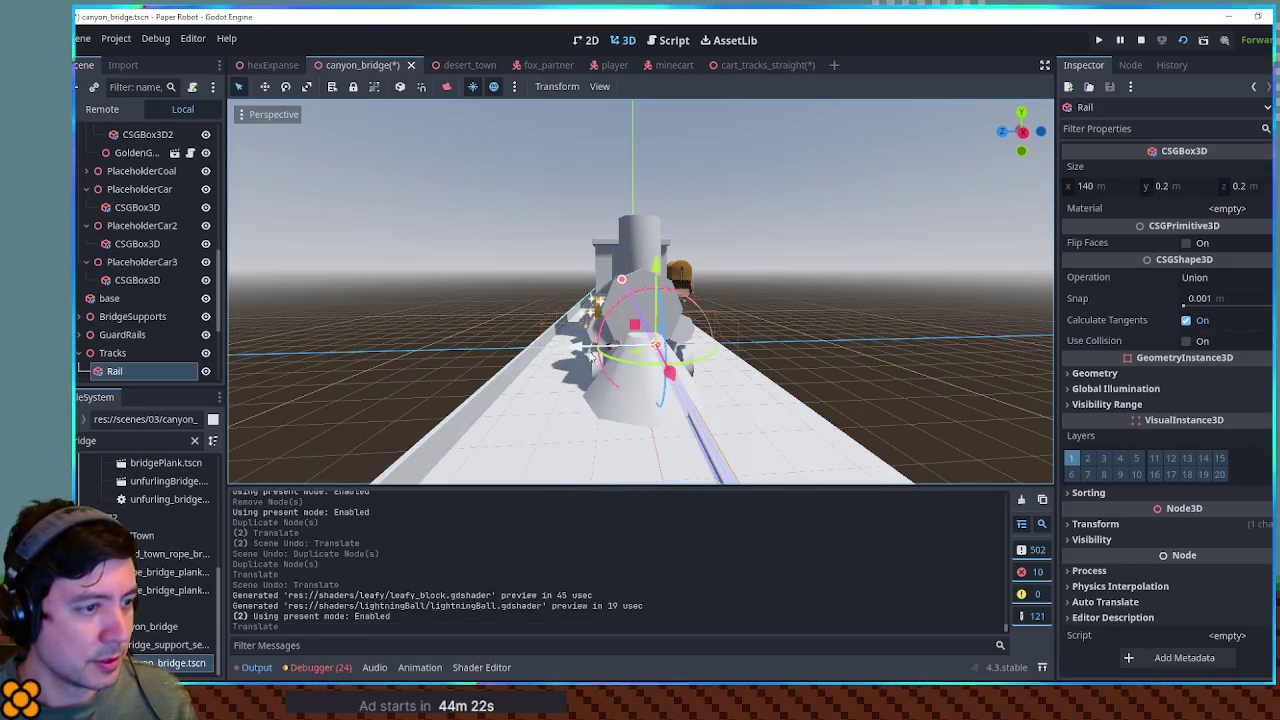
pyautogui.hotkey('ctrl', 'z')
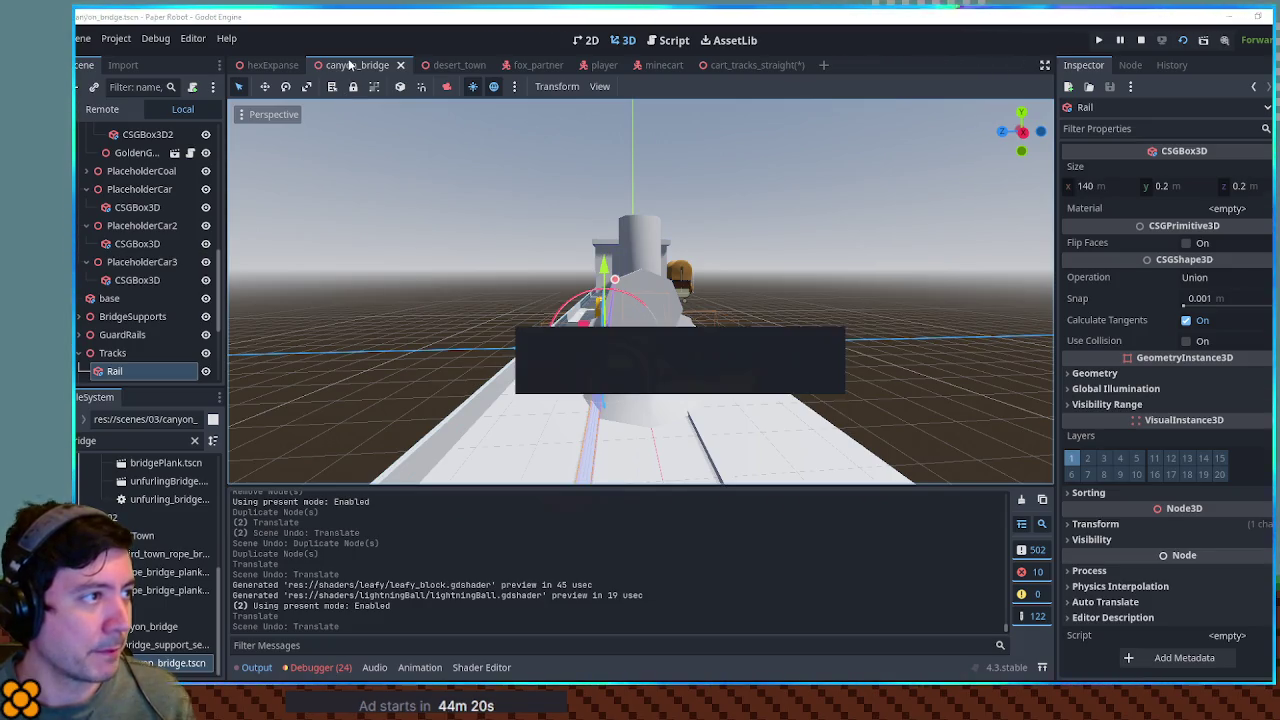
# Close the canyon_bridge scene, then return to cart_tracks_straight and save it
pyautogui.hotkey('ctrl', 'shift', 'Tab')
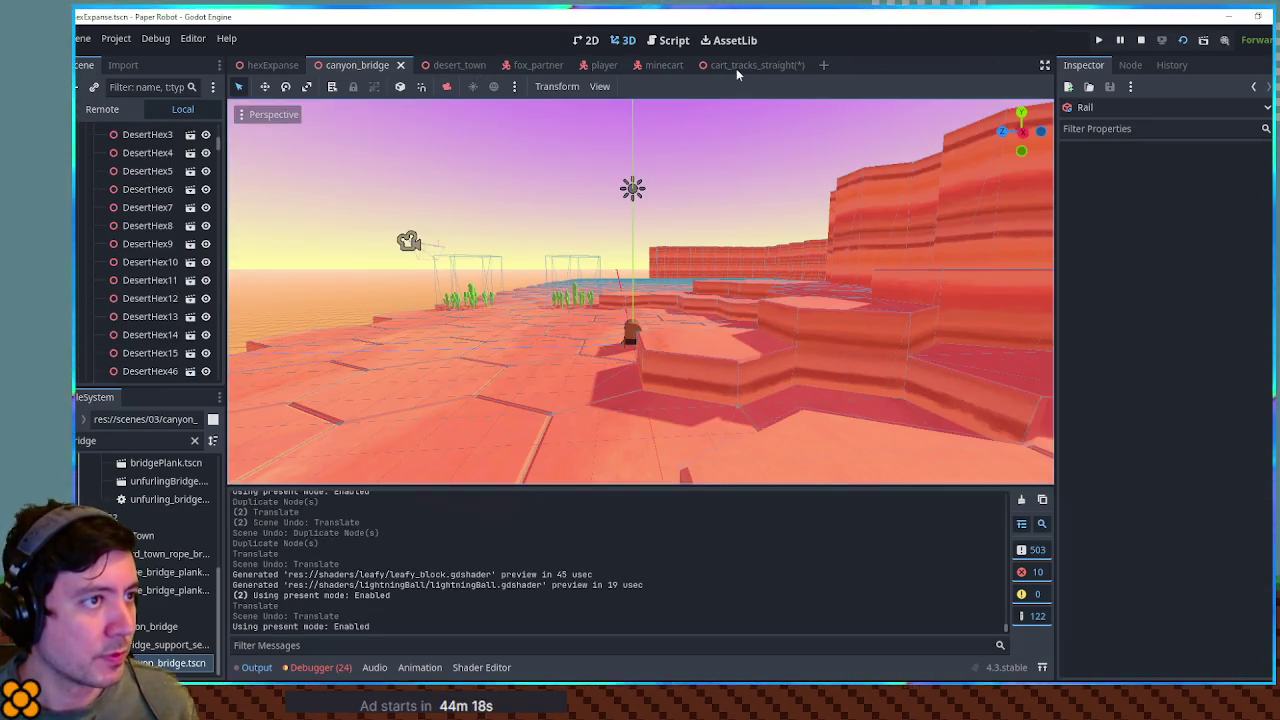
pyautogui.hotkey('ctrl', 'w')
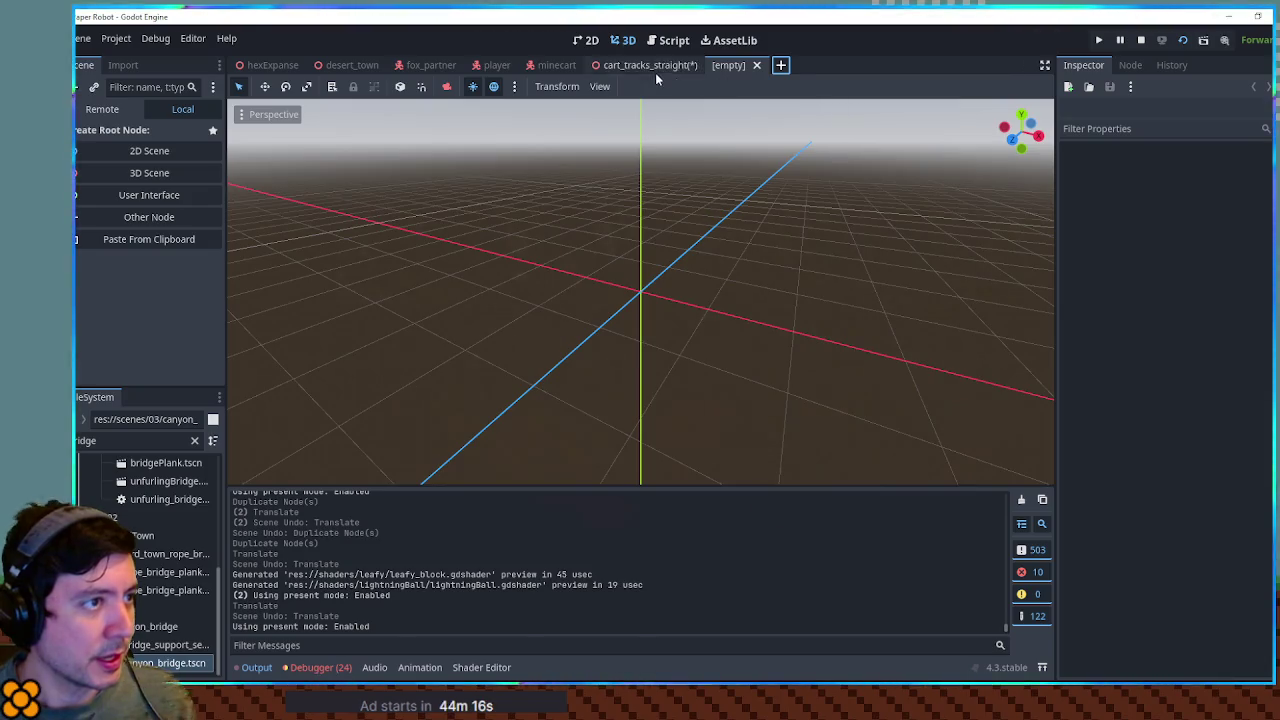
pyautogui.click(652, 66)
pyautogui.hotkey('ctrl', 's')
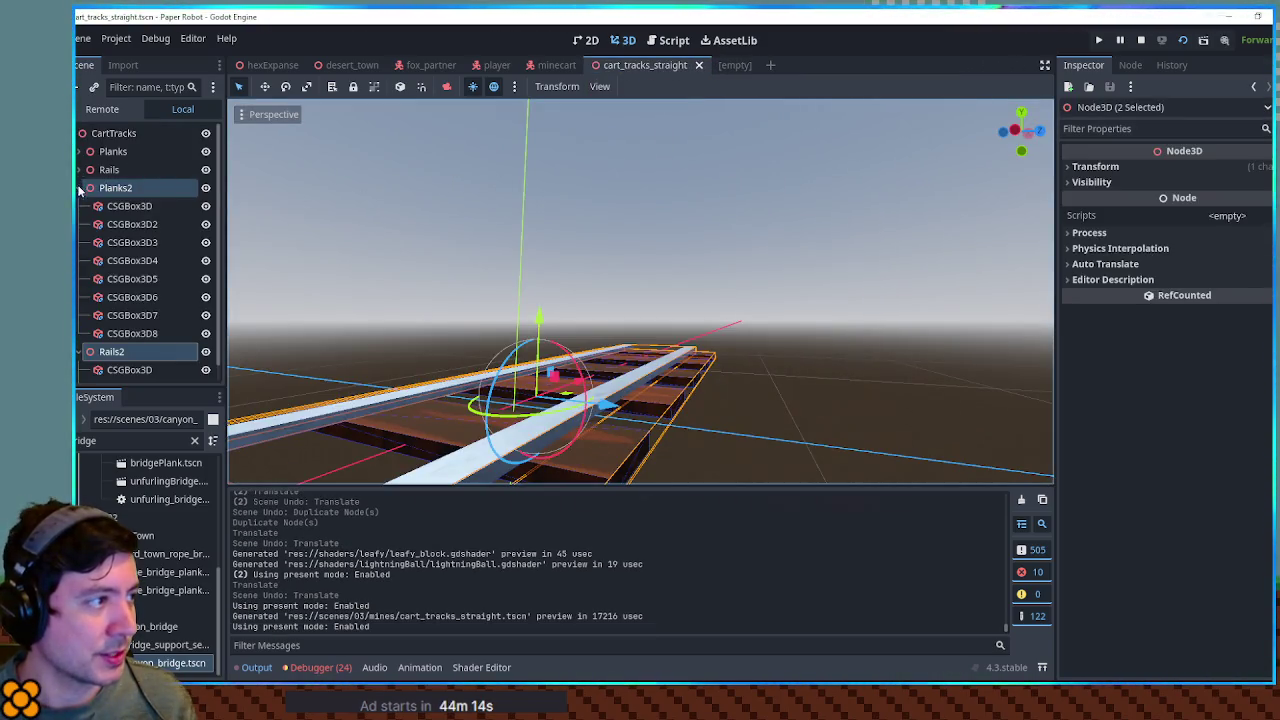
# Delete the Planks2 and Rails2 copies and save the straight track scene
pyautogui.click(115, 188)
pyautogui.click(82, 188)
pyautogui.click(123, 206)
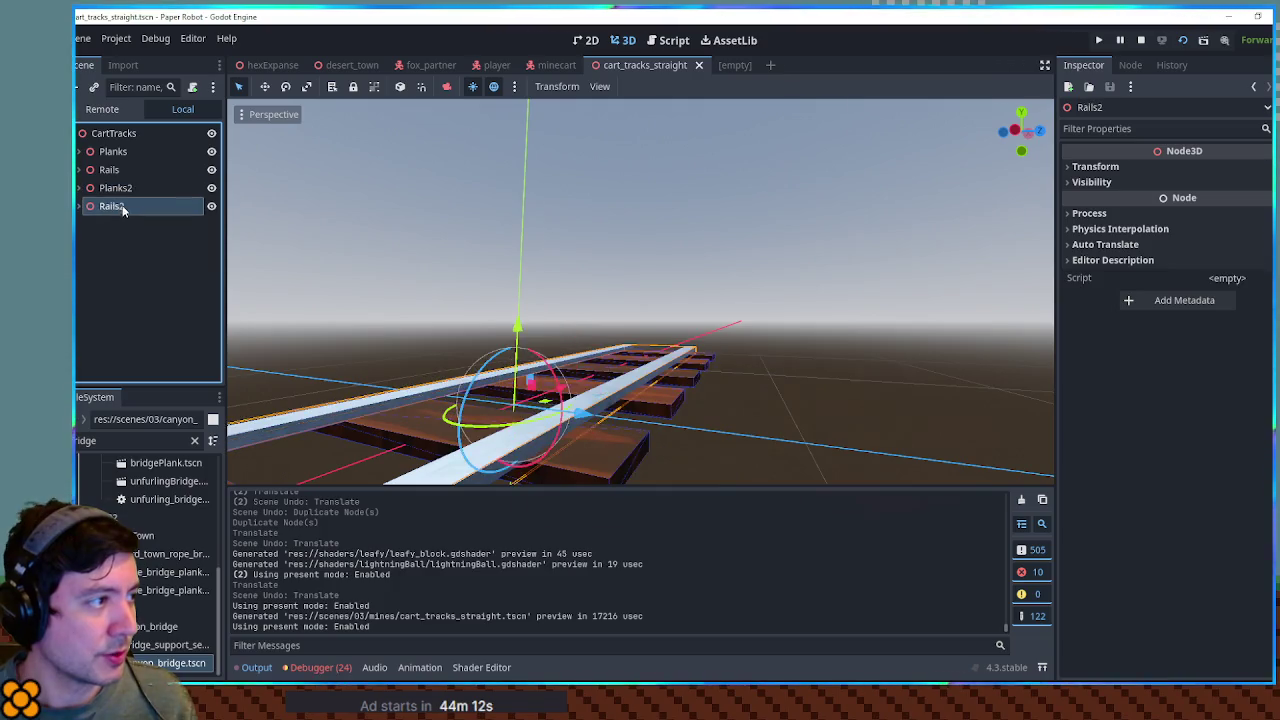
pyautogui.keyDown('shift'); pyautogui.click(115, 188); pyautogui.keyUp('shift')
pyautogui.press('Delete')
pyautogui.press('Return')
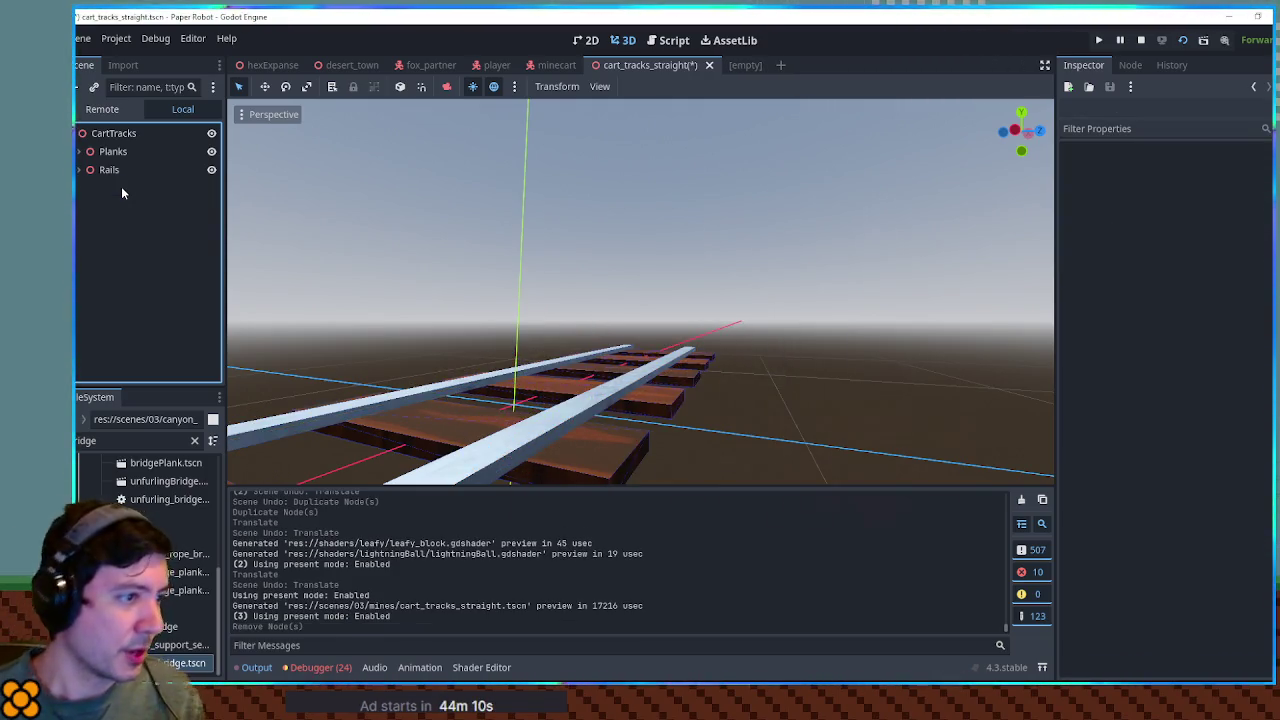
pyautogui.hotkey('ctrl', 's')
# Filter FileSystem for 'tracks' and duplicate cart_tracks_straight.tscn as cart_tracks_curve.tscn
pyautogui.moveTo(360, 300)
pyautogui.mouseDown()
pyautogui.moveTo(473, 327)
pyautogui.moveTo(766, 284)
pyautogui.moveTo(708, 349)
pyautogui.mouseUp()
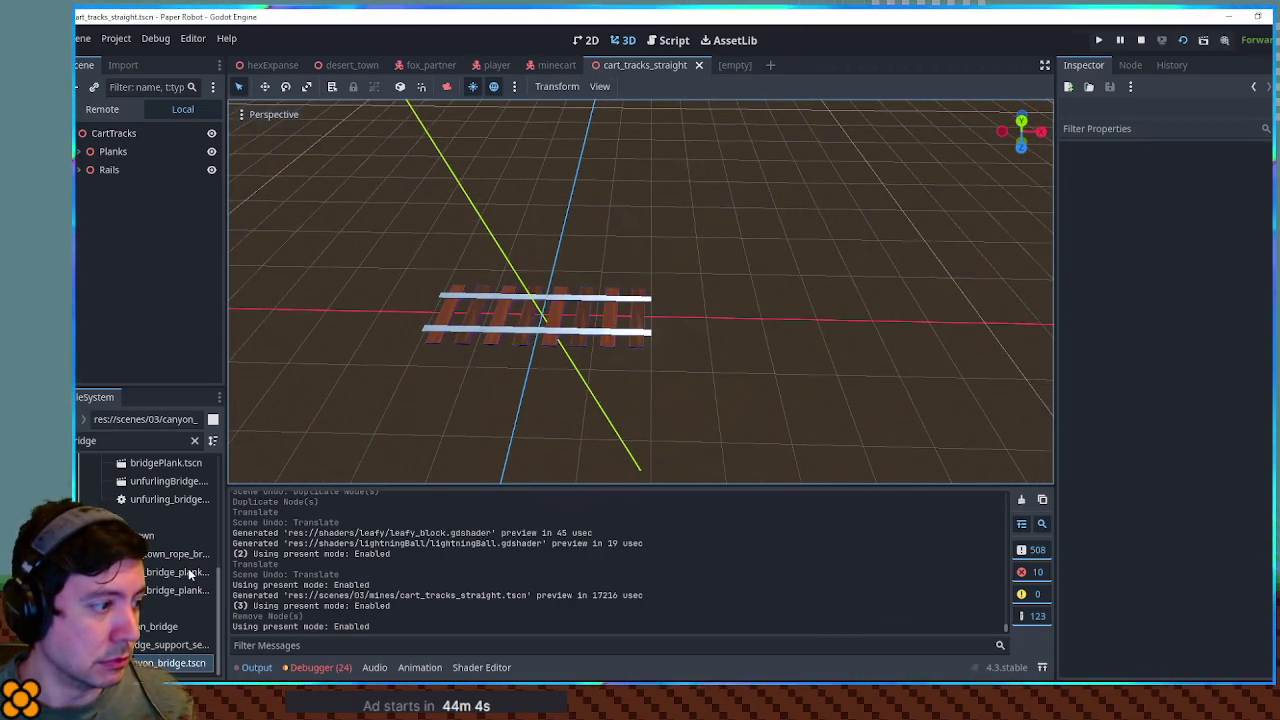
pyautogui.scroll(1, 121, 457)
pyautogui.doubleClick(80, 440)
pyautogui.write('track')
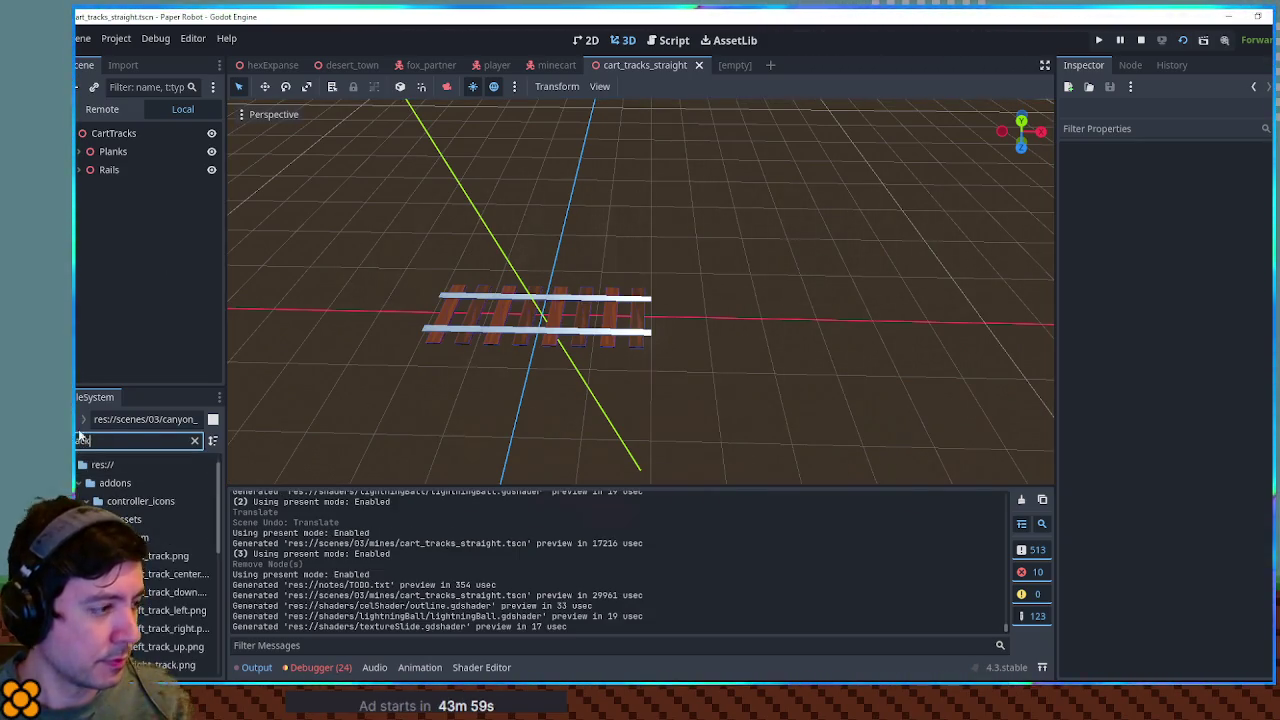
pyautogui.write('s')
pyautogui.click(164, 558)
pyautogui.hotkey('ctrl', 'd')
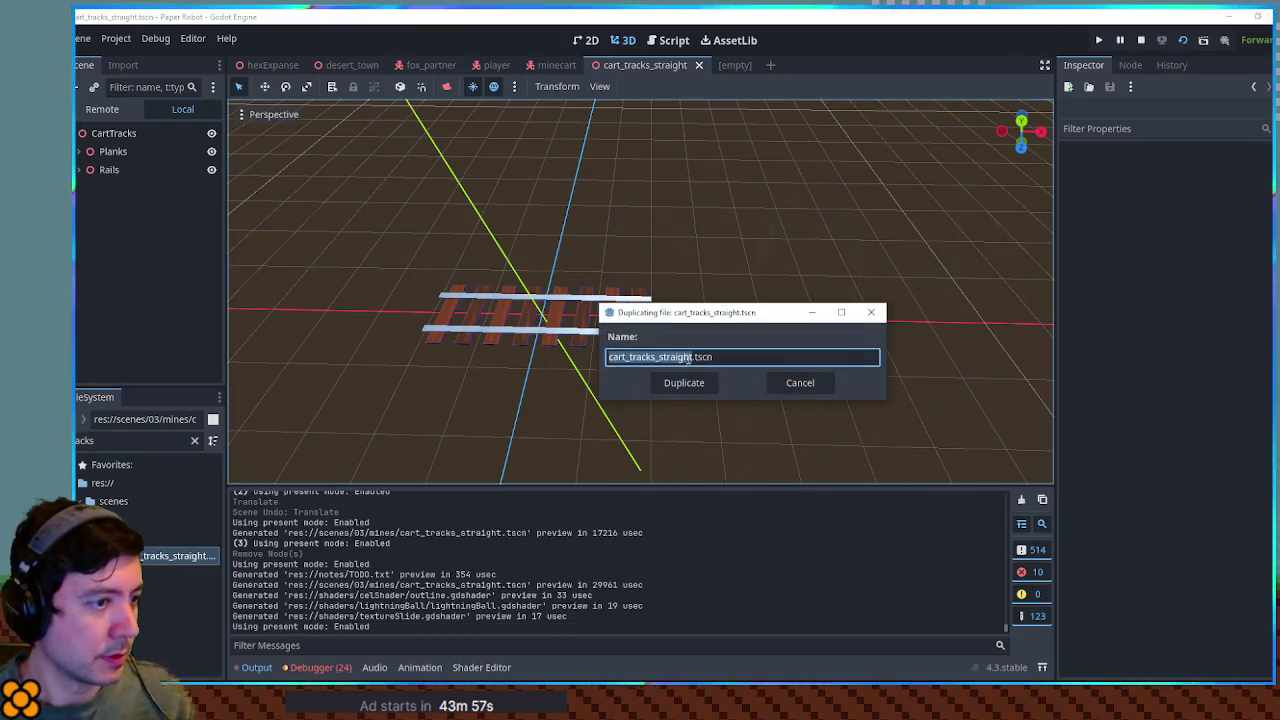
pyautogui.write('cart_tracks_st')
pyautogui.press('BackSpace')
pyautogui.press('BackSpace')
pyautogui.write('curve')
pyautogui.press('Return')
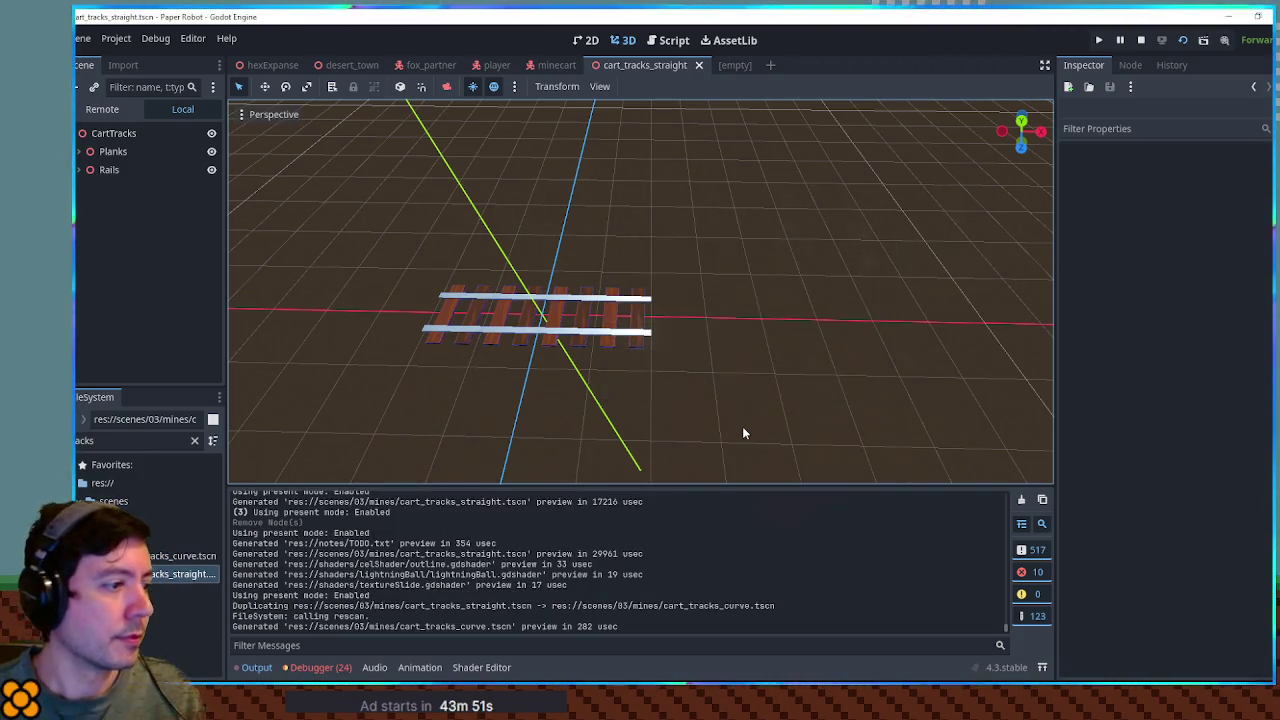
# Open cart_tracks_curve.tscn and rename its root node to CartTracksCurve
pyautogui.doubleClick(175, 556)
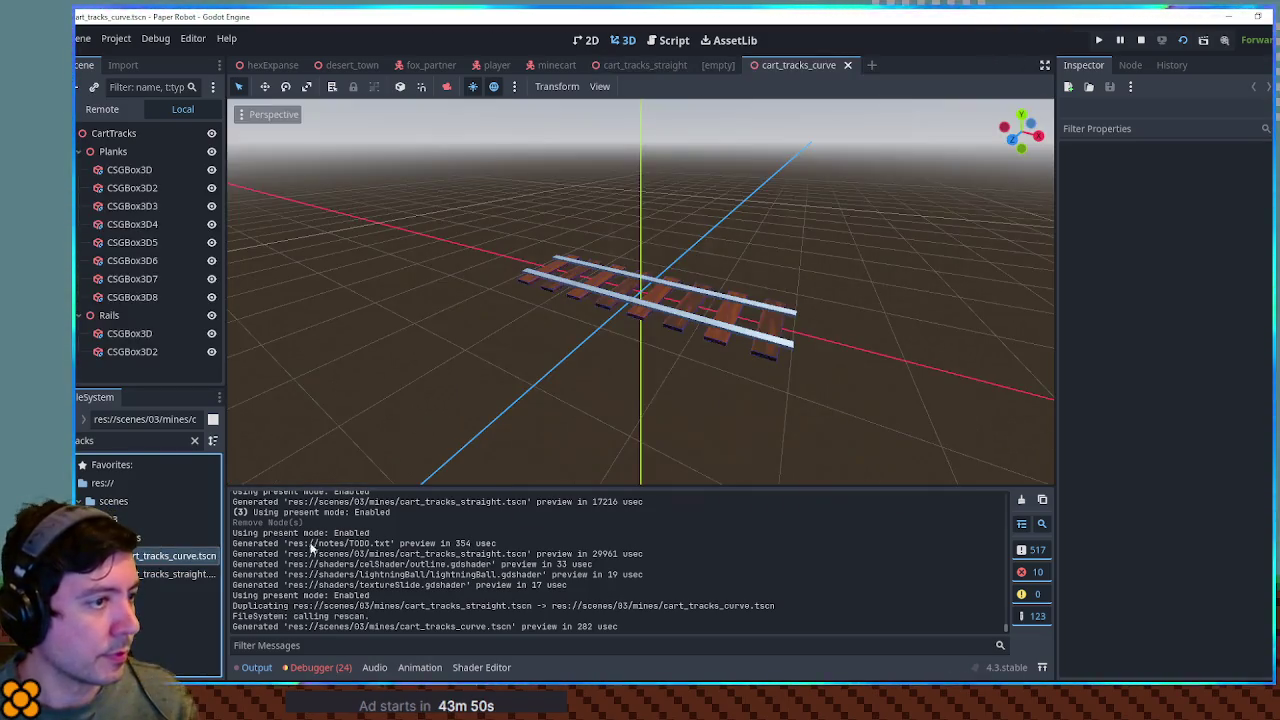
pyautogui.doubleClick(113, 133)
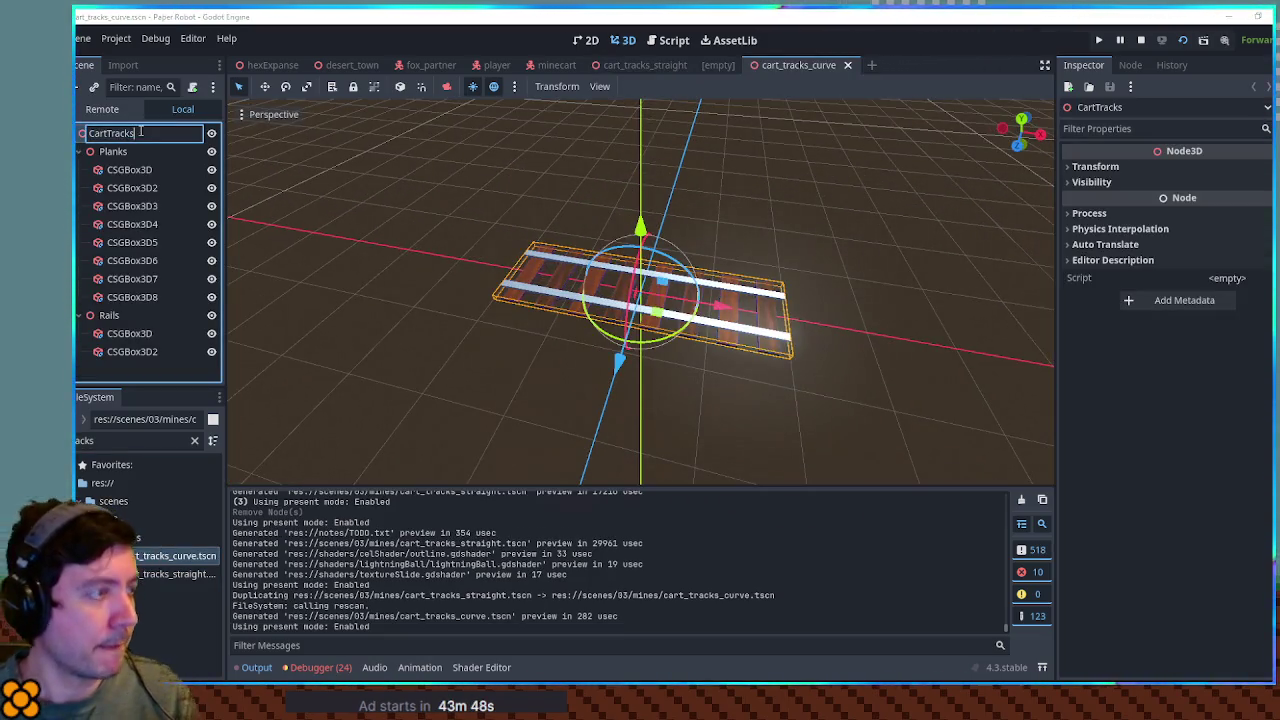
pyautogui.write('Curve')
pyautogui.press('Return')
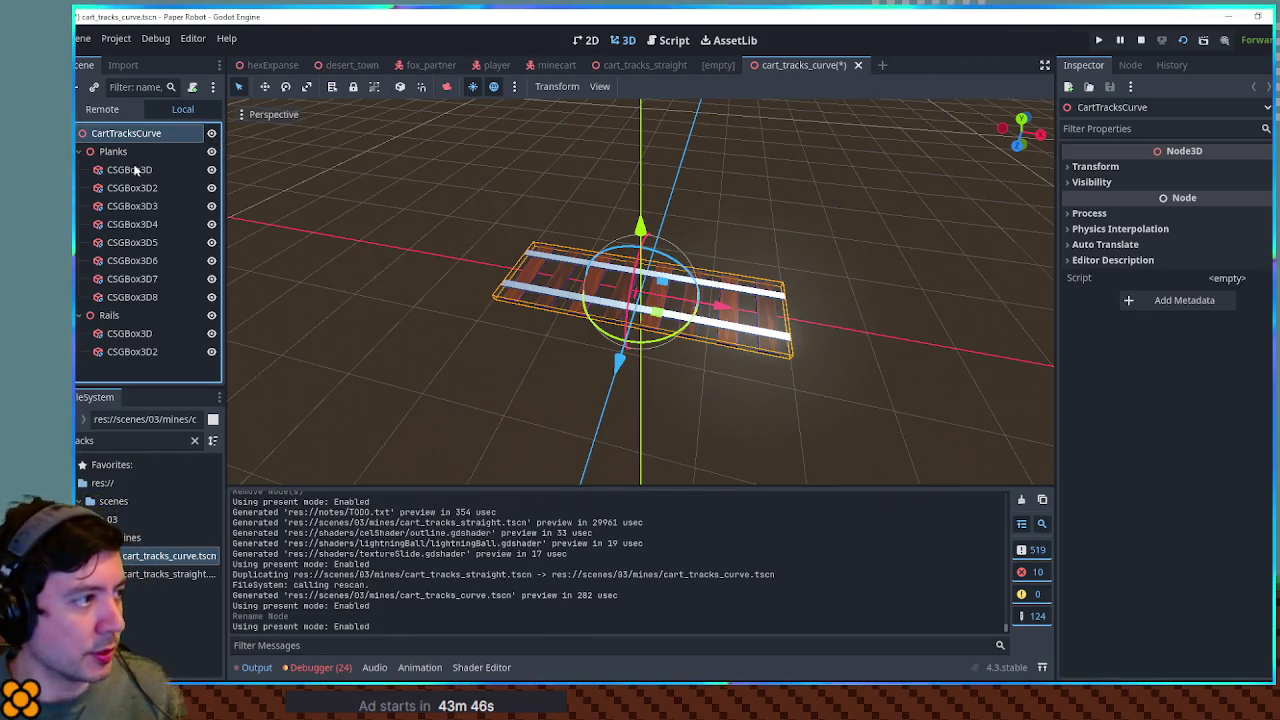
# Duplicate the Planks and Rails groups together as Planks2 and Rails2
pyautogui.click(113, 151)
pyautogui.click(79, 315)
pyautogui.click(79, 151)
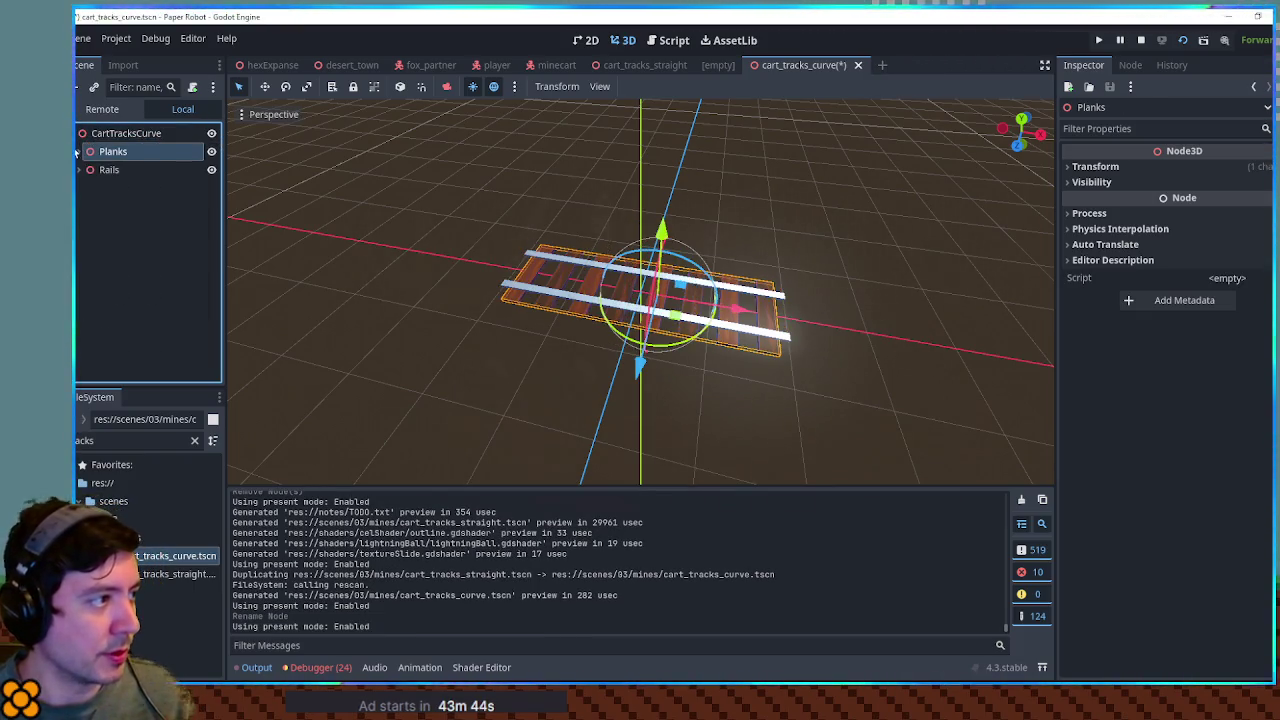
pyautogui.keyDown('shift'); pyautogui.click(105, 170); pyautogui.keyUp('shift')
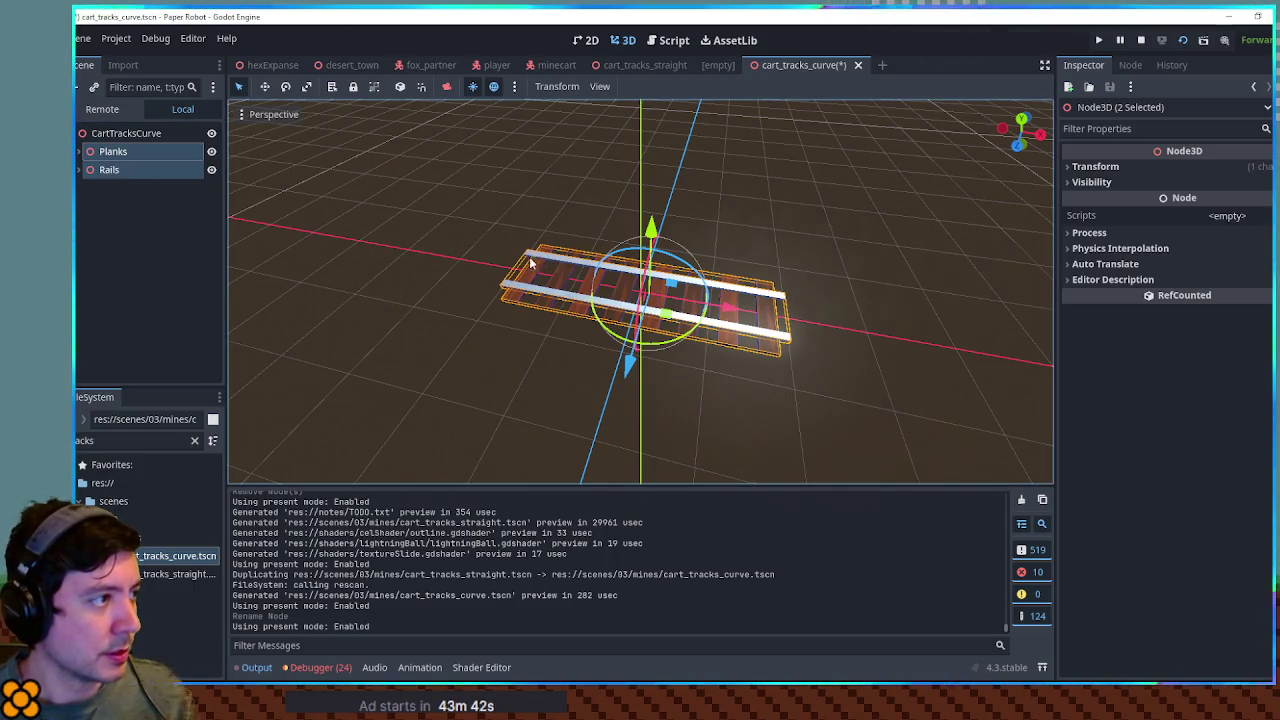
pyautogui.hotkey('ctrl', 'd')
# In top view, move the perpendicular track copy up and to the right of the original
pyautogui.scroll(-3, 733, 247)
pyautogui.moveTo(733, 247)
pyautogui.mouseDown()
pyautogui.moveTo(714, 391)
pyautogui.moveTo(720, 306)
pyautogui.moveTo(731, 374)
pyautogui.moveTo(656, 395)
pyautogui.moveTo(602, 391)
pyautogui.moveTo(734, 327)
pyautogui.moveTo(766, 380)
pyautogui.moveTo(640, 223)
pyautogui.moveTo(676, 326)
pyautogui.moveTo(745, 250)
pyautogui.moveTo(743, 216)
pyautogui.mouseUp()
pyautogui.scroll(-3, 731, 374)
pyautogui.scroll(3, 743, 323)
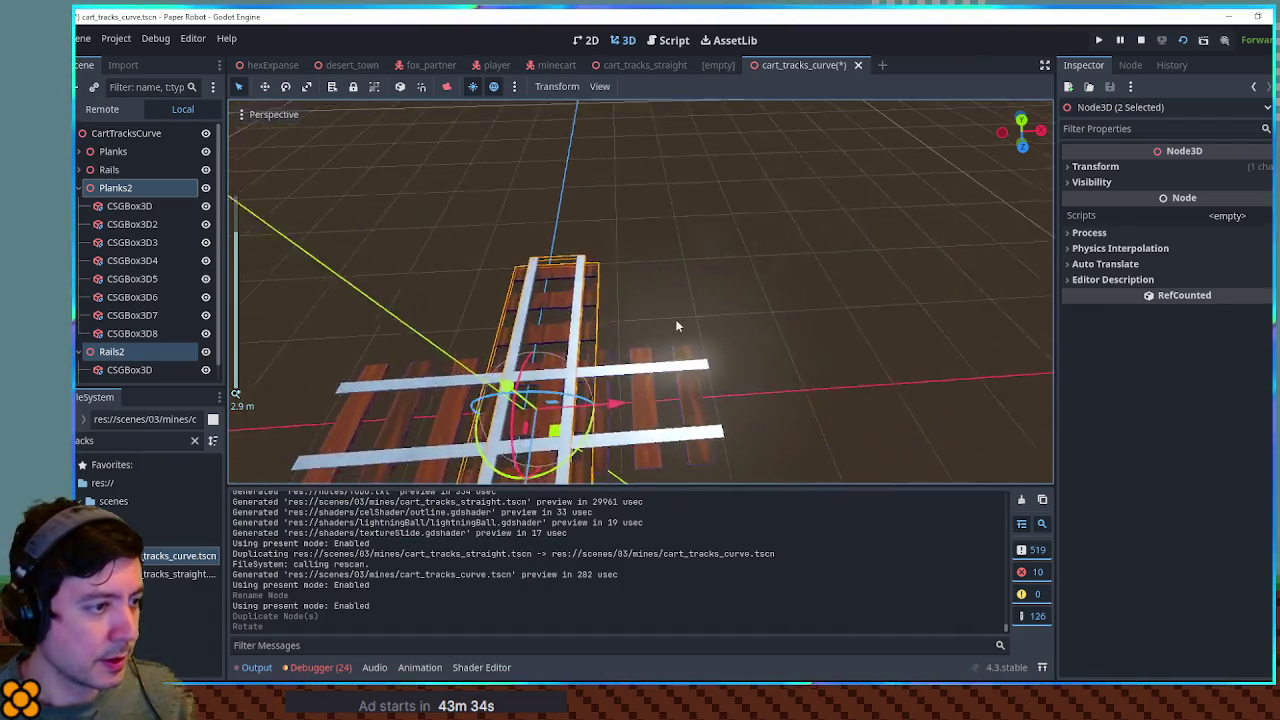
pyautogui.scroll(-2, 675, 318)
pyautogui.press('KP_7')
pyautogui.scroll(-3, 614, 350)
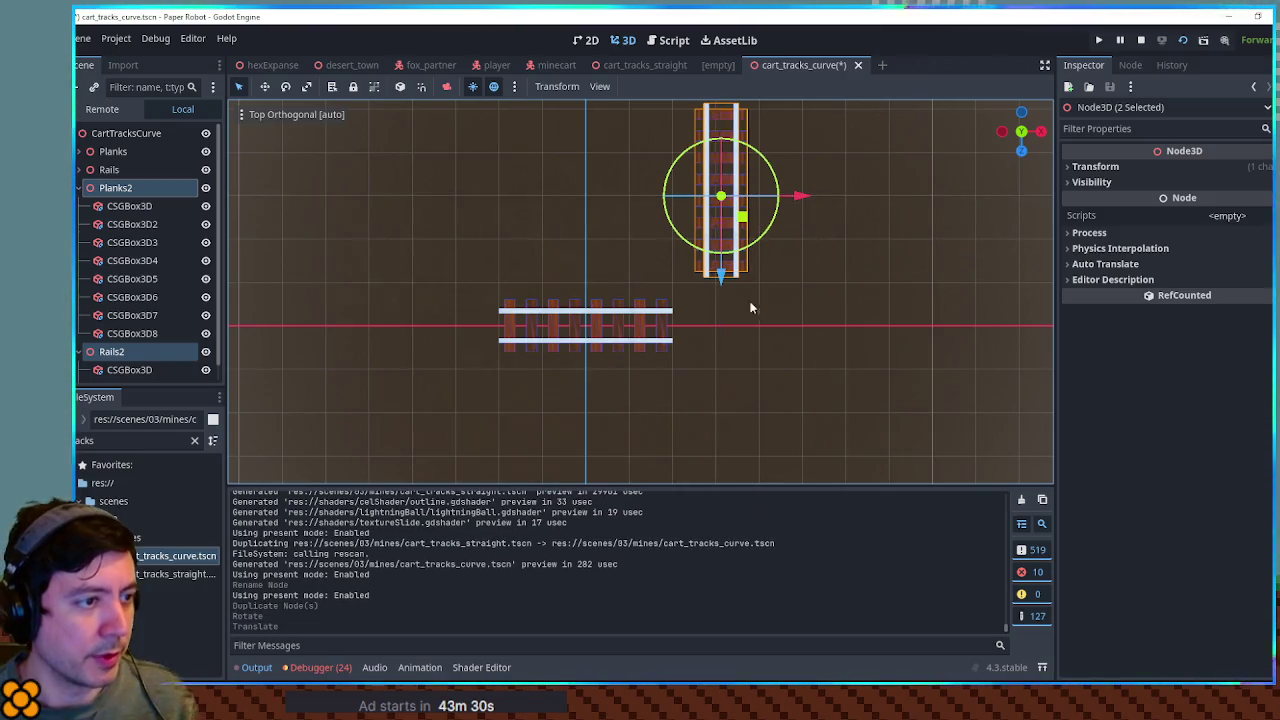
pyautogui.press('f')
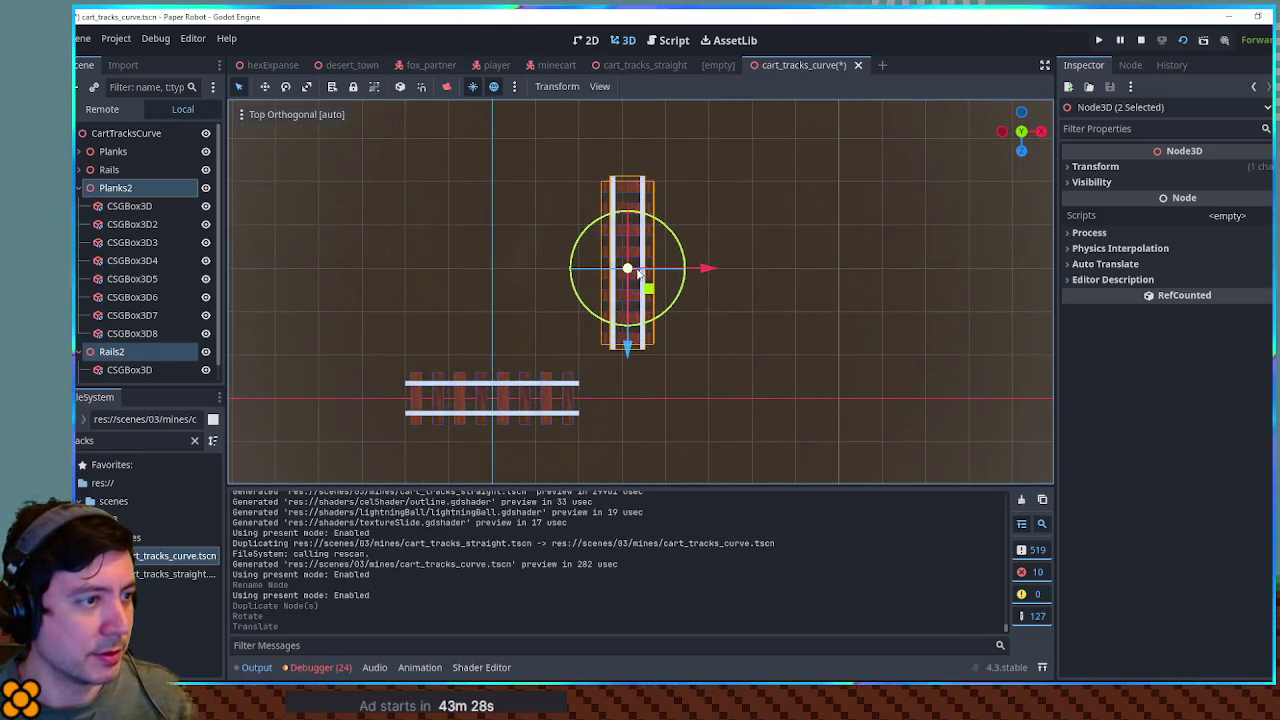
pyautogui.moveTo(649, 290); pyautogui.dragTo(698, 258)
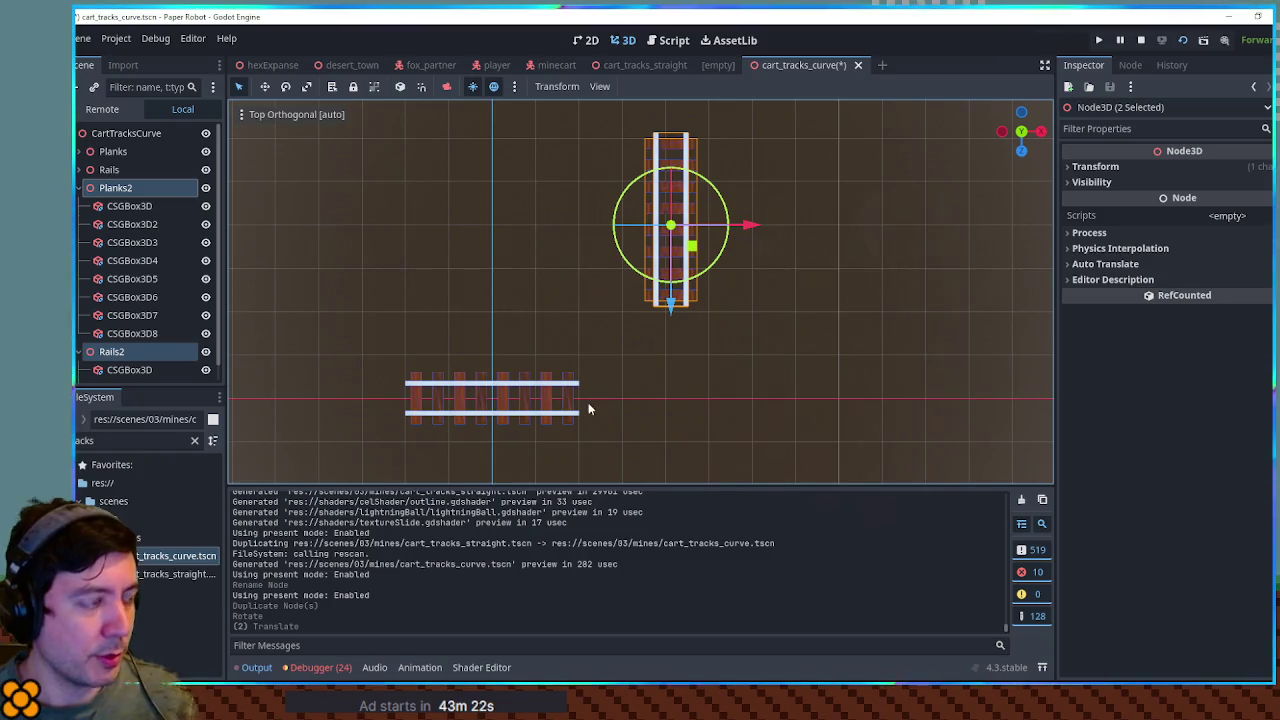
pyautogui.moveTo(691, 253)
pyautogui.mouseDown()
pyautogui.moveTo(731, 200)
pyautogui.moveTo(777, 200)
pyautogui.moveTo(780, 165)
pyautogui.mouseUp()
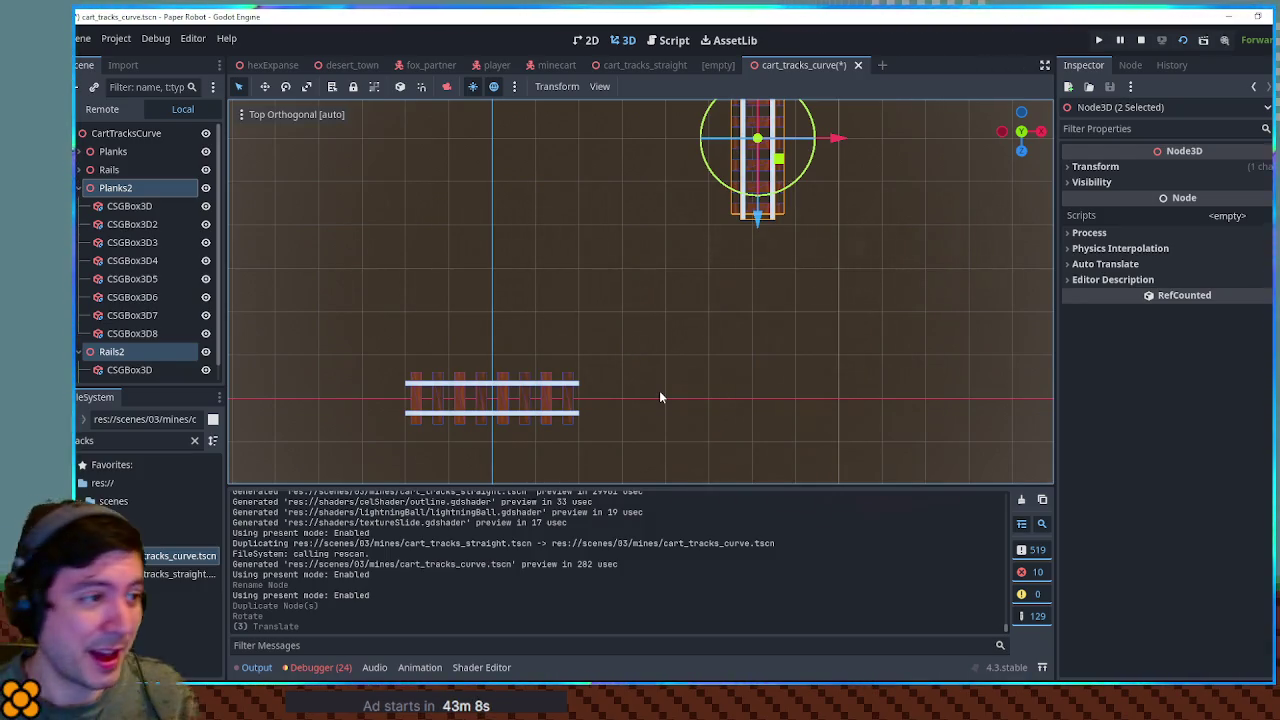
# Collapse Planks2 and Rails2 and select the original Planks and Rails groups
pyautogui.click(78, 188)
pyautogui.click(78, 206)
pyautogui.click(113, 151)
pyautogui.keyDown('shift'); pyautogui.click(112, 169); pyautogui.keyUp('shift')
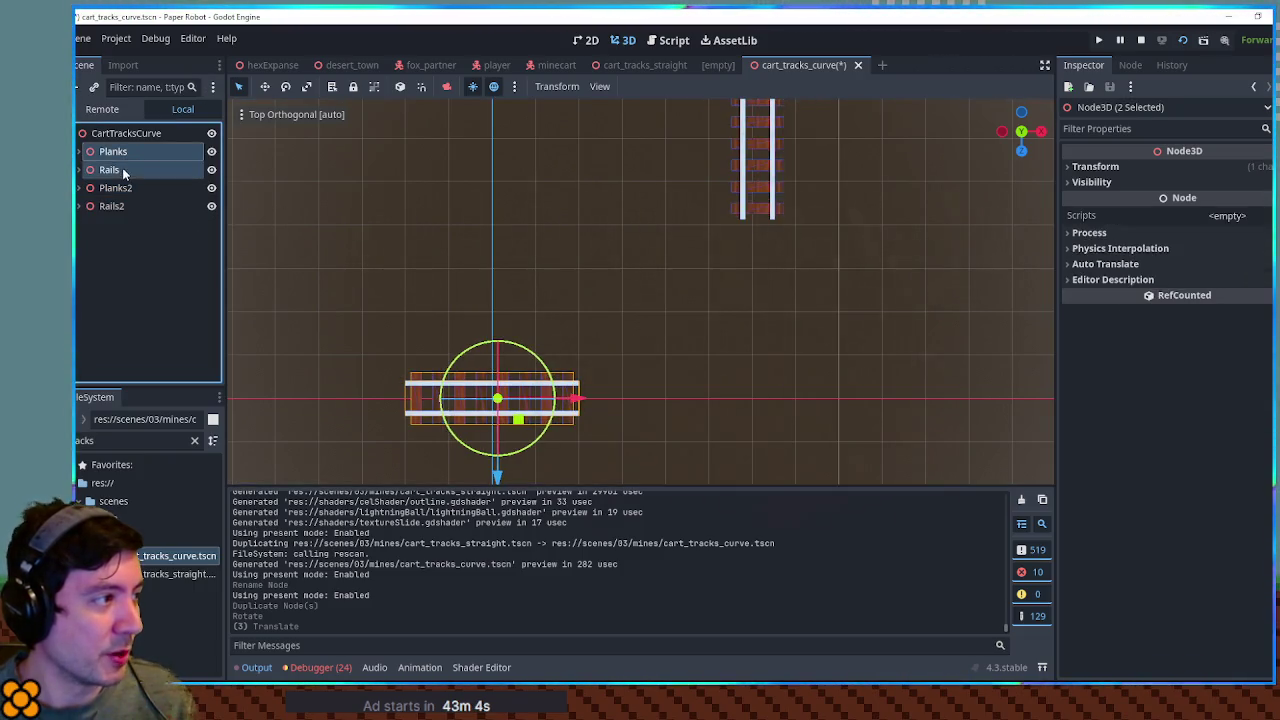
# Duplicate the original planks and rails as Planks3/Rails3 and move the copy up and right
pyautogui.hotkey('ctrl', 'd')
pyautogui.moveTo(519, 428)
pyautogui.mouseDown()
pyautogui.moveTo(604, 352)
pyautogui.moveTo(689, 420)
pyautogui.moveTo(820, 420)
pyautogui.moveTo(822, 385)
pyautogui.moveTo(715, 381)
pyautogui.moveTo(816, 382)
pyautogui.mouseUp()
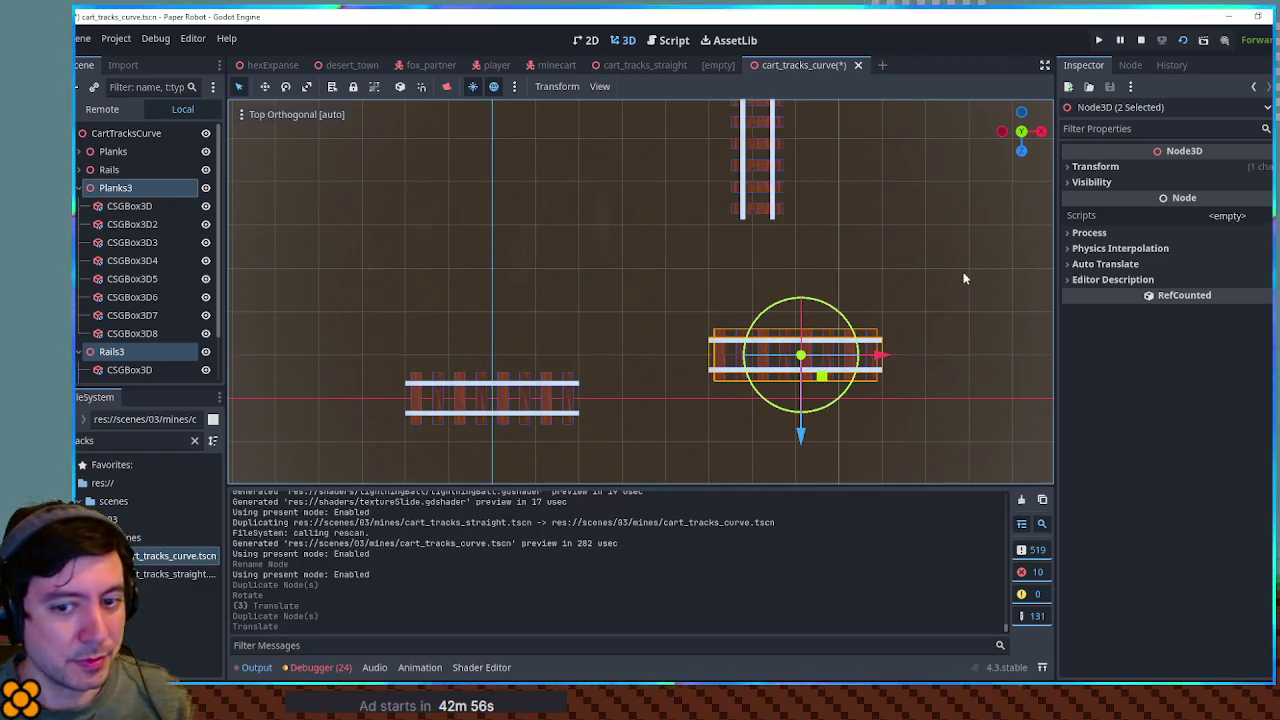
pyautogui.click(960, 277)
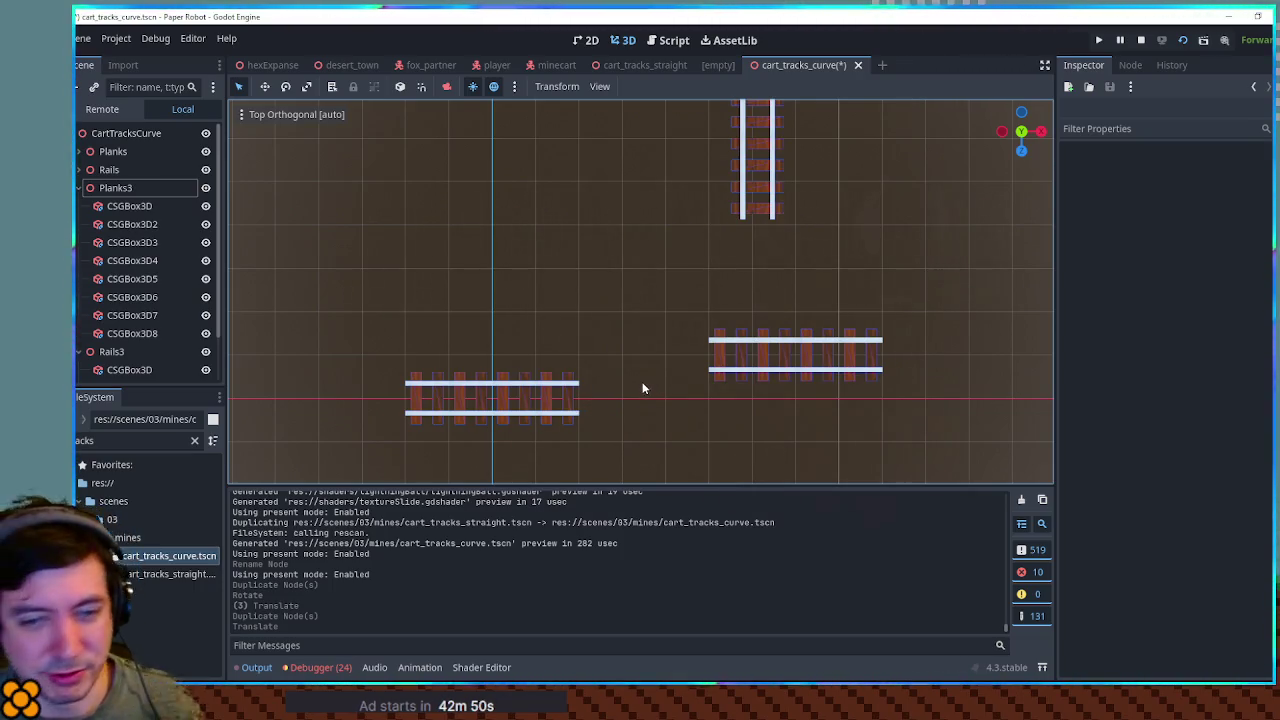
pyautogui.scroll(3, 642, 382)
pyautogui.scroll(-2, 642, 382)
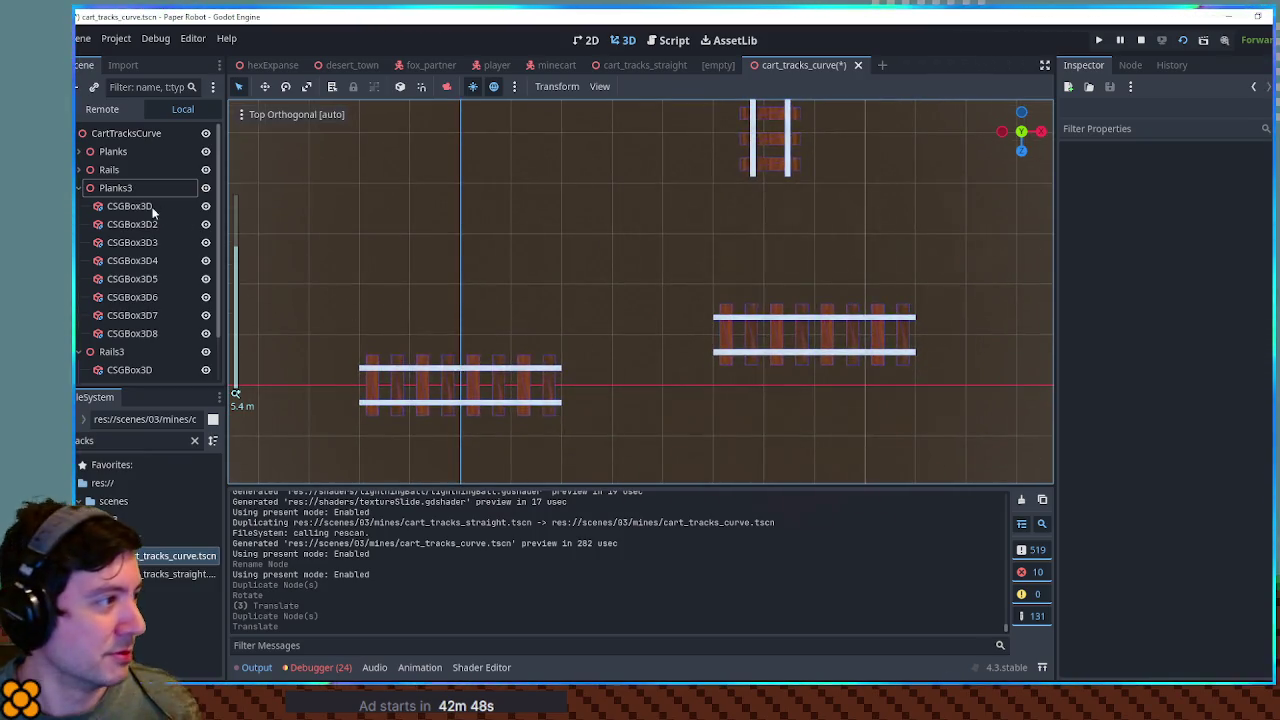
# Move the vertical Planks2/Rails2 piece down and left, closer to the other tracks
pyautogui.click(82, 187)
pyautogui.click(78, 187)
pyautogui.click(78, 206)
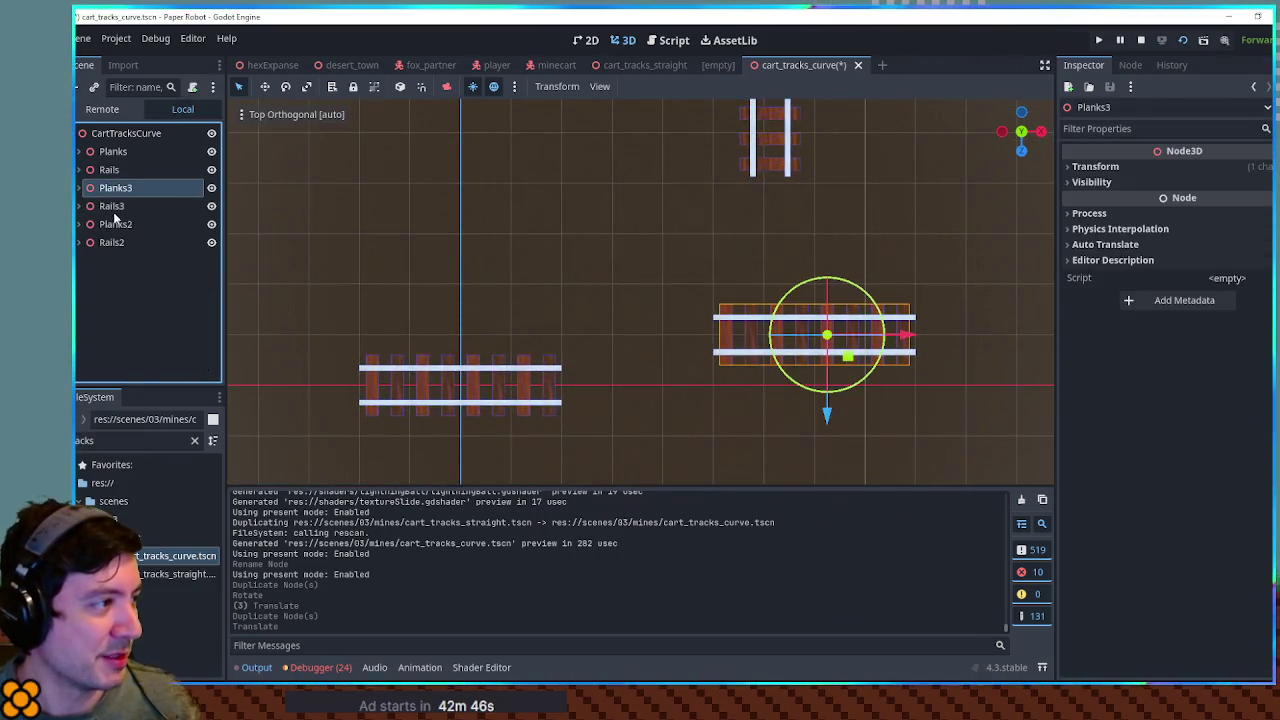
pyautogui.click(113, 224)
pyautogui.keyDown('shift'); pyautogui.click(113, 242); pyautogui.keyUp('shift')
pyautogui.moveTo(789, 115); pyautogui.dragTo(742, 148)
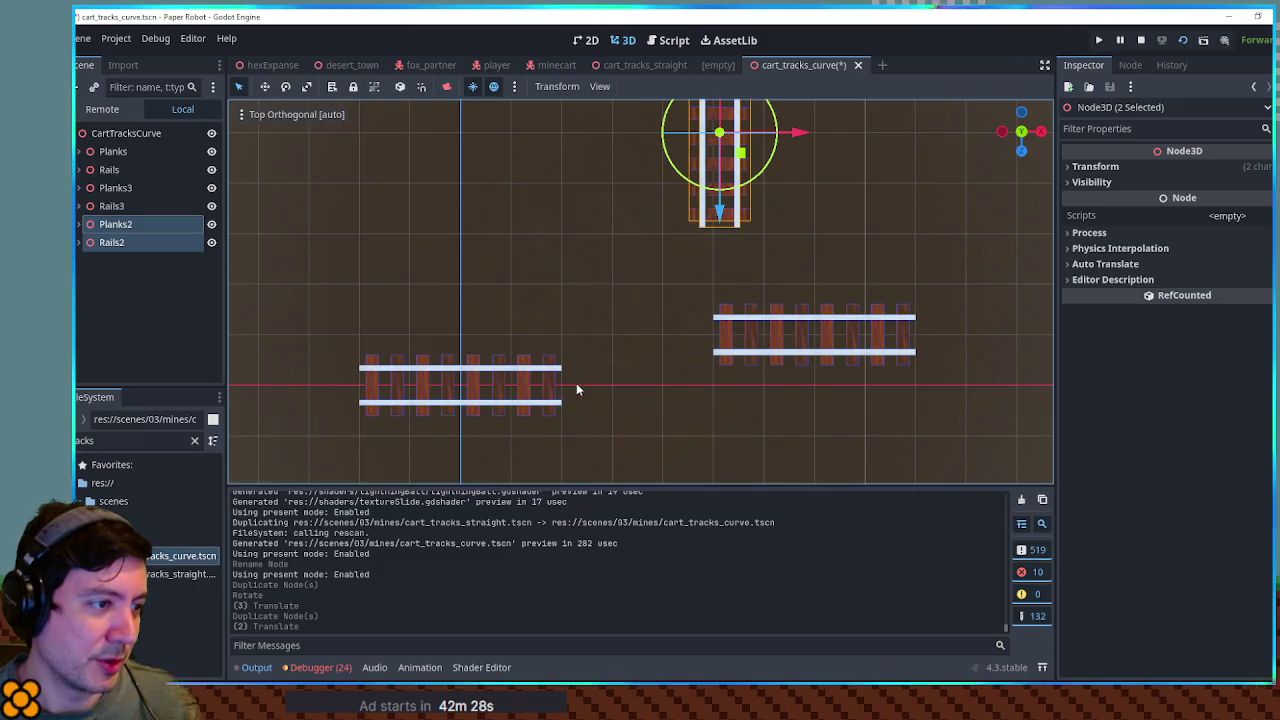
pyautogui.press('g')
pyautogui.click(648, 333)
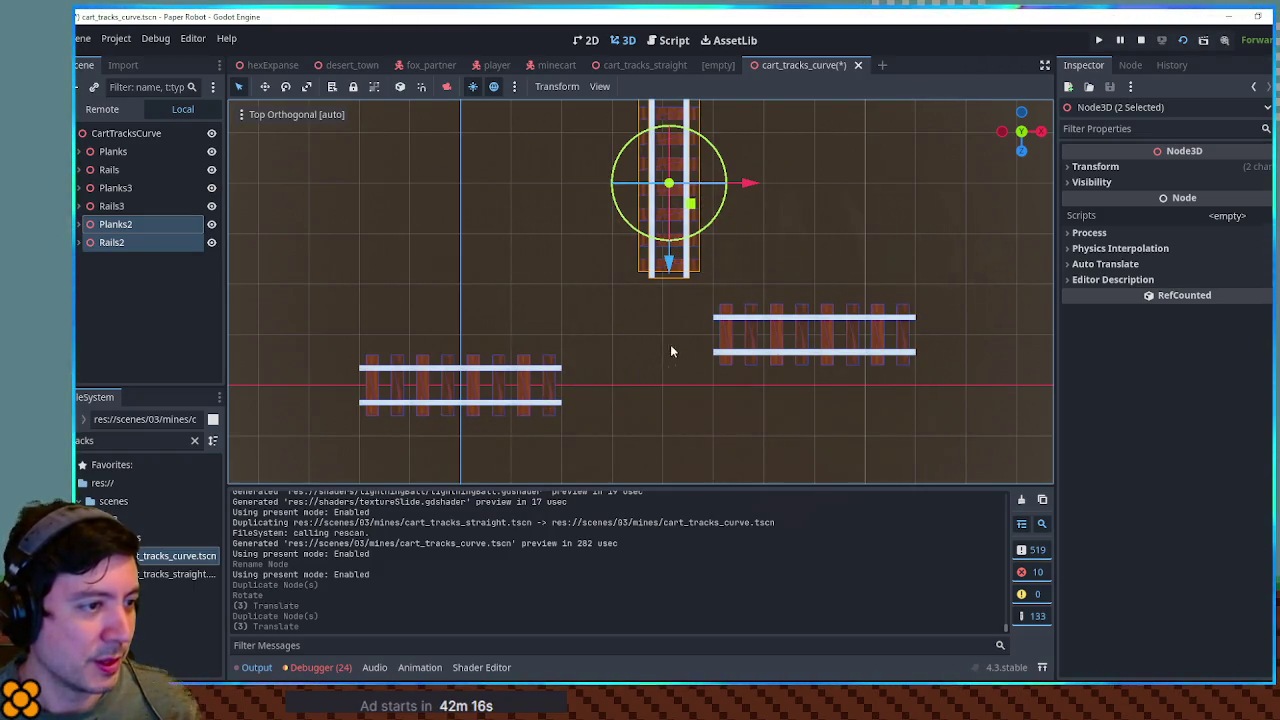
pyautogui.click(758, 419)
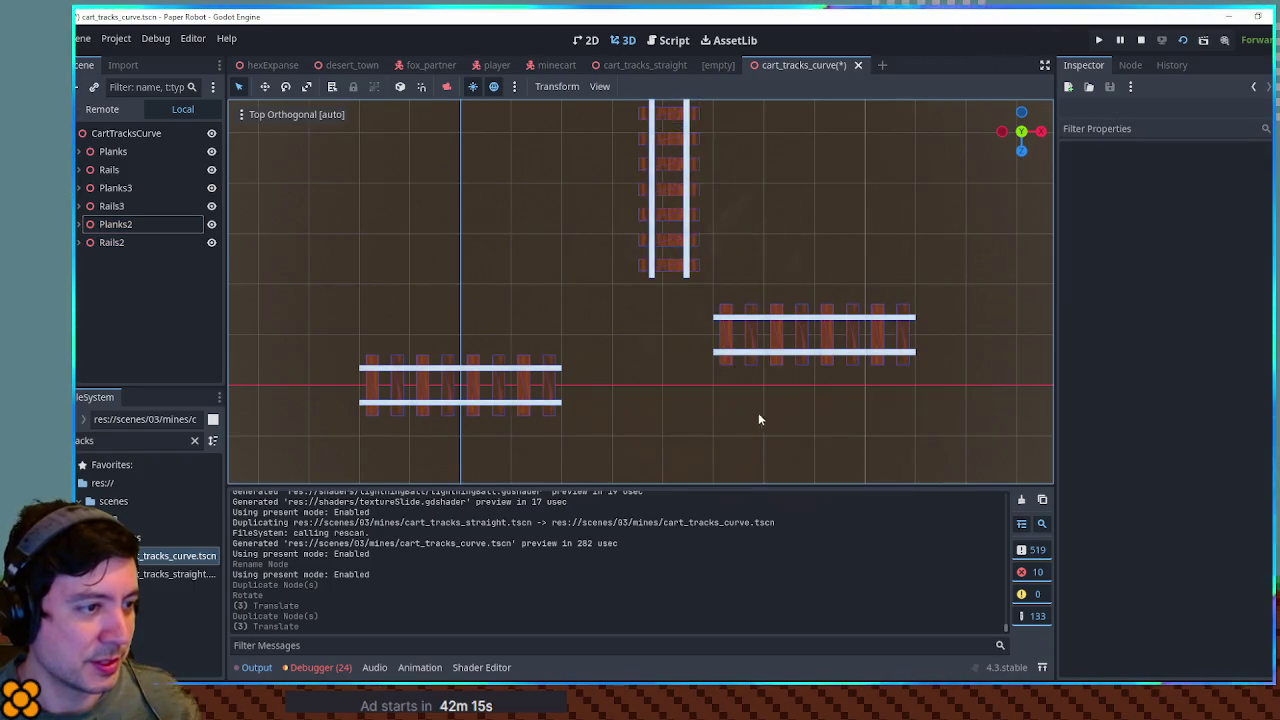
# Duplicate the bottom-left track's Planks and Rails as Planks4 and Rails4
pyautogui.click(109, 170)
pyautogui.keyDown('shift'); pyautogui.click(125, 152); pyautogui.keyUp('shift')
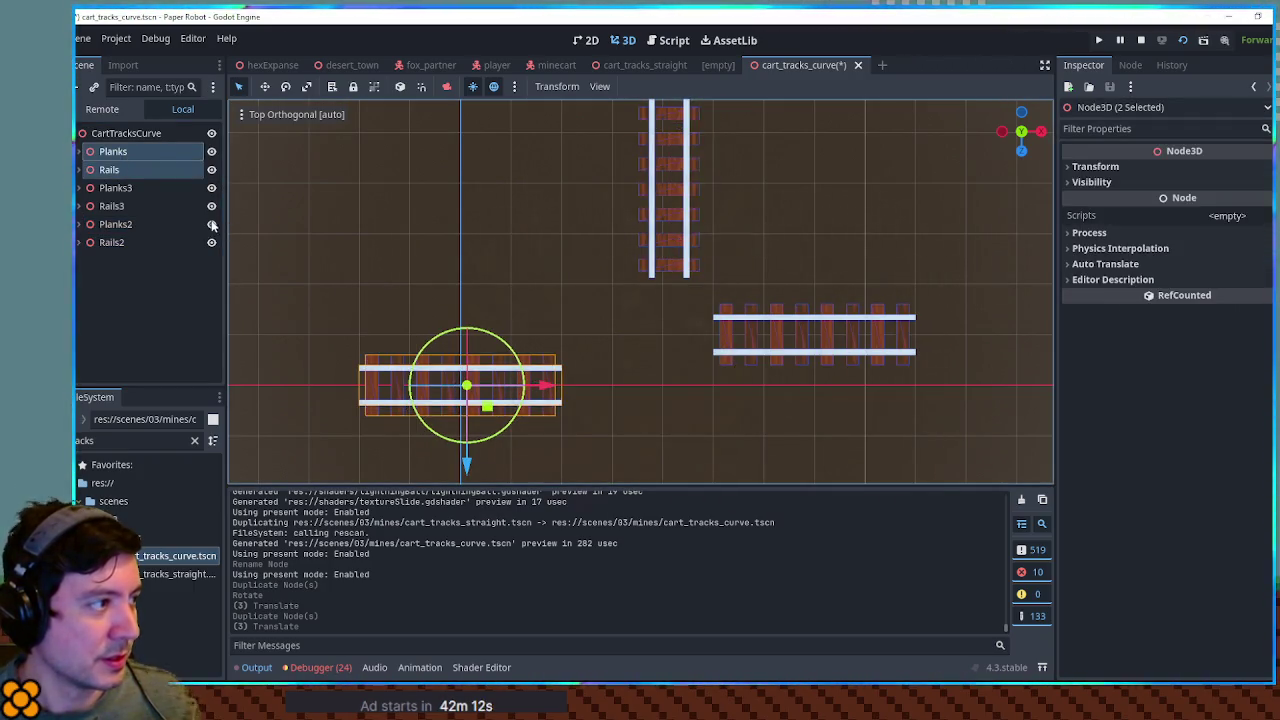
pyautogui.hotkey('ctrl', 'd')
# Slide the eight CSGBox planks of the Planks group 2 m along X
pyautogui.click(79, 170)
pyautogui.click(79, 151)
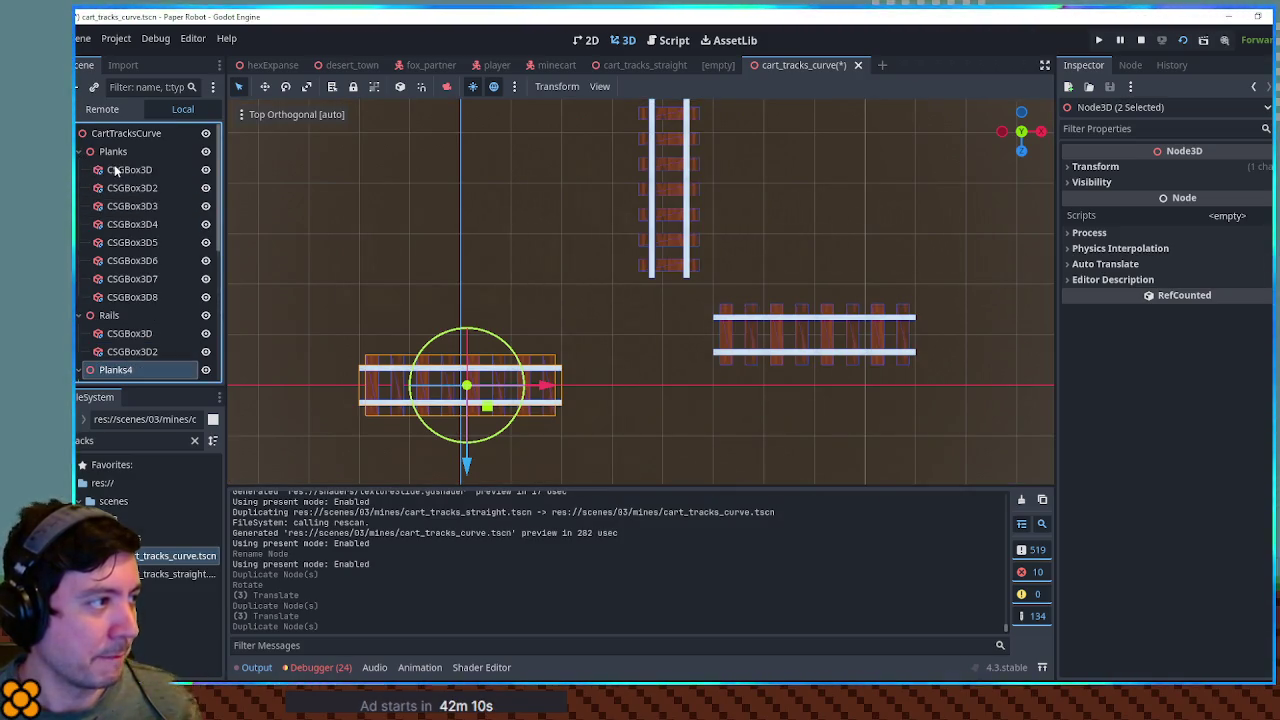
pyautogui.click(115, 170)
pyautogui.keyDown('shift'); pyautogui.click(132, 297); pyautogui.keyUp('shift')
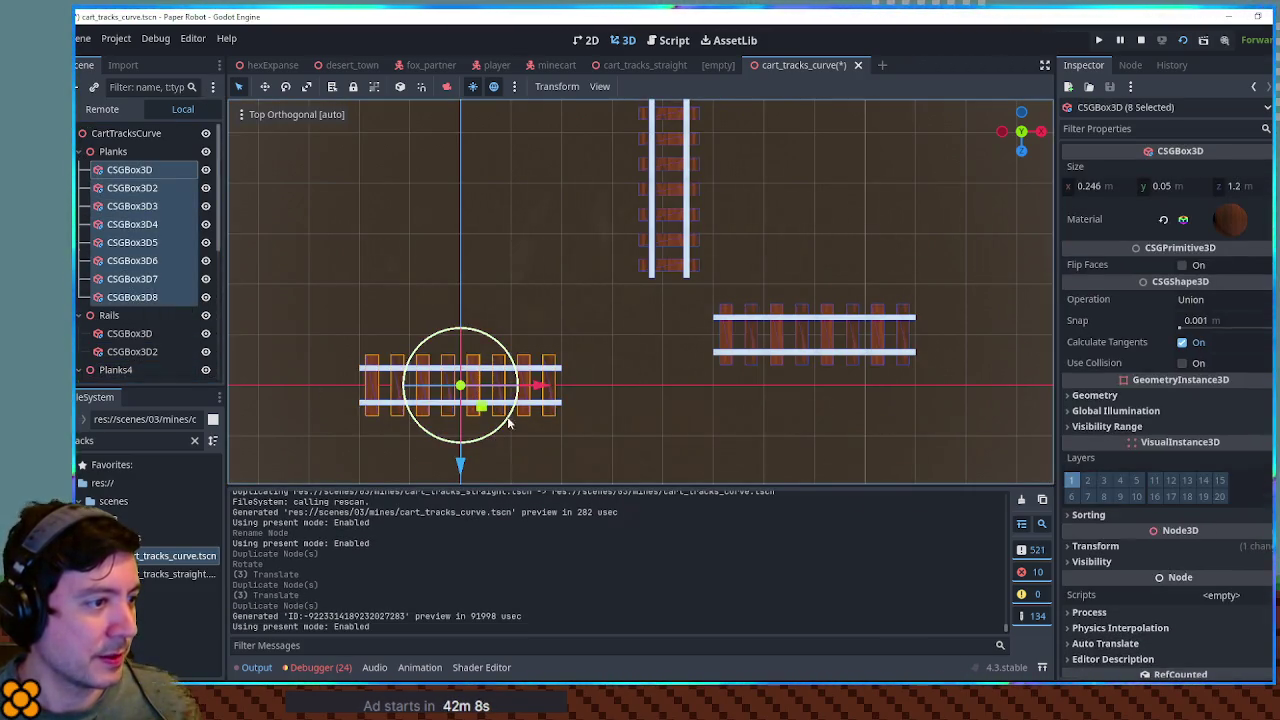
pyautogui.scroll(4, 590, 377)
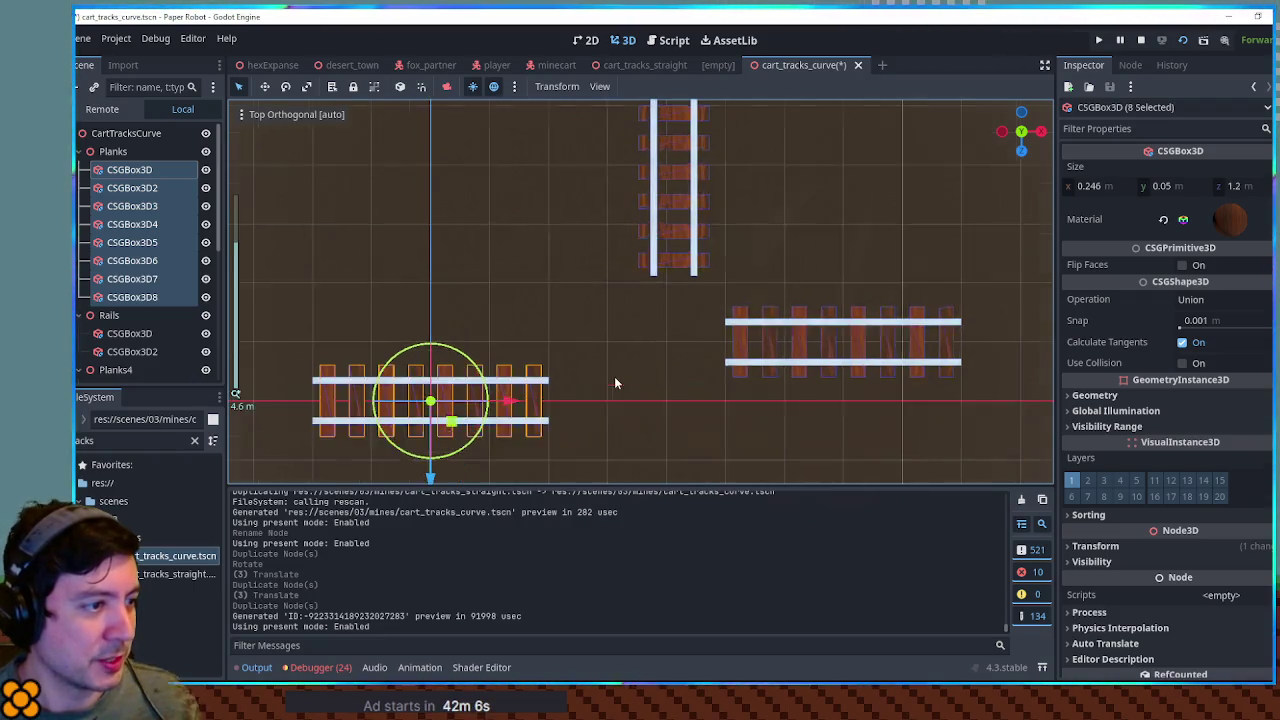
pyautogui.moveTo(482, 336)
pyautogui.mouseDown()
pyautogui.moveTo(808, 345)
pyautogui.moveTo(755, 338)
pyautogui.mouseUp()
pyautogui.moveTo(860, 327)
pyautogui.mouseDown()
pyautogui.moveTo(806, 360)
pyautogui.moveTo(696, 377)
pyautogui.mouseUp()
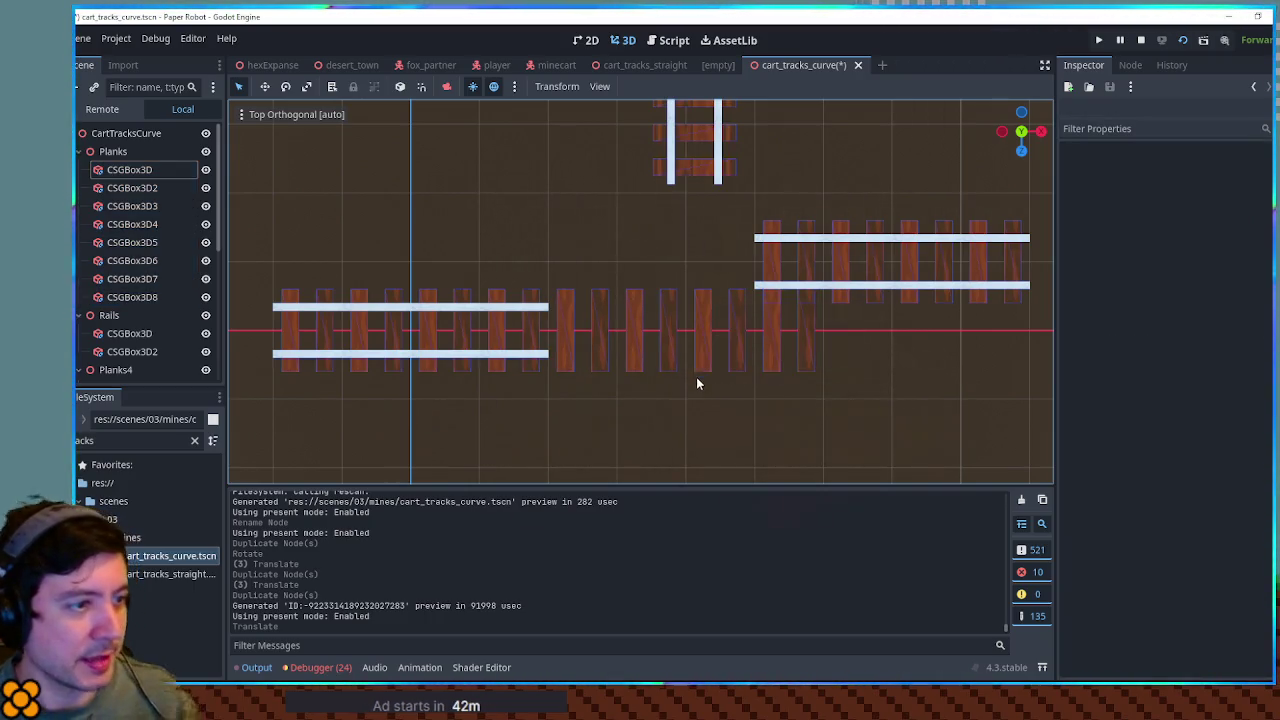
# Delete the four end planks, leaving CSGBox3D through CSGBox3D4 in Planks
pyautogui.click(771, 347)
pyautogui.click(771, 347)
pyautogui.keyDown('shift'); pyautogui.click(737, 350); pyautogui.keyUp('shift')
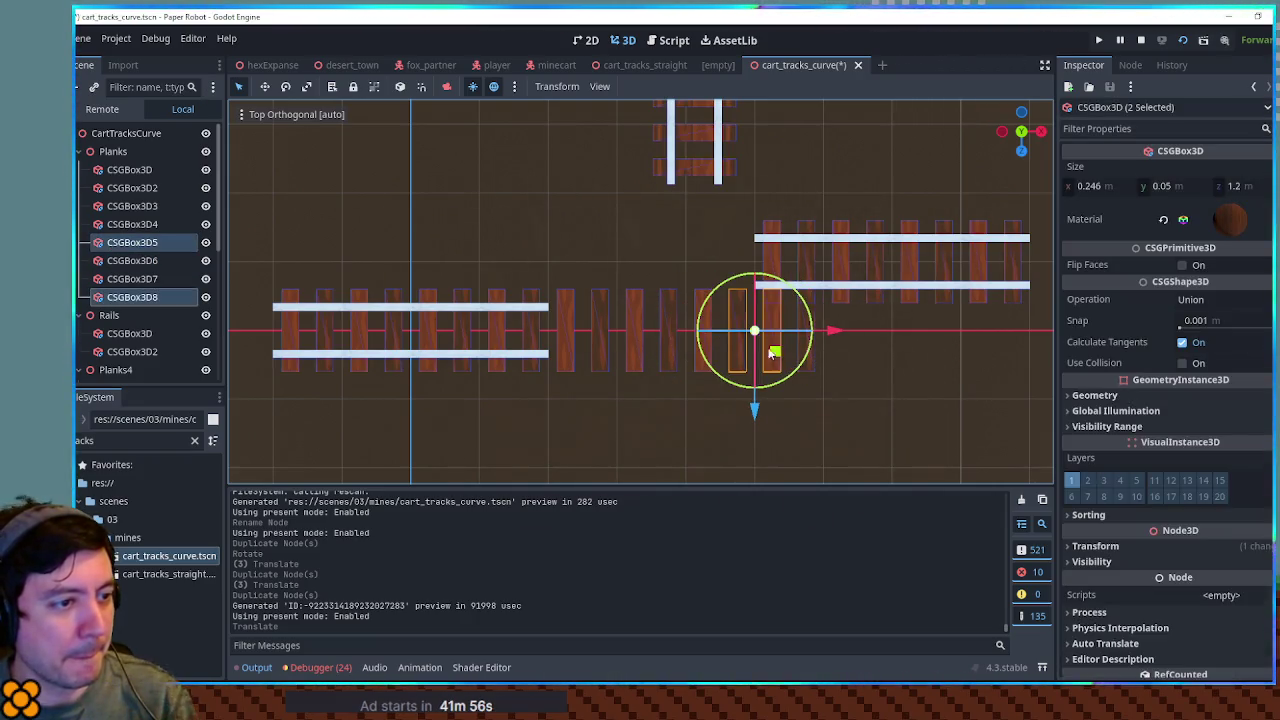
pyautogui.keyDown('shift'); pyautogui.click(814, 363); pyautogui.keyUp('shift')
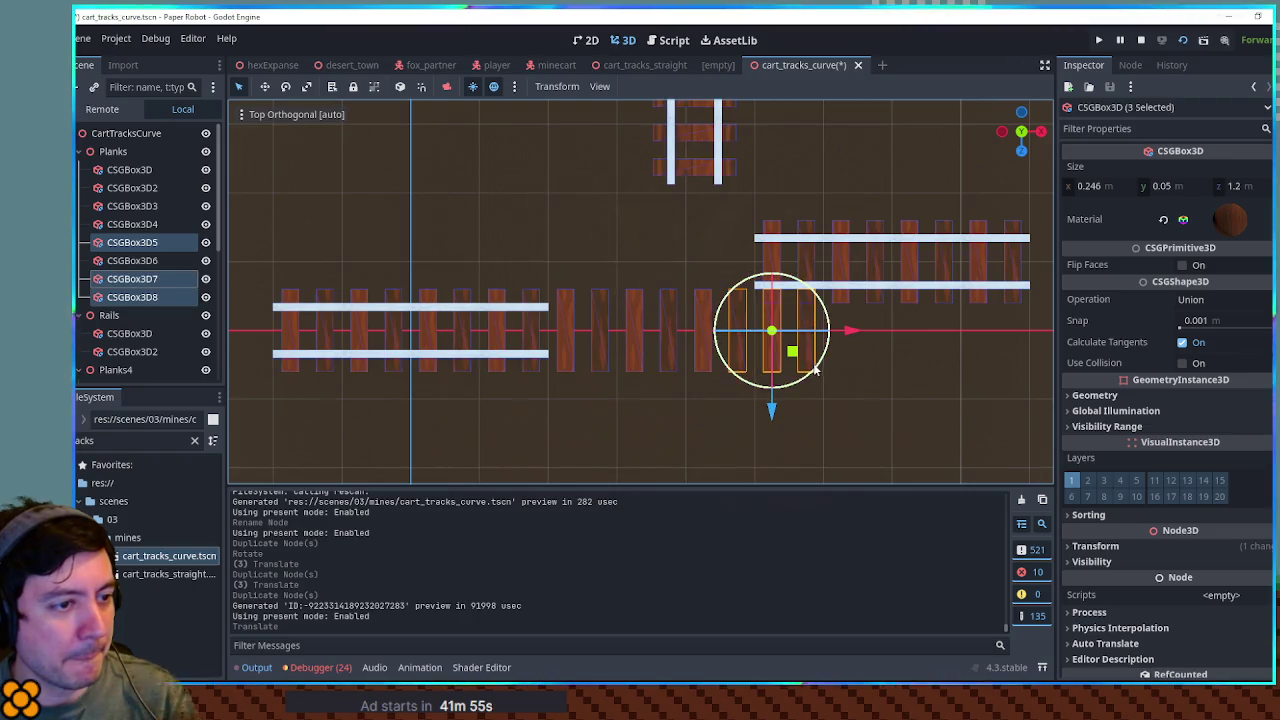
pyautogui.keyDown('shift'); pyautogui.click(704, 364); pyautogui.keyUp('shift')
pyautogui.press('Delete')
pyautogui.press('Return')
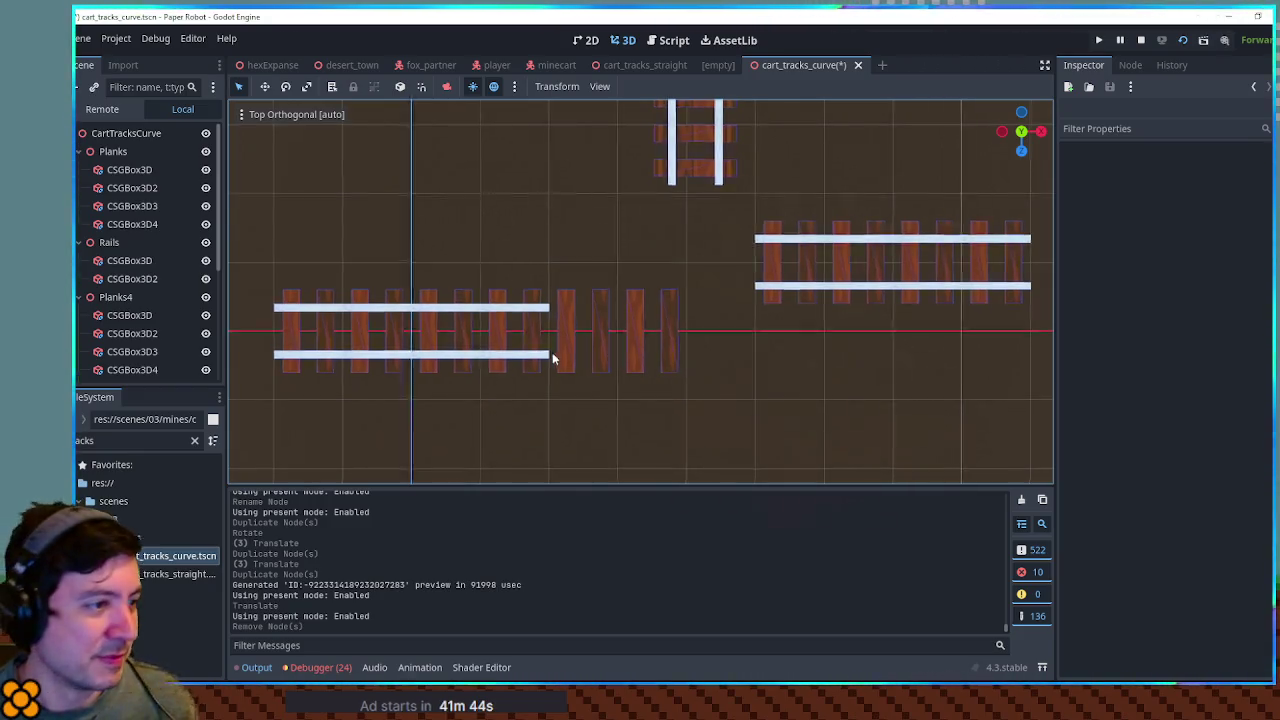
pyautogui.scroll(2, 552, 352)
pyautogui.click(124, 261)
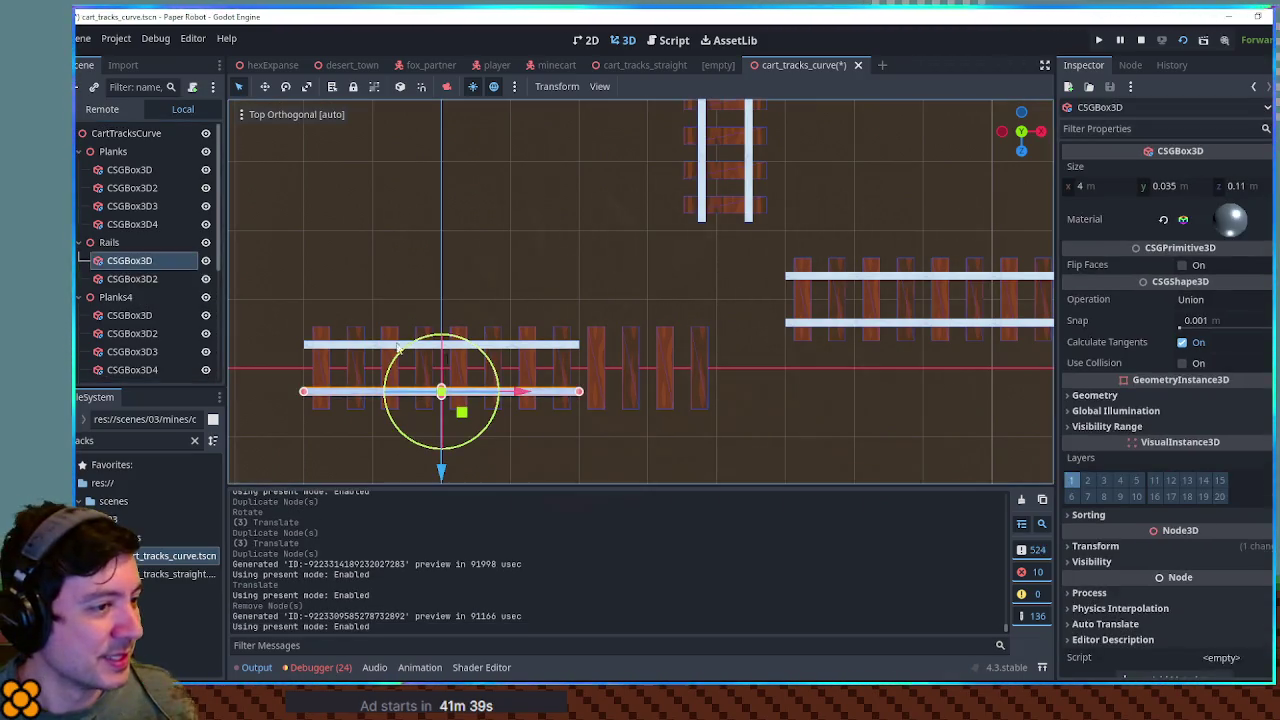
# Rotate plank CSGBox3D3 by 45 degrees, undoing the stray moves along the way
pyautogui.click(678, 367)
pyautogui.scroll(3, 740, 370)
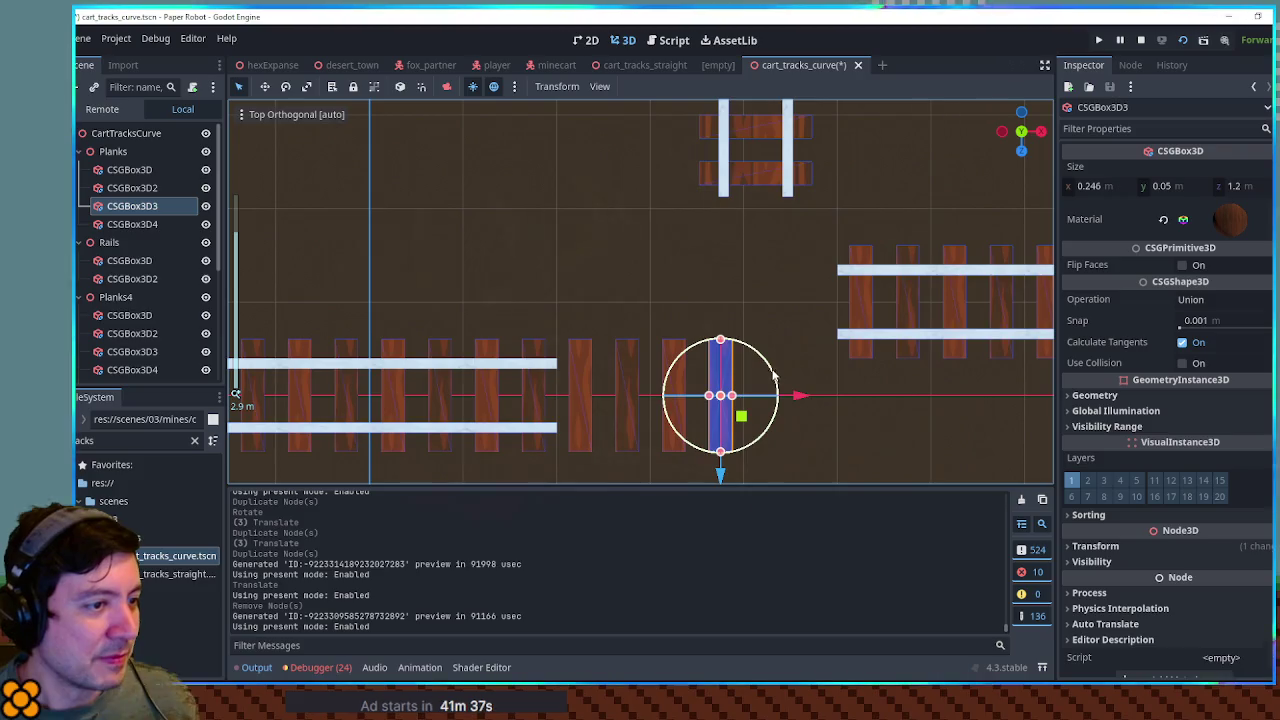
pyautogui.moveTo(774, 374)
pyautogui.mouseDown()
pyautogui.moveTo(750, 352)
pyautogui.moveTo(741, 416)
pyautogui.moveTo(741, 370)
pyautogui.moveTo(790, 349)
pyautogui.moveTo(752, 349)
pyautogui.mouseUp()
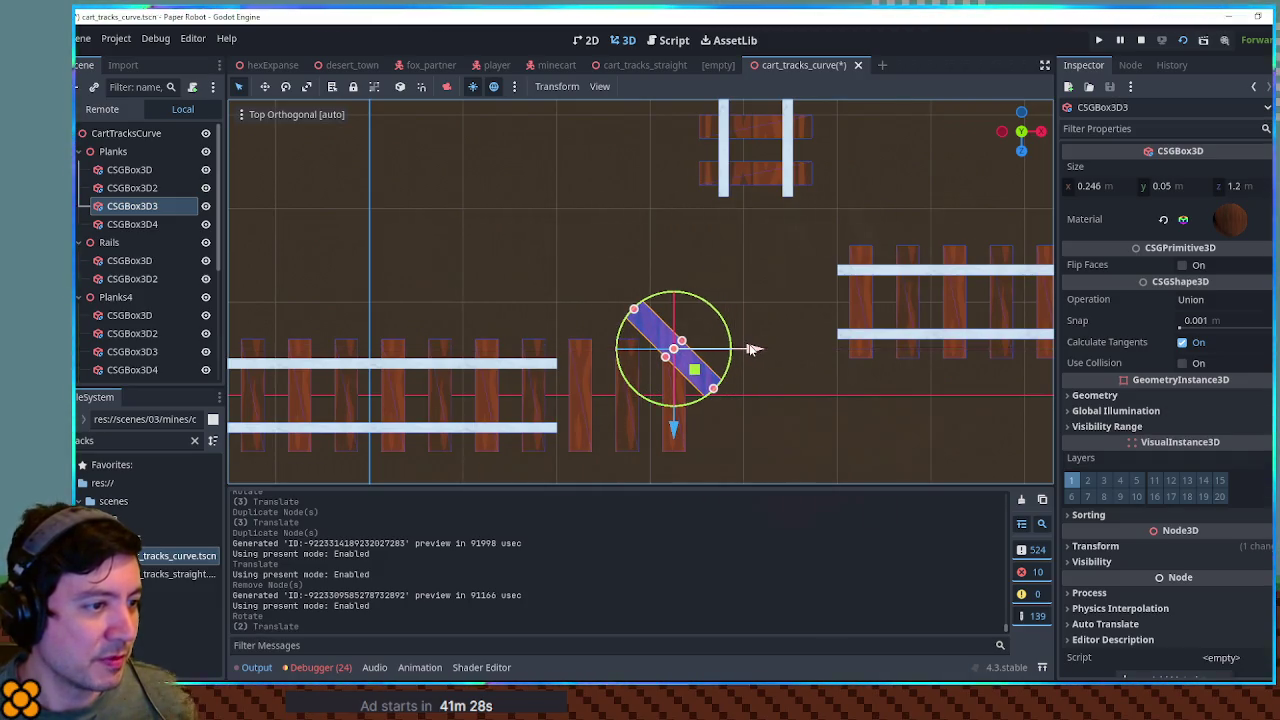
pyautogui.hotkey('ctrl', 'z')
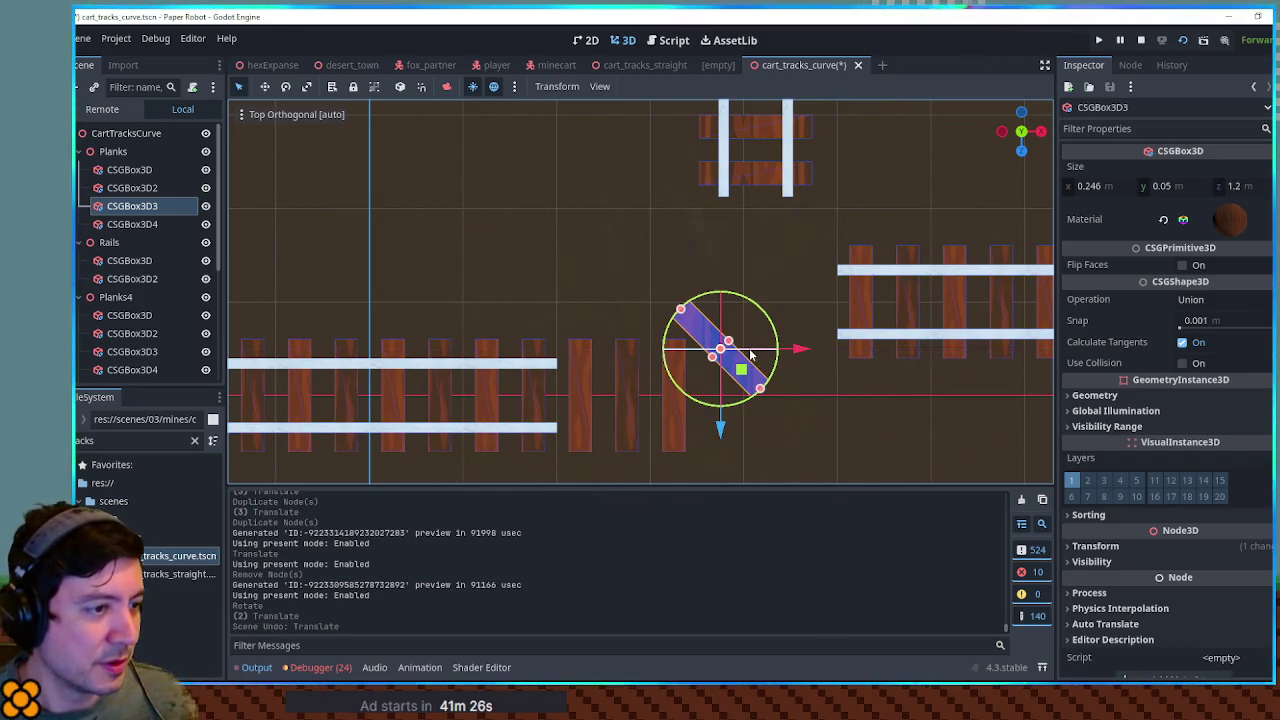
pyautogui.hotkey('ctrl', 'z')
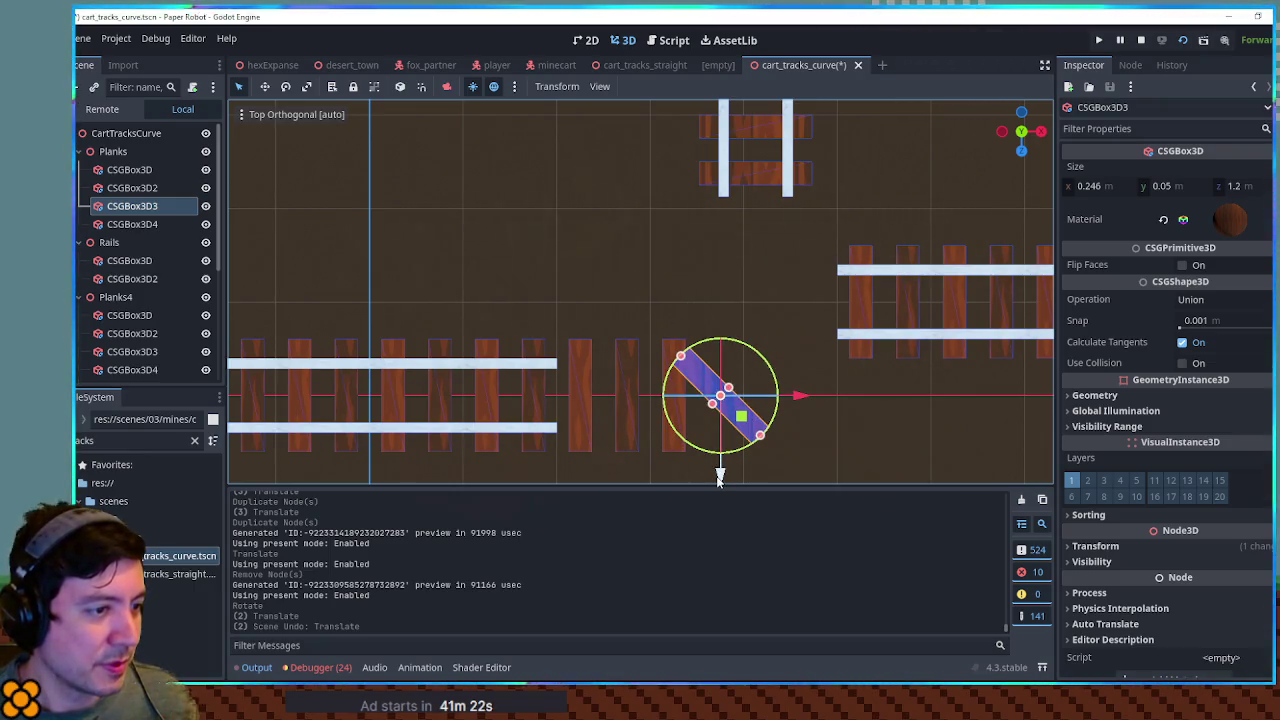
pyautogui.moveTo(812, 399)
pyautogui.mouseDown()
pyautogui.moveTo(826, 397)
pyautogui.moveTo(813, 395)
pyautogui.mouseUp()
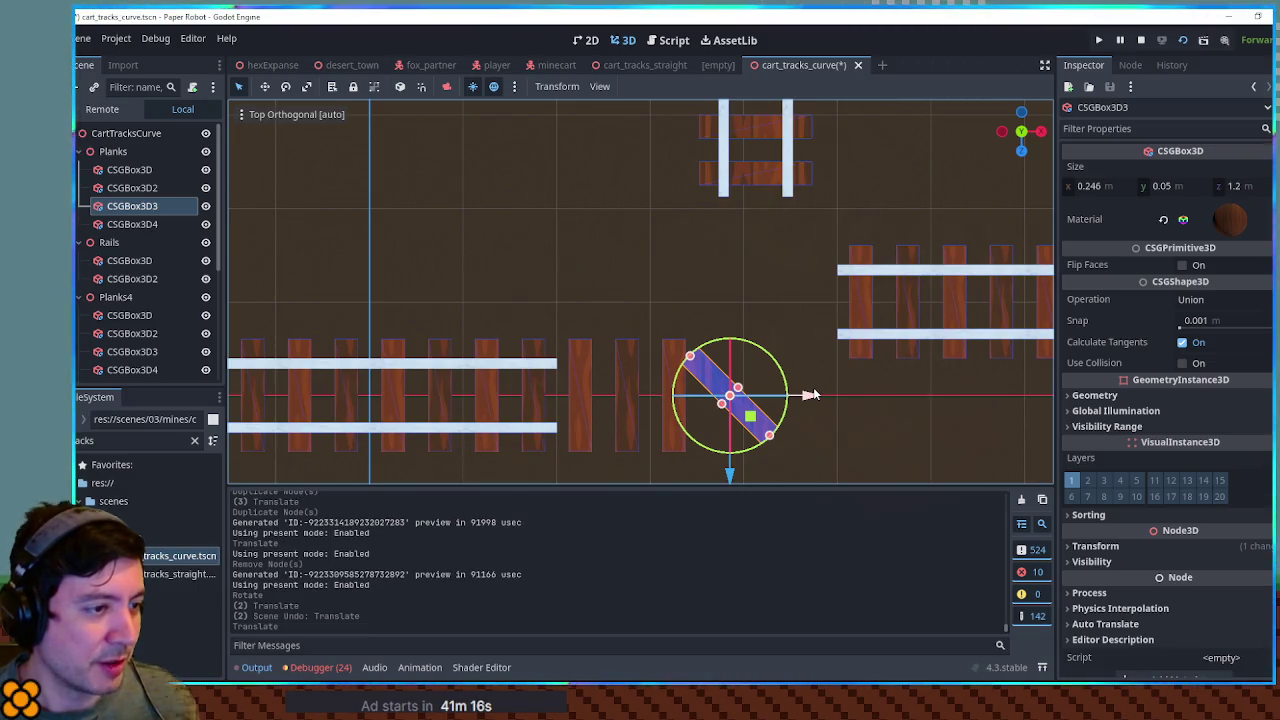
pyautogui.hotkey('ctrl', 'z')
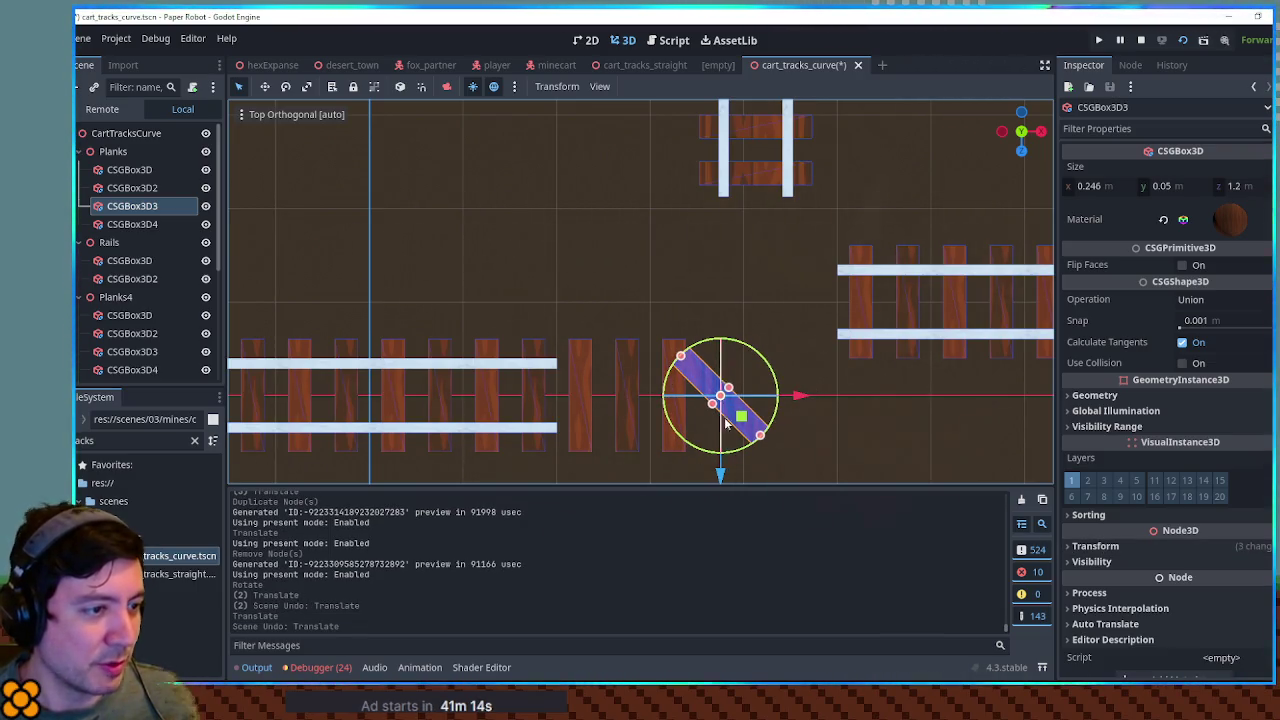
pyautogui.moveTo(742, 419); pyautogui.dragTo(717, 373)
# Set the angled plank's position to X 3.25 and Z -0.5
pyautogui.click(1096, 546)
pyautogui.click(1117, 581)
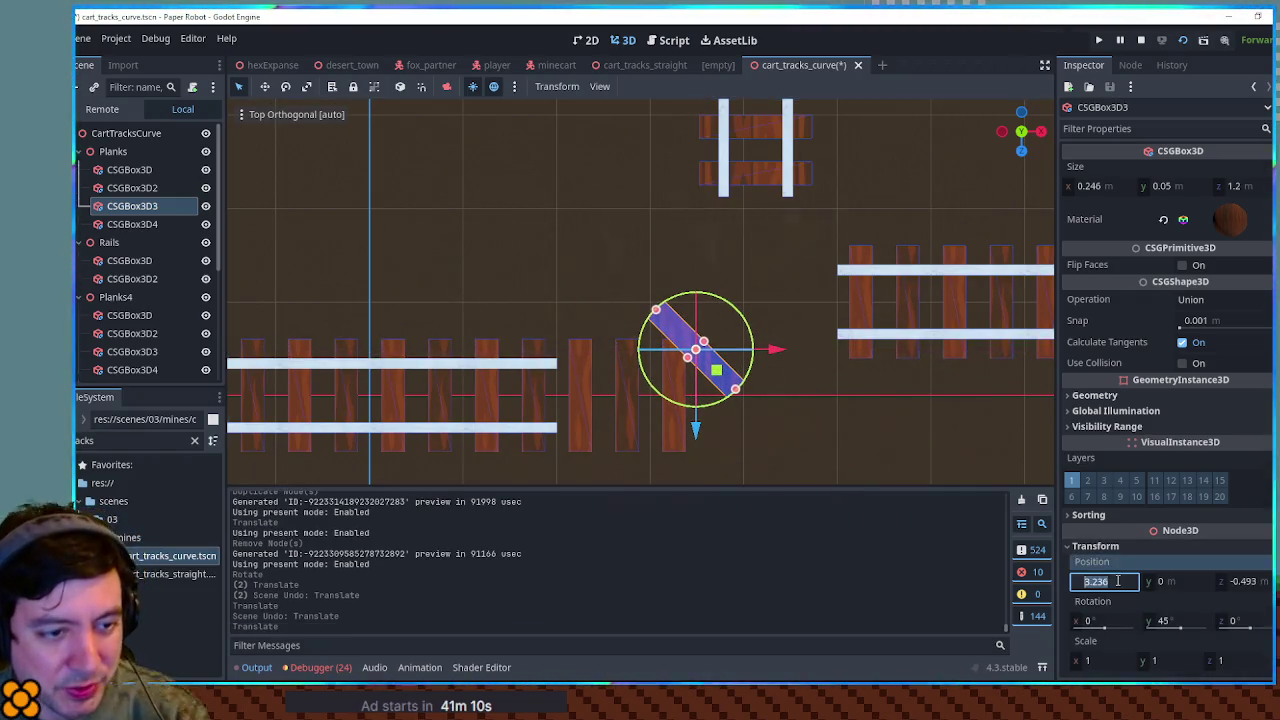
pyautogui.write('3.25')
pyautogui.press('Return')
pyautogui.click(1262, 584)
pyautogui.press('Return')
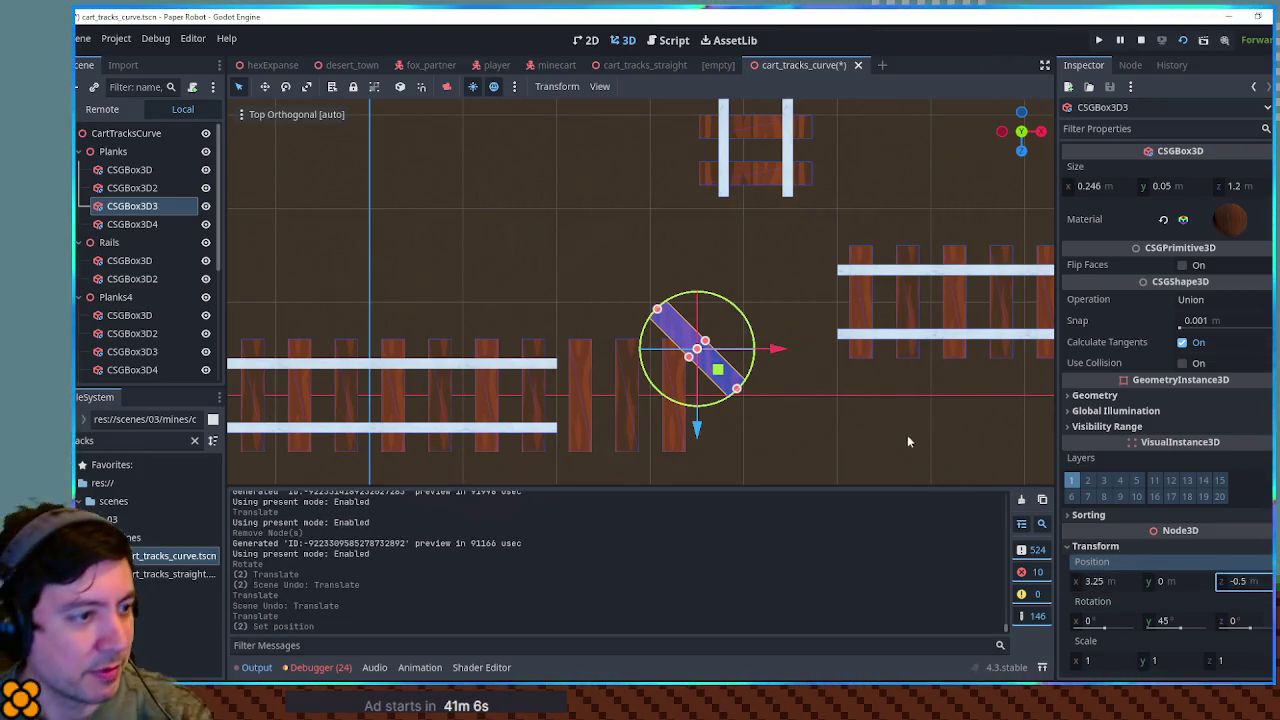
# Review the other track pieces, select the Rails node and collapse Planks4
pyautogui.click(907, 435)
pyautogui.scroll(4, 706, 371)
pyautogui.scroll(-2, 752, 248)
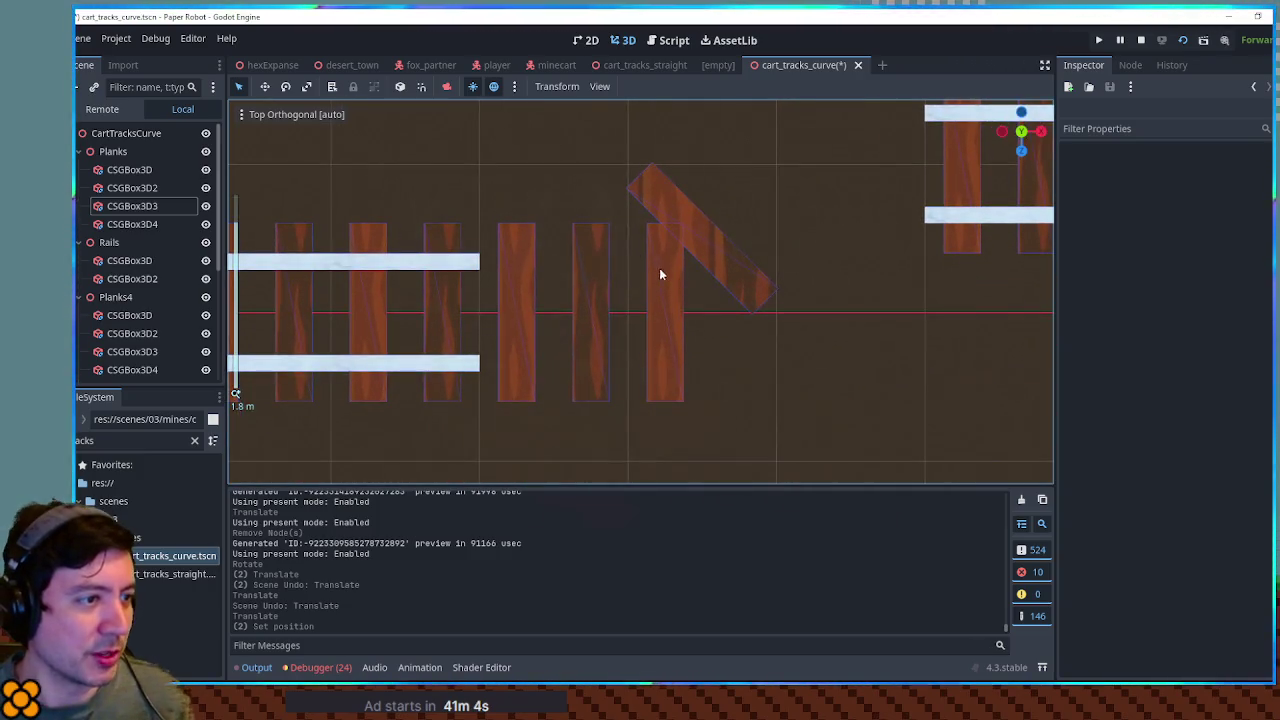
pyautogui.scroll(-2, 790, 288)
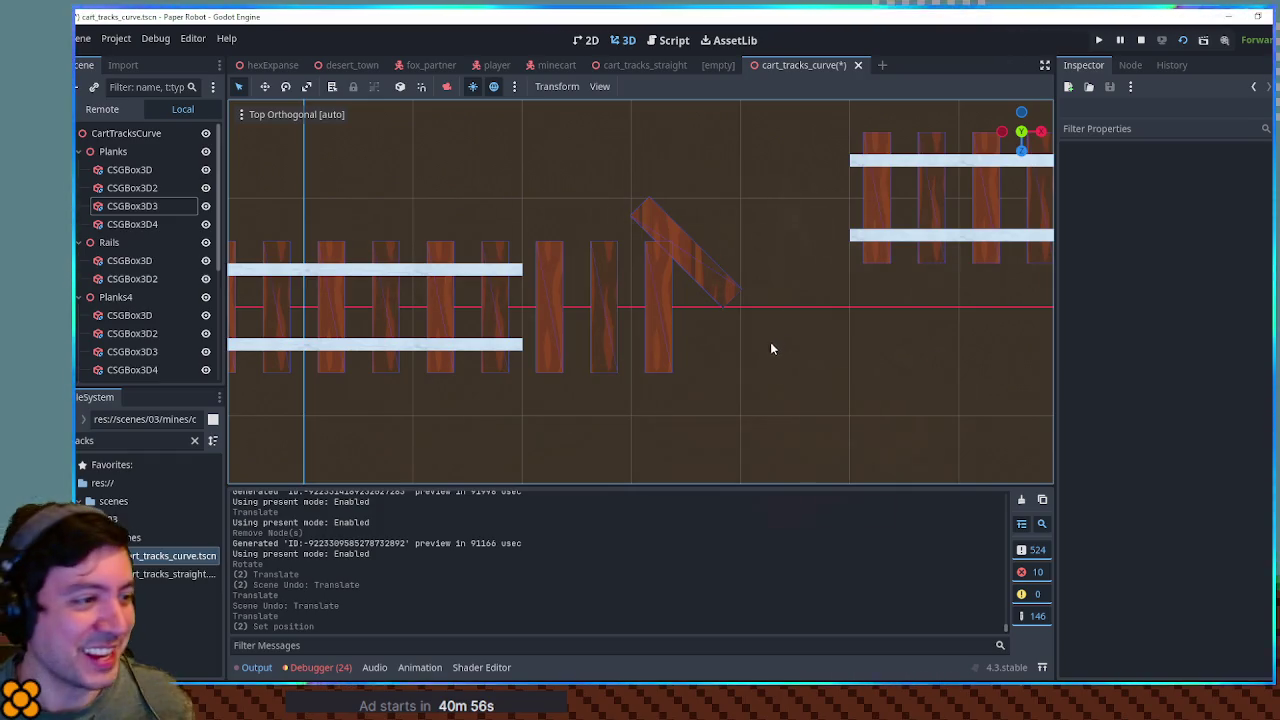
pyautogui.scroll(-3, 775, 347)
pyautogui.scroll(4, 720, 375)
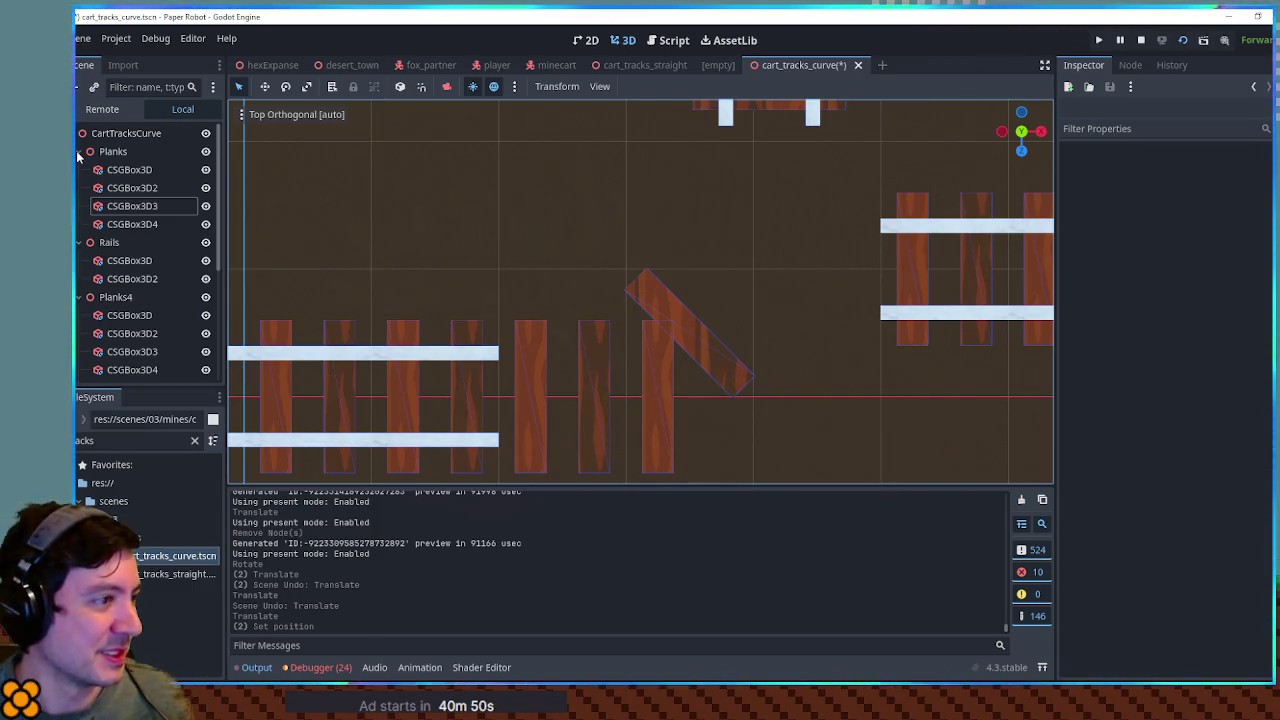
pyautogui.click(109, 242)
pyautogui.scroll(-2, 455, 294)
pyautogui.moveTo(455, 292)
pyautogui.mouseDown()
pyautogui.moveTo(723, 245)
pyautogui.moveTo(652, 230)
pyautogui.moveTo(725, 231)
pyautogui.moveTo(516, 366)
pyautogui.mouseUp()
pyautogui.scroll(-3, 712, 234)
pyautogui.click(79, 297)
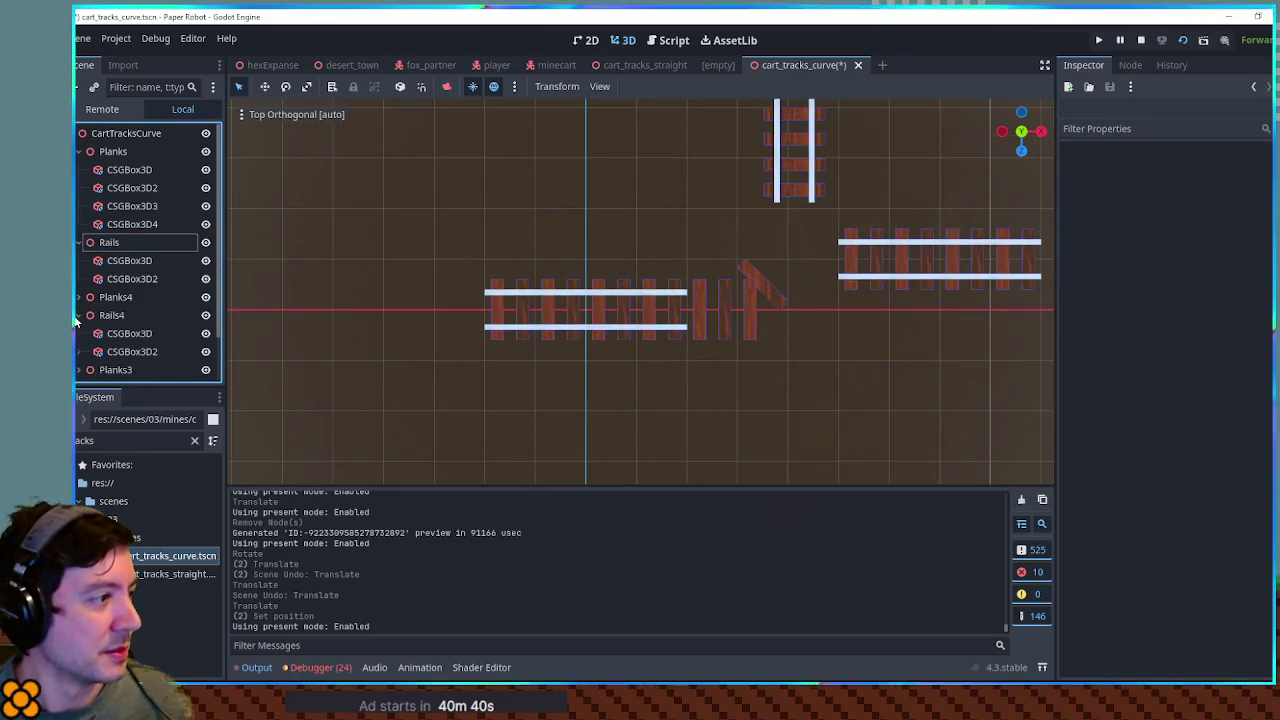
# Delete the duplicate Planks4 and Rails4 groups
pyautogui.click(115, 297)
pyautogui.keyDown('shift'); pyautogui.click(112, 315); pyautogui.keyUp('shift')
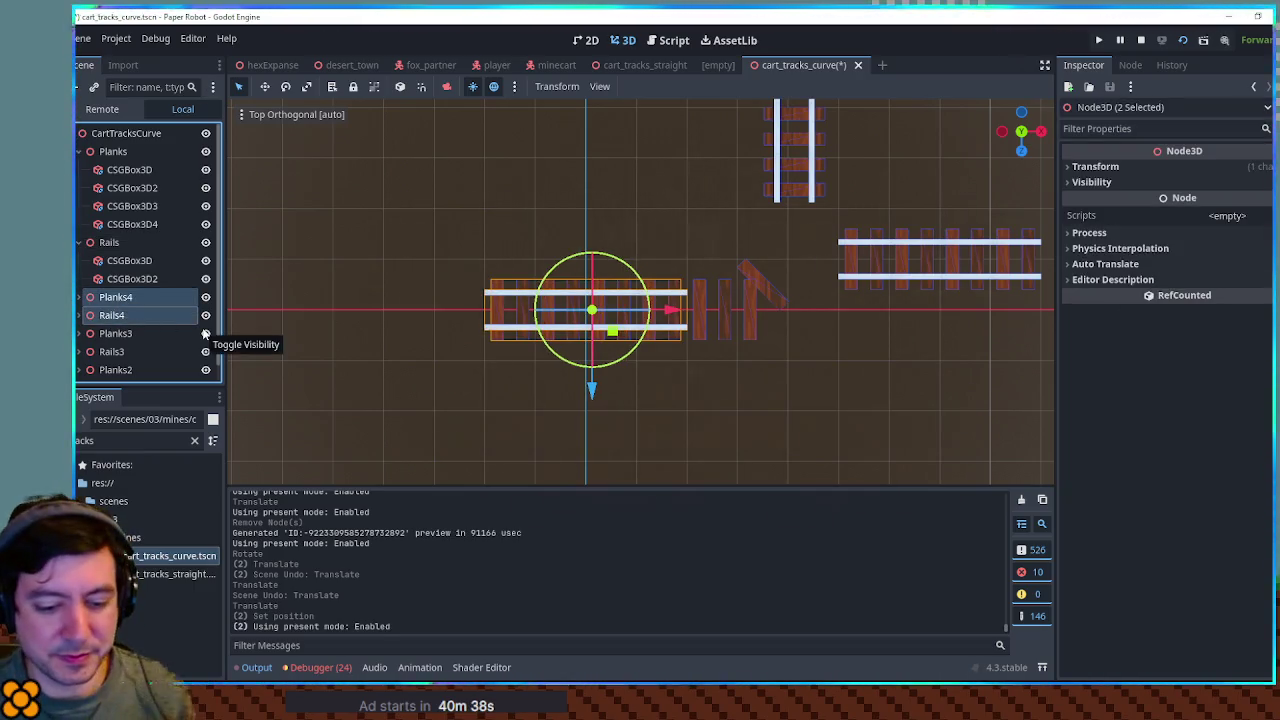
pyautogui.press('Delete')
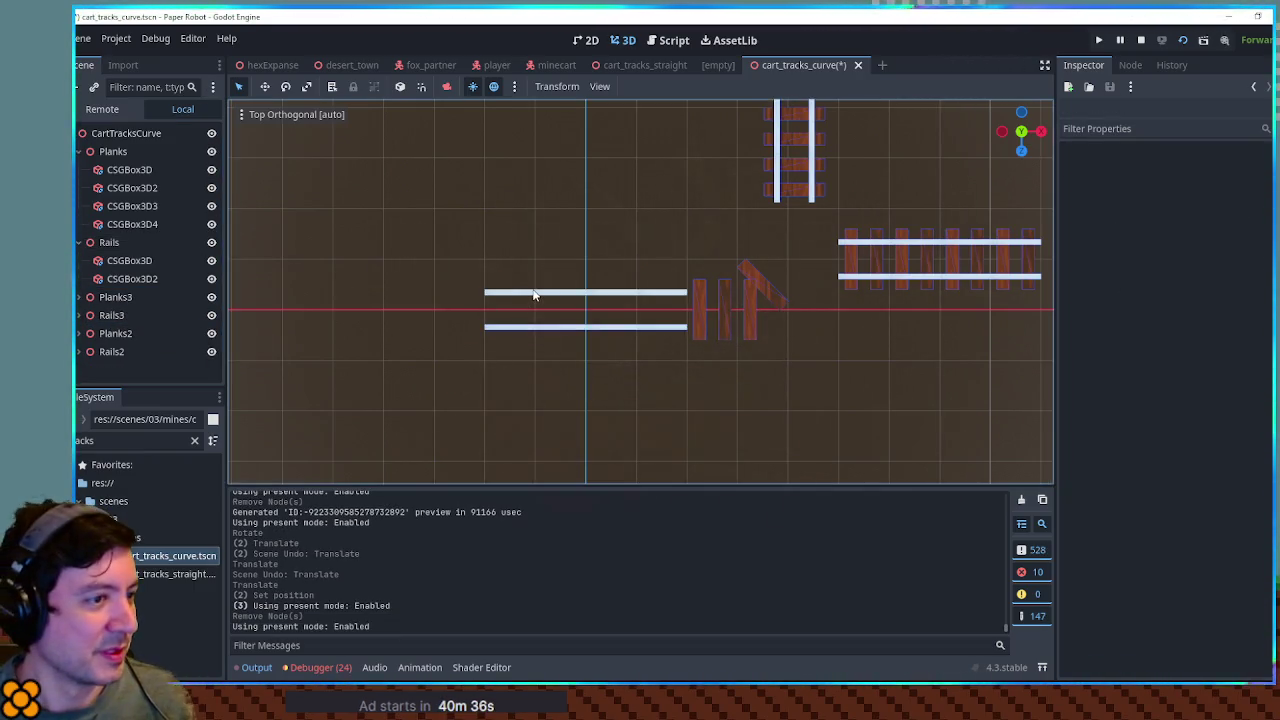
# Move the Planks group 3 m left on X to sit under the rails
pyautogui.click(125, 238)
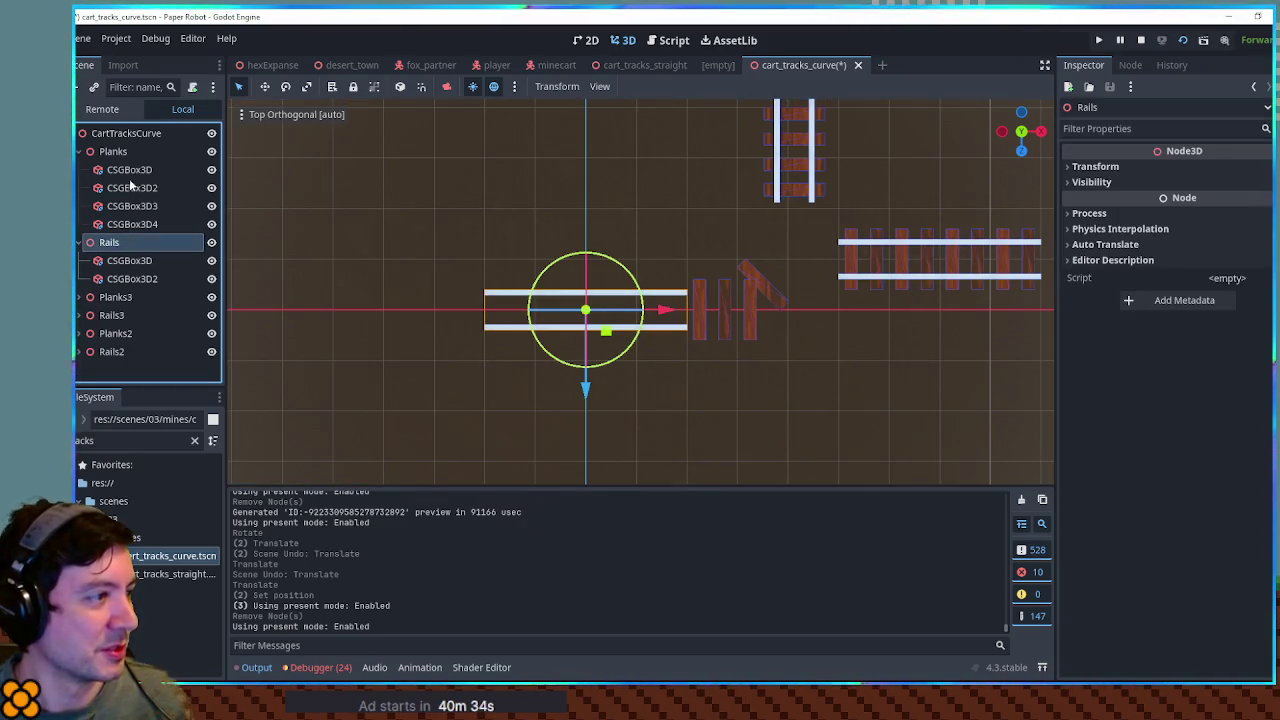
pyautogui.click(115, 151)
pyautogui.moveTo(682, 312); pyautogui.dragTo(547, 313)
# Select the track pieces from Planks3 through Rails2
pyautogui.moveTo(699, 289)
pyautogui.mouseDown()
pyautogui.moveTo(585, 379)
pyautogui.moveTo(570, 408)
pyautogui.mouseUp()
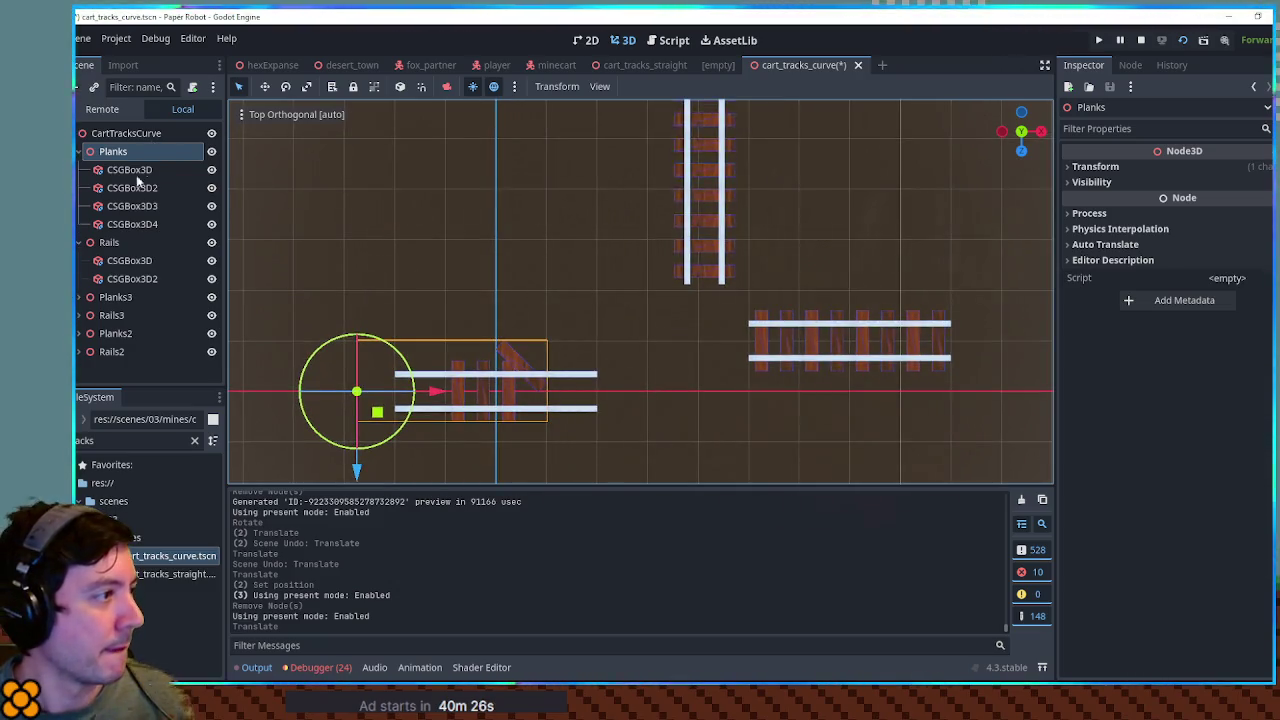
pyautogui.click(114, 261)
pyautogui.keyDown('shift'); pyautogui.click(110, 316); pyautogui.keyUp('shift')
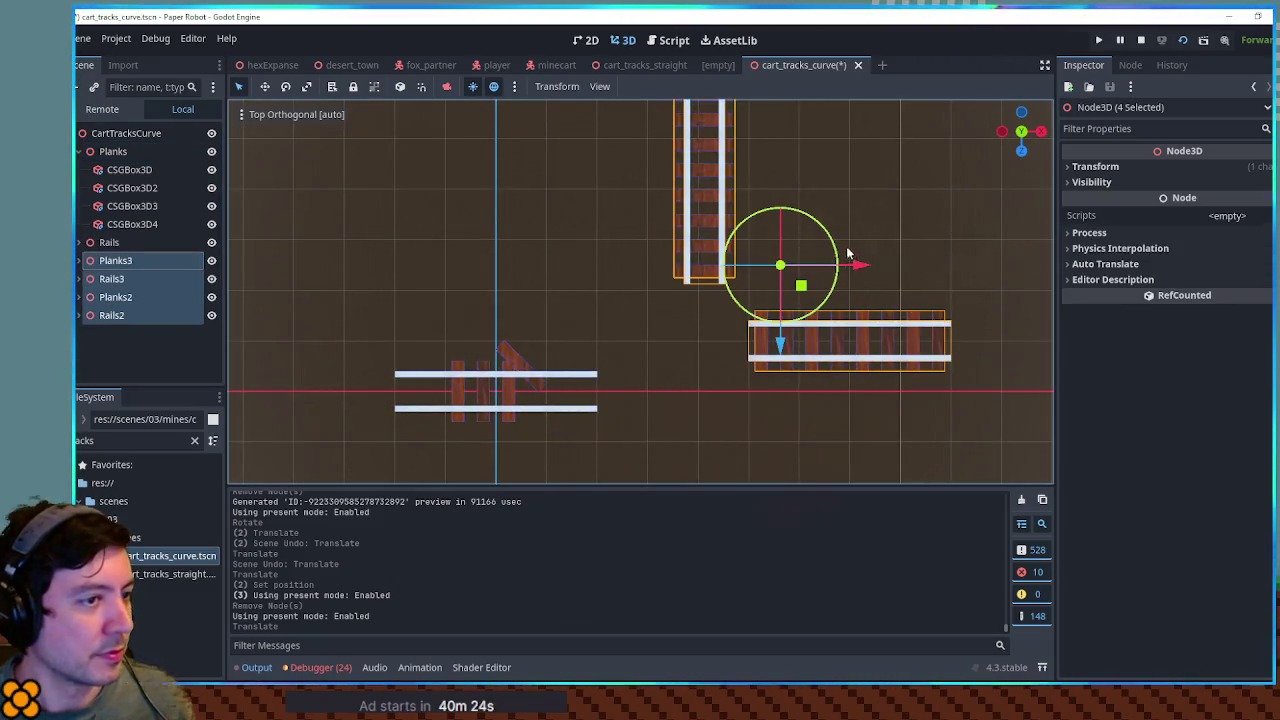